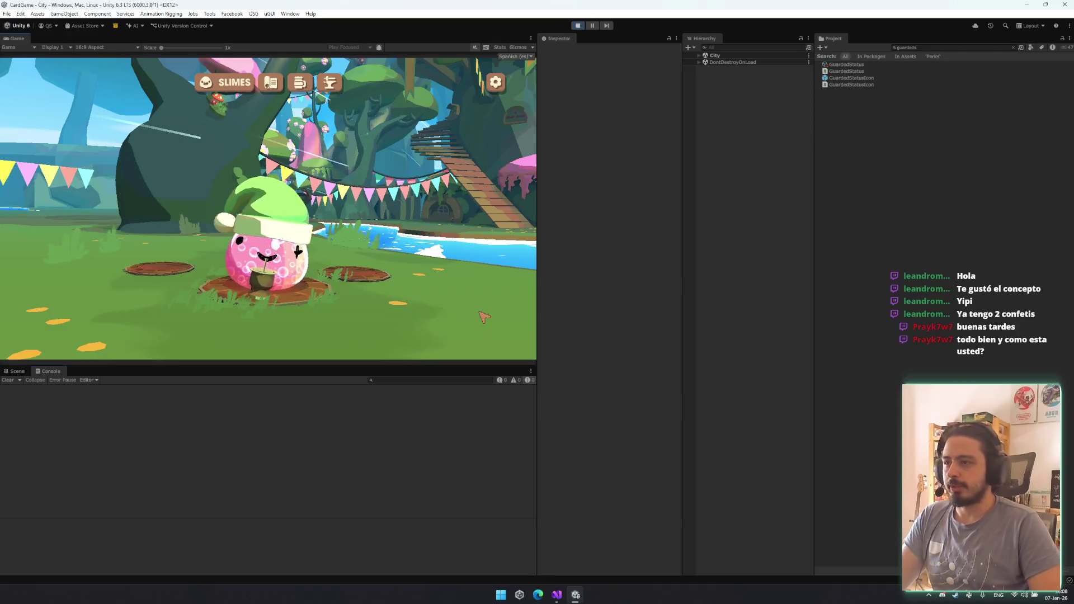
# - Enter a battle from the city, play the Telaraña card and end the turn
pyautogui.click(285, 316)
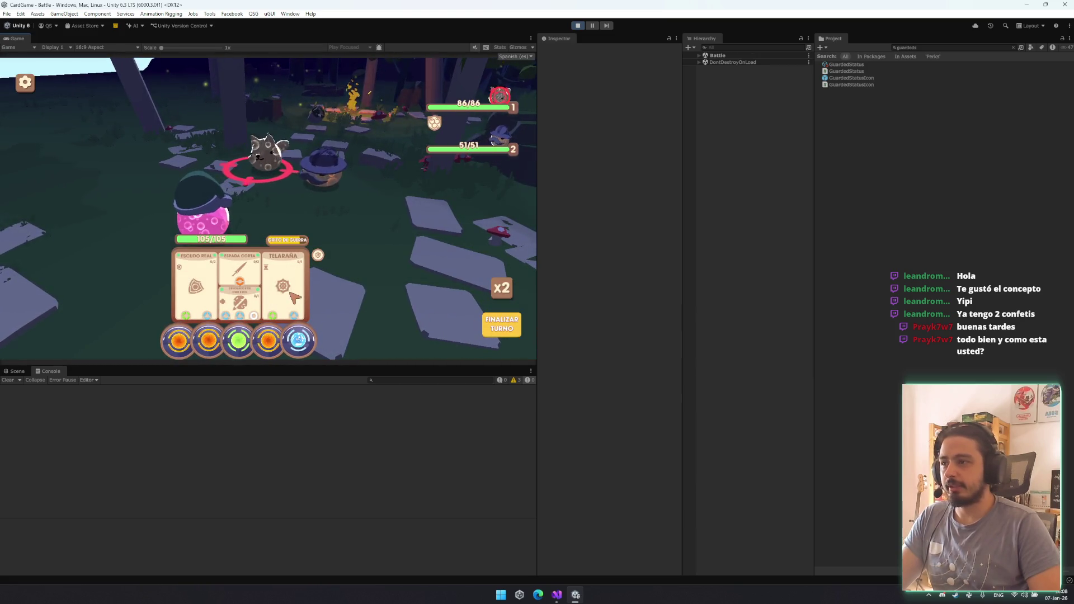
pyautogui.click(260, 282)
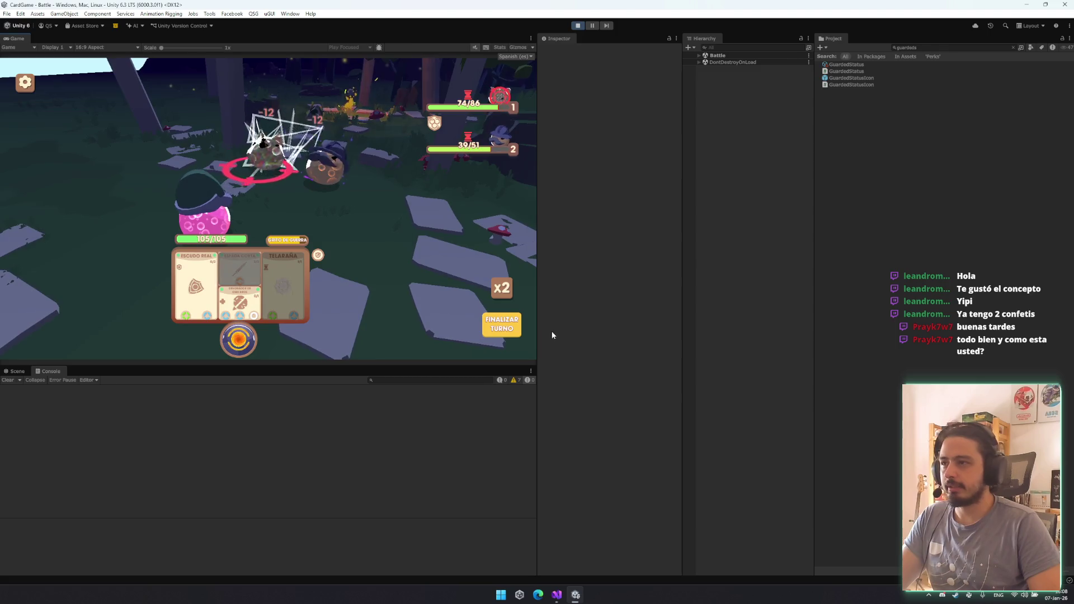
pyautogui.click(501, 330)
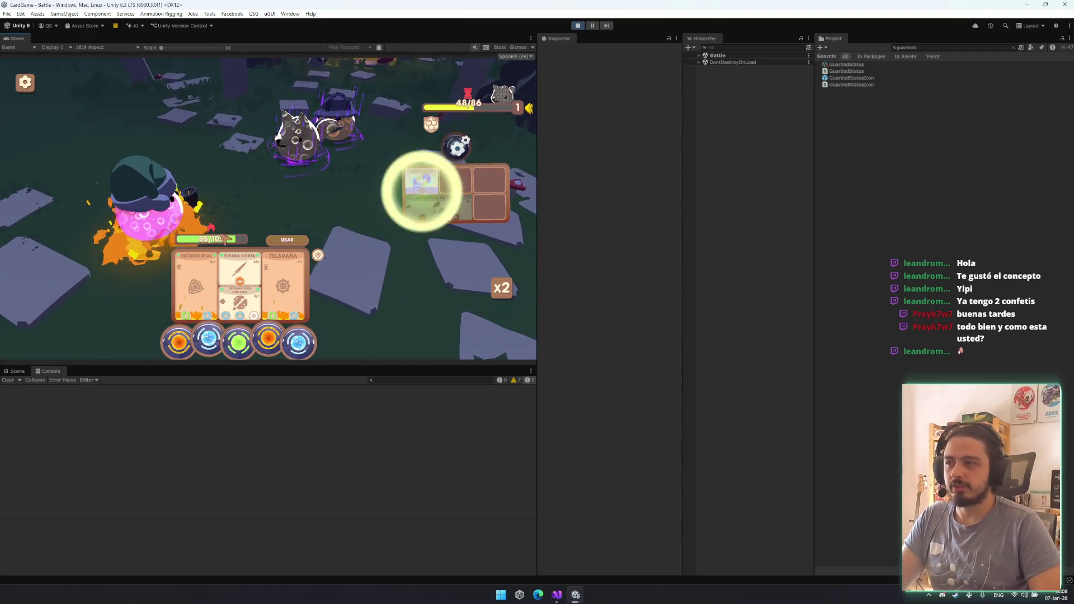
# - Switch the game language to English (en) and open the resulting NullReferenceException's stack trace
pyautogui.moveTo(213, 229)
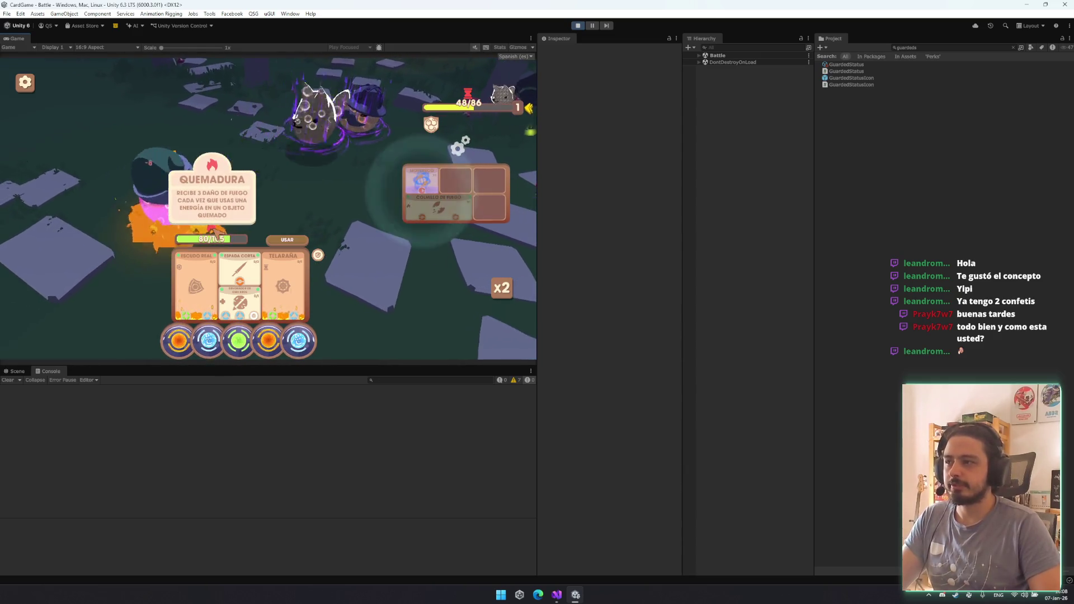
pyautogui.click(529, 56)
pyautogui.click(535, 75)
pyautogui.click(529, 56)
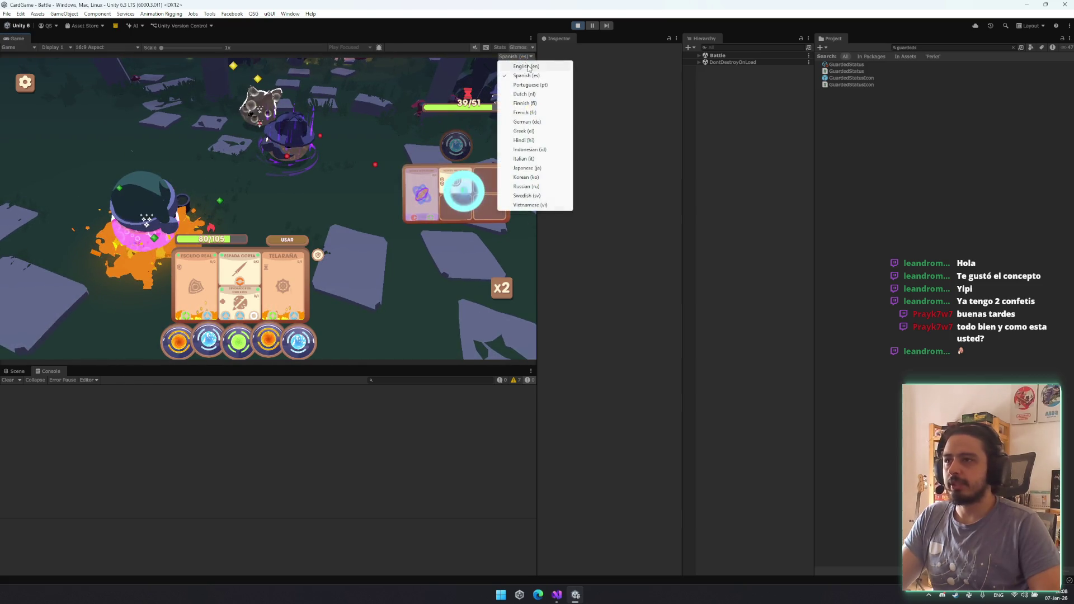
pyautogui.click(532, 66)
pyautogui.moveTo(213, 230)
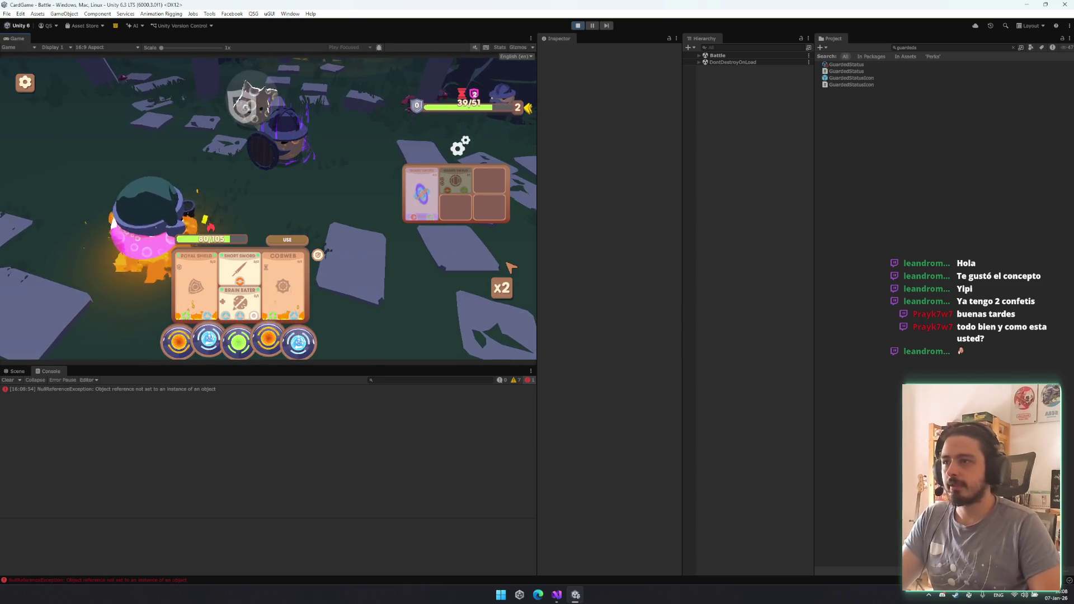
pyautogui.click(105, 388)
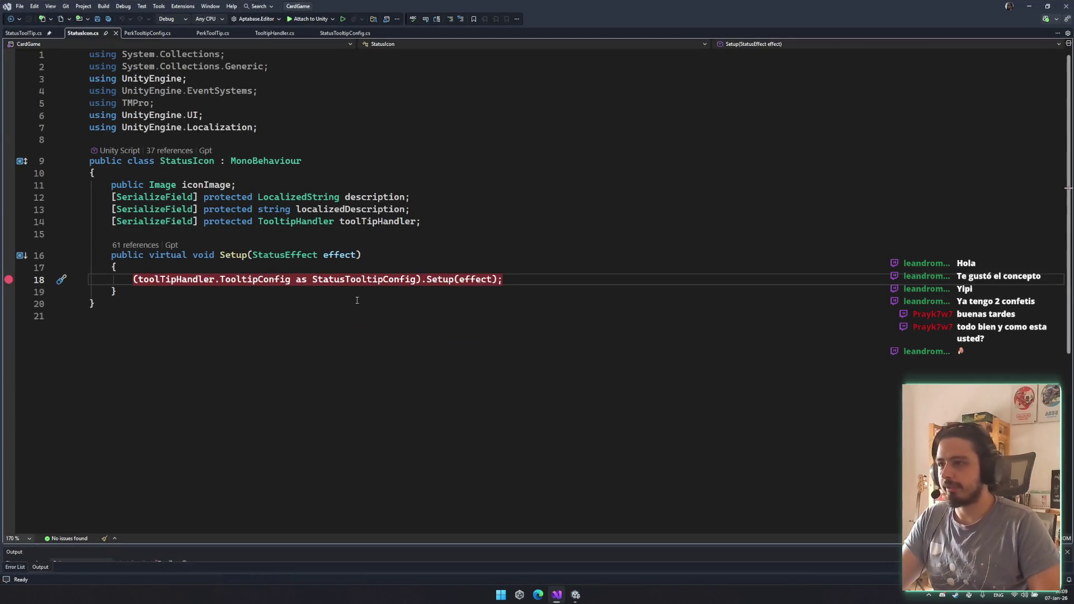
# - Review StatusIcon's Setup line 18 casting the tooltip config, then return to Unity
pyautogui.click(406, 451)
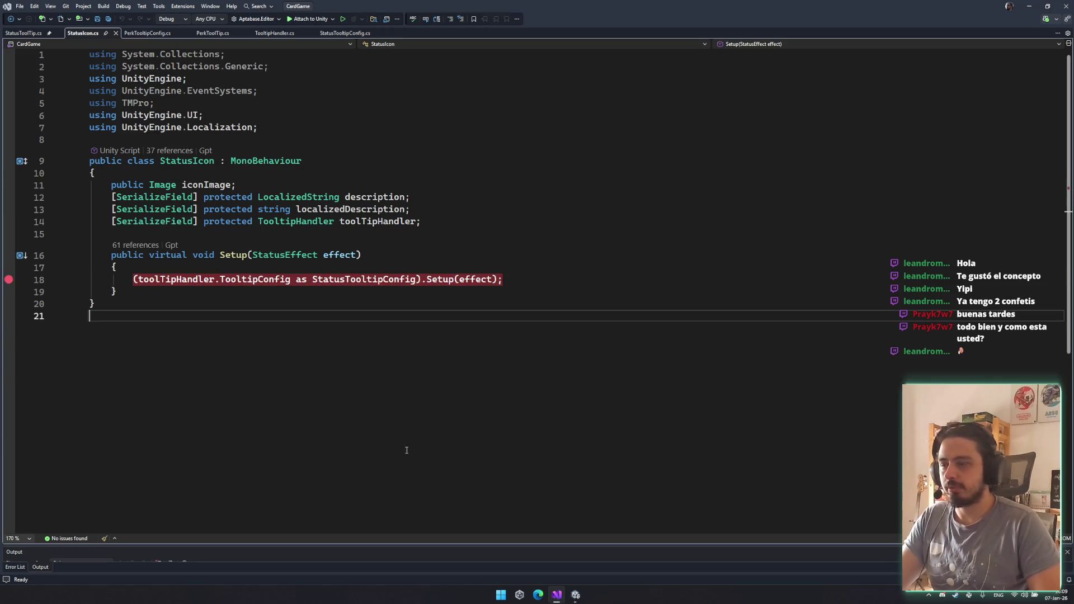
pyautogui.click(576, 595)
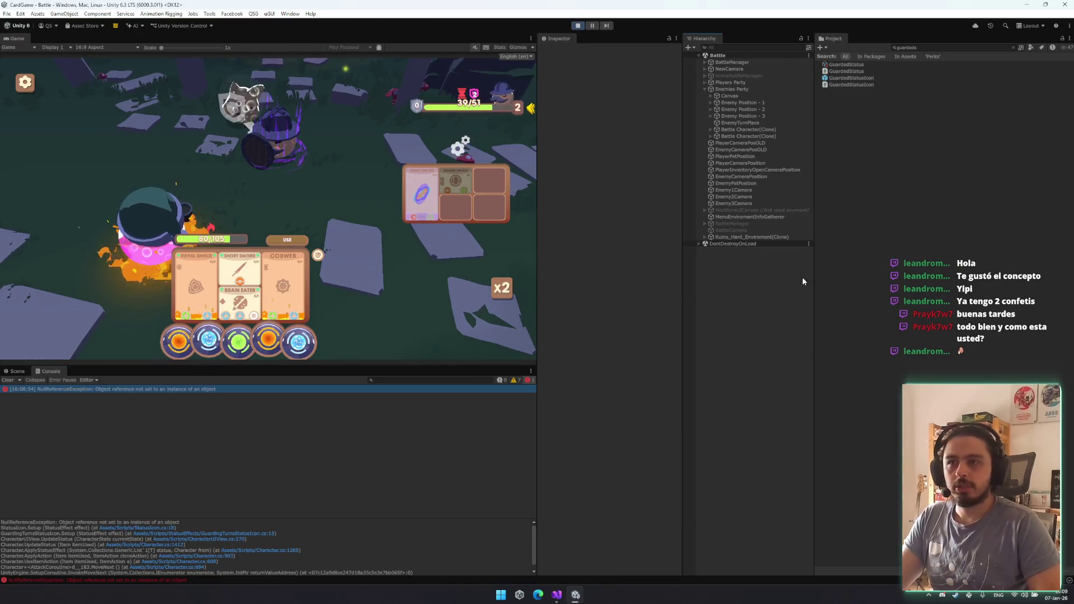
# - Inspect the error, select the GuardingStatusIcon prefab with its empty Tool Tip Handler, and stop play mode
pyautogui.moveTo(480, 99)
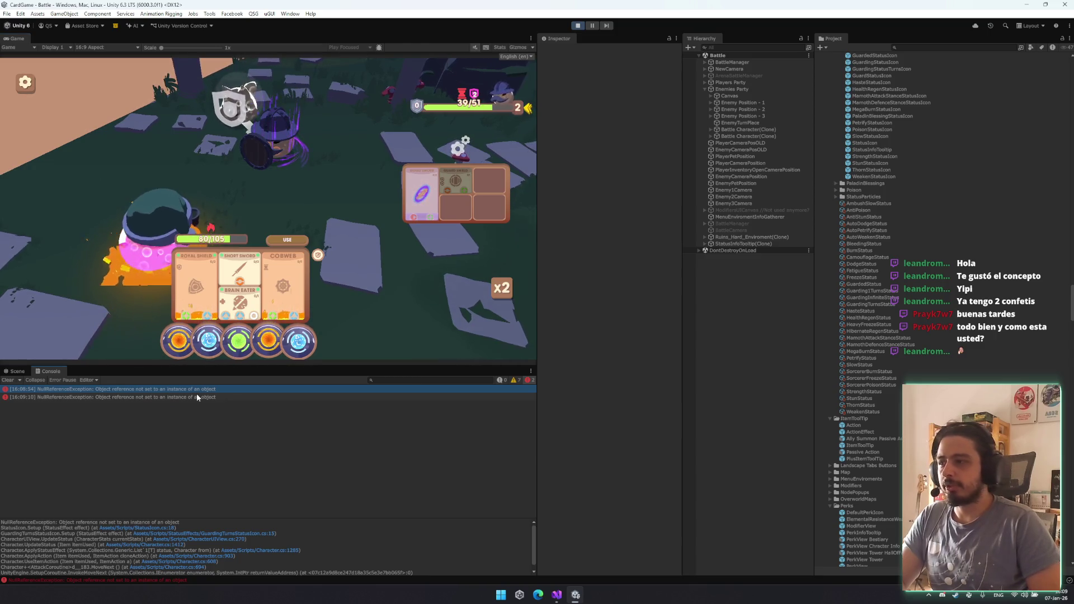
pyautogui.click(197, 390)
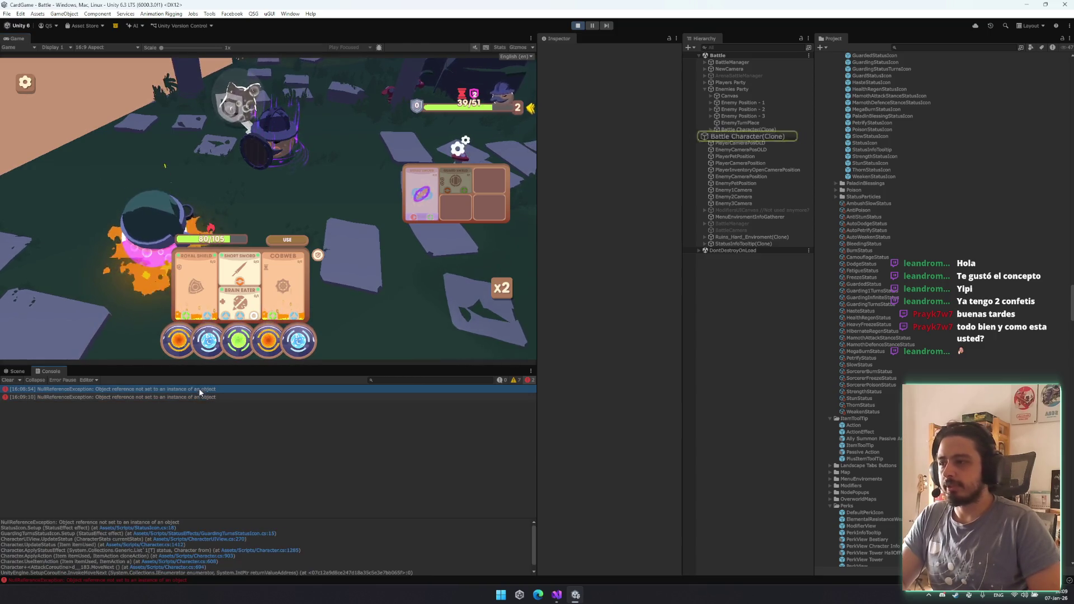
pyautogui.click(898, 56)
pyautogui.press('Down')
pyautogui.press('Down')
pyautogui.click(882, 62)
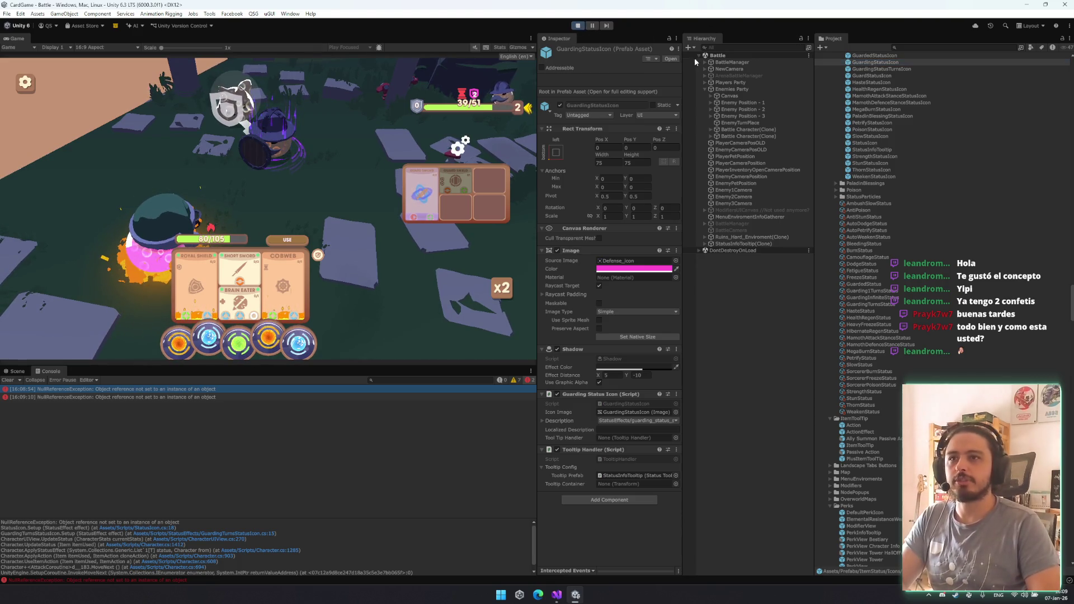
pyautogui.hotkey('ctrl', 'p')
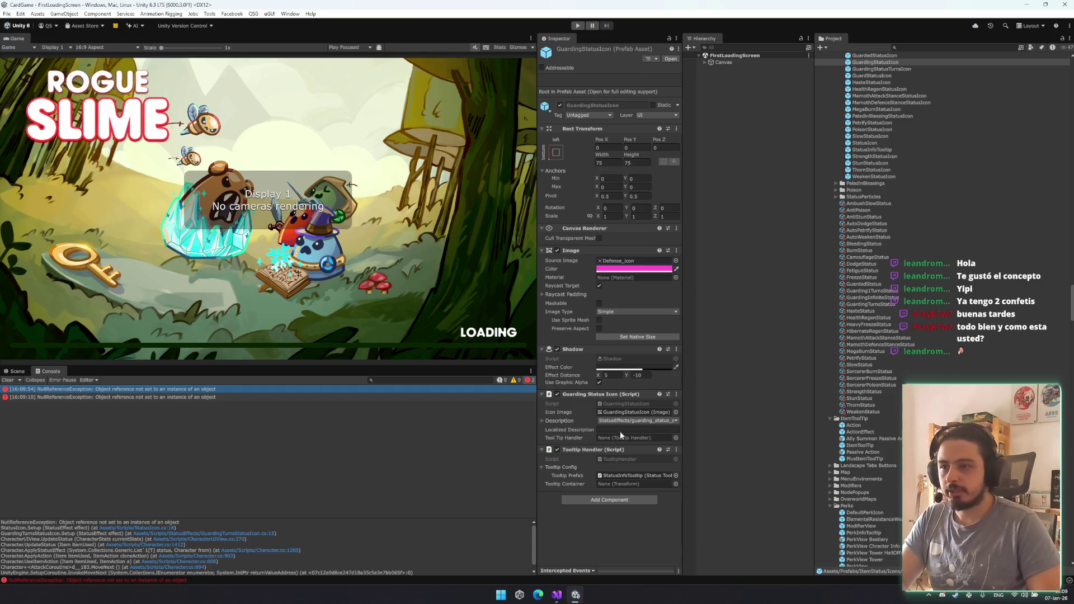
# - Assign GuardingStatusIcon's own Tooltip Handler and Rect Transform to Tool Tip Handler and Tooltip Container
pyautogui.moveTo(637, 450); pyautogui.dragTo(635, 440)
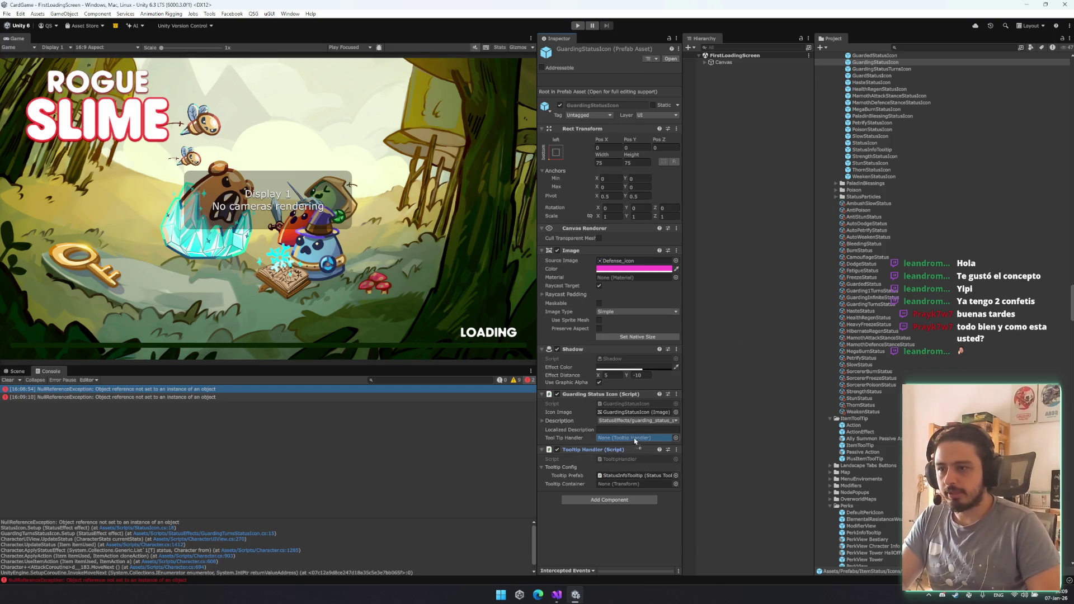
pyautogui.moveTo(613, 404); pyautogui.dragTo(635, 437)
pyautogui.moveTo(582, 128)
pyautogui.mouseDown()
pyautogui.moveTo(638, 400)
pyautogui.moveTo(638, 485)
pyautogui.mouseUp()
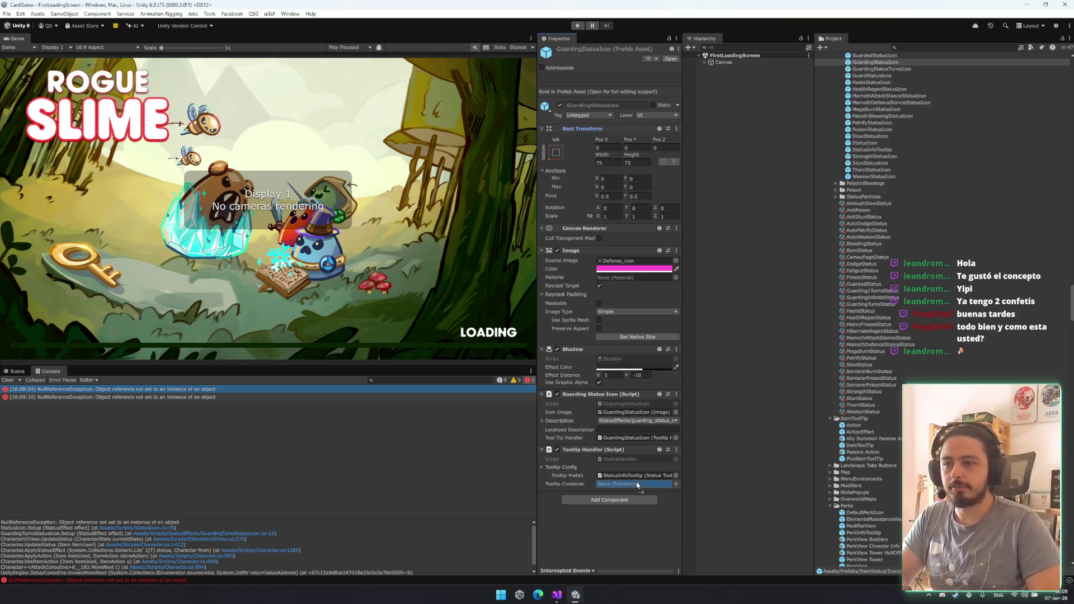
# - Check the tooltip links on GuardingStatusTurnsIcon, GuardingStatusIcon and the remaining status icon prefabs
pyautogui.click(902, 70)
pyautogui.moveTo(621, 394); pyautogui.dragTo(621, 406)
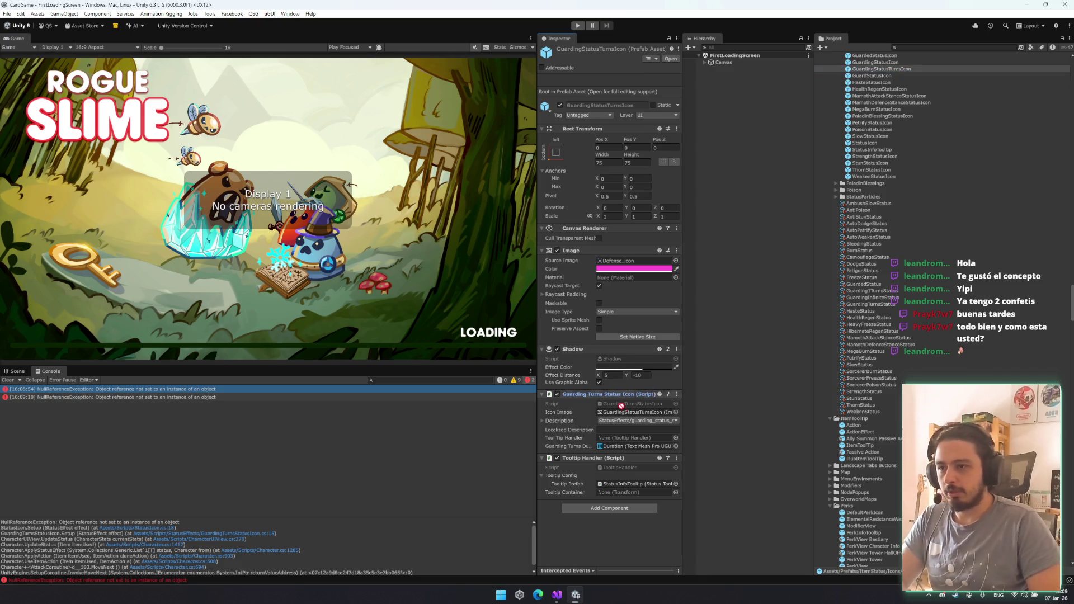
pyautogui.moveTo(627, 487)
pyautogui.mouseDown()
pyautogui.moveTo(629, 437)
pyautogui.moveTo(631, 493)
pyautogui.mouseUp()
pyautogui.click(883, 63)
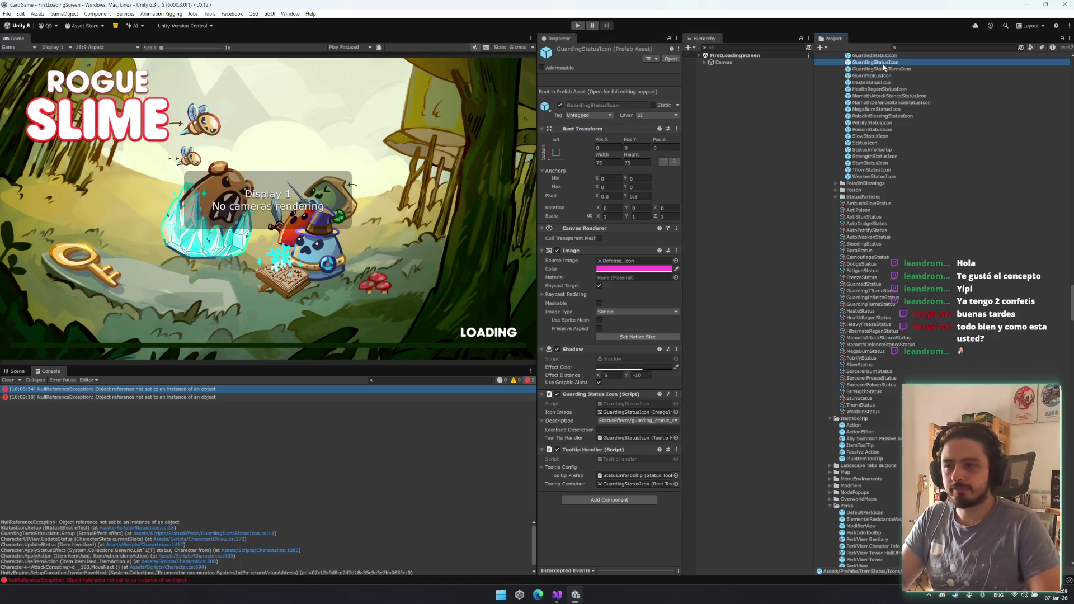
pyautogui.press('Down')
pyautogui.press('Down')
pyautogui.press('Down')
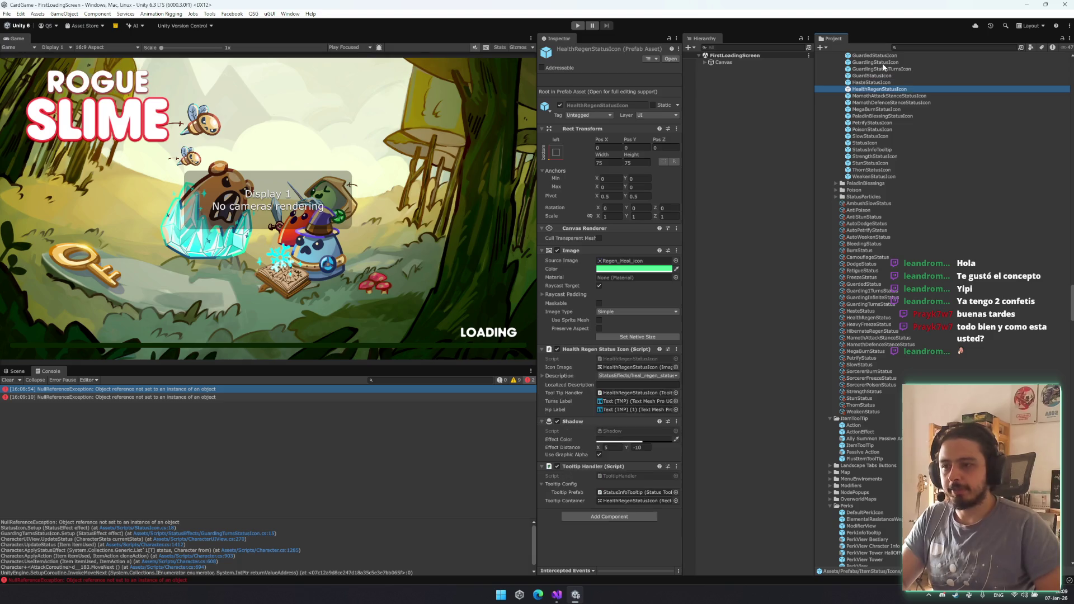
pyautogui.press('Down')
pyautogui.press('Down')
pyautogui.press('Down')
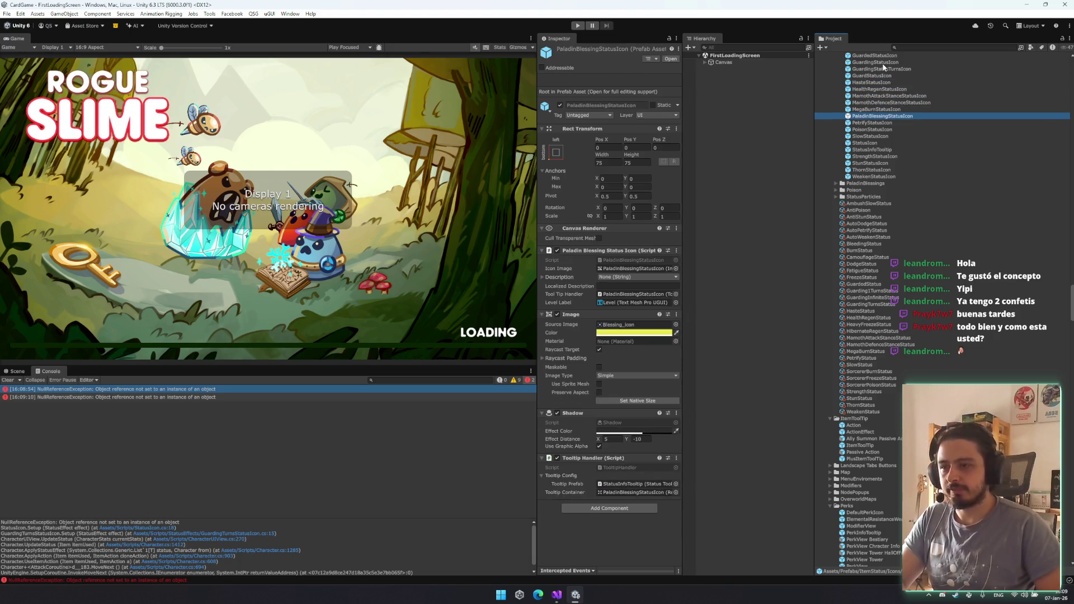
pyautogui.press('Down')
pyautogui.press('Down')
pyautogui.click(734, 287)
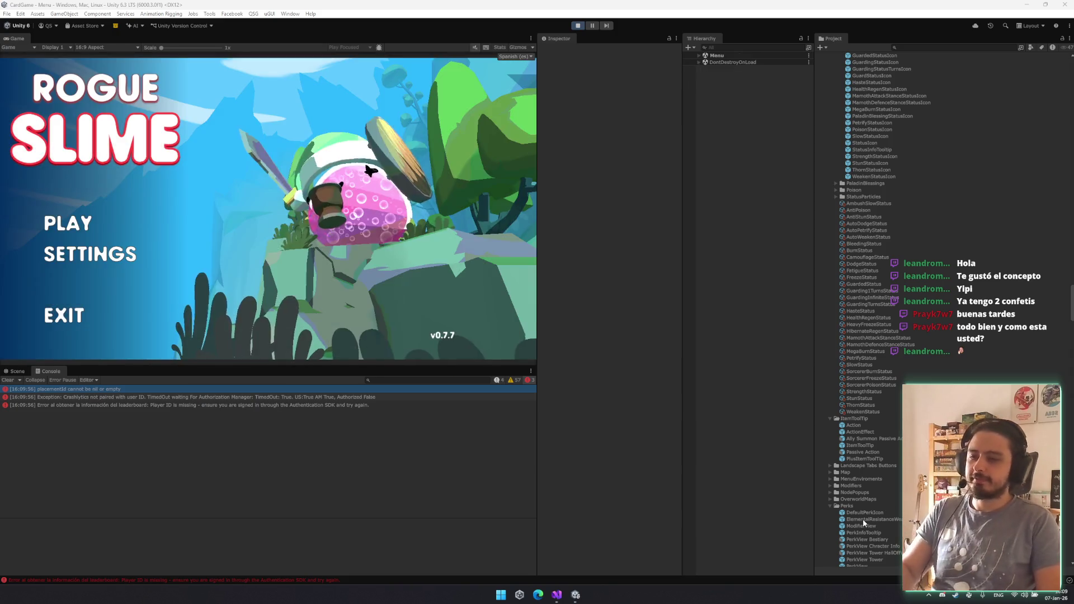
# - Start a new game from the main menu's PLAY button and load into a battle against two enemies
pyautogui.click(142, 228)
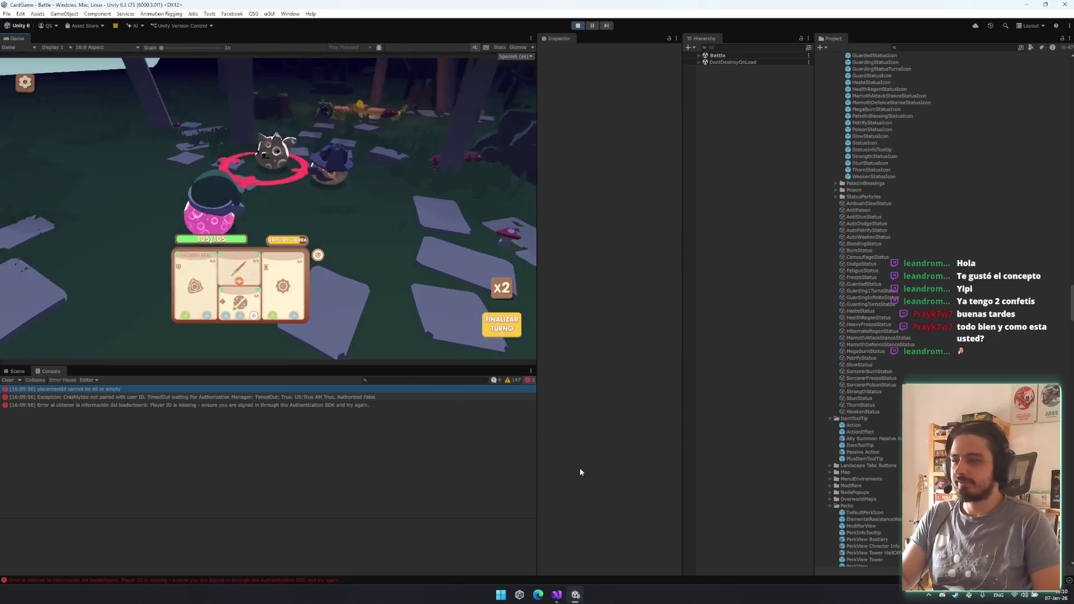
# - Play the Telaraña and Espada Corta cards, then end the turn
pyautogui.click(310, 186)
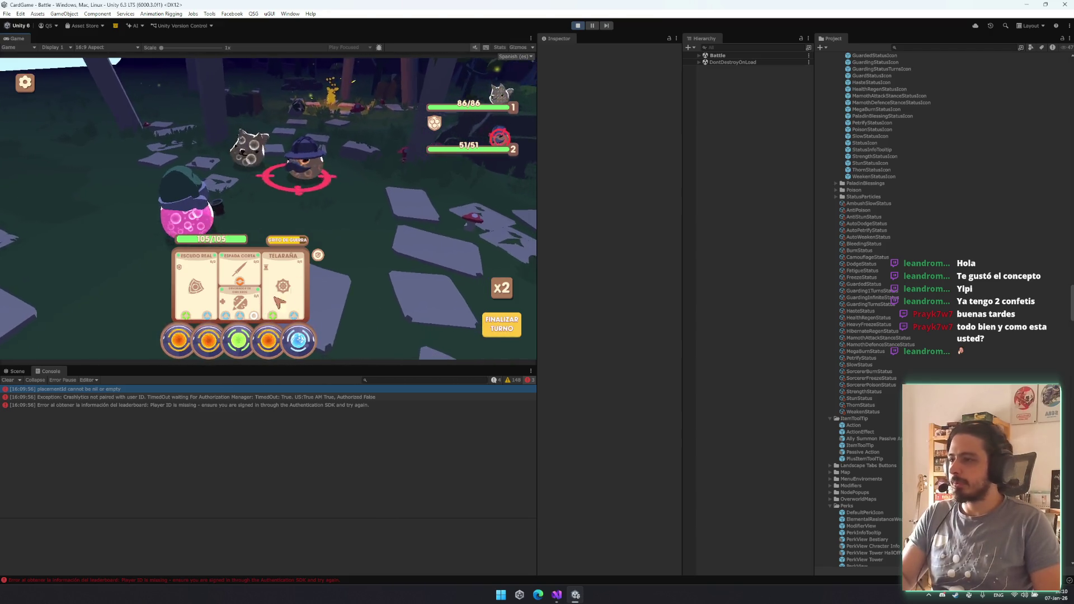
pyautogui.click(246, 281)
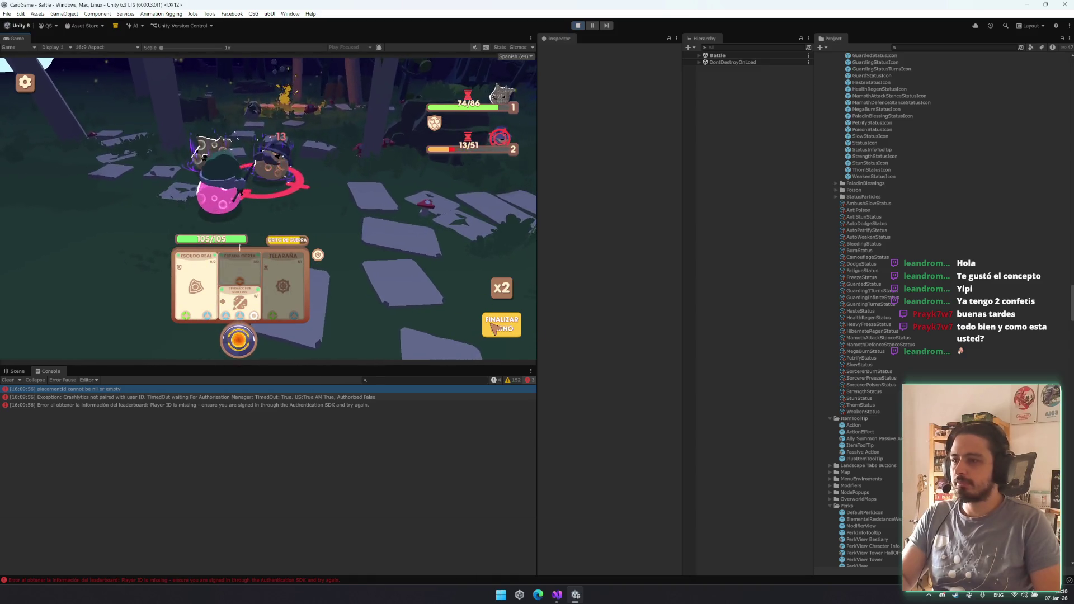
pyautogui.click(503, 330)
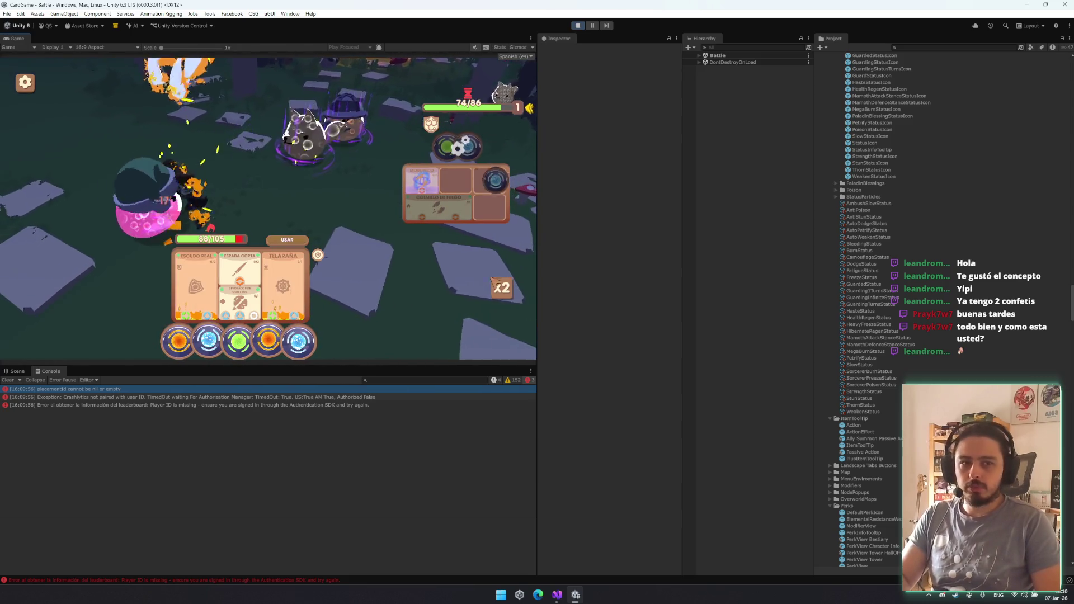
# - Check the burn, hourglass and shield status tooltips, then play Escudo Real and Telaraña
pyautogui.moveTo(212, 234)
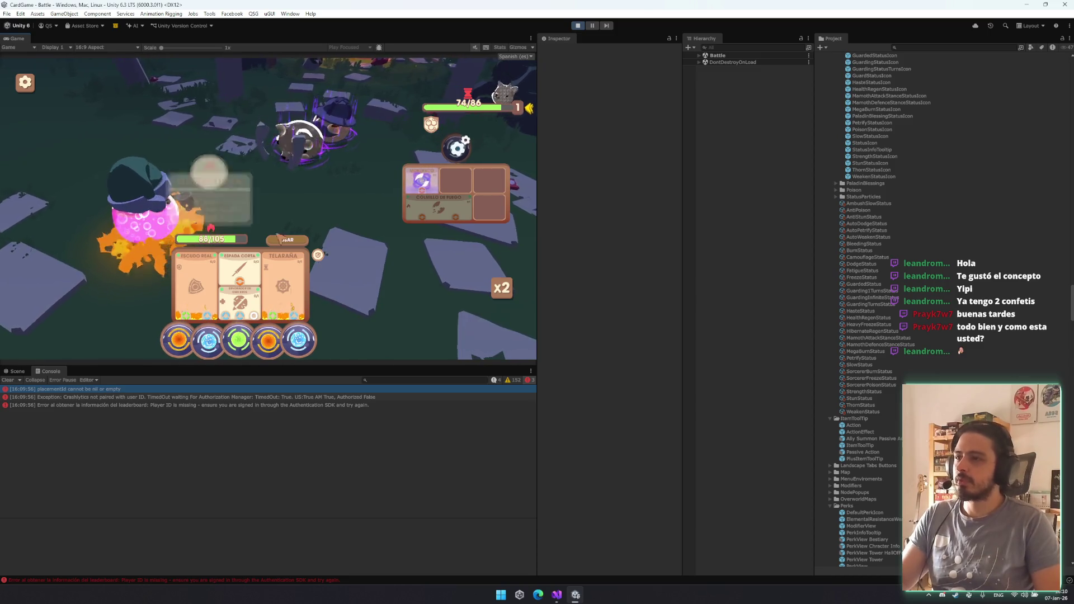
pyautogui.moveTo(470, 96)
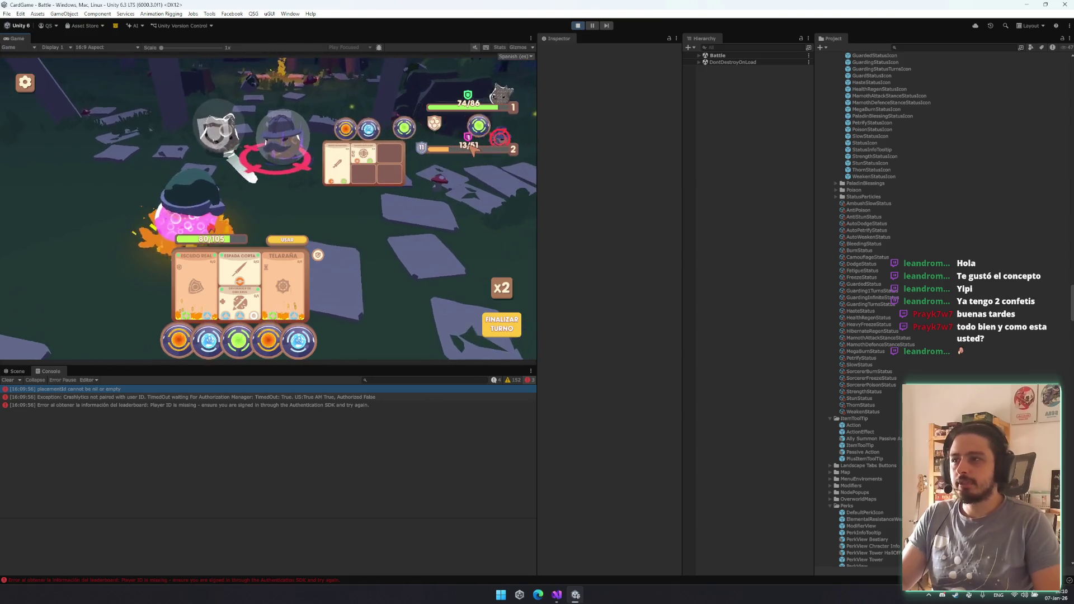
pyautogui.moveTo(469, 139)
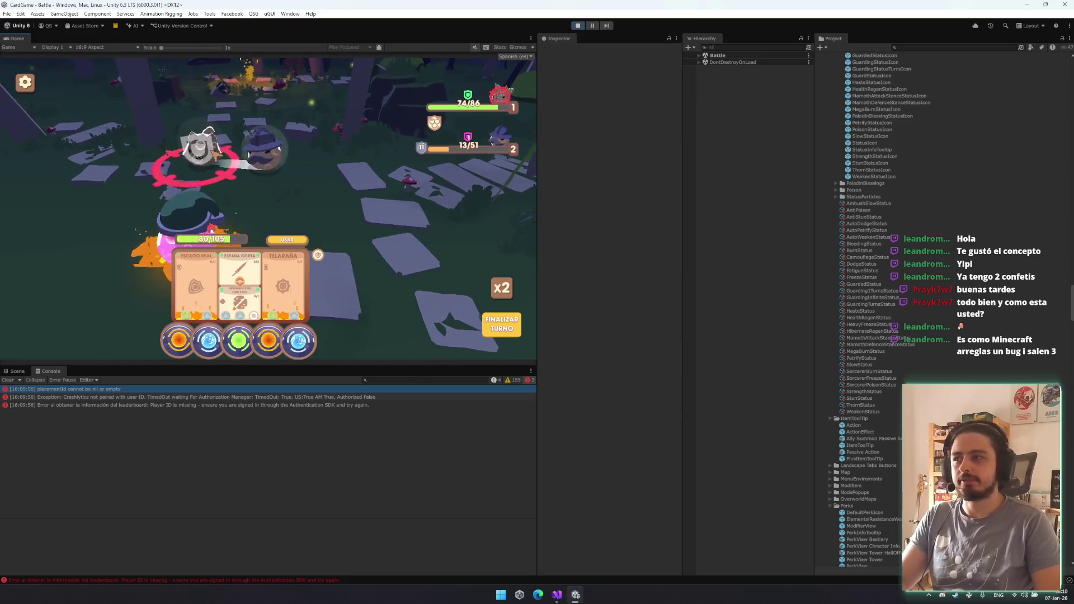
pyautogui.moveTo(268, 343)
pyautogui.mouseDown()
pyautogui.moveTo(237, 260)
pyautogui.moveTo(211, 308)
pyautogui.moveTo(240, 280)
pyautogui.mouseUp()
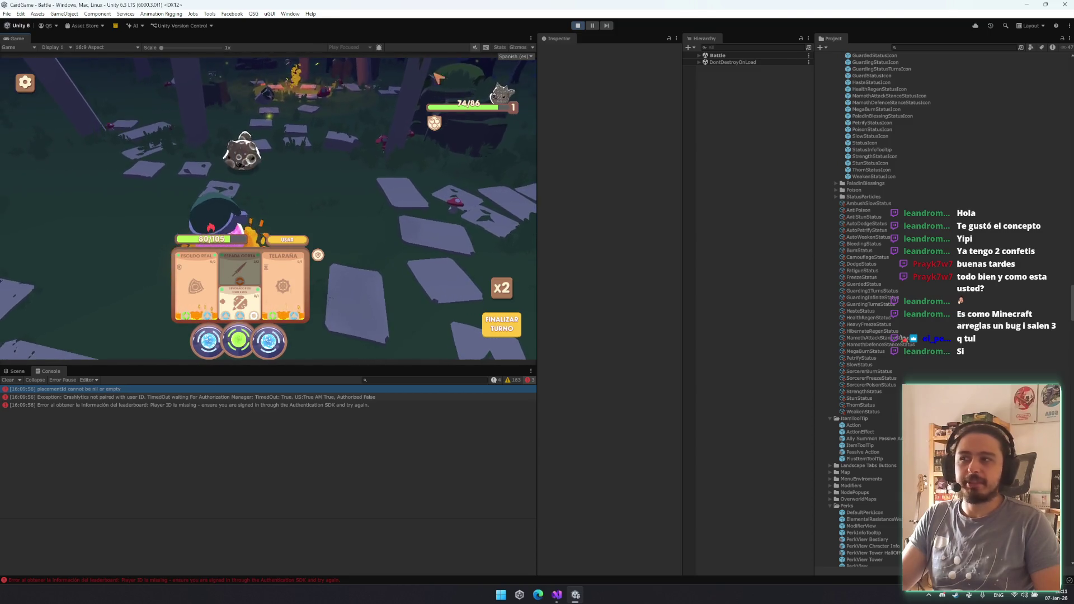
pyautogui.click(296, 242)
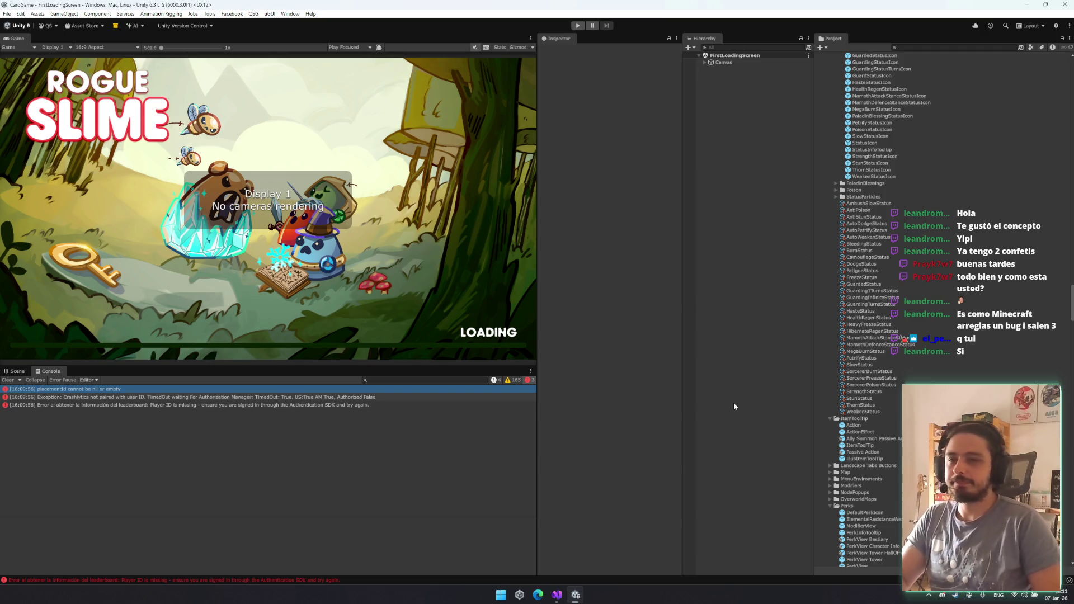
# - Inspect the DefaultPerkIcon prefab's tooltip config and clear the console errors
pyautogui.click(564, 598)
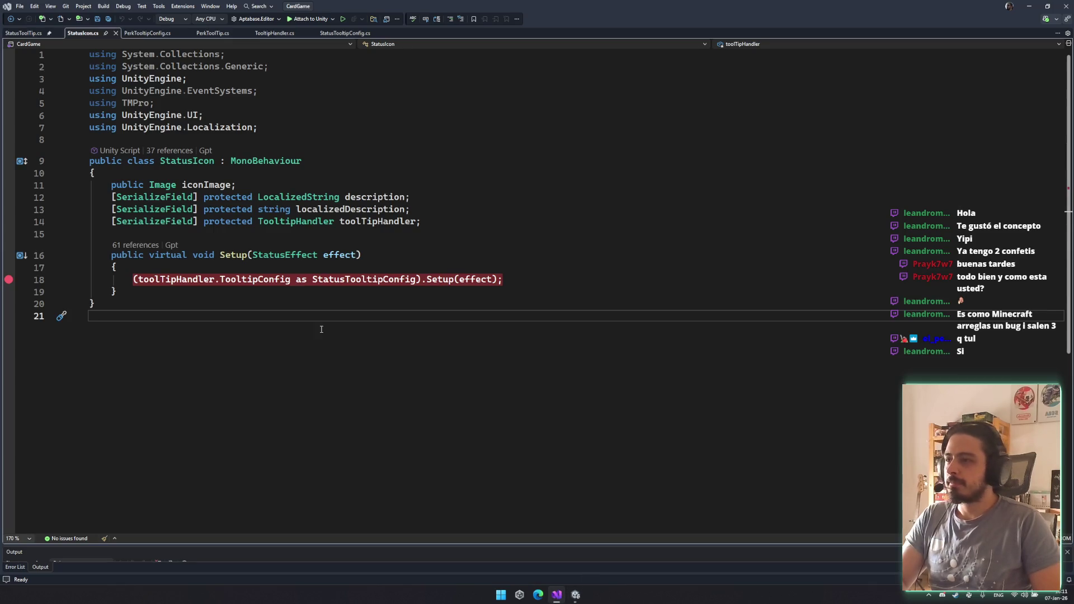
pyautogui.click(556, 597)
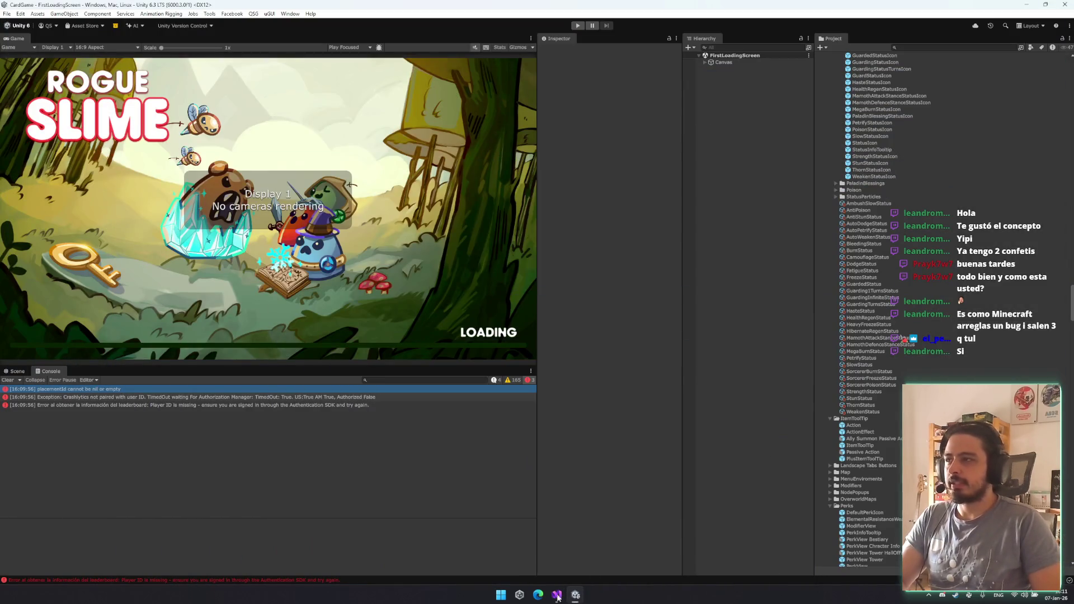
pyautogui.scroll(-6, 874, 370)
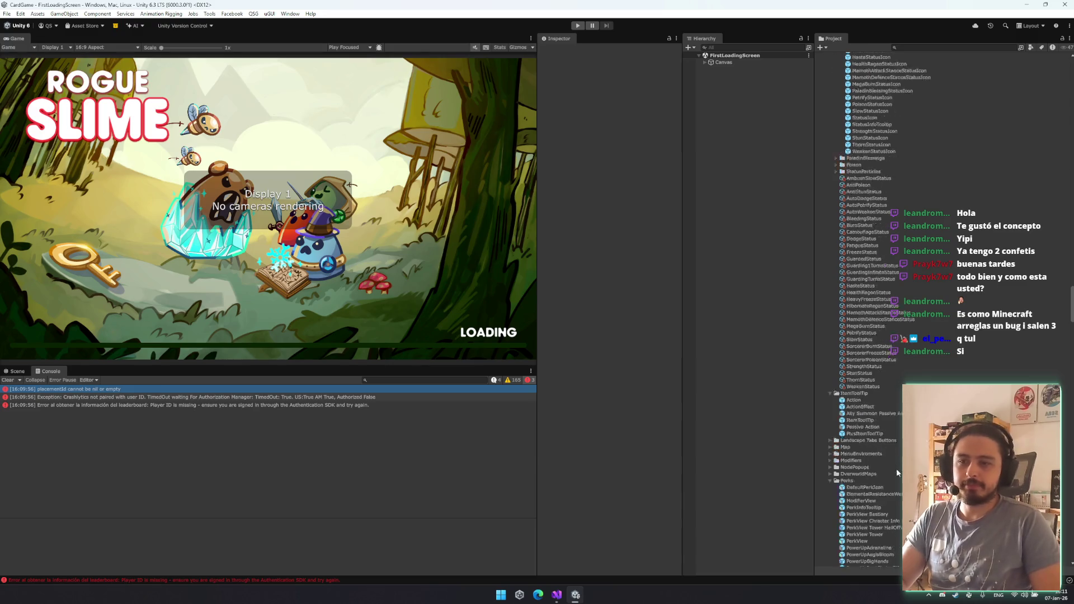
pyautogui.click(865, 362)
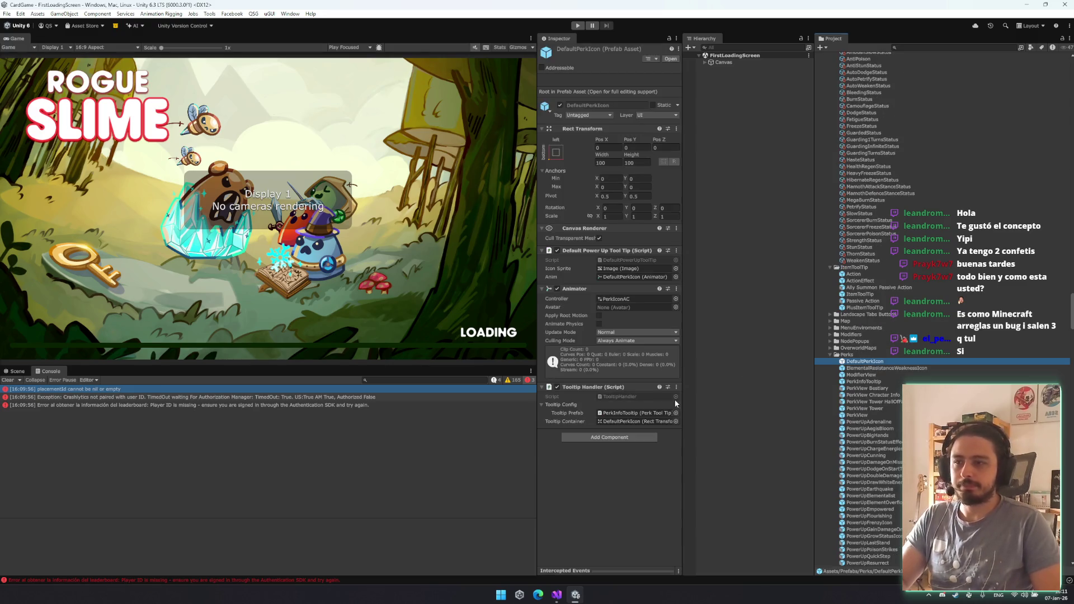
pyautogui.click(588, 407)
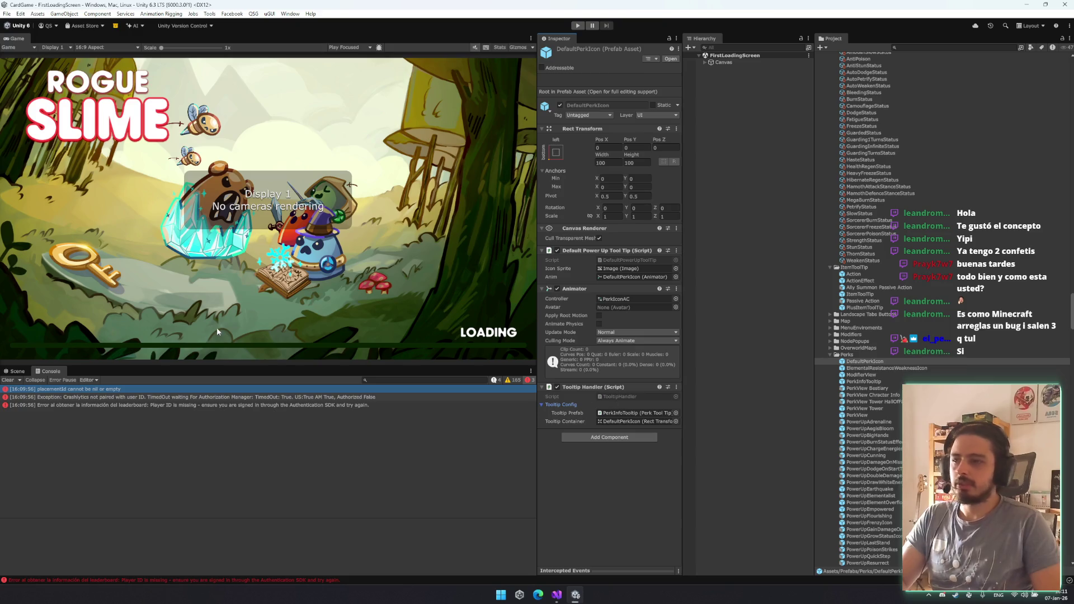
pyautogui.click(8, 379)
# - Locate the assigned PerkInfoTooltip prefab and open it in Prefab Mode
pyautogui.click(618, 414)
pyautogui.click(883, 381)
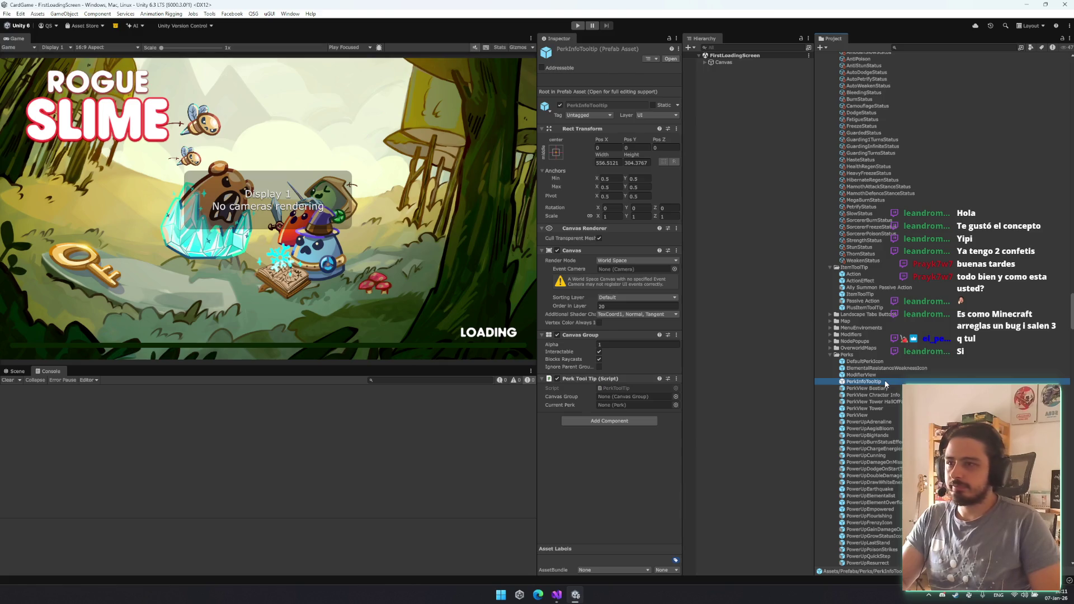
pyautogui.doubleClick(884, 382)
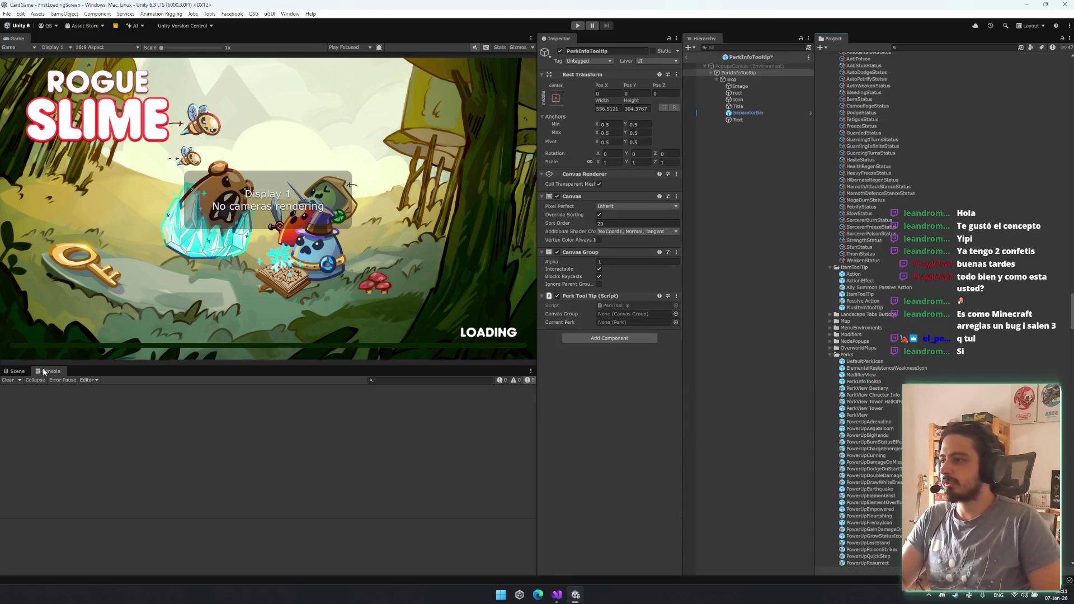
# - Dock and enlarge the Scene view beside Game, then select the PerkInfoTooltip root to check its references
pyautogui.moveTo(17, 371)
pyautogui.mouseDown()
pyautogui.moveTo(67, 84)
pyautogui.moveTo(157, 178)
pyautogui.mouseUp()
pyautogui.moveTo(293, 367); pyautogui.dragTo(294, 410)
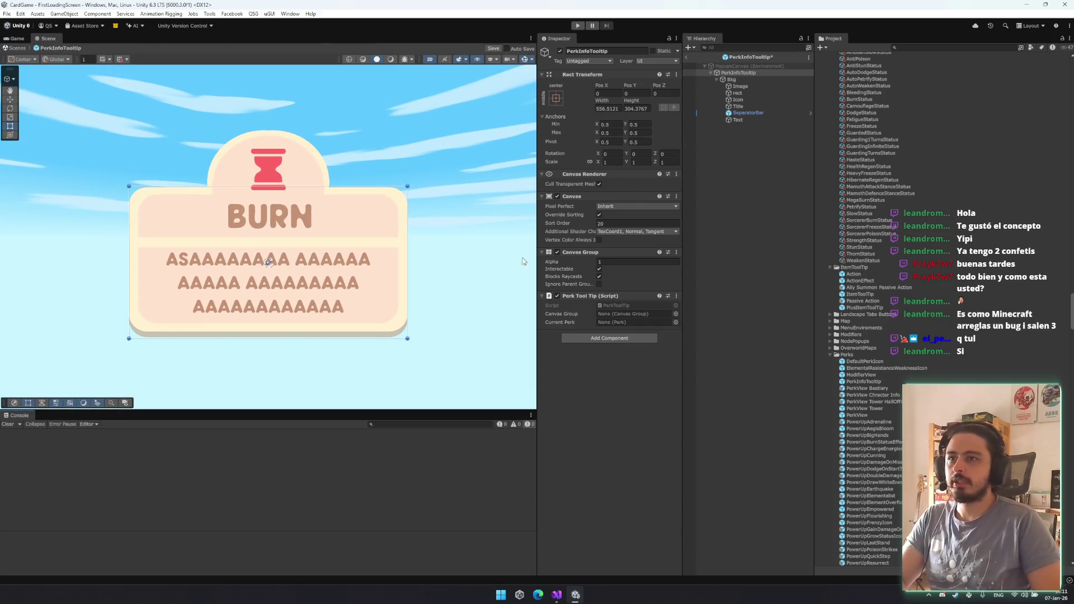
pyautogui.click(750, 107)
pyautogui.click(758, 72)
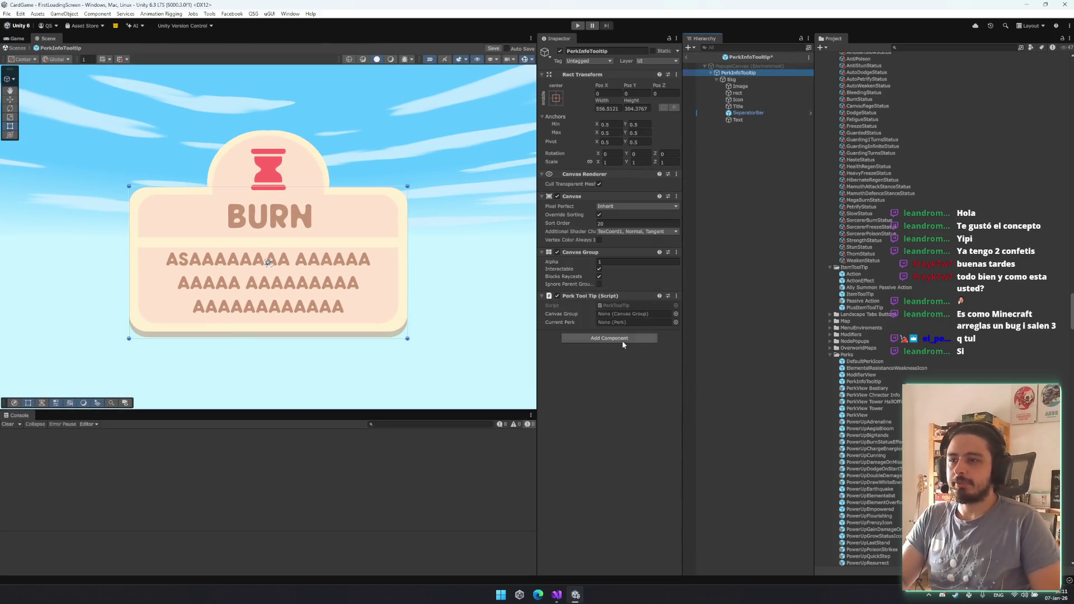
pyautogui.click(580, 265)
pyautogui.click(627, 315)
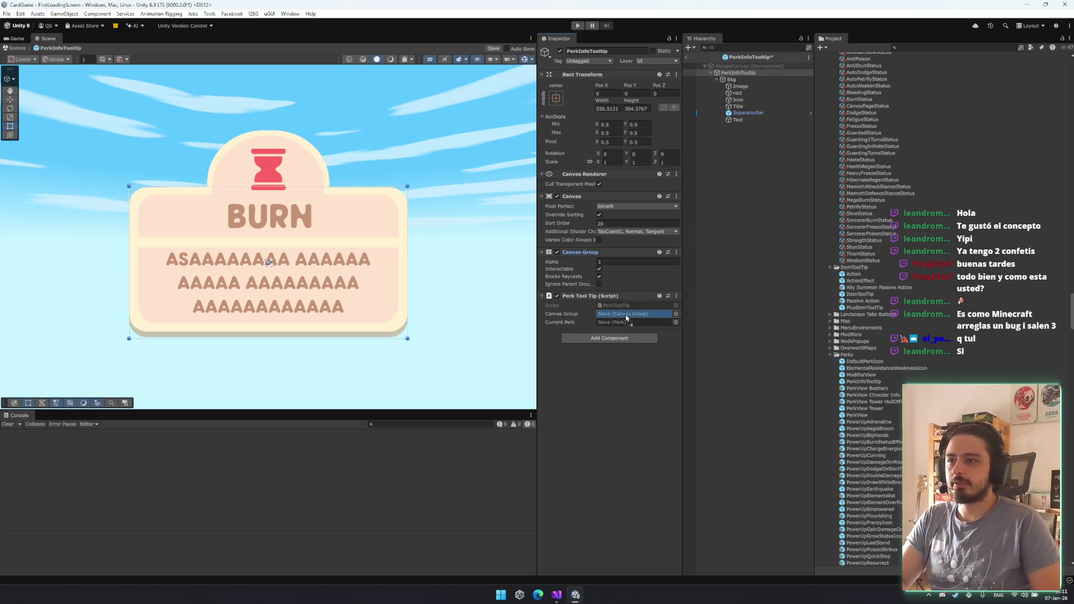
# - Open the PerkToolTip script in Visual Studio and start a new public field line below currentPerk
pyautogui.click(628, 306)
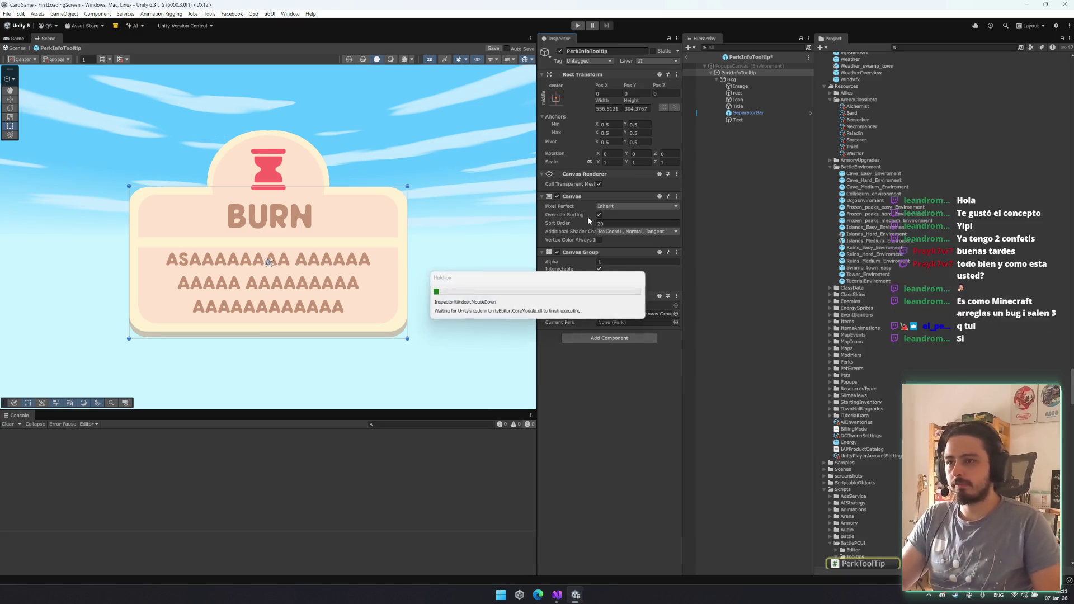
pyautogui.press('Return')
pyautogui.press('Return')
pyautogui.press('Return')
pyautogui.press('Up')
pyautogui.press('Up')
pyautogui.write('blic AnimationCurve')
pyautogui.hotkey('ctrl', 'BackSpace')
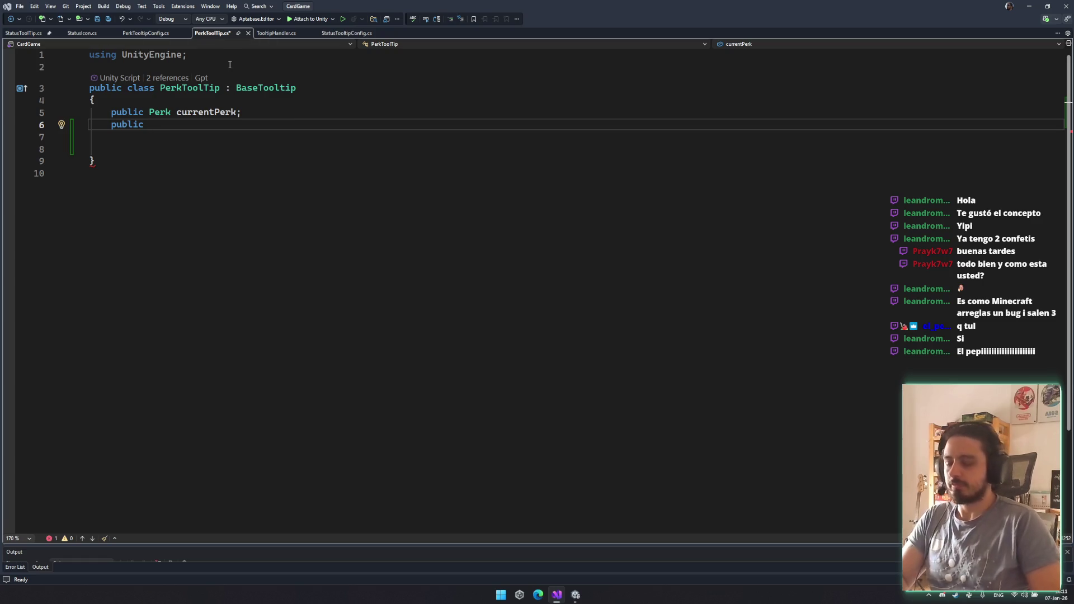
# - Declare a public TextMeshProUGUI title field and duplicate its line for a second label
pyautogui.write('xtmeshpro')
pyautogui.press('Down')
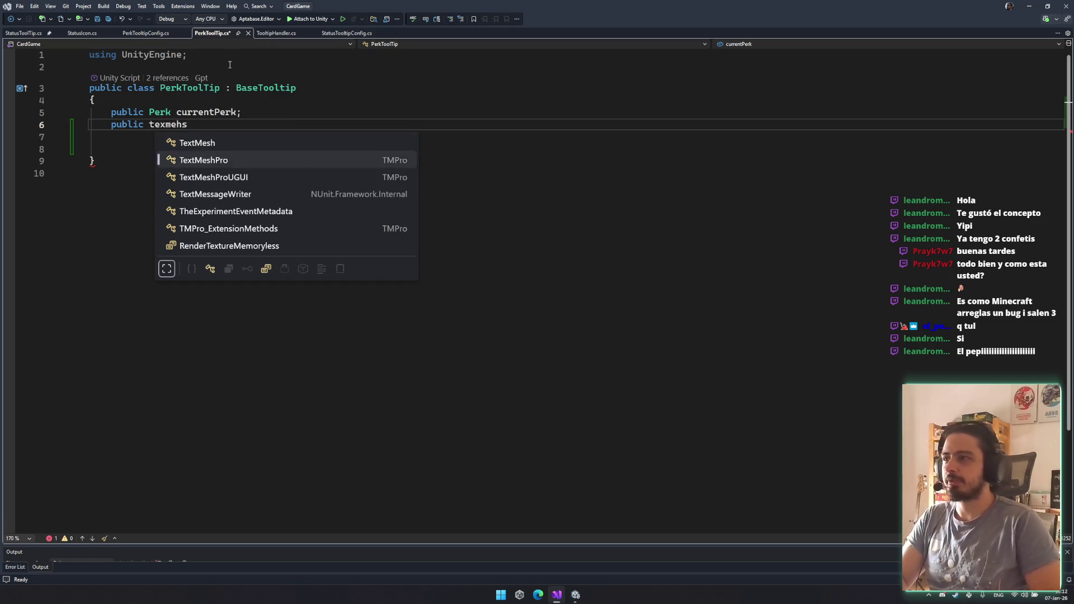
pyautogui.write('ti')
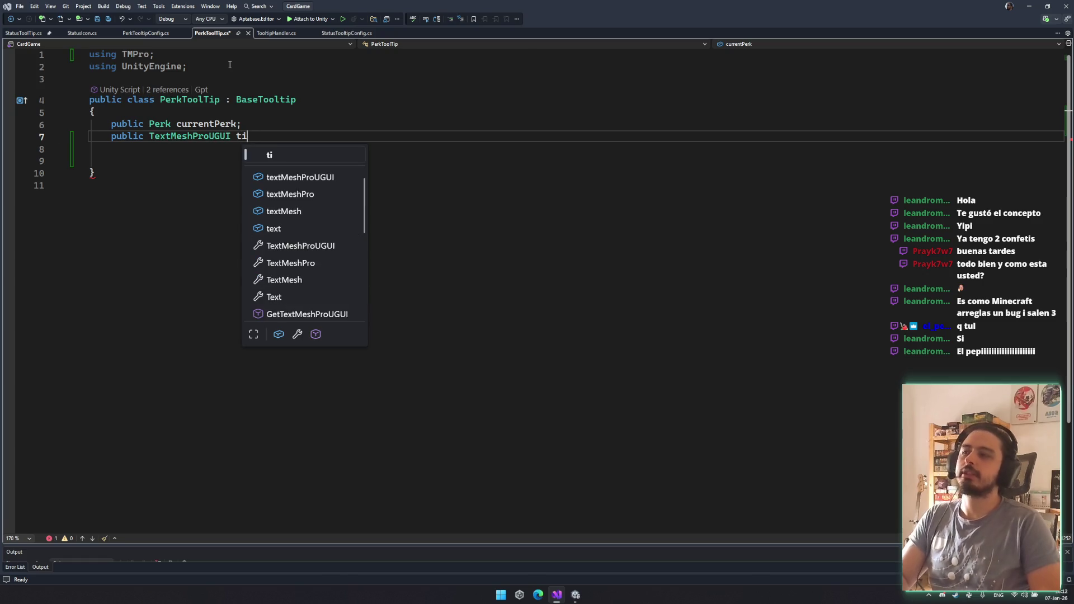
pyautogui.write('tle;')
pyautogui.hotkey('ctrl', 'd')
pyautogui.press('Down')
pyautogui.doubleClick(253, 149)
pyautogui.press('BackSpace')
pyautogui.hotkey('ctrl', 'End')
# - Rename the fields to titleLabel and descriptionLabel, fix the typo, and save the script
pyautogui.click(276, 140)
pyautogui.hotkey('ctrl', 'r')
pyautogui.hotkey('ctrl', 'r')
pyautogui.write('titleLabel')
pyautogui.press('Return')
pyautogui.press('Down')
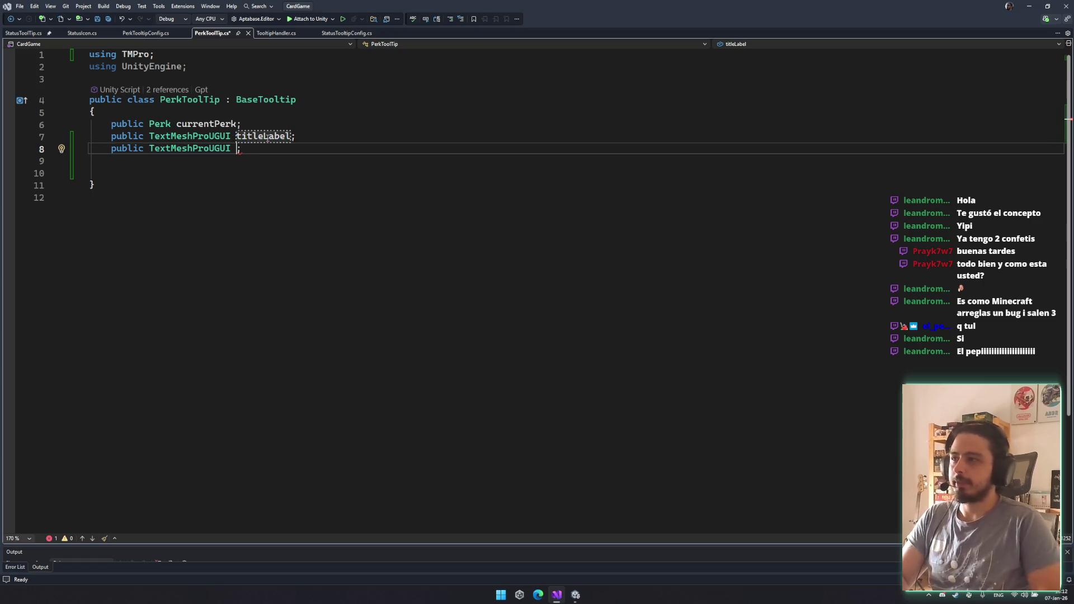
pyautogui.write('descriptionLa')
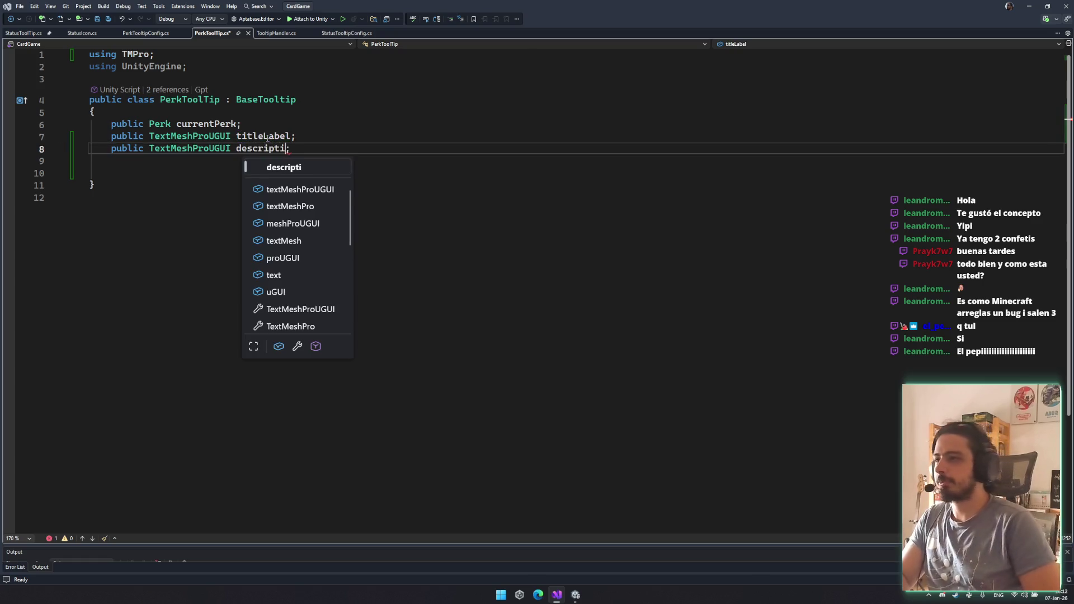
pyautogui.write('bewl')
pyautogui.hotkey('ctrl', 's')
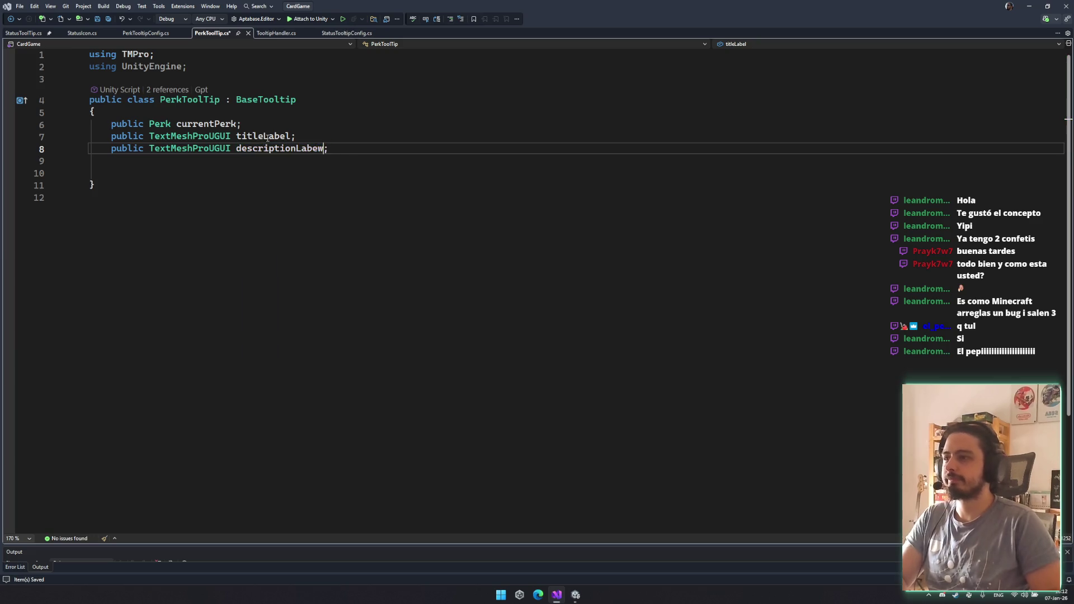
pyautogui.press('BackSpace')
pyautogui.write('l')
pyautogui.press('End')
pyautogui.press('Return')
pyautogui.press('Return')
pyautogui.hotkey('ctrl', 's')
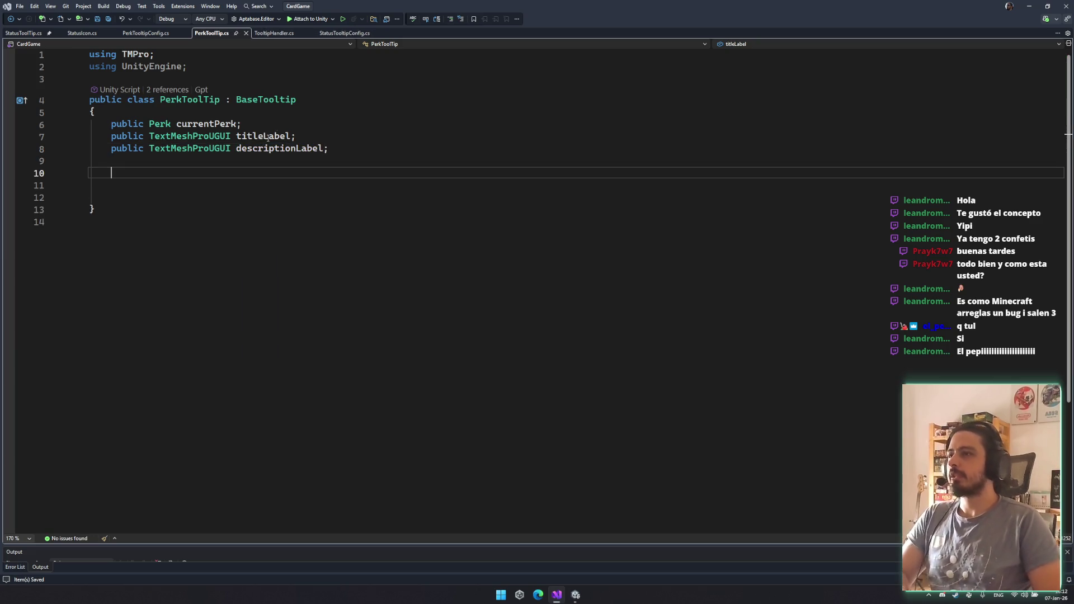
# - Copy the statusEffect field, Setup and Show code from StatusToolTip.cs and paste it into PerkToolTip.cs
pyautogui.click(23, 33)
pyautogui.scroll(-3, 218, 185)
pyautogui.moveTo(100, 88)
pyautogui.mouseDown()
pyautogui.moveTo(335, 159)
pyautogui.moveTo(95, 331)
pyautogui.moveTo(119, 314)
pyautogui.mouseUp()
pyautogui.hotkey('ctrl', 'c')
pyautogui.click(274, 33)
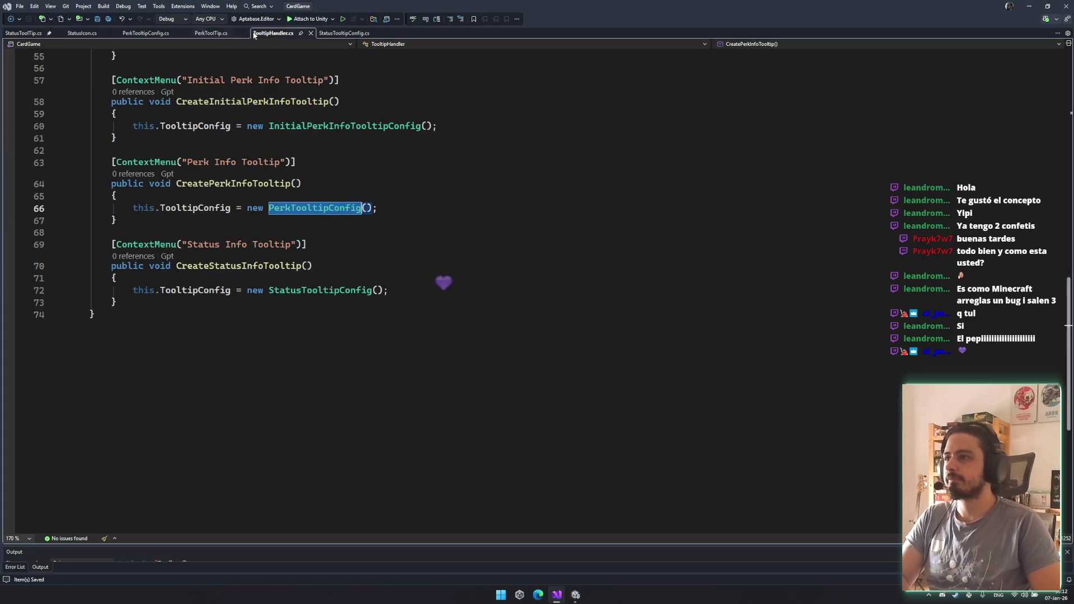
pyautogui.click(209, 34)
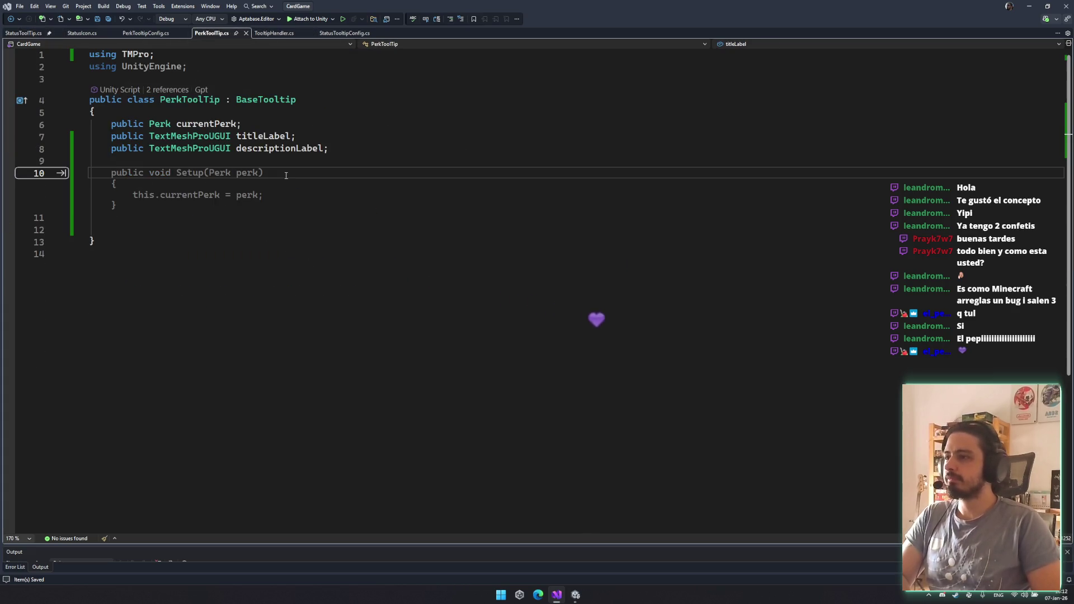
pyautogui.hotkey('ctrl', 'v')
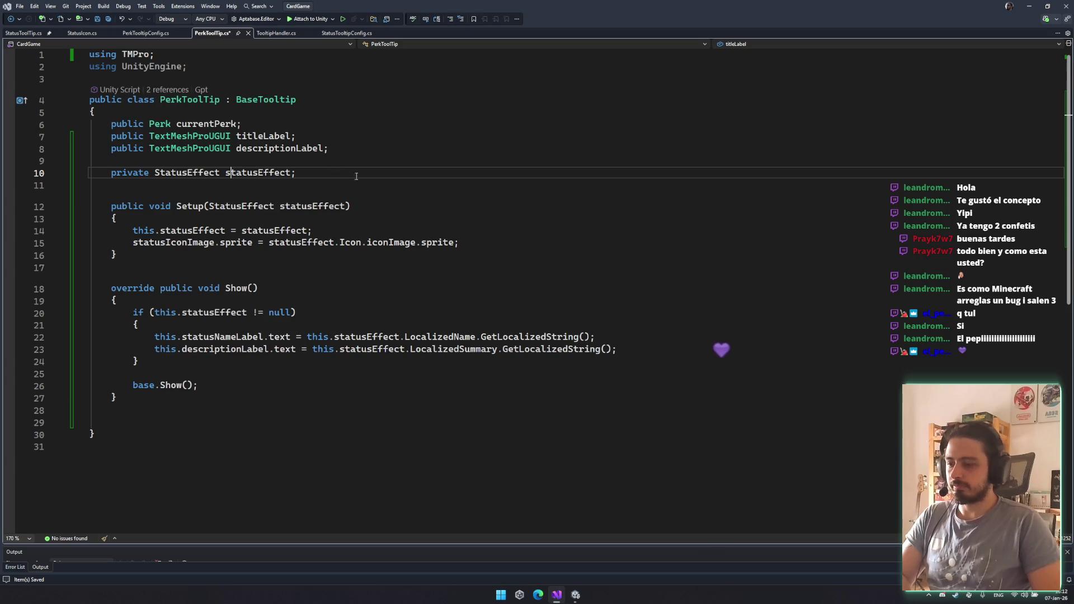
# - Change the field and Setup parameter from StatusEffect statusEffect to Perk perk
pyautogui.doubleClick(235, 206)
pyautogui.write('Perk')
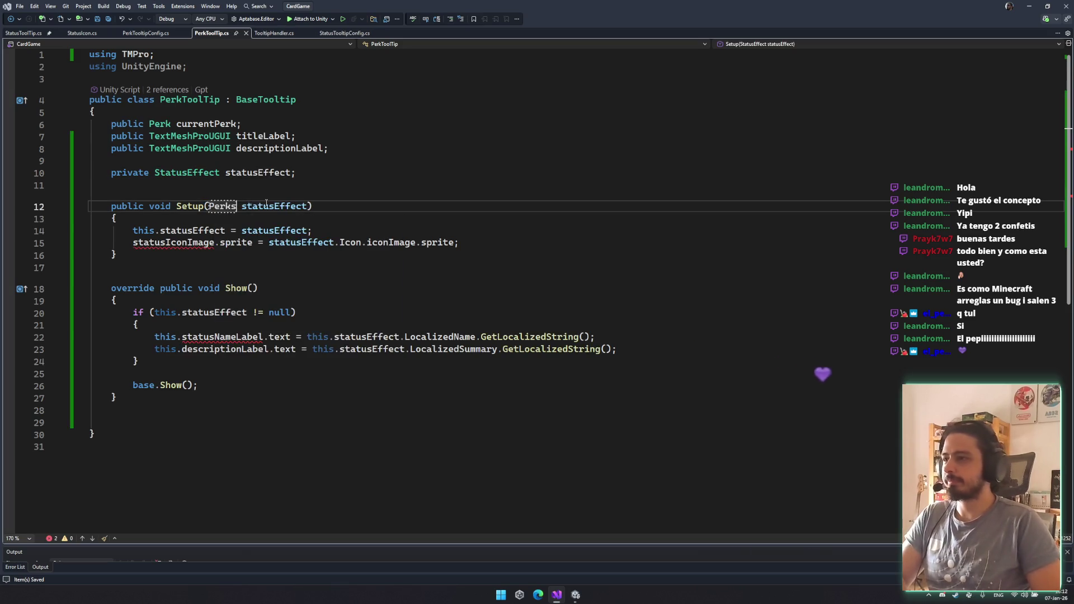
pyautogui.doubleClick(206, 173)
pyautogui.write('Perk')
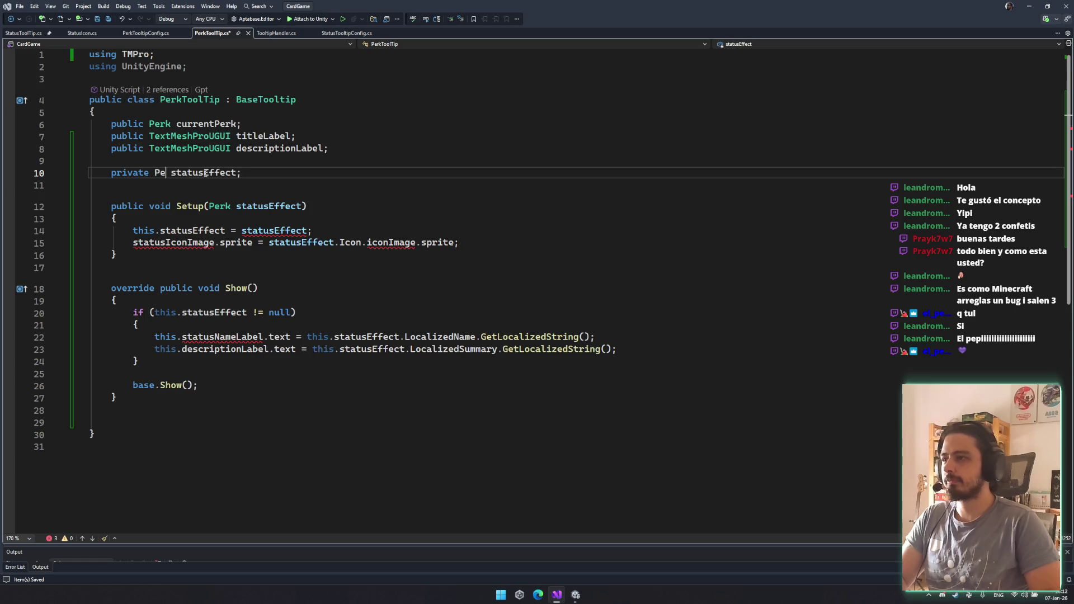
pyautogui.doubleClick(206, 174)
pyautogui.write('perk')
pyautogui.click(292, 206)
pyautogui.doubleClick(292, 207)
pyautogui.write('perk')
# - Make Setup assign this.perk = perk and select the statusIconImage reference on the icon line
pyautogui.doubleClick(275, 230)
pyautogui.write('perk')
pyautogui.doubleClick(212, 231)
pyautogui.write('perk')
pyautogui.click(171, 242)
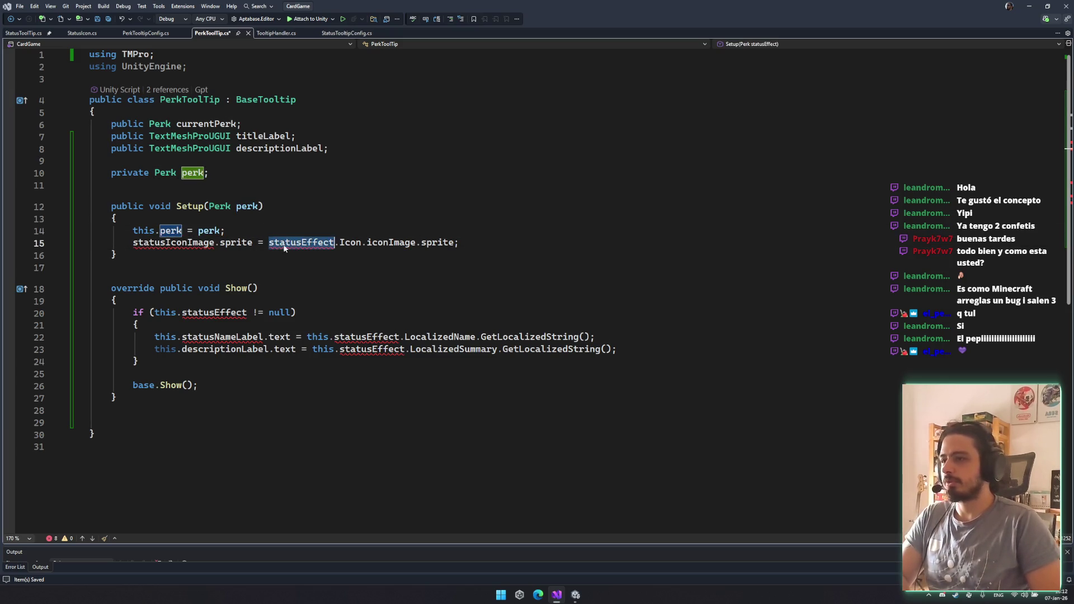
pyautogui.doubleClick(171, 243)
# - Add a private UnityEngine.UI Image iconImage field and cut the unused currentPerk field
pyautogui.click(357, 150)
pyautogui.press('Return')
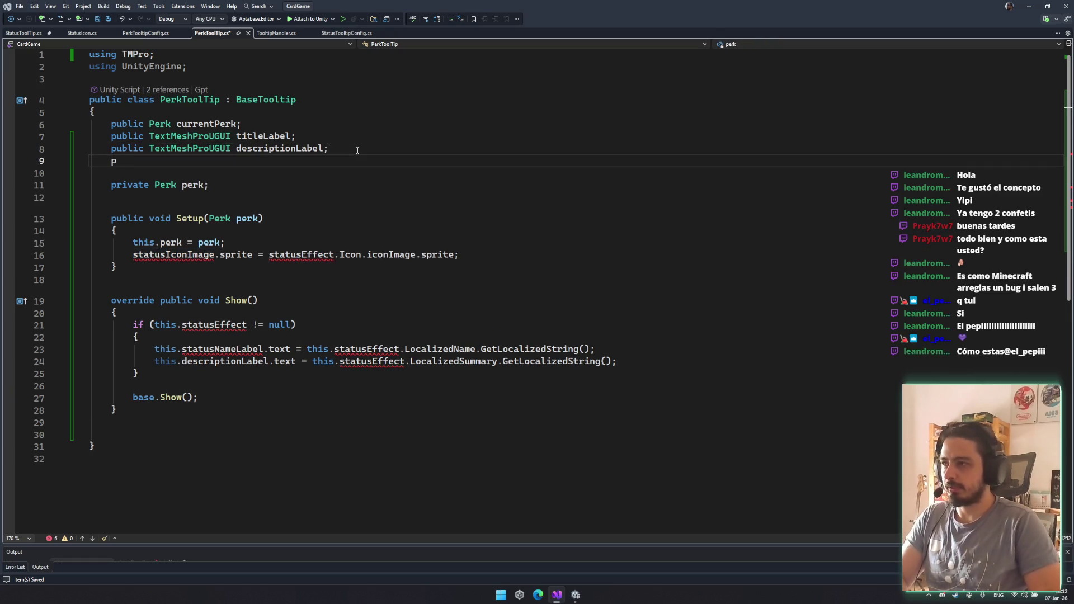
pyautogui.write('rivate')
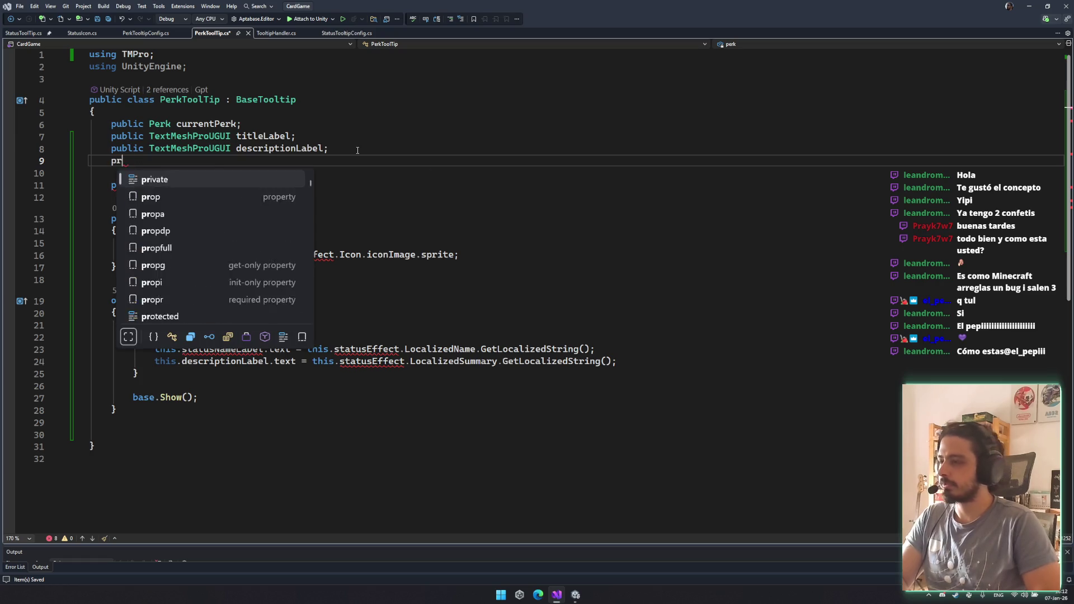
pyautogui.write(' Image')
pyautogui.press('BackSpace')
pyautogui.hotkey('ctrl', 'space')
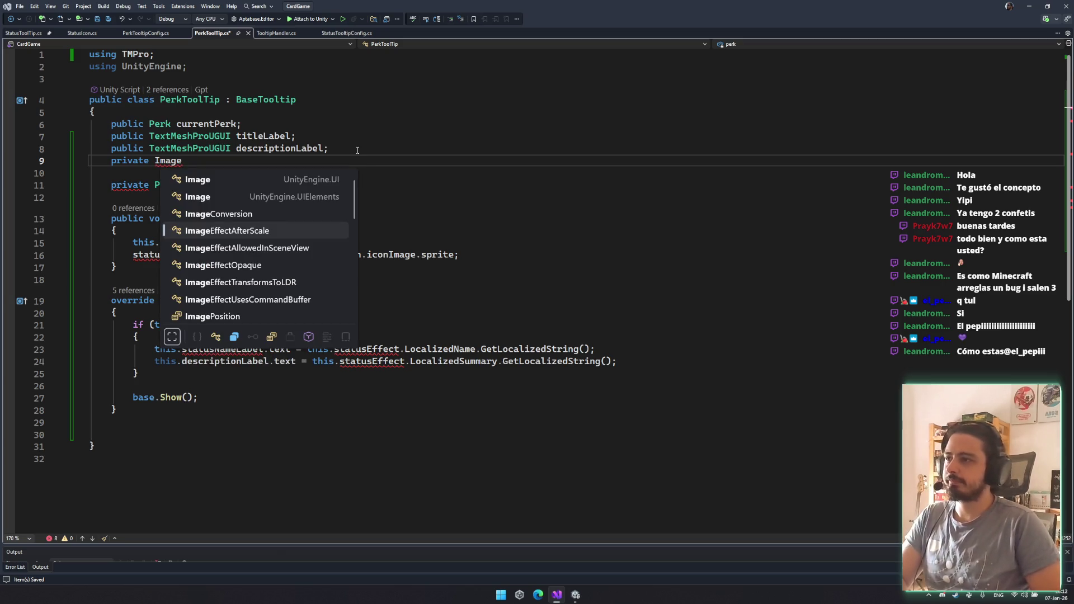
pyautogui.press('Up')
pyautogui.press('Up')
pyautogui.press('Up')
pyautogui.press('Tab')
pyautogui.write('iconI')
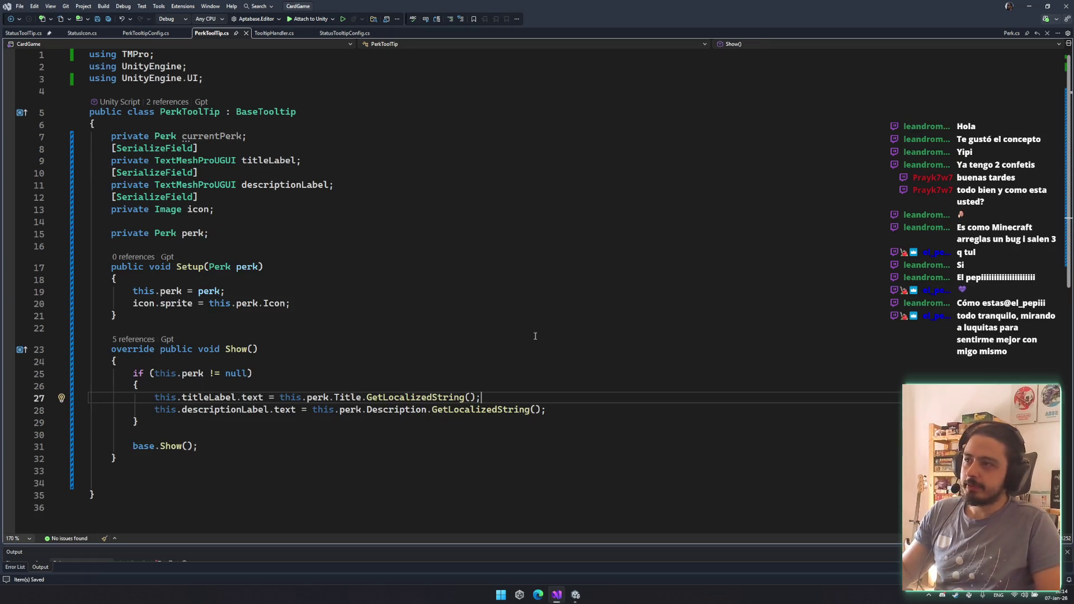
pyautogui.click(258, 135)
pyautogui.hotkey('ctrl', 'x')
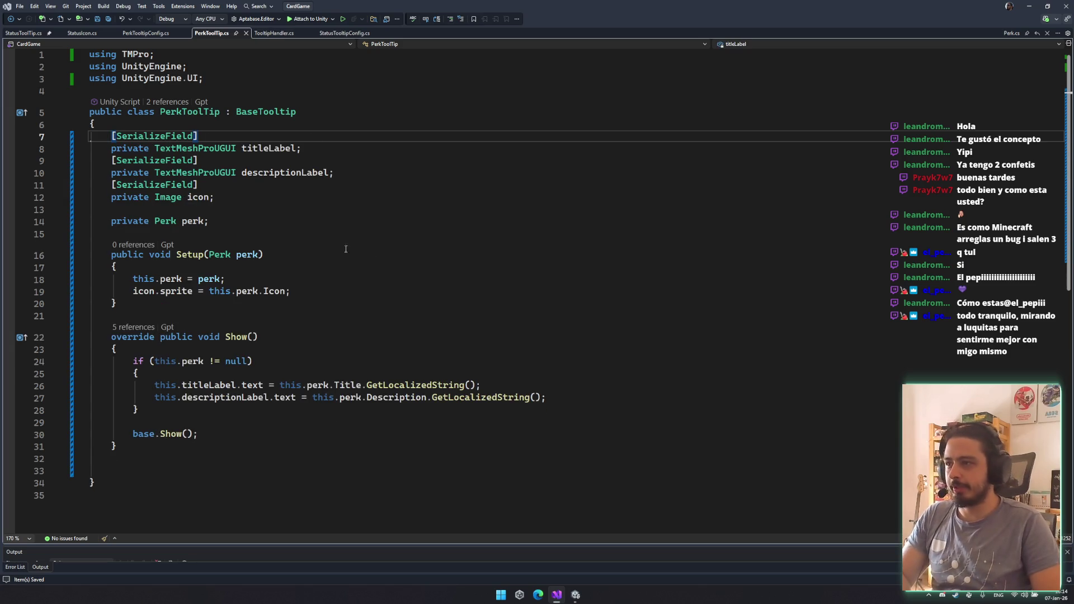
# - Review the Setup and Show methods and delete the extra blank line before the closing brace
pyautogui.click(466, 254)
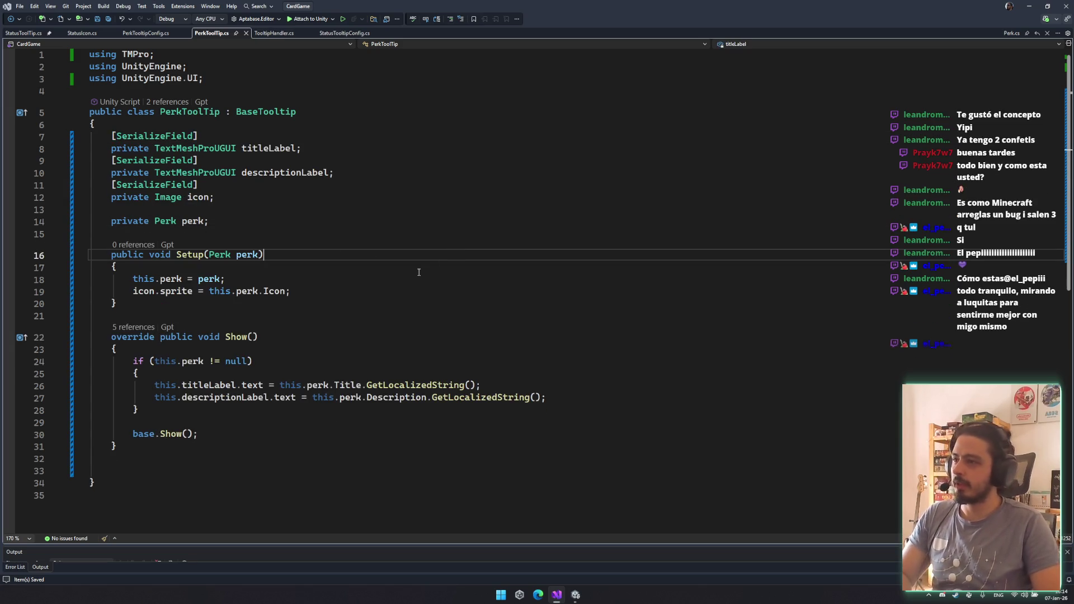
pyautogui.click(470, 278)
pyautogui.click(489, 304)
pyautogui.scroll(-4, 523, 343)
pyautogui.scroll(2, 482, 359)
pyautogui.click(518, 350)
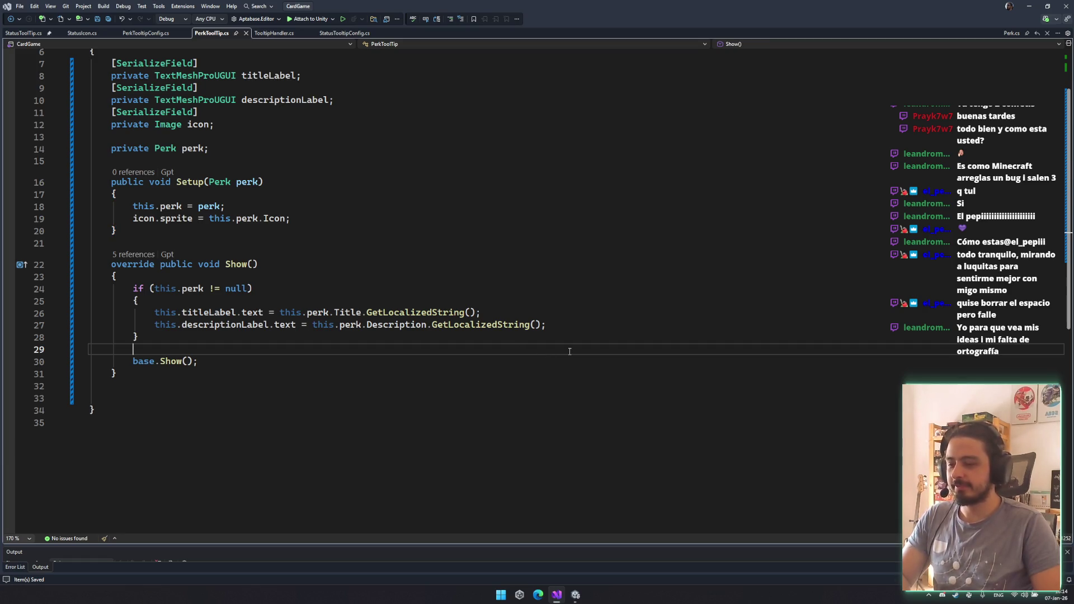
pyautogui.click(602, 359)
pyautogui.click(494, 475)
pyautogui.press('Up')
pyautogui.press('Up')
pyautogui.press('Delete')
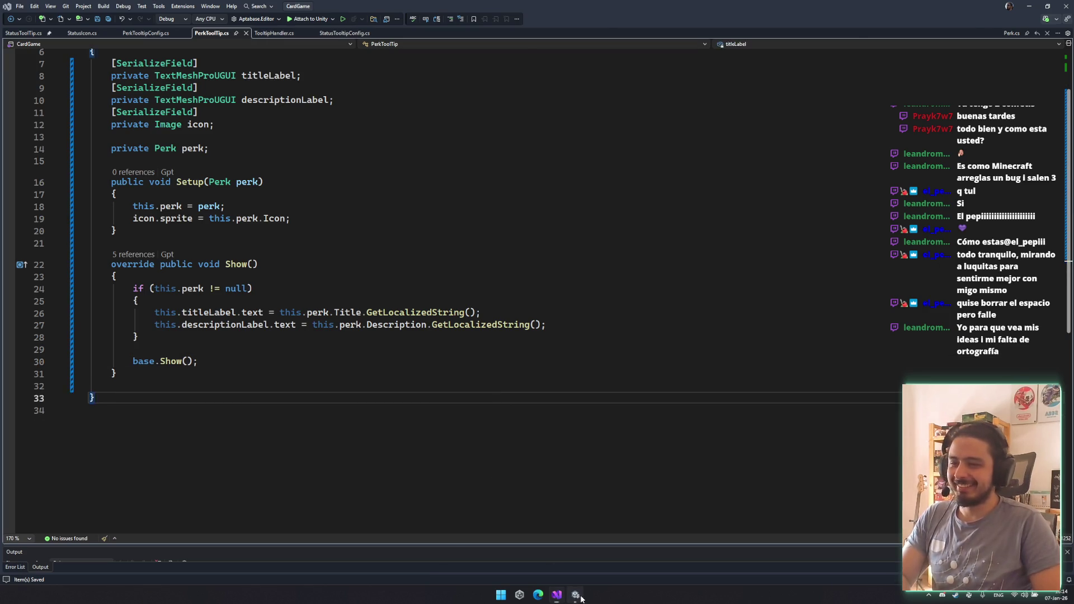
pyautogui.click(578, 596)
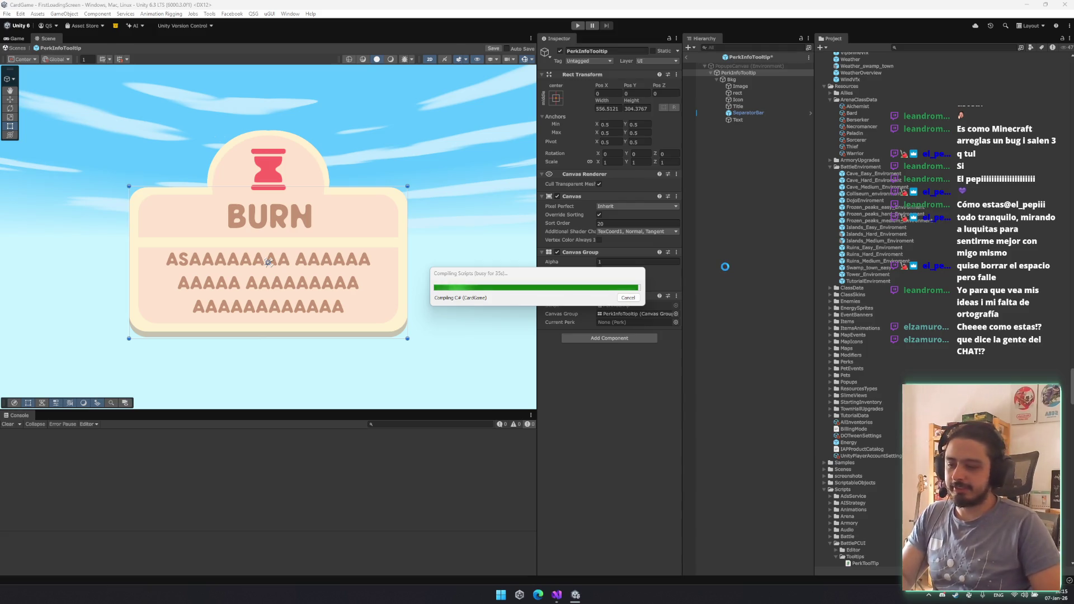
# - Move the Compiling Scripts progress window aside while Unity recompiles the tooltip scripts
pyautogui.moveTo(597, 278)
pyautogui.mouseDown()
pyautogui.moveTo(642, 320)
pyautogui.moveTo(673, 323)
pyautogui.mouseUp()
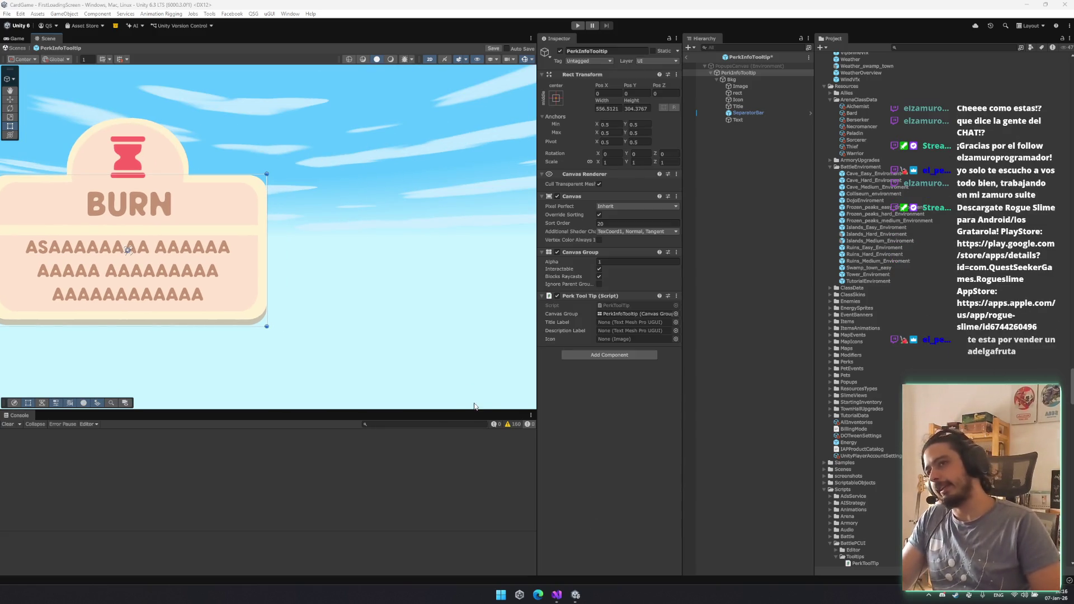
# - Link the Icon object to the Icon field, Text to Description Label and Name to Title Label
pyautogui.moveTo(424, 270); pyautogui.dragTo(520, 282)
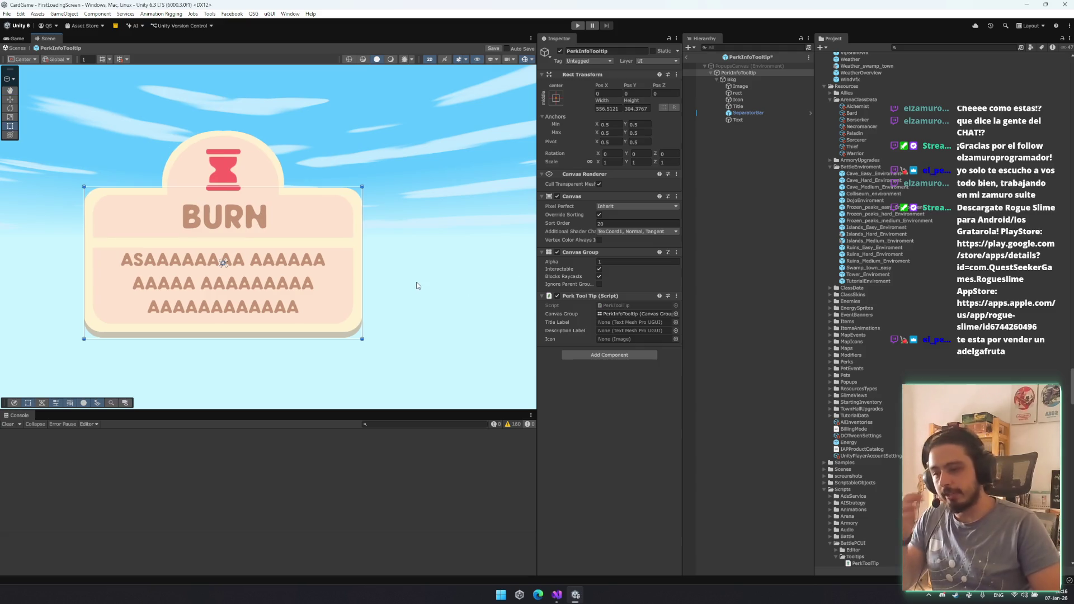
pyautogui.moveTo(409, 302)
pyautogui.mouseDown()
pyautogui.moveTo(400, 314)
pyautogui.moveTo(446, 343)
pyautogui.moveTo(482, 314)
pyautogui.moveTo(447, 339)
pyautogui.mouseUp()
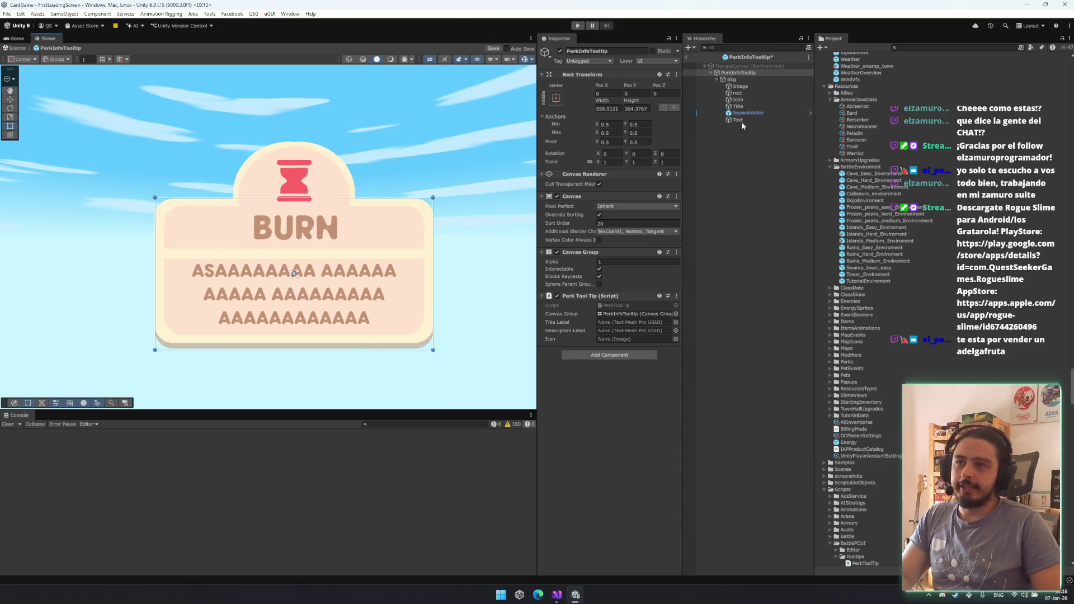
pyautogui.moveTo(738, 100); pyautogui.dragTo(635, 339)
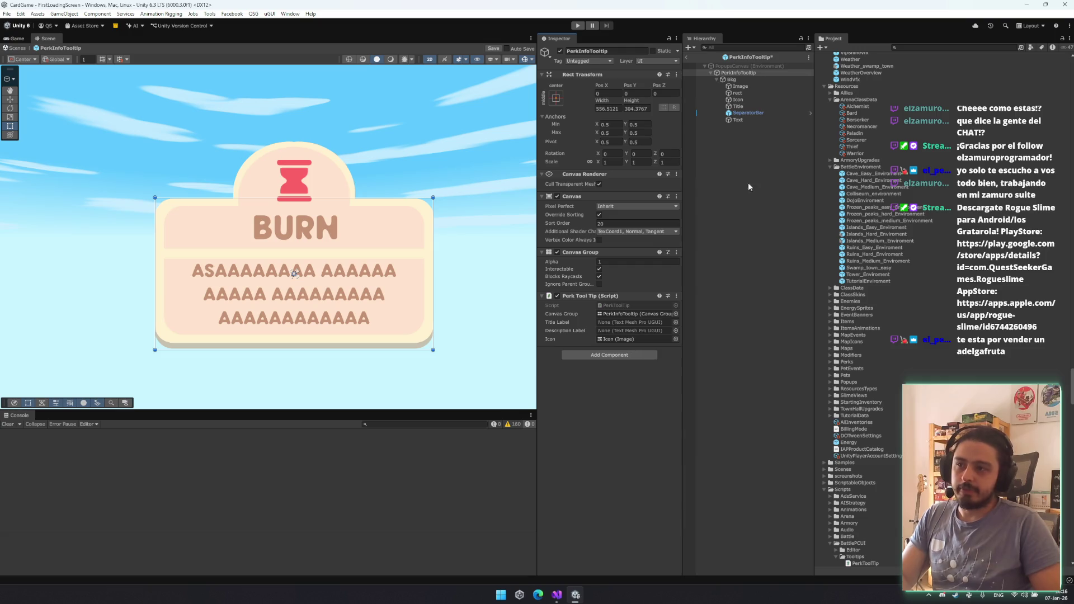
pyautogui.click(758, 120)
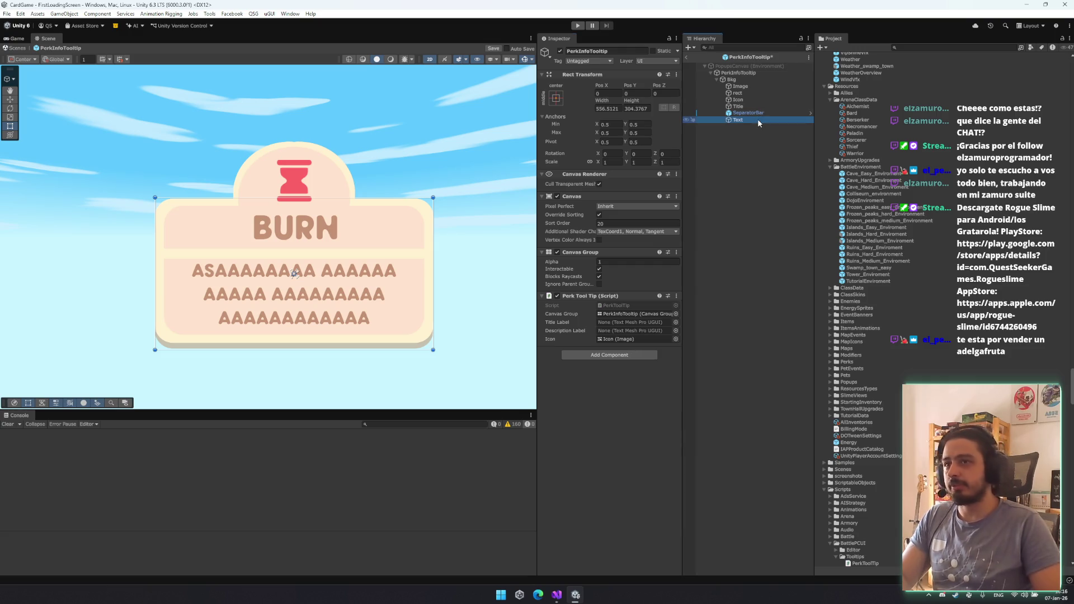
pyautogui.click(748, 74)
pyautogui.moveTo(744, 121); pyautogui.dragTo(635, 332)
pyautogui.moveTo(747, 92); pyautogui.dragTo(630, 326)
pyautogui.click(772, 261)
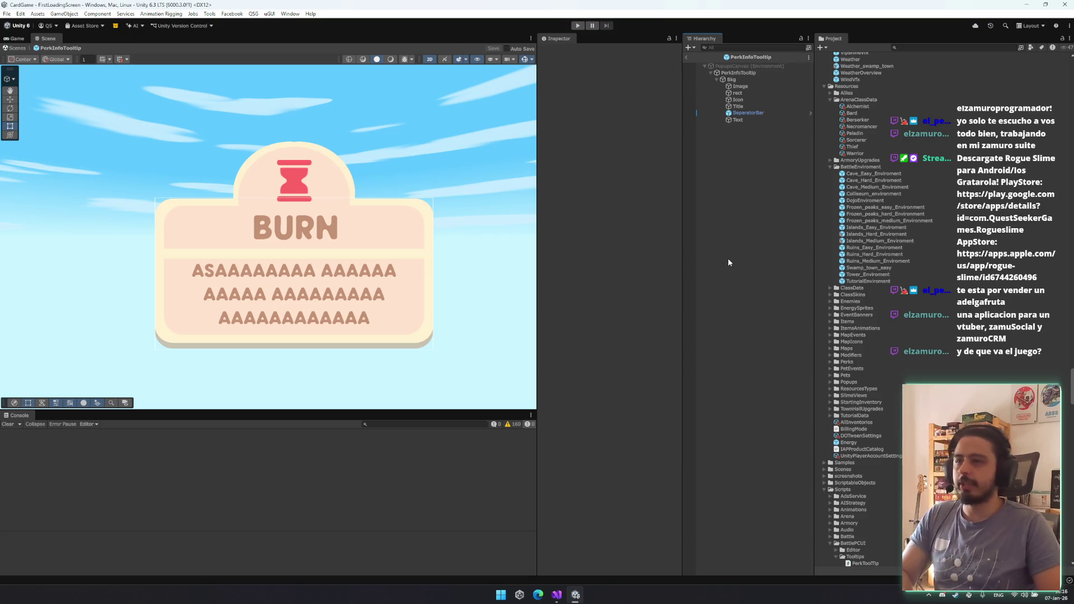
# - Exit prefab mode back to the FirstLoadingScreen scene and enter Play mode
pyautogui.click(687, 56)
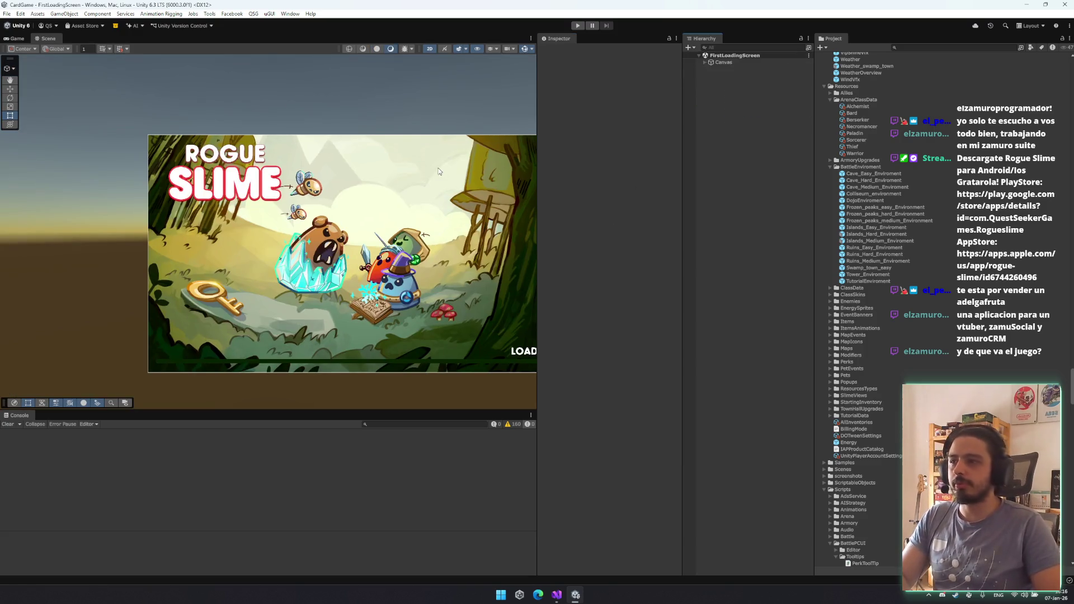
pyautogui.scroll(5, 392, 211)
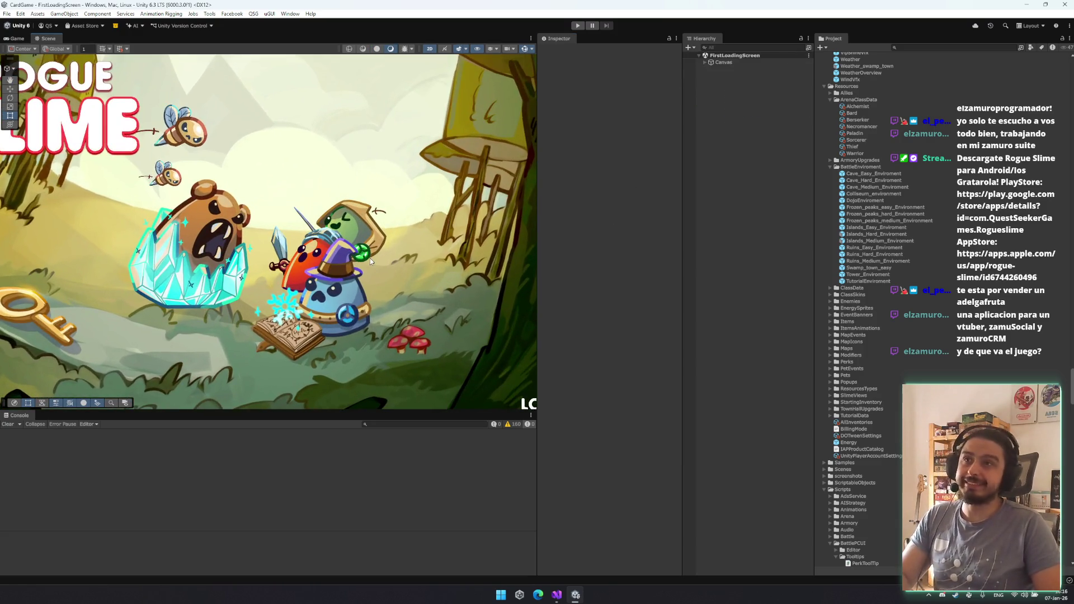
pyautogui.moveTo(373, 228); pyautogui.dragTo(393, 257)
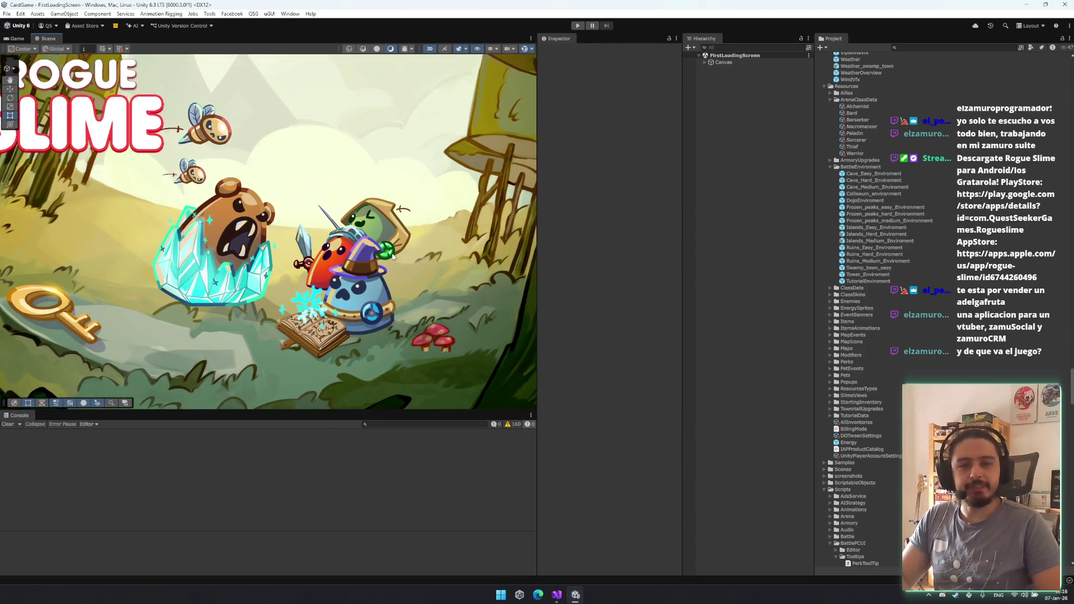
pyautogui.scroll(-6, 410, 226)
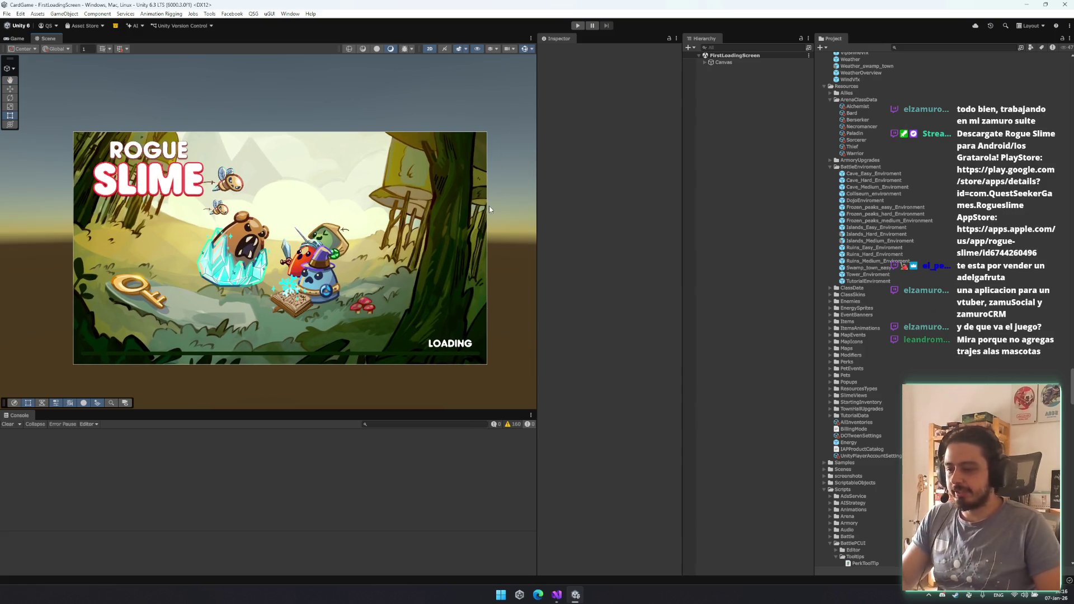
pyautogui.click(578, 25)
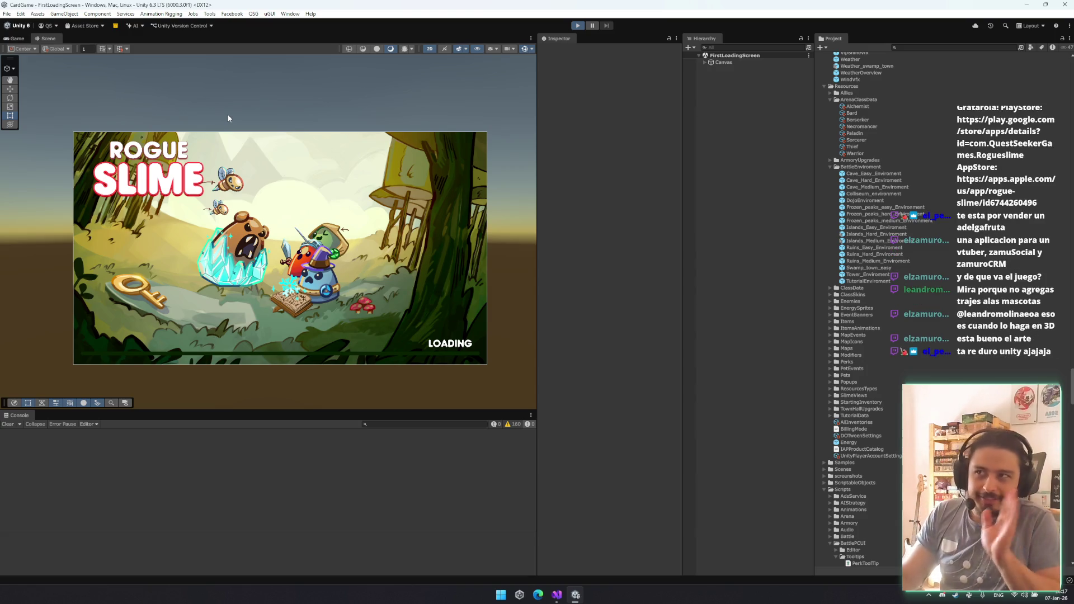
# - Glance at the PerkToolTip code, retry Play mode, and open Task Manager on the hang
pyautogui.hotkey('alt', 'Tab')
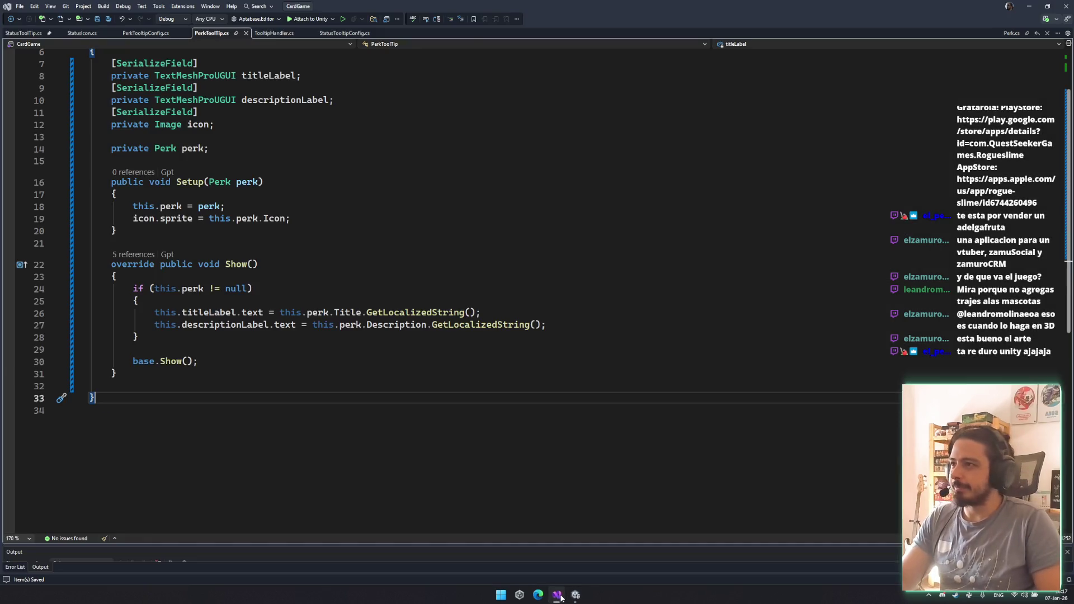
pyautogui.hotkey('alt', 'Tab')
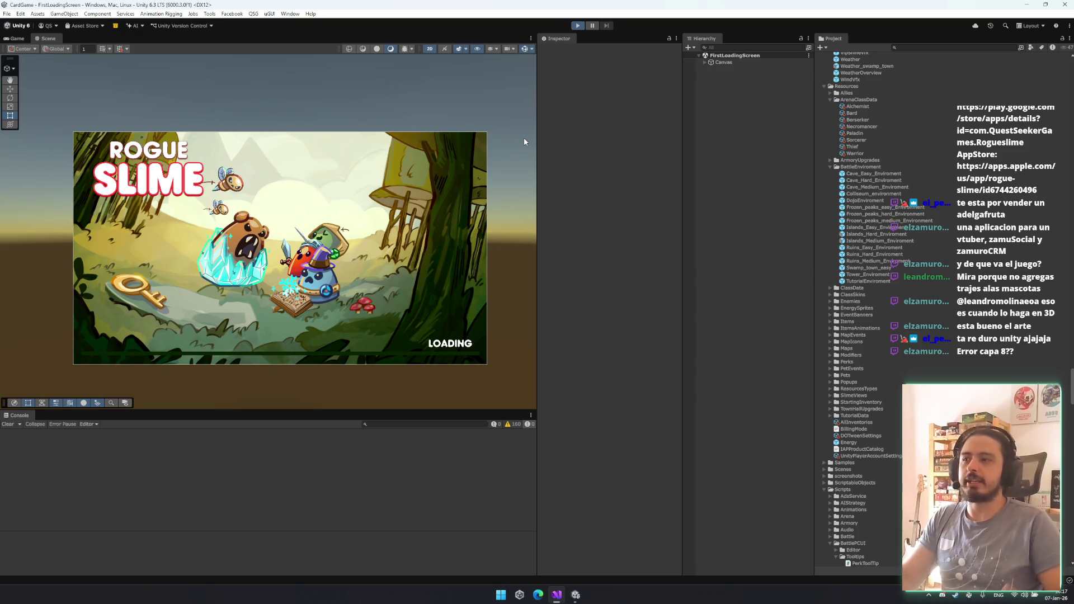
pyautogui.click(580, 26)
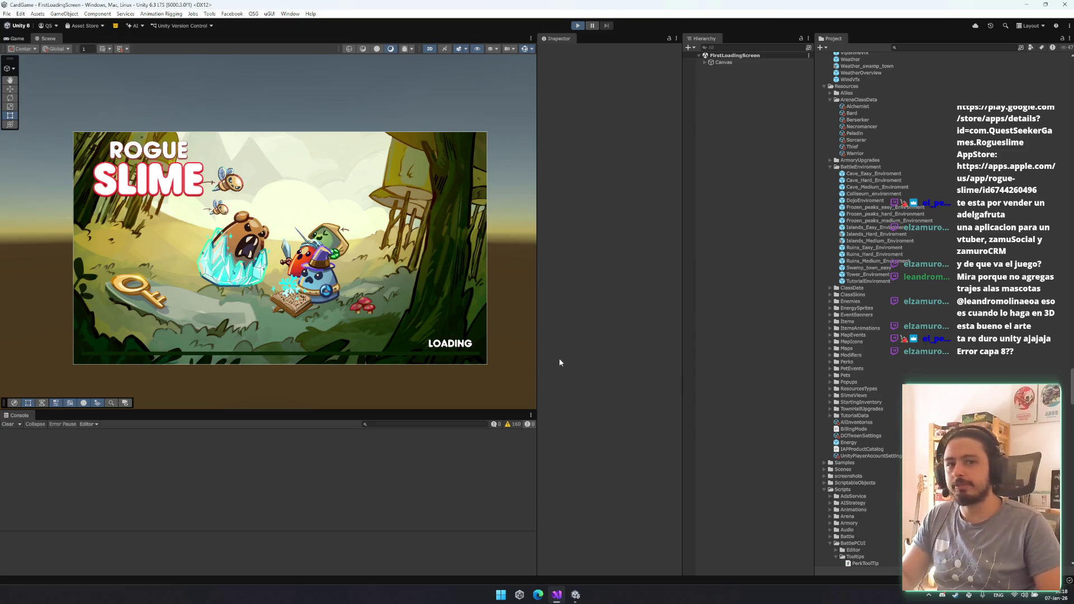
pyautogui.hotkey('ctrl', 'shift', 'Escape')
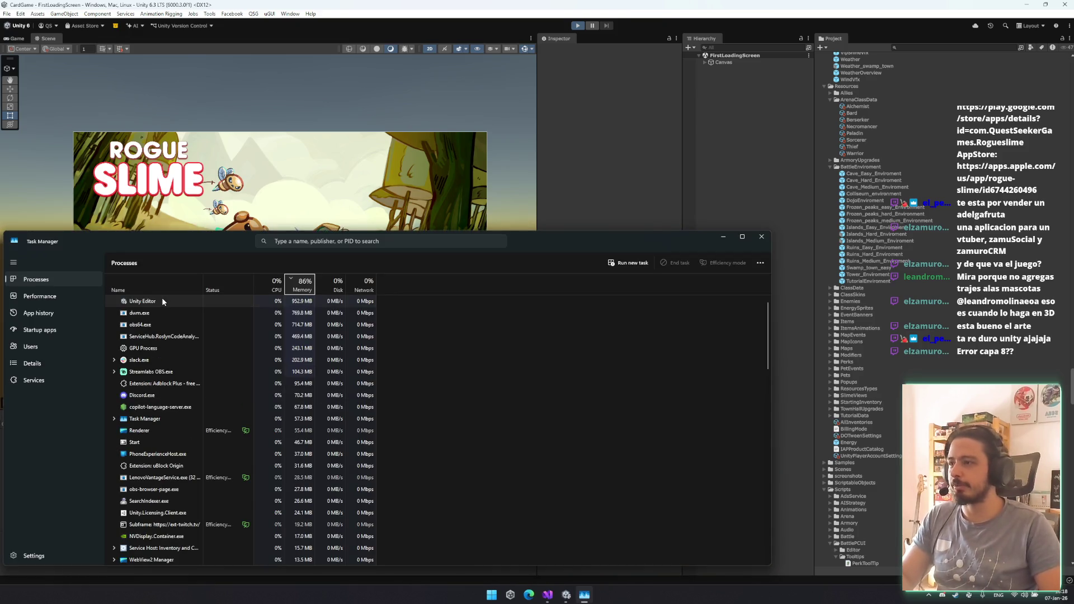
# - Select the Unity Editor process in Task Manager to review its resource usage
pyautogui.click(163, 302)
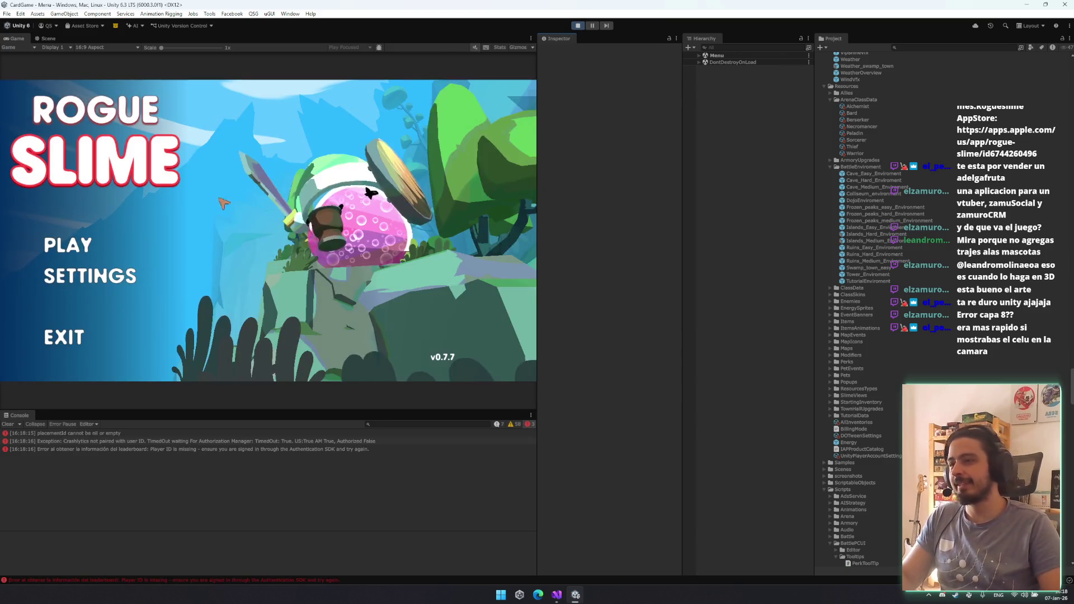
# - Press PLAY, browse the tavern and ARMERIA pages, then CONTINUAR and PELEAR into battle
pyautogui.click(84, 245)
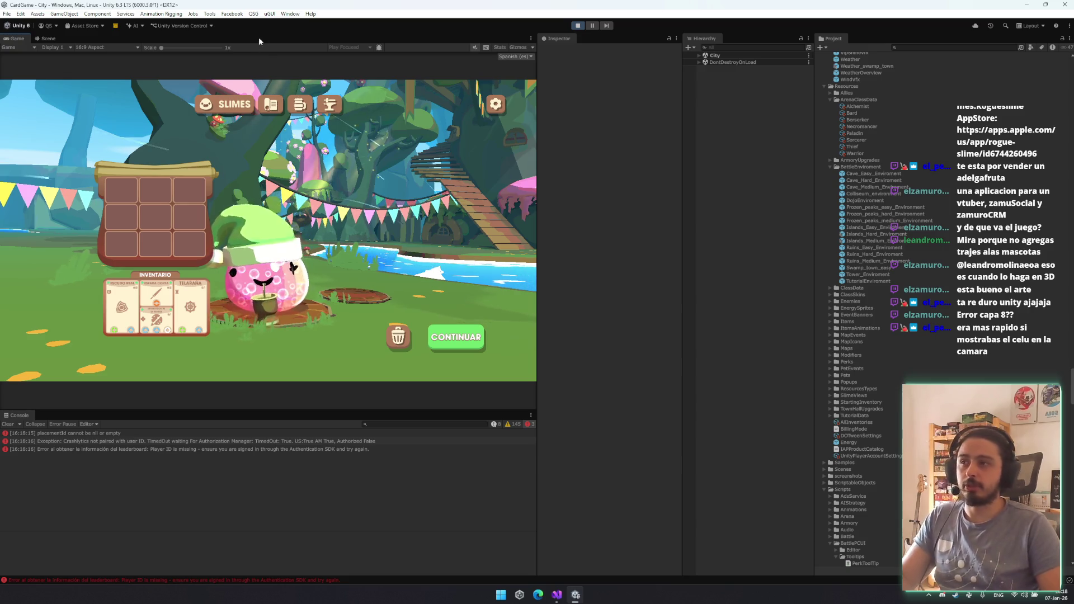
pyautogui.click(271, 104)
pyautogui.click(322, 105)
pyautogui.click(327, 109)
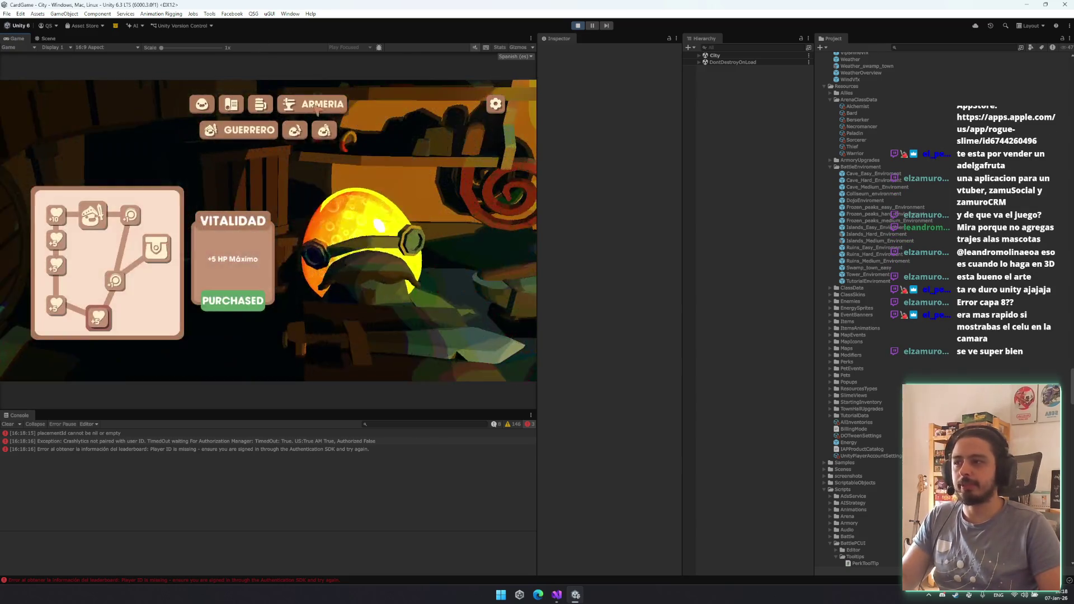
pyautogui.click(201, 105)
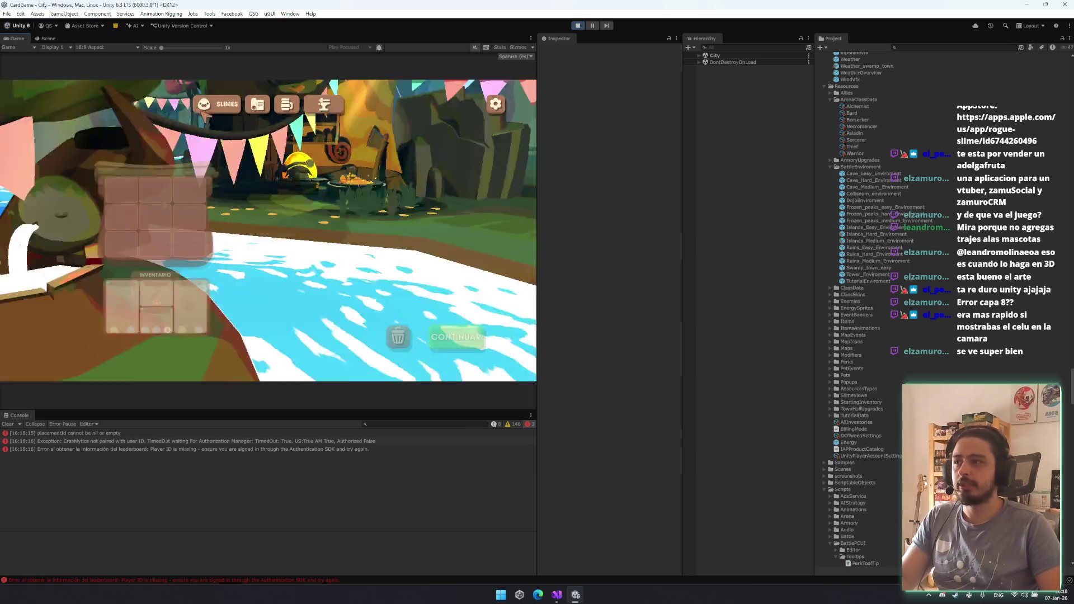
pyautogui.click(458, 339)
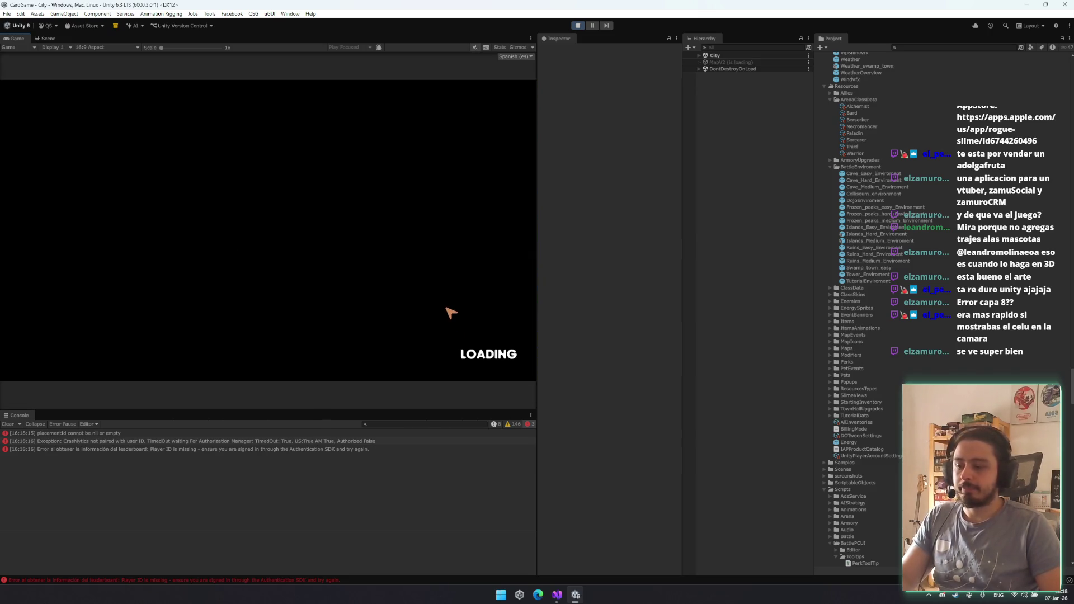
pyautogui.click(313, 337)
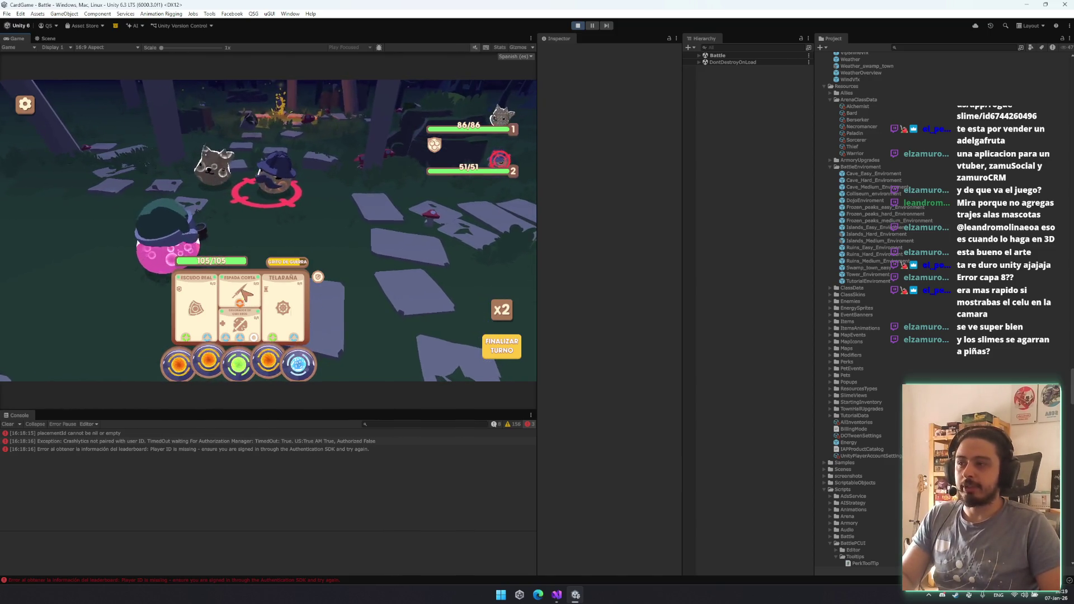
# - Power Espada Corta with four energy orbs, dropping the enemy to 25/51 HP, then end the turn
pyautogui.moveTo(268, 364); pyautogui.dragTo(251, 293)
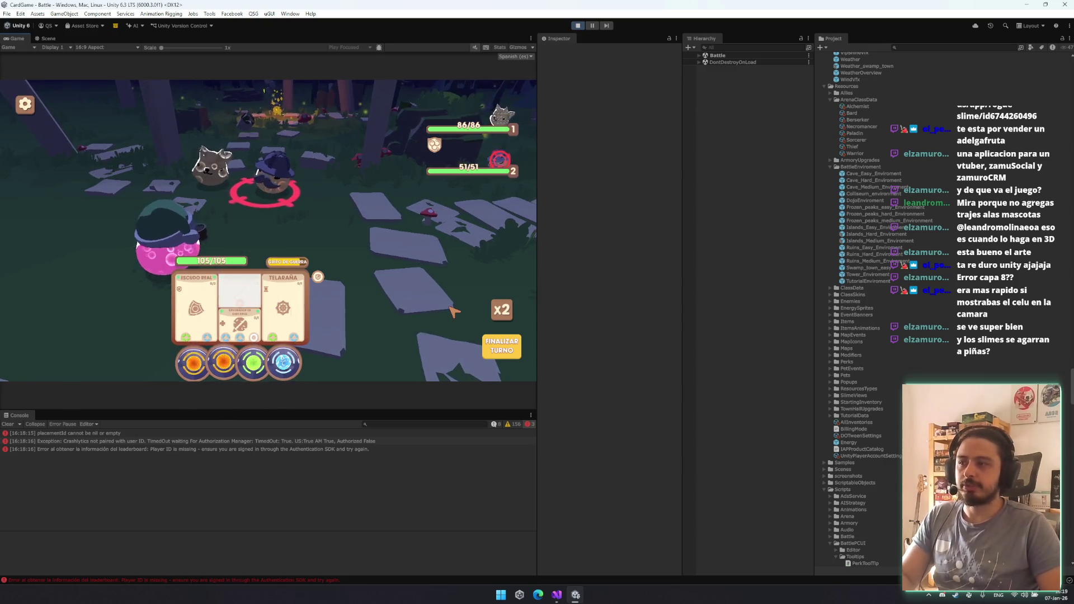
pyautogui.moveTo(283, 361); pyautogui.dragTo(241, 288)
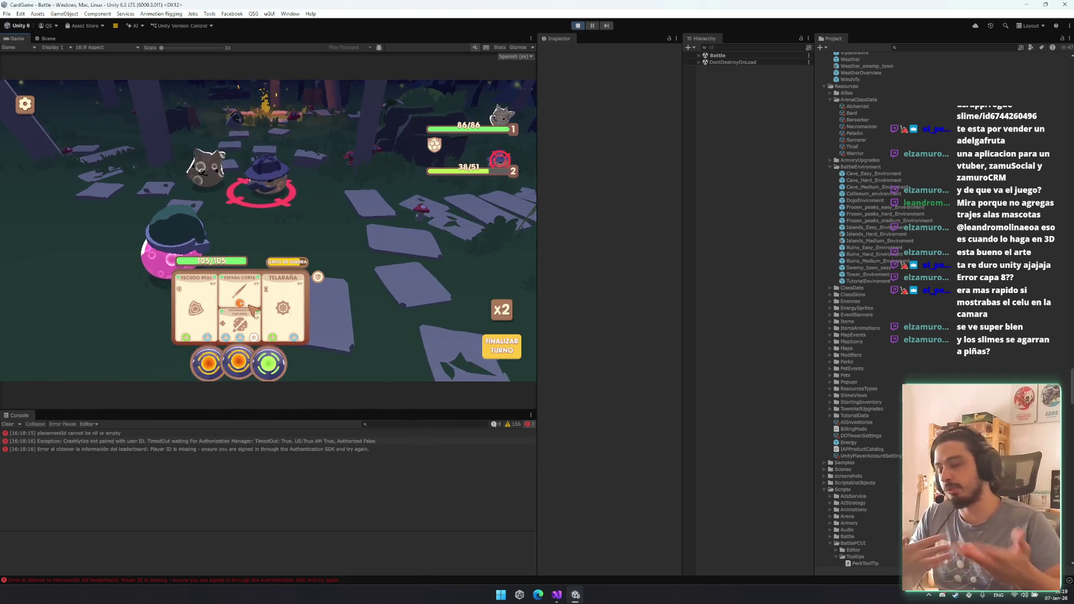
pyautogui.moveTo(269, 361); pyautogui.dragTo(240, 283)
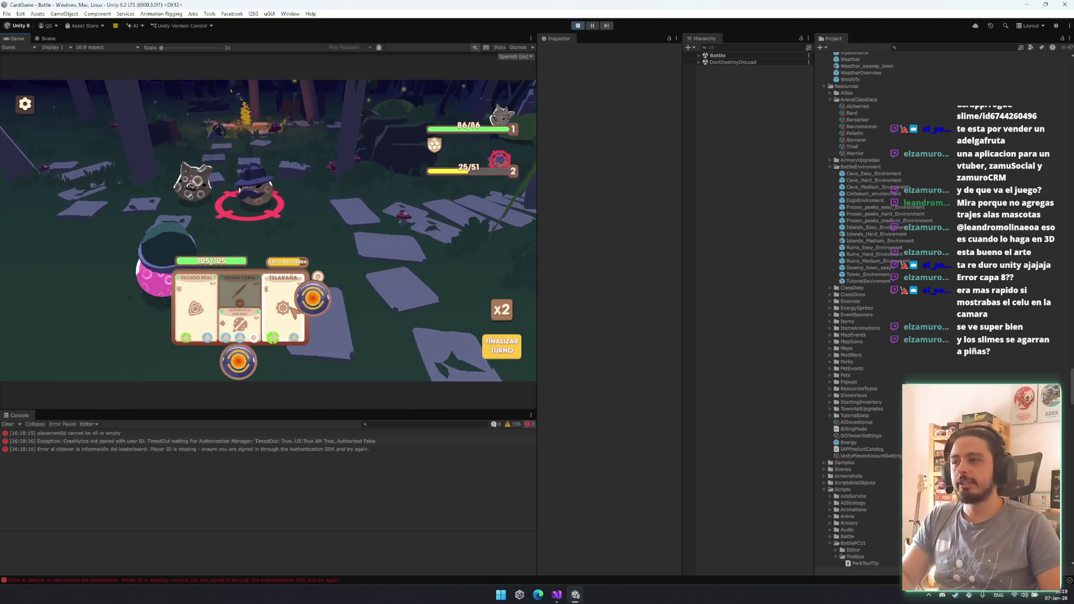
pyautogui.moveTo(253, 361); pyautogui.dragTo(240, 306)
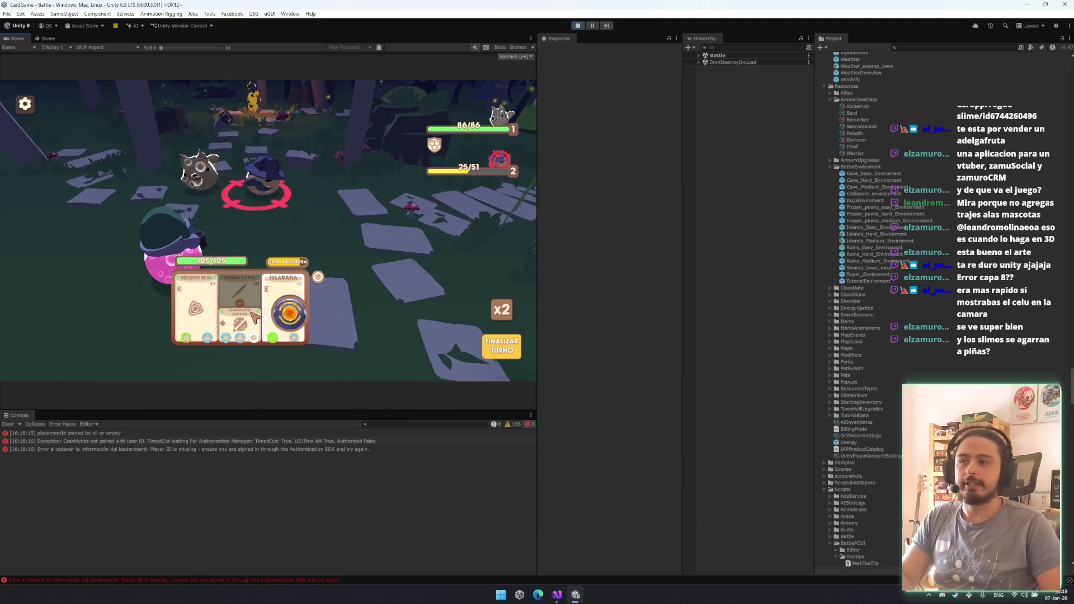
pyautogui.click(502, 342)
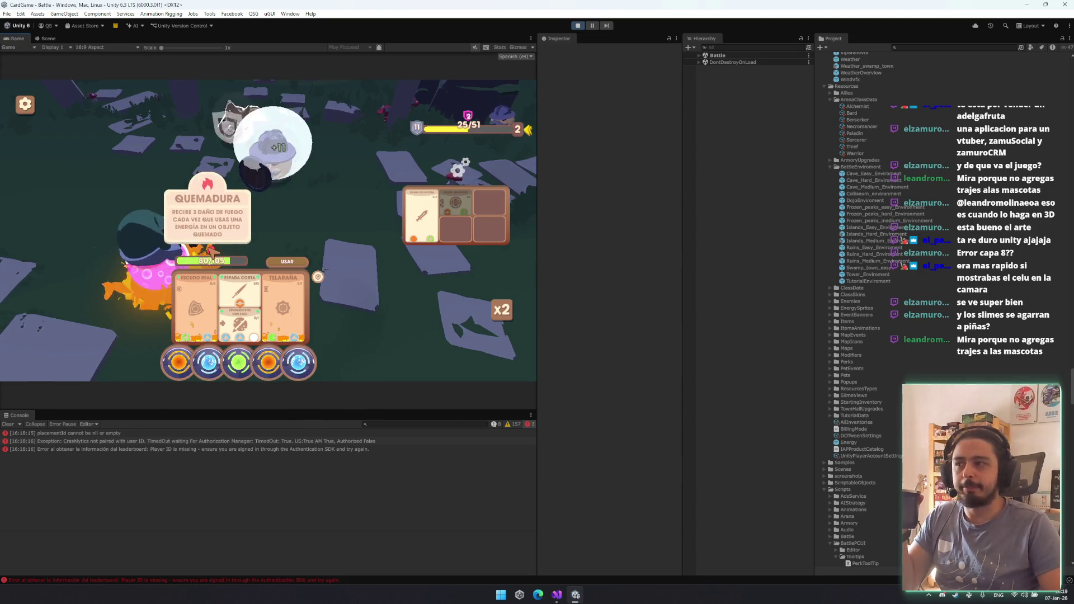
pyautogui.moveTo(469, 118)
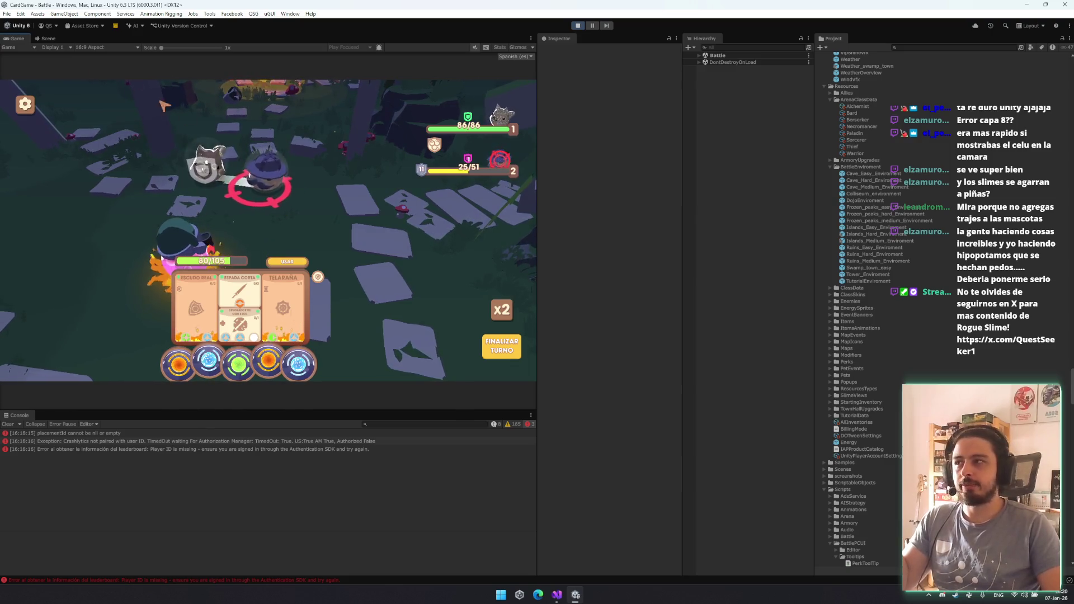
# - Preview the Game view at 9:16 Aspect, then switch it back to 16:9 Aspect
pyautogui.click(107, 47)
pyautogui.click(115, 141)
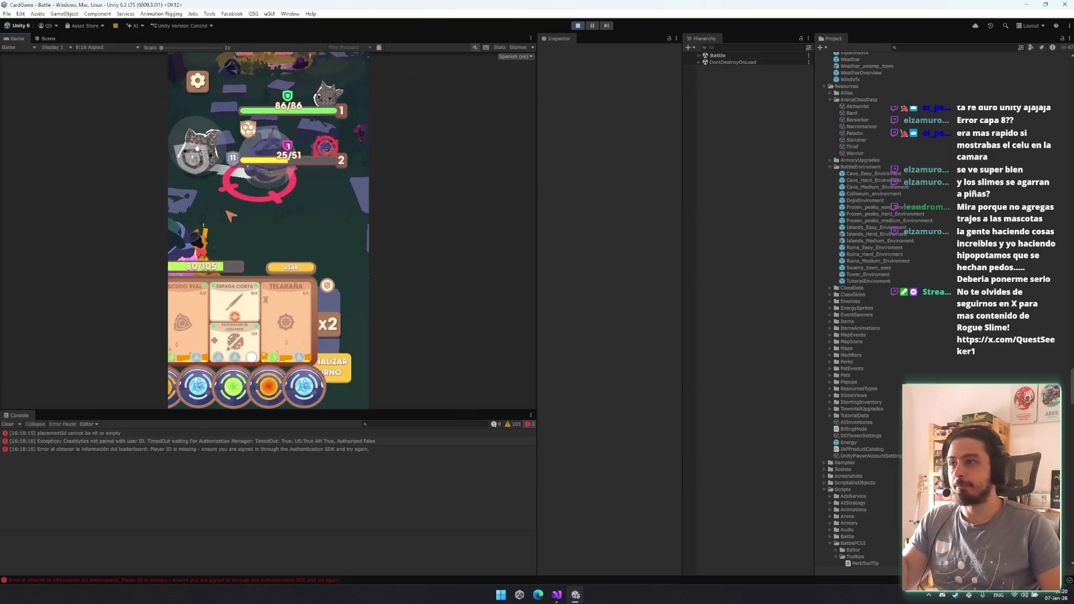
pyautogui.click(108, 47)
pyautogui.click(109, 85)
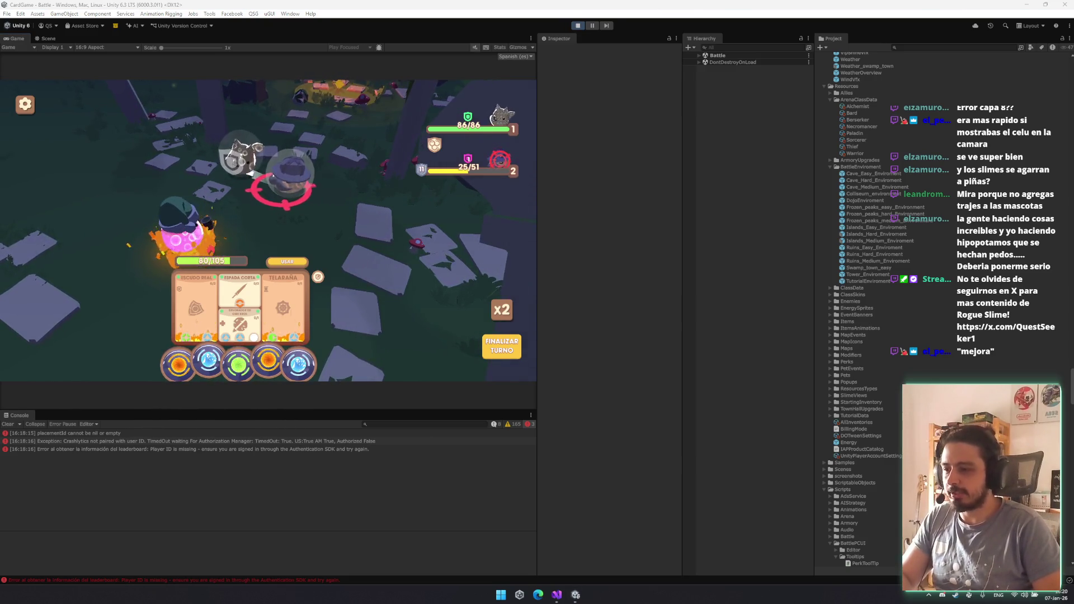
pyautogui.hotkey('alt', 'Tab')
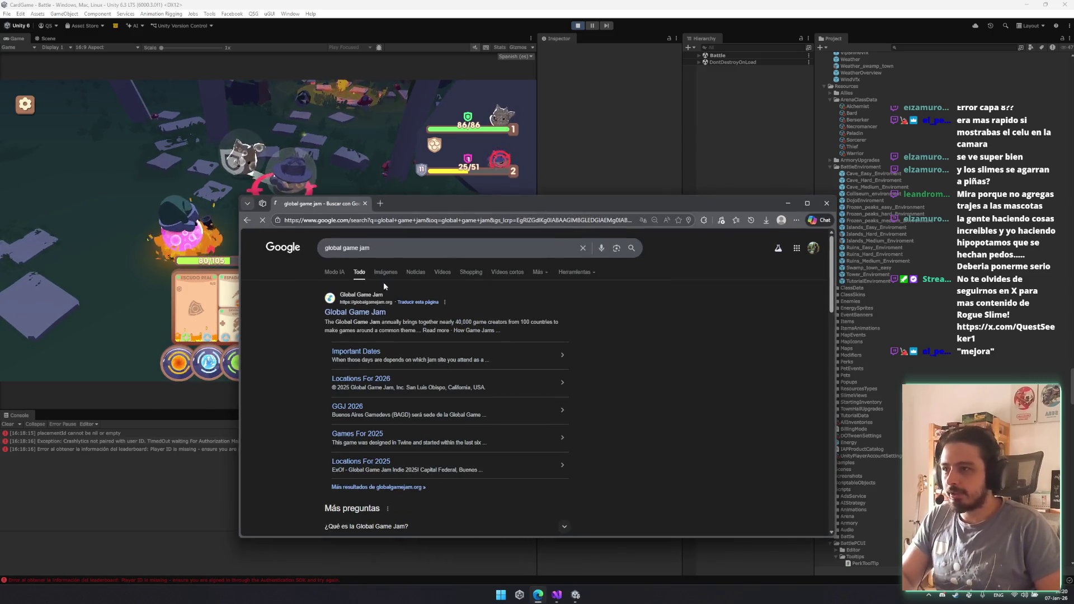
# - Open the Global Game Jam search result and highlight the 26 Jan - 1 Feb 2026 event dates
pyautogui.click(372, 313)
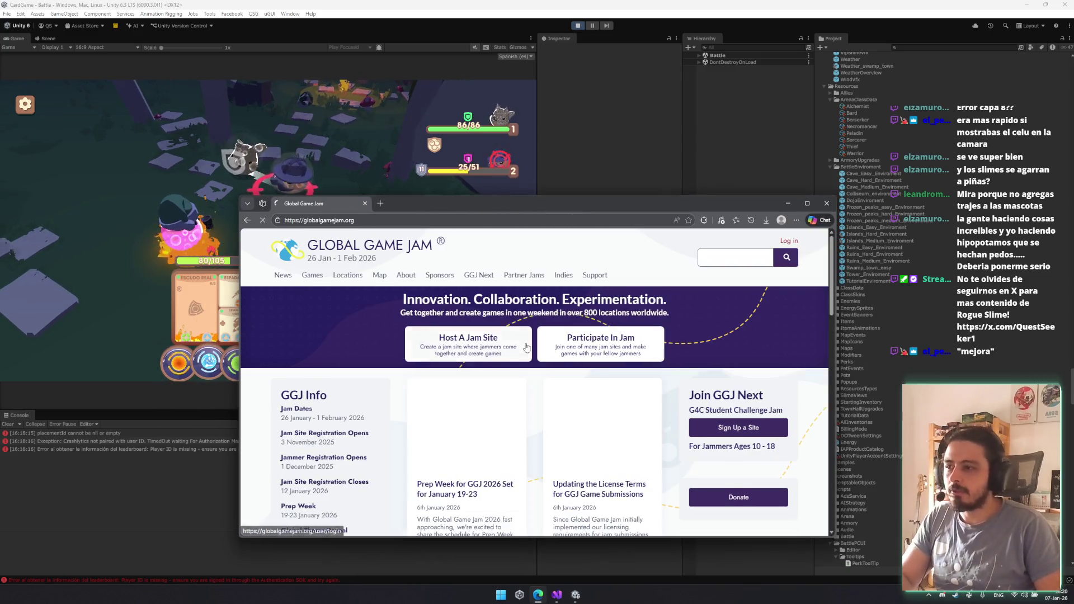
pyautogui.scroll(-2, 281, 426)
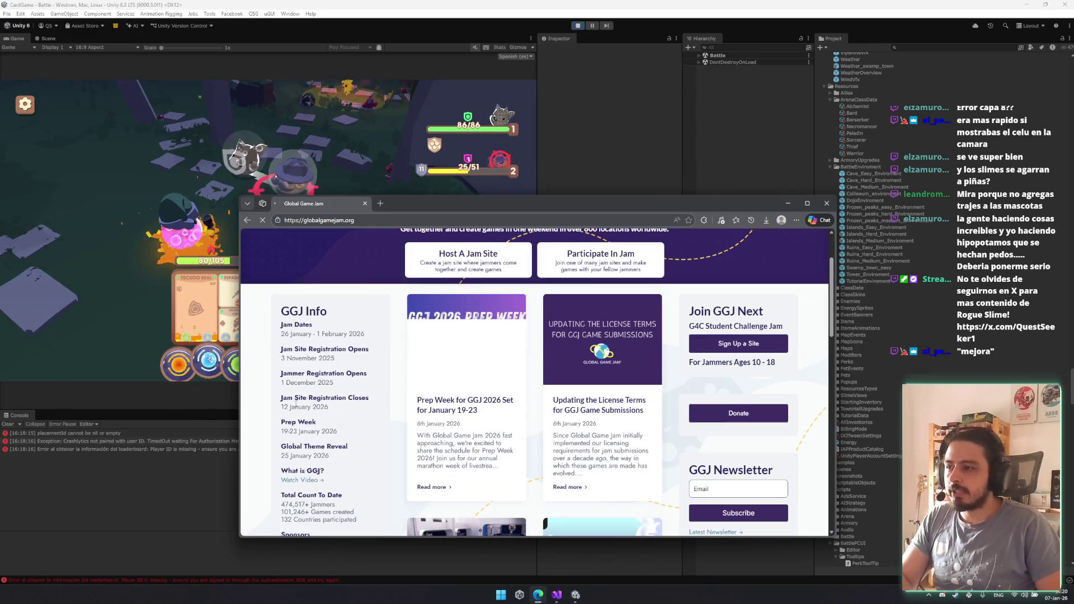
pyautogui.moveTo(281, 334); pyautogui.dragTo(322, 335)
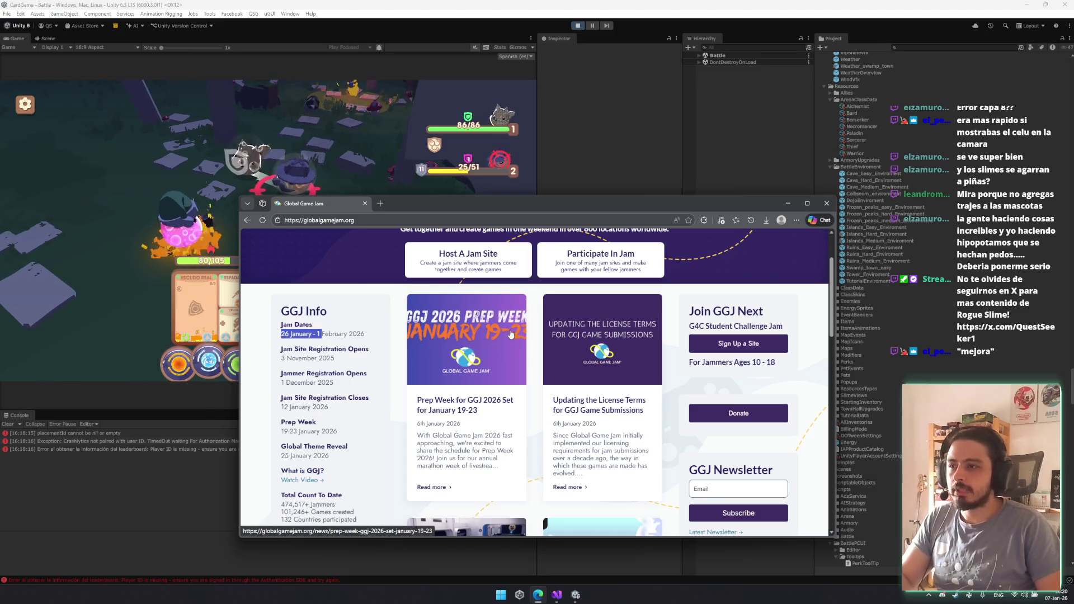
pyautogui.scroll(2, 770, 366)
pyautogui.scroll(-1, 770, 367)
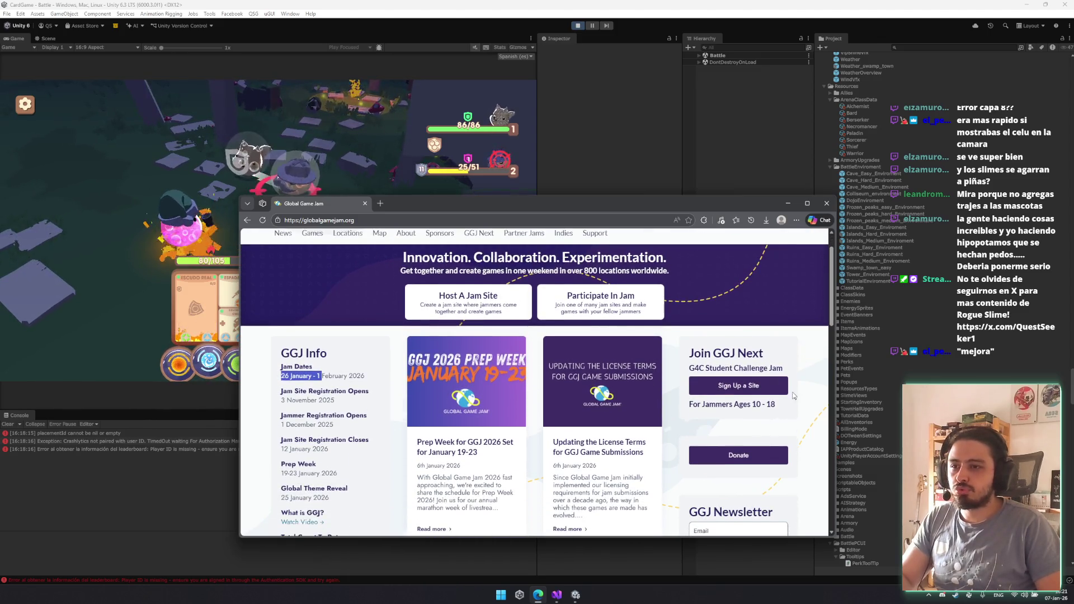
pyautogui.scroll(1, 649, 347)
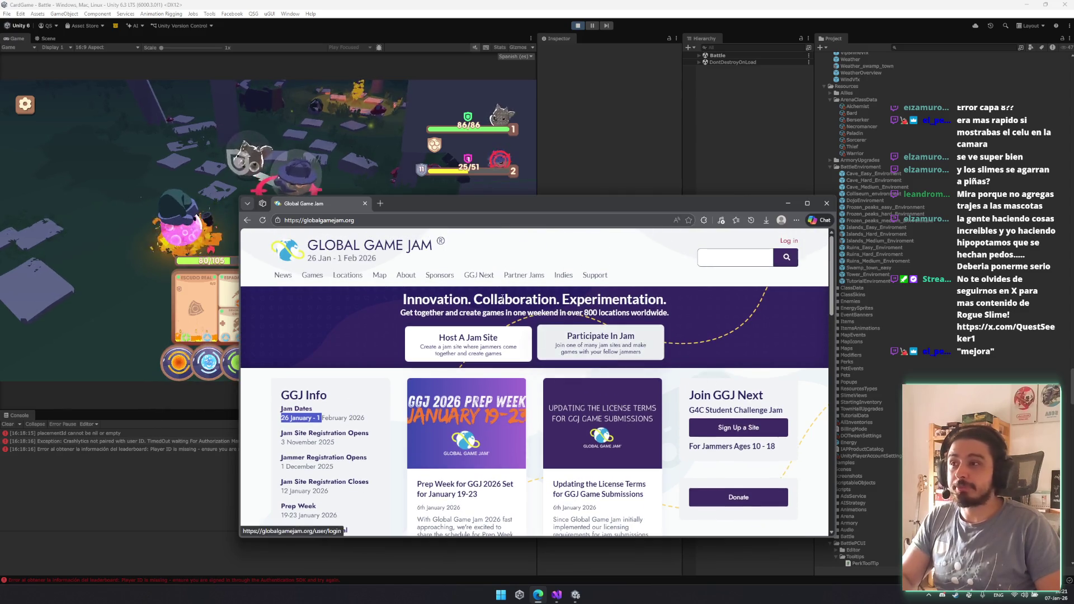
pyautogui.moveTo(306, 259); pyautogui.dragTo(393, 266)
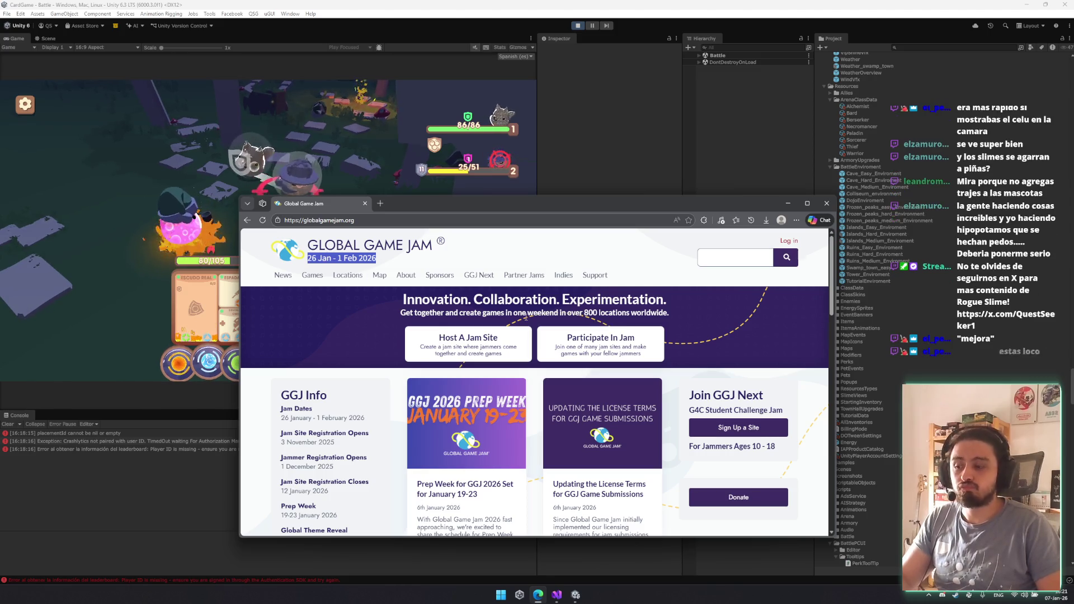
# - Maximize the browser window and go to the Locations For 2026 page
pyautogui.moveTo(487, 207); pyautogui.dragTo(489, 198)
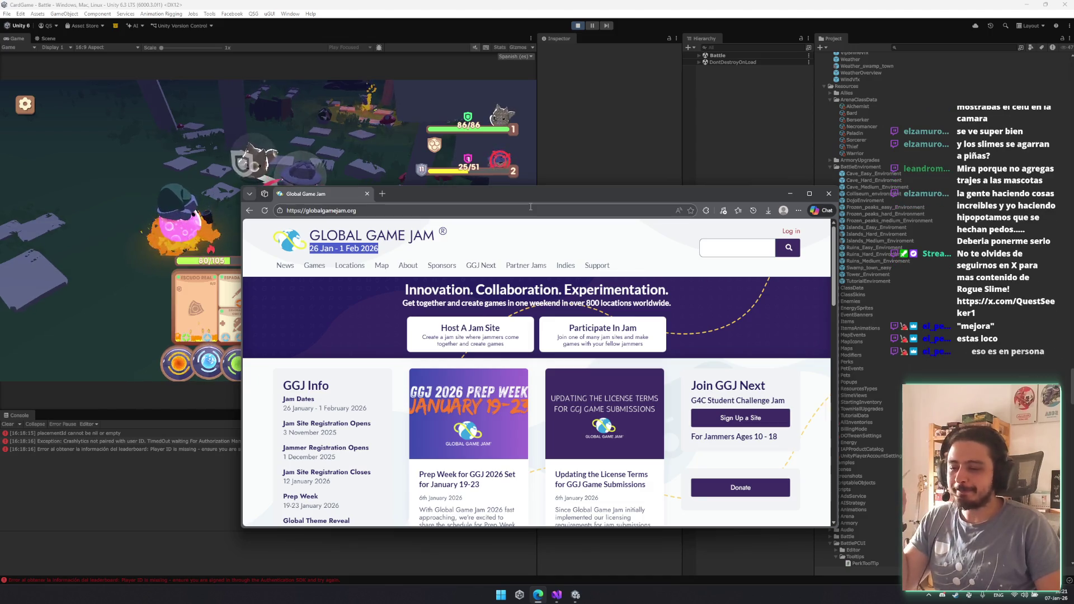
pyautogui.doubleClick(496, 194)
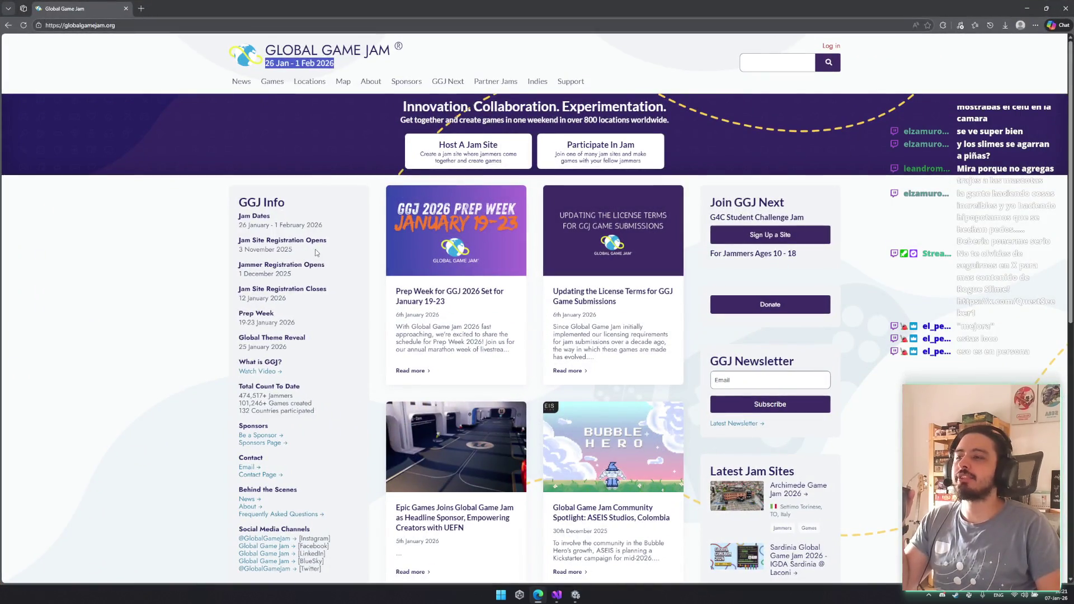
pyautogui.scroll(-6, 563, 399)
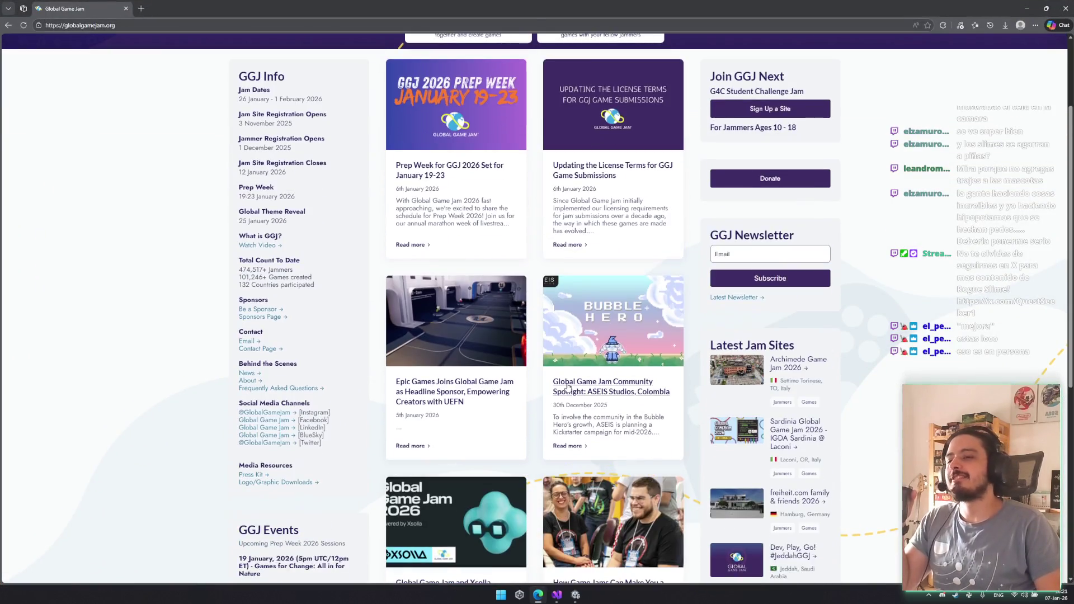
pyautogui.scroll(5, 548, 371)
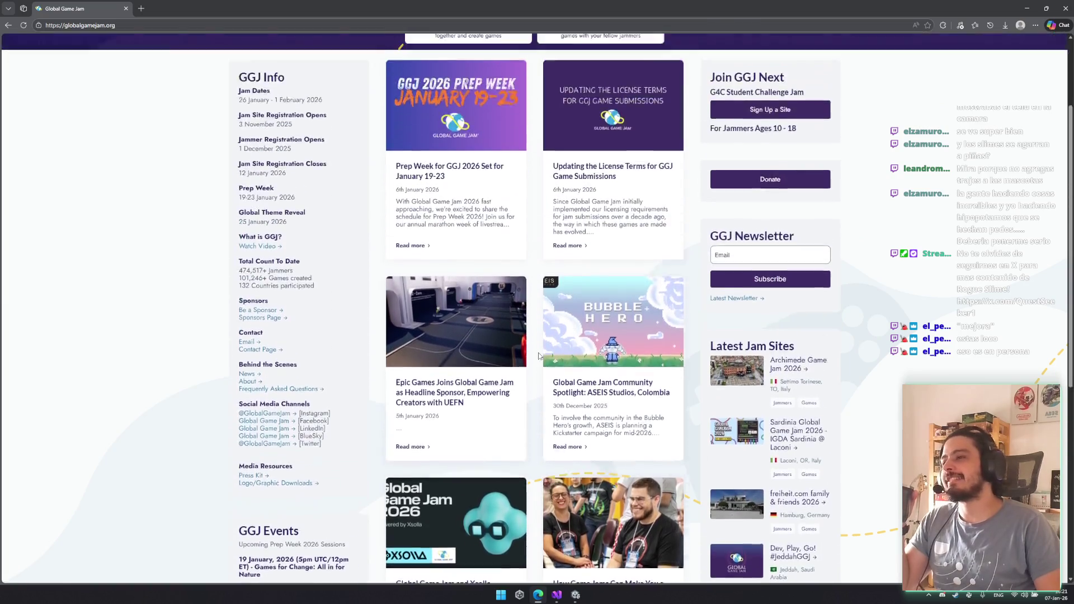
pyautogui.scroll(1, 230, 185)
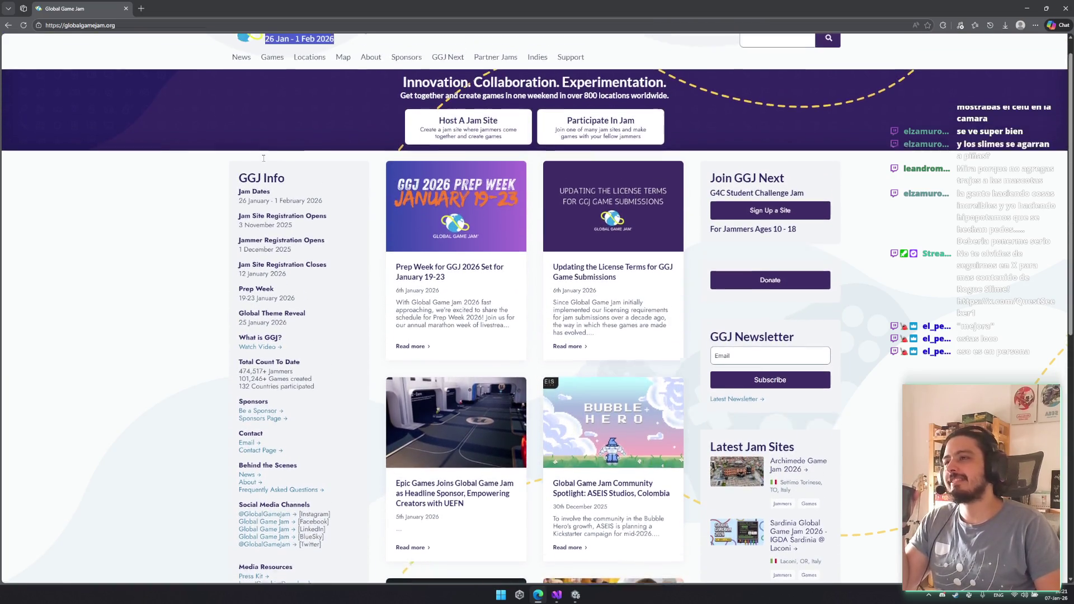
pyautogui.click(309, 81)
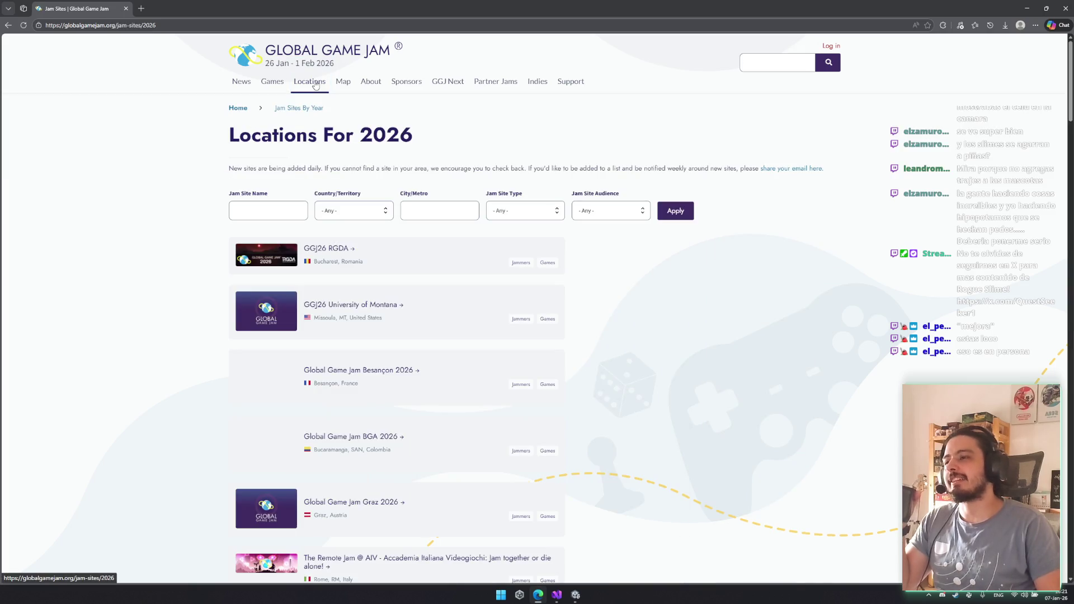
# - Filter the 2026 jam sites list by Country/Territory Argentina
pyautogui.click(281, 213)
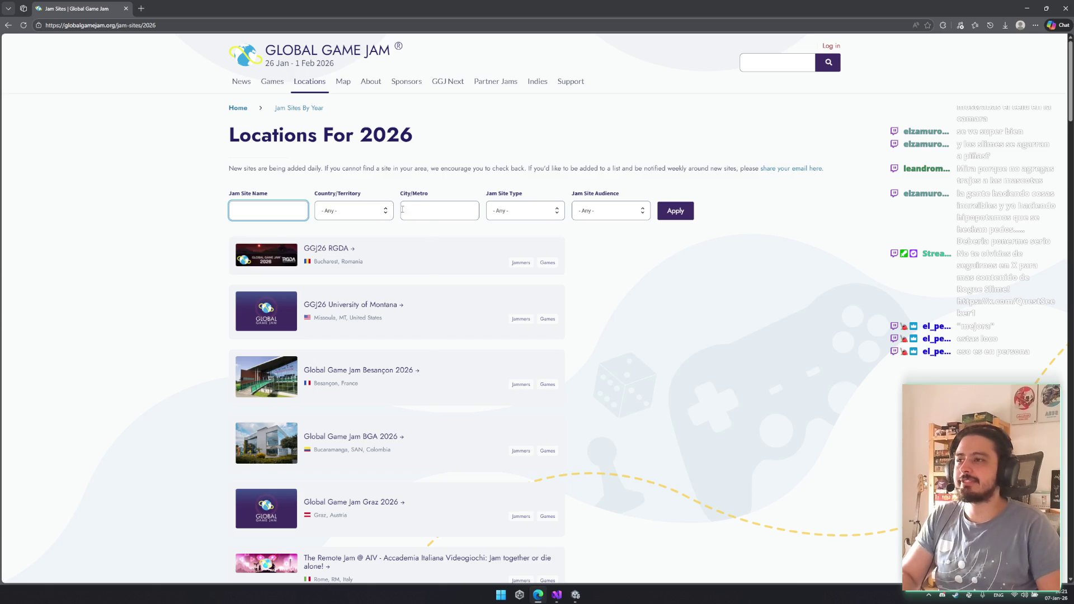
pyautogui.click(380, 211)
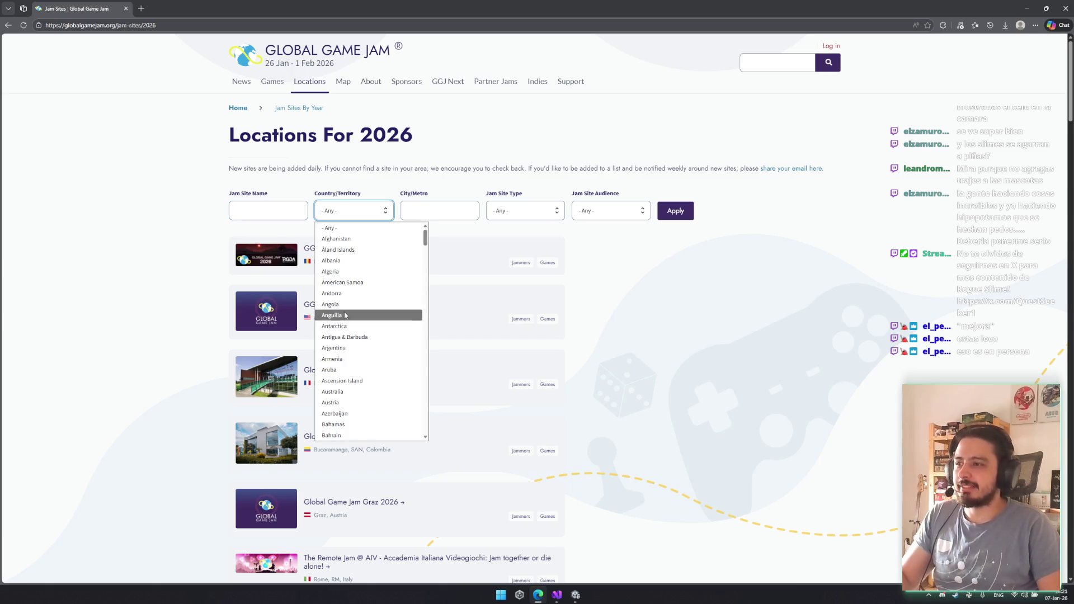
pyautogui.click(346, 350)
pyautogui.click(688, 215)
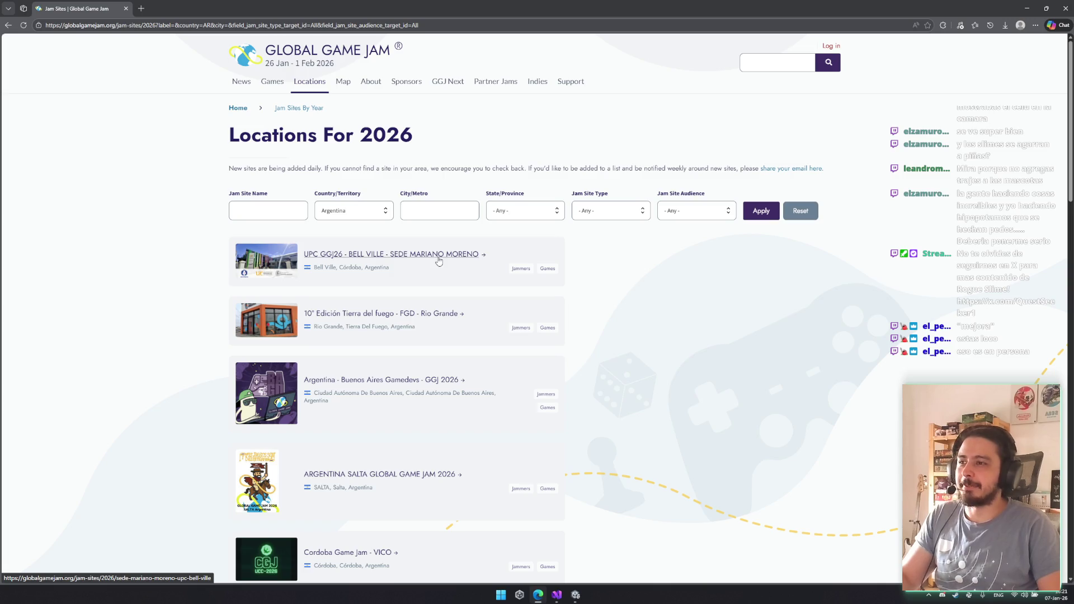
# - Open the Argentina - Buenos Aires Gamedevs - GGJ 2026 site page in a new tab and view it
pyautogui.doubleClick(349, 268)
pyautogui.moveTo(347, 327); pyautogui.dragTo(372, 329)
pyautogui.scroll(-2, 366, 326)
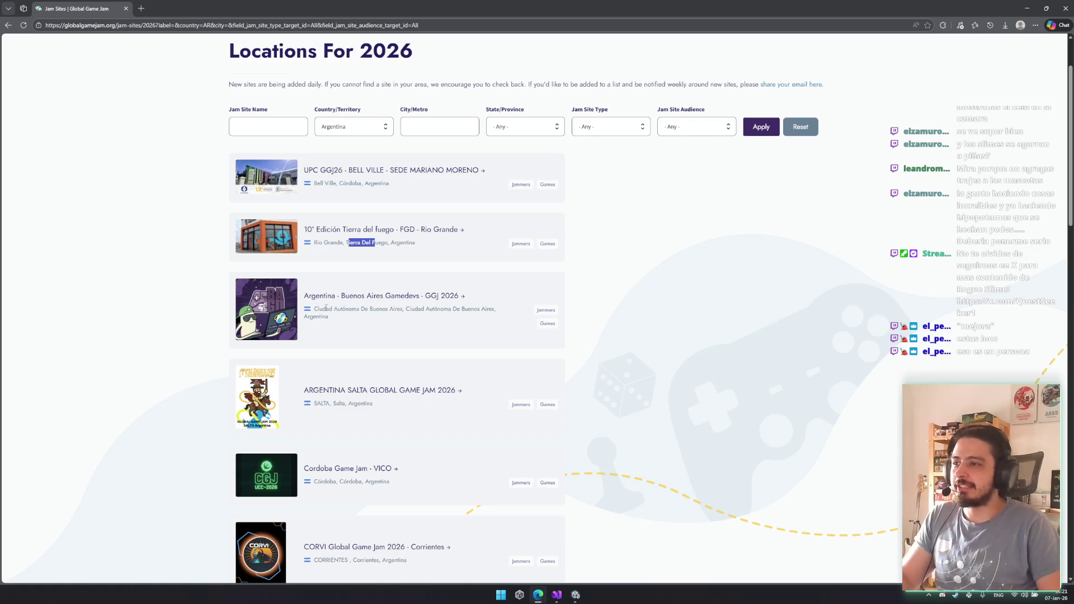
pyautogui.moveTo(318, 309); pyautogui.dragTo(368, 320)
pyautogui.middleClick(405, 297)
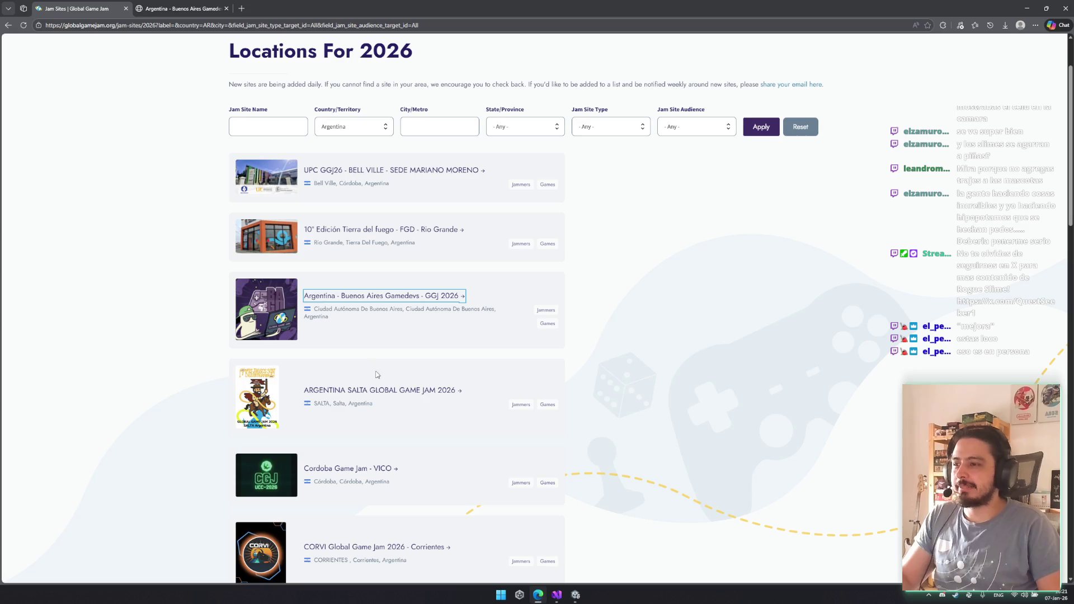
pyautogui.scroll(-1, 378, 375)
pyautogui.scroll(-1, 377, 391)
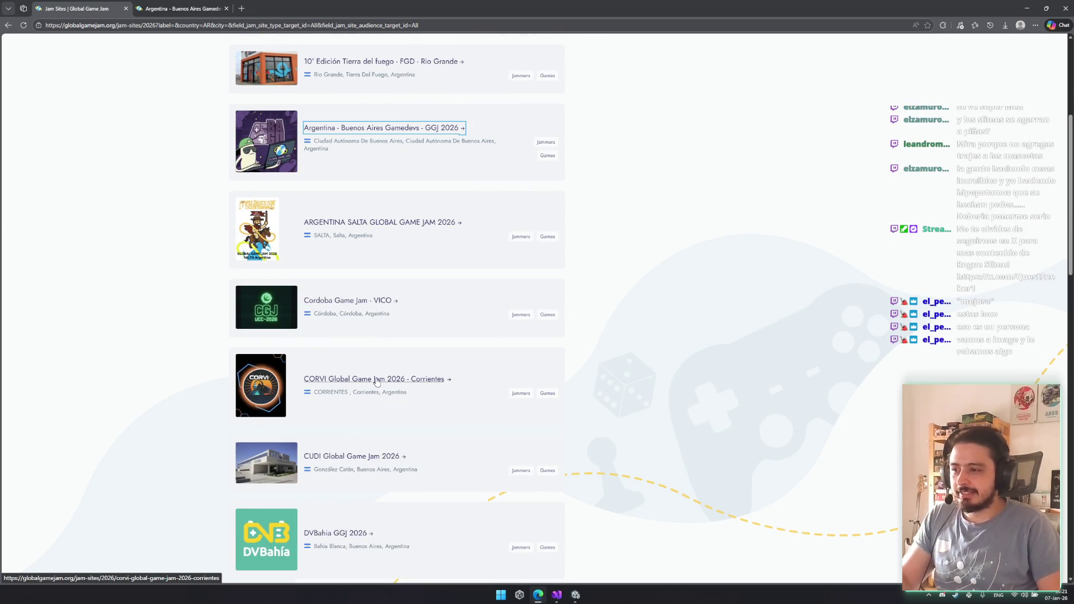
pyautogui.scroll(-1, 380, 386)
pyautogui.scroll(-3, 383, 375)
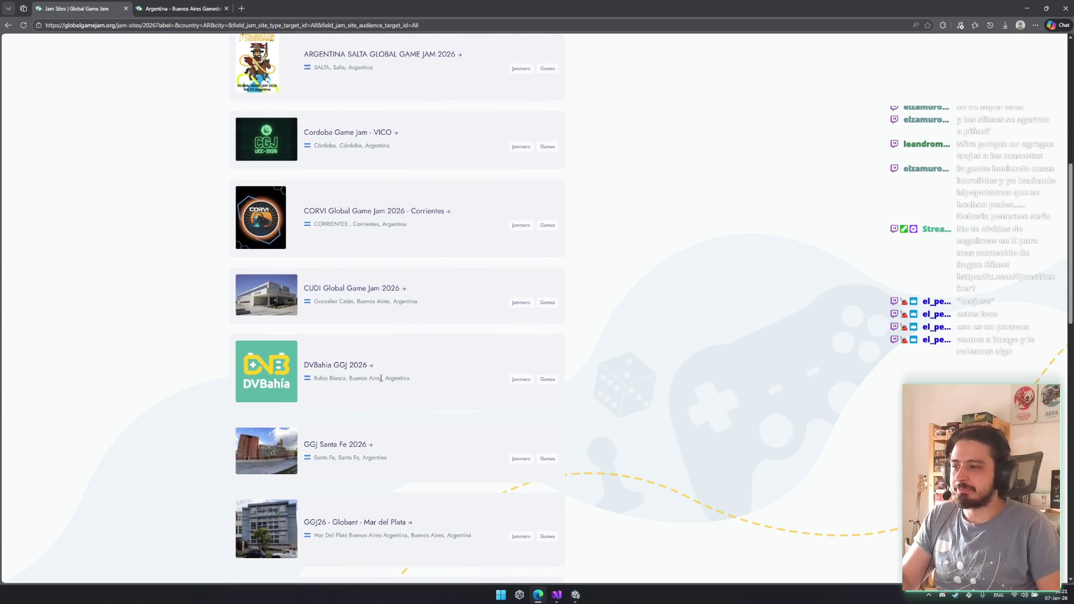
pyautogui.click(197, 7)
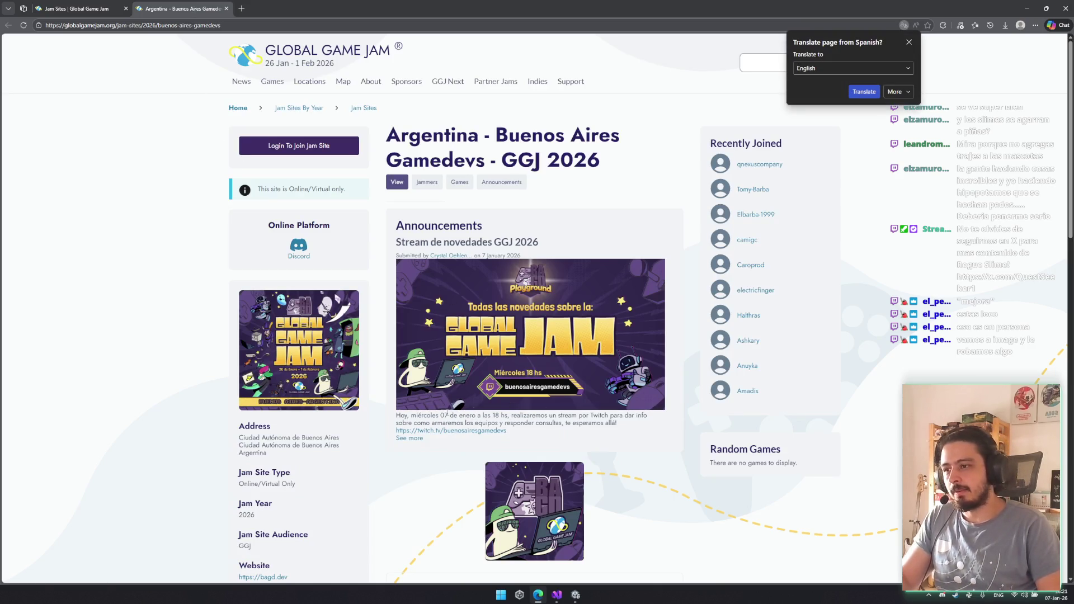
# - Scroll the jam site details and highlight the Online/Virtual Only site type
pyautogui.scroll(-5, 498, 436)
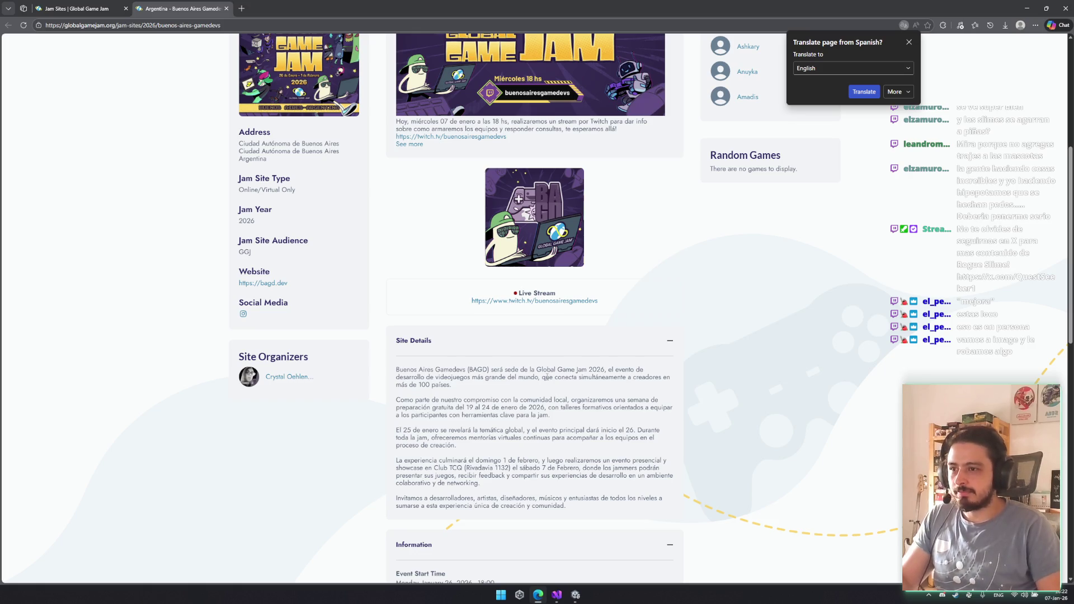
pyautogui.scroll(3, 641, 407)
pyautogui.scroll(2, 570, 440)
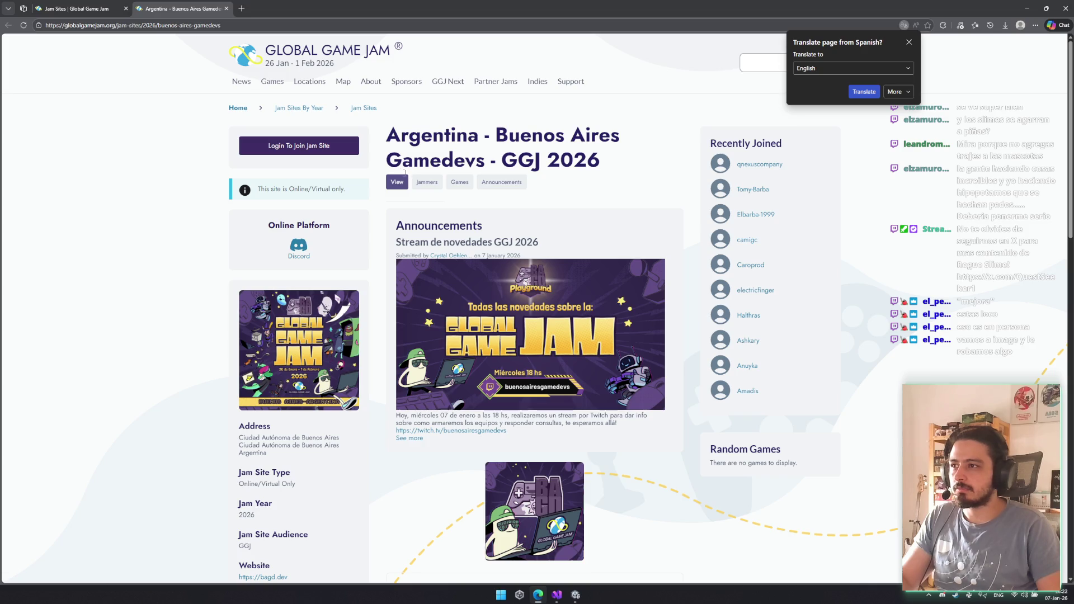
pyautogui.moveTo(258, 189); pyautogui.dragTo(356, 197)
pyautogui.click(341, 209)
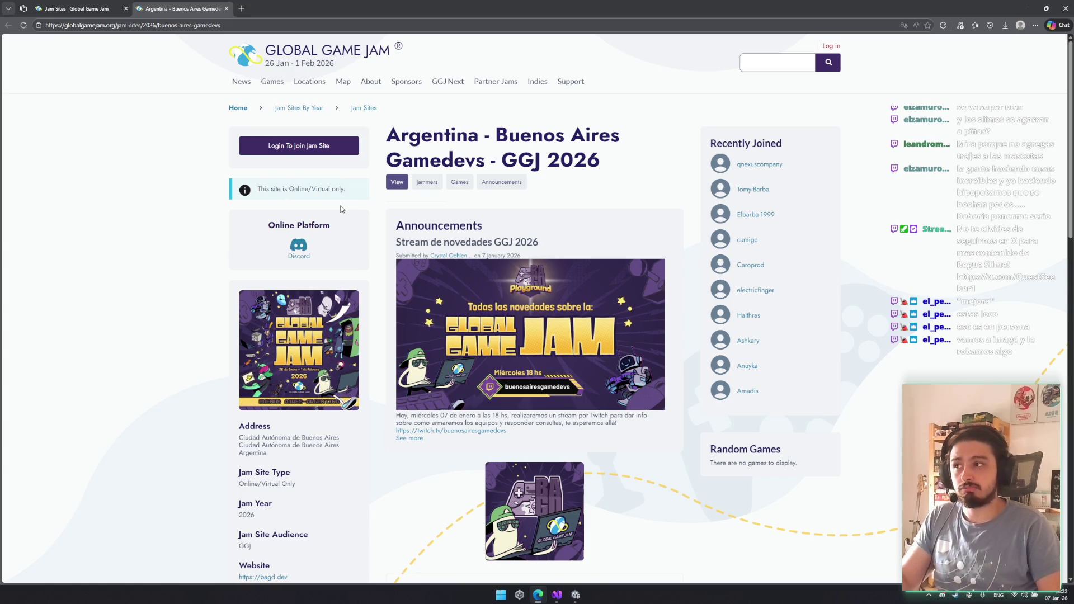
pyautogui.scroll(-2, 354, 316)
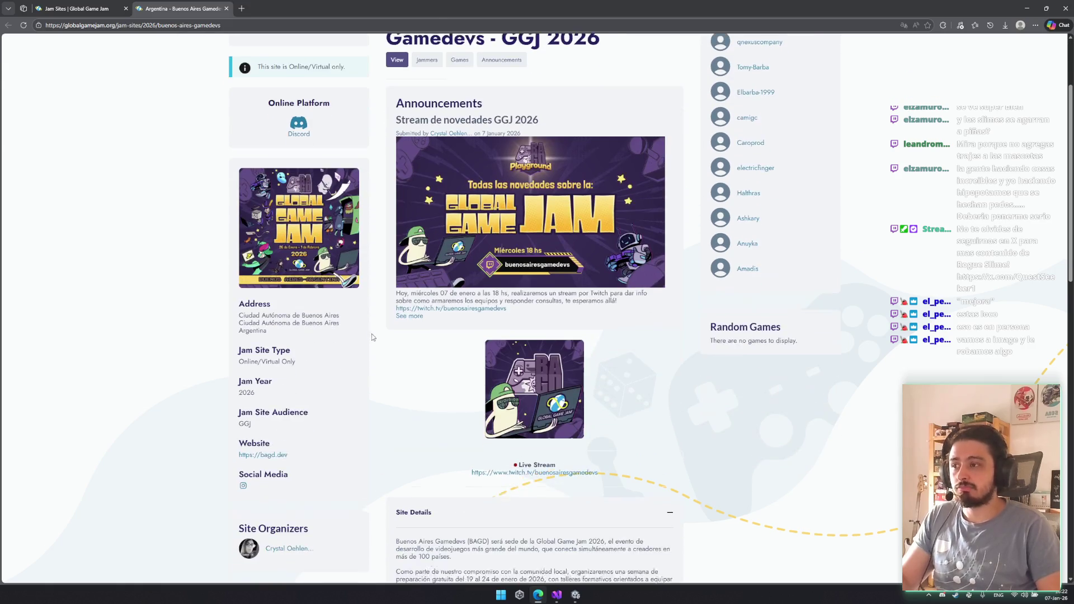
pyautogui.moveTo(291, 347); pyautogui.dragTo(227, 342)
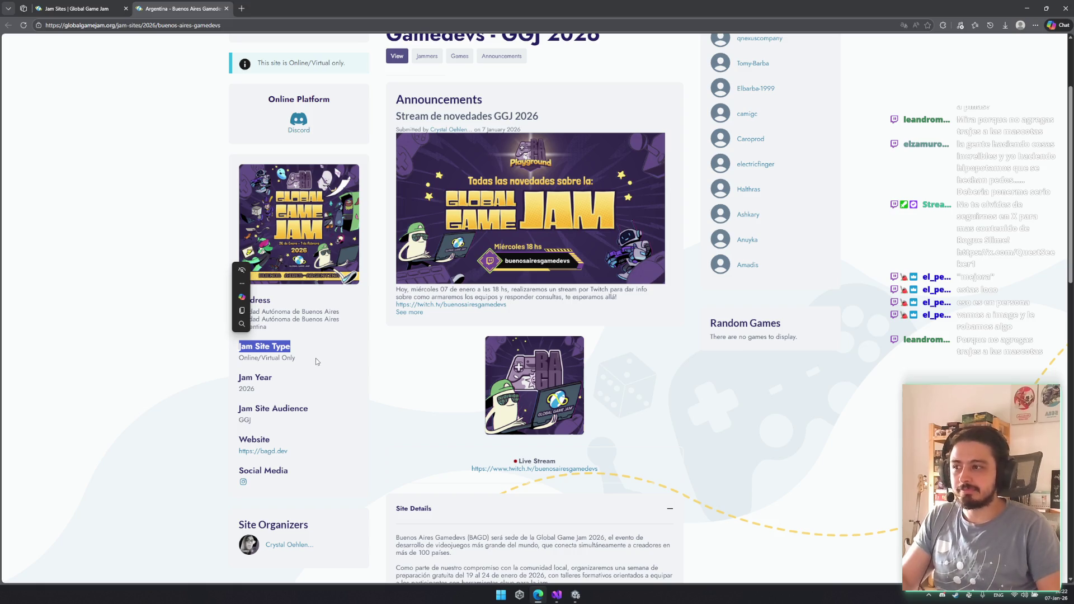
pyautogui.moveTo(237, 351); pyautogui.dragTo(312, 364)
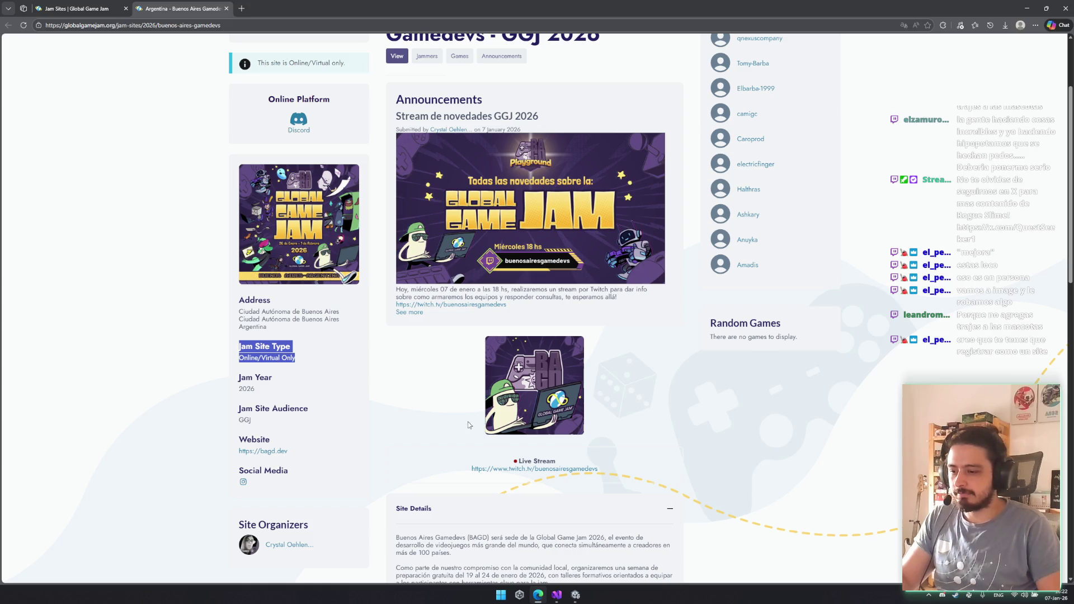
# - Look over the participation, tools and address details, then open the site's Jammers list
pyautogui.scroll(-6, 469, 426)
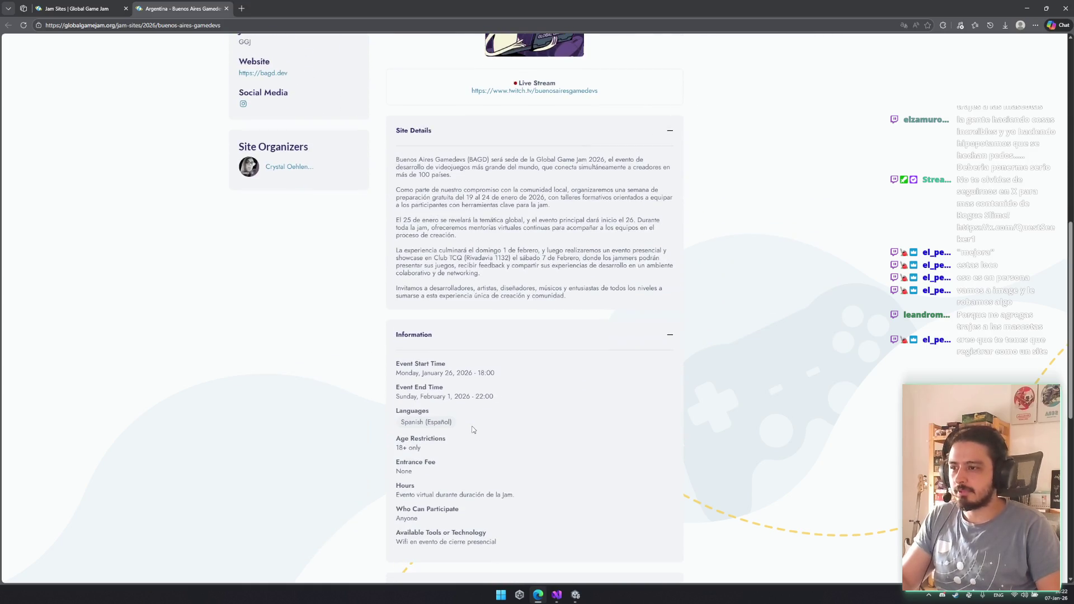
pyautogui.scroll(-3, 480, 430)
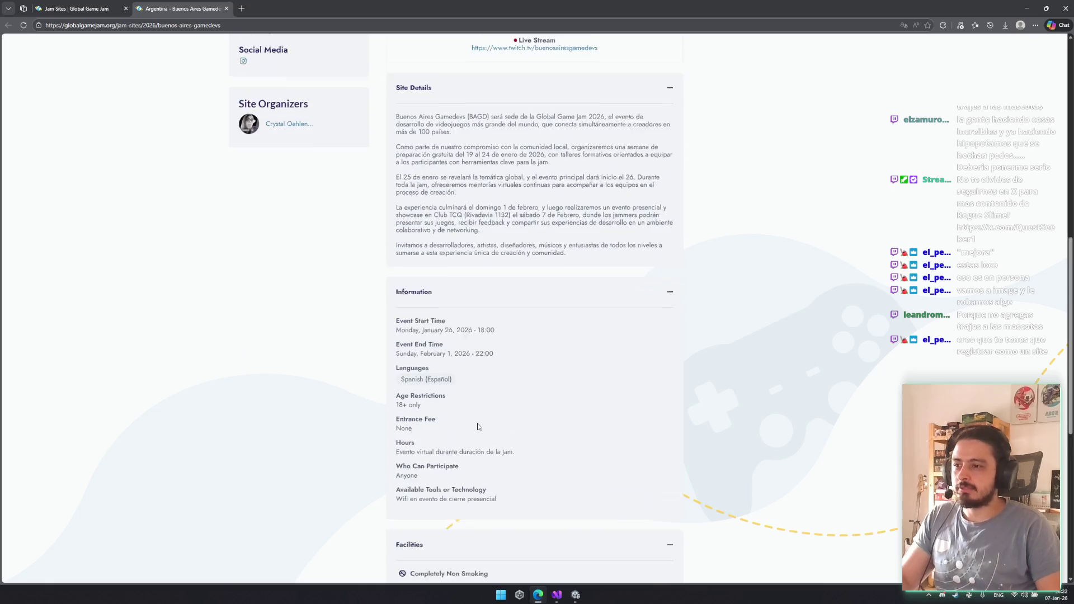
pyautogui.moveTo(397, 345); pyautogui.dragTo(419, 351)
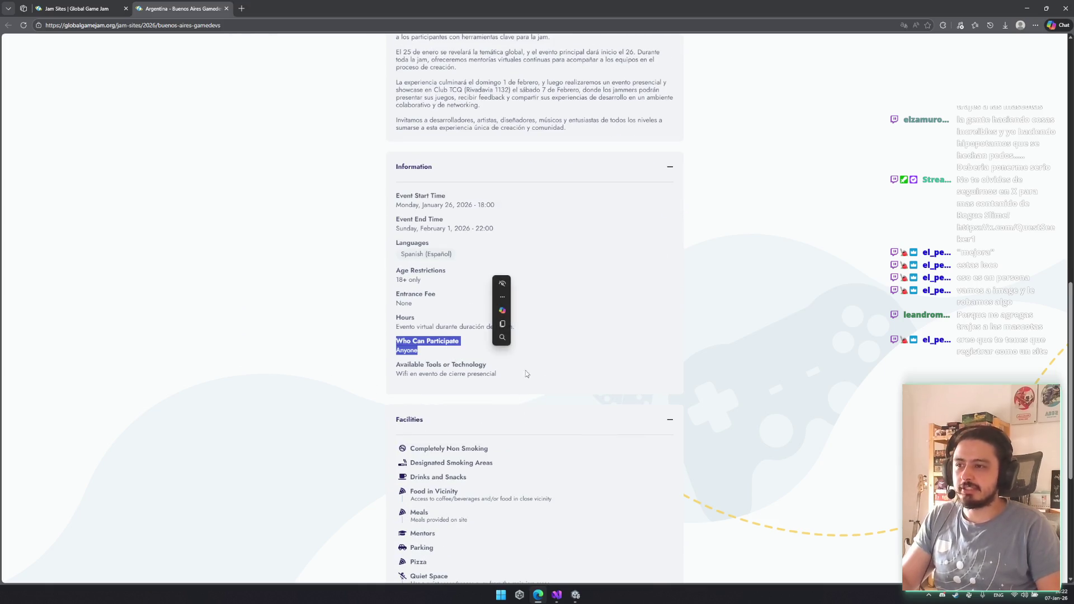
pyautogui.moveTo(497, 374)
pyautogui.mouseDown()
pyautogui.moveTo(396, 363)
pyautogui.moveTo(517, 391)
pyautogui.mouseUp()
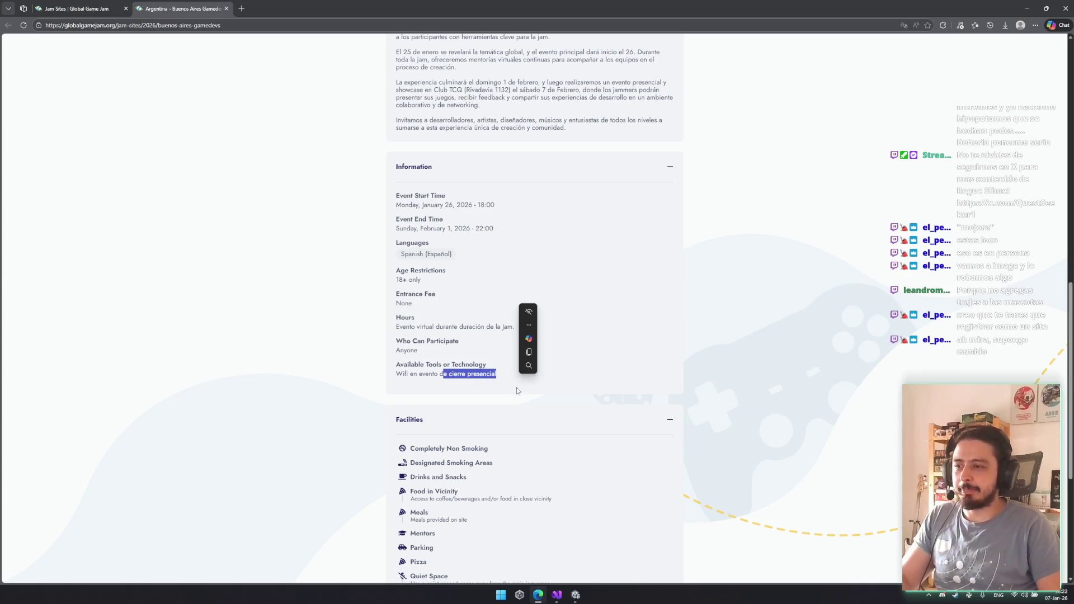
pyautogui.scroll(-2, 334, 386)
pyautogui.click(345, 382)
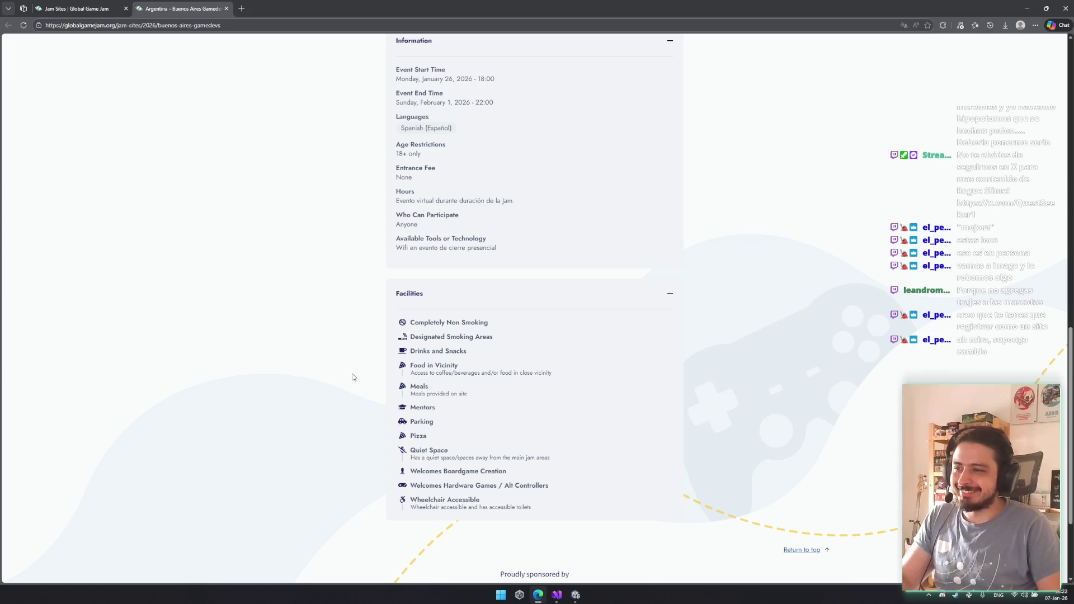
pyautogui.scroll(7, 355, 373)
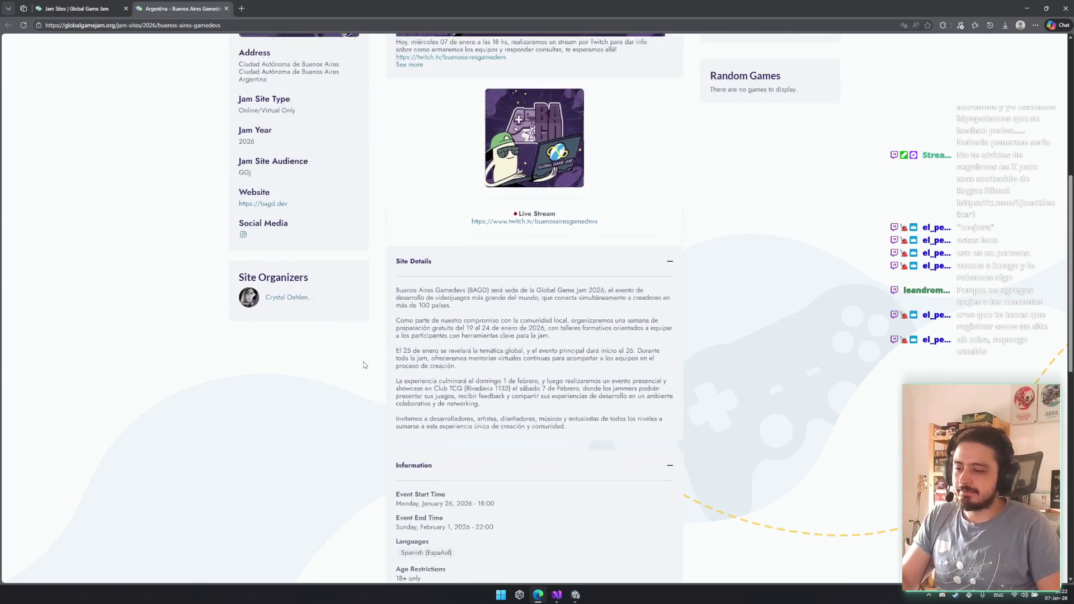
pyautogui.scroll(2, 364, 365)
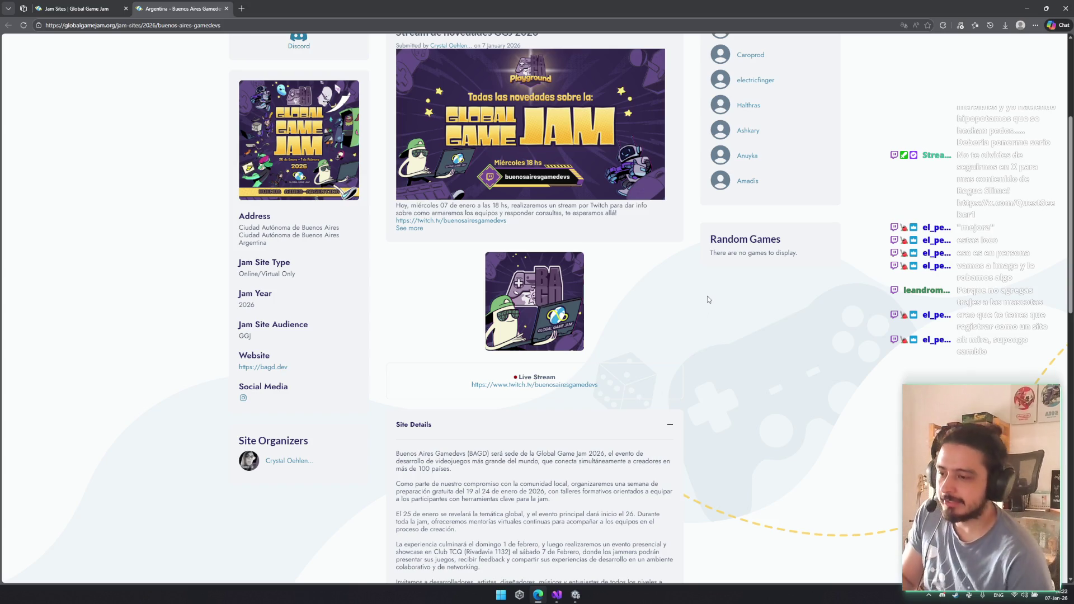
pyautogui.moveTo(239, 224)
pyautogui.mouseDown()
pyautogui.moveTo(336, 237)
pyautogui.moveTo(317, 245)
pyautogui.mouseUp()
pyautogui.click(277, 225)
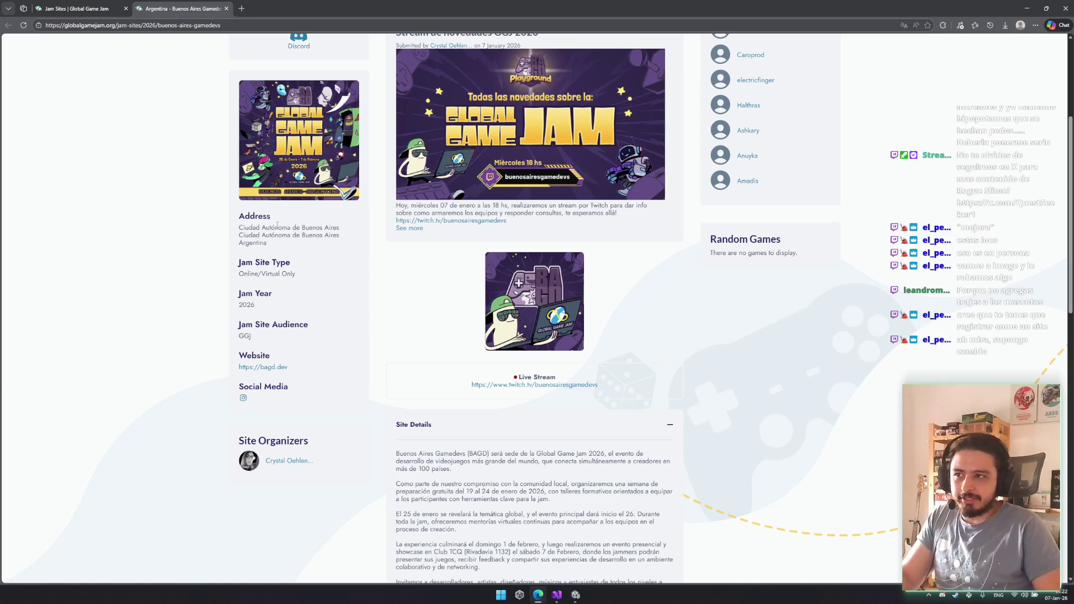
pyautogui.scroll(2, 361, 265)
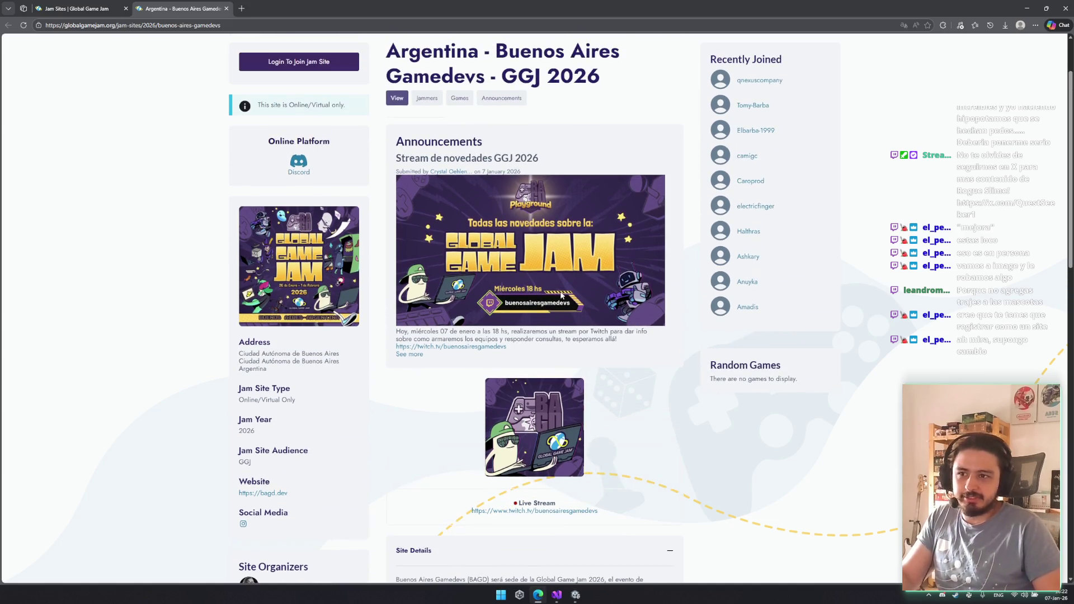
pyautogui.click(435, 100)
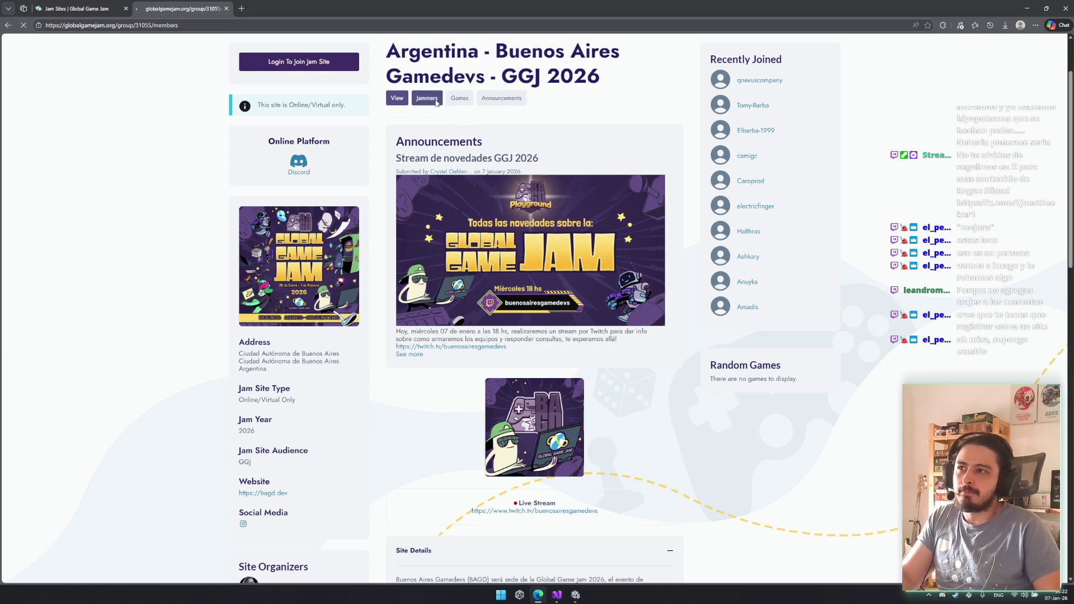
# - Visit jammers page 3, the Games page and the login page, going back to the site each time
pyautogui.scroll(-20, 715, 182)
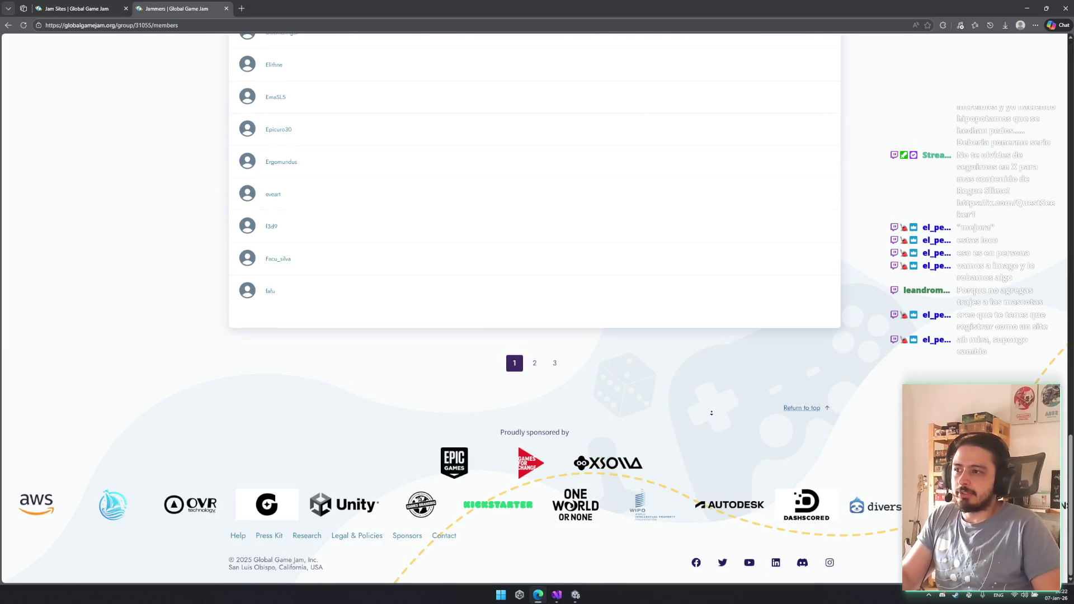
pyautogui.click(557, 365)
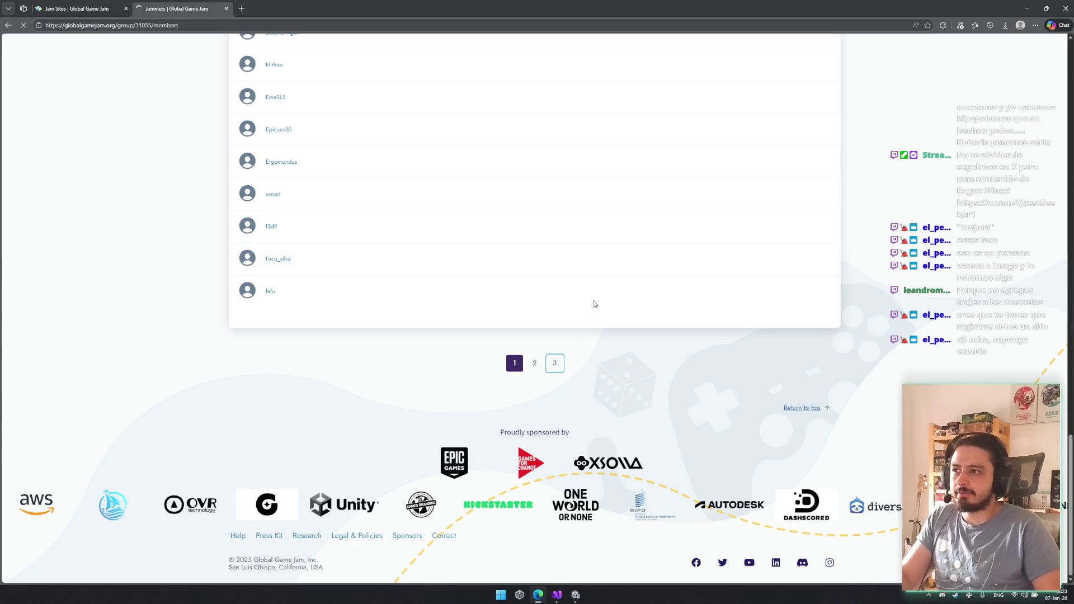
pyautogui.hotkey('alt', 'Left')
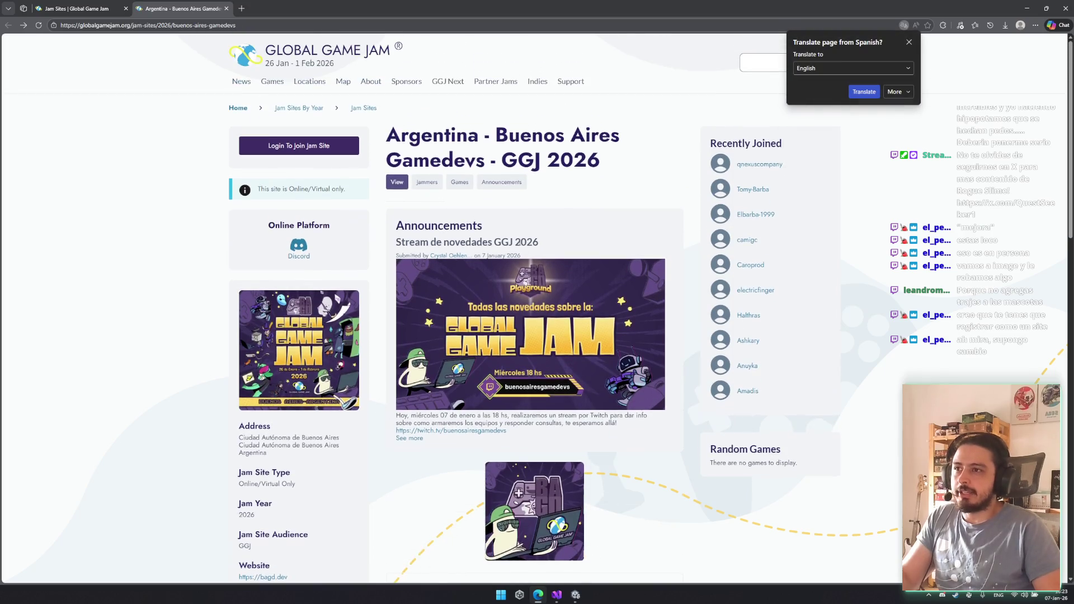
pyautogui.click(453, 182)
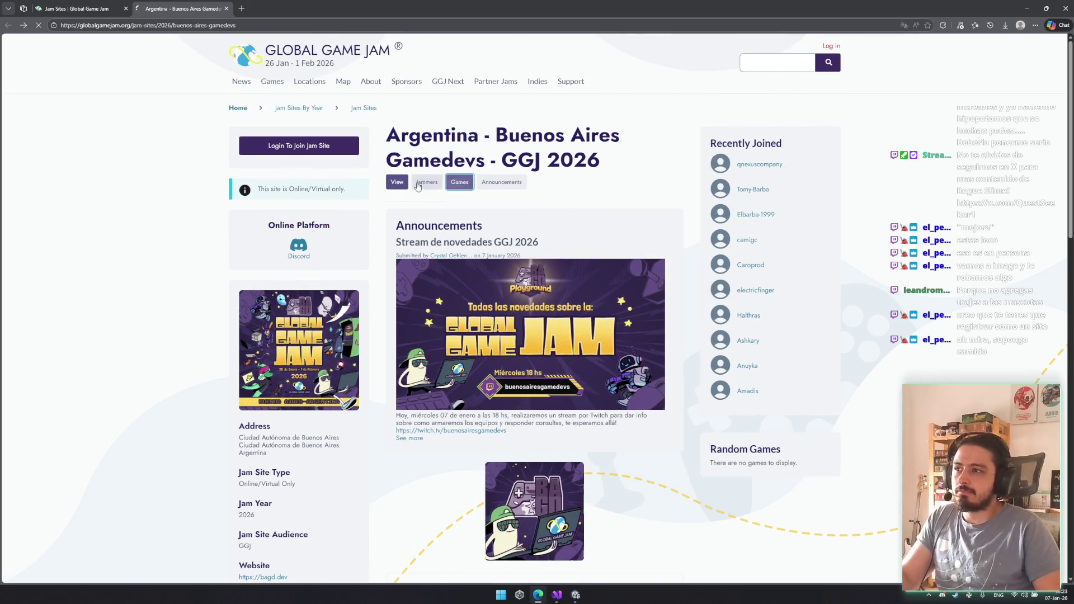
pyautogui.hotkey('alt', 'Left')
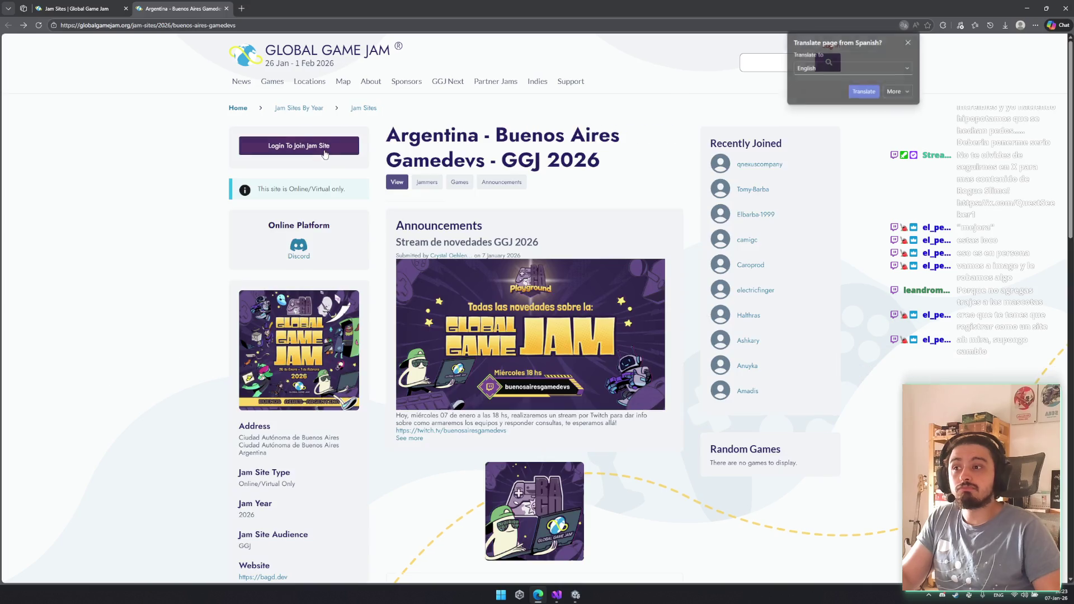
pyautogui.click(314, 149)
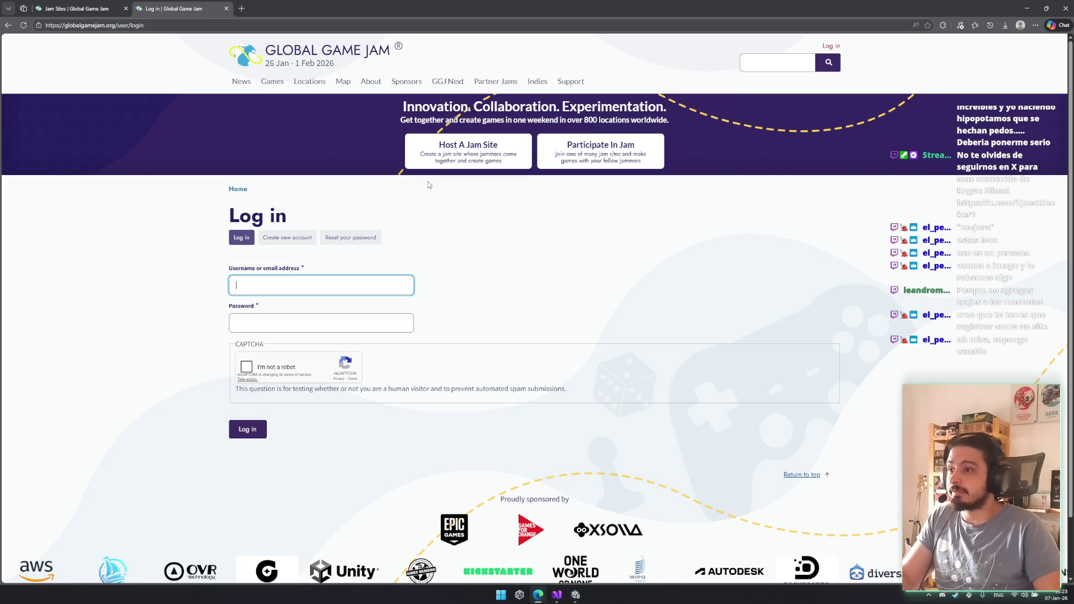
pyautogui.hotkey('alt', 'Left')
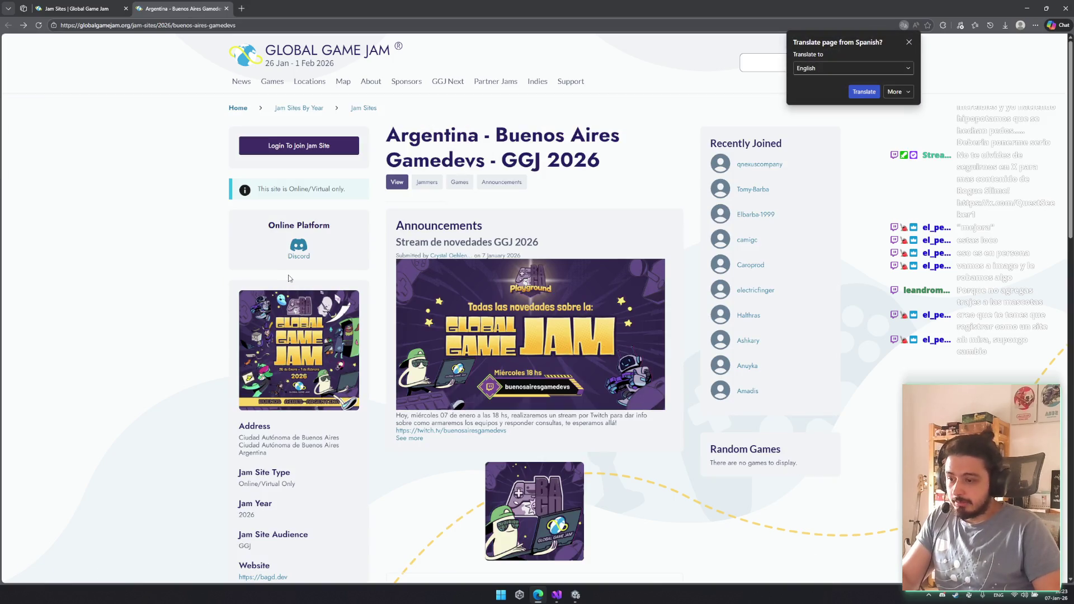
# - Read the site announcement and briefly open the site's Twitch stream in a tab
pyautogui.scroll(-3, 468, 319)
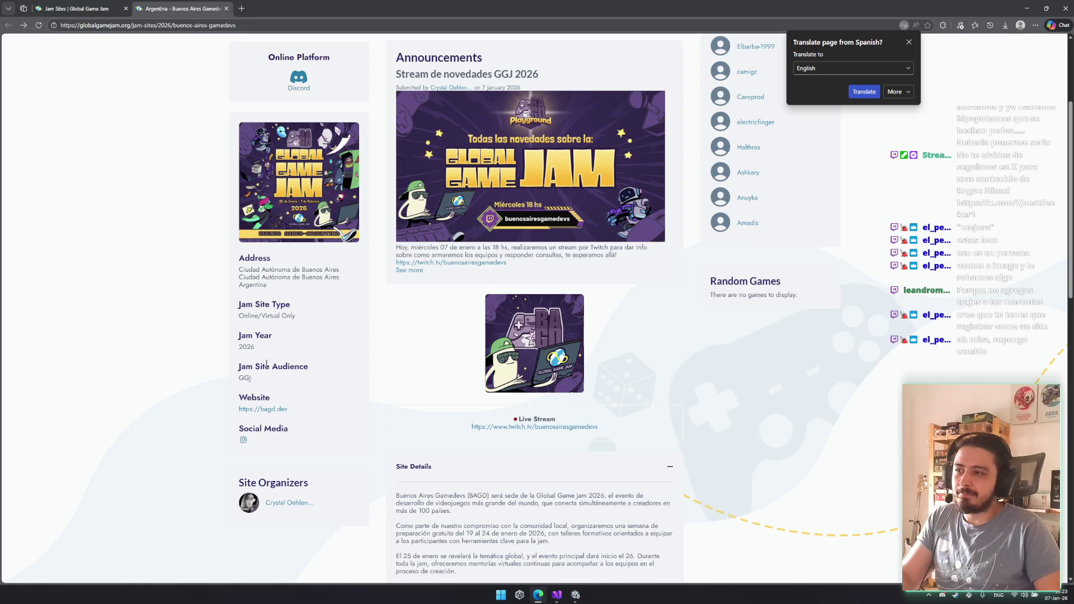
pyautogui.scroll(2, 316, 331)
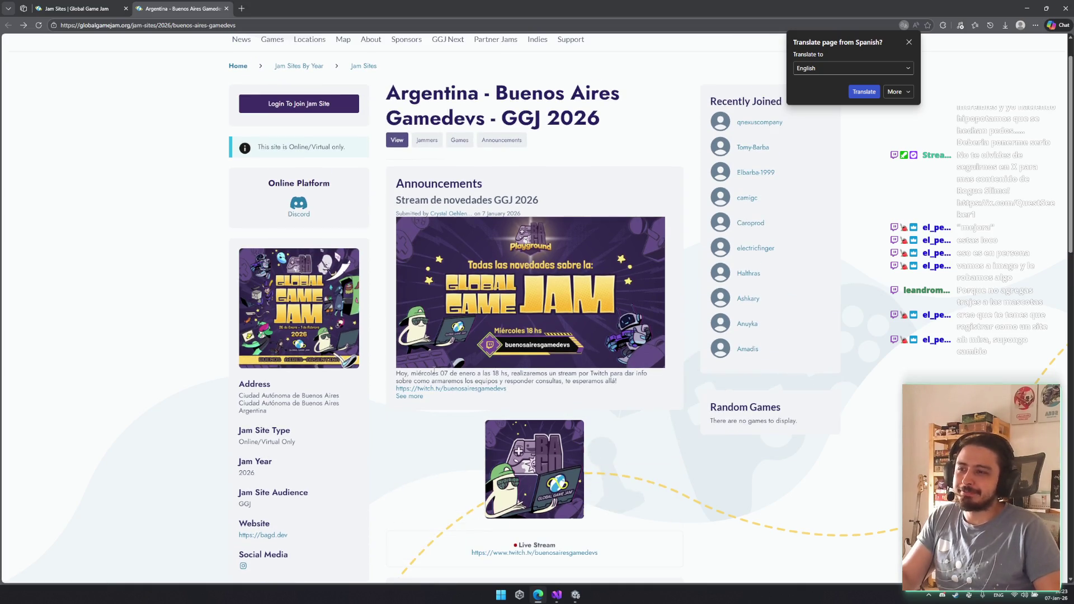
pyautogui.moveTo(405, 373); pyautogui.dragTo(607, 373)
pyautogui.click(618, 376)
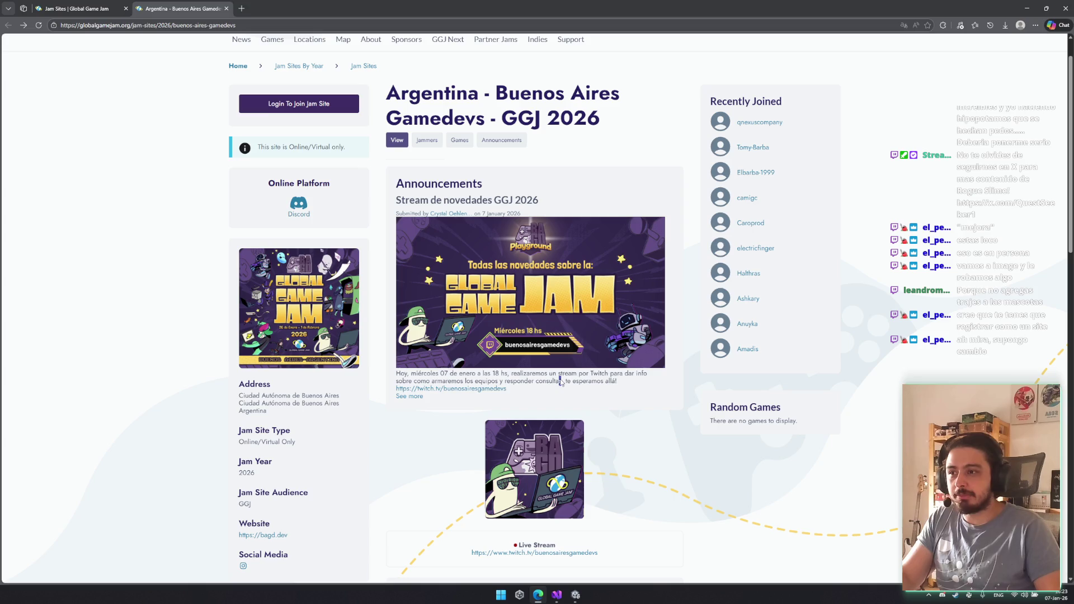
pyautogui.click(534, 552)
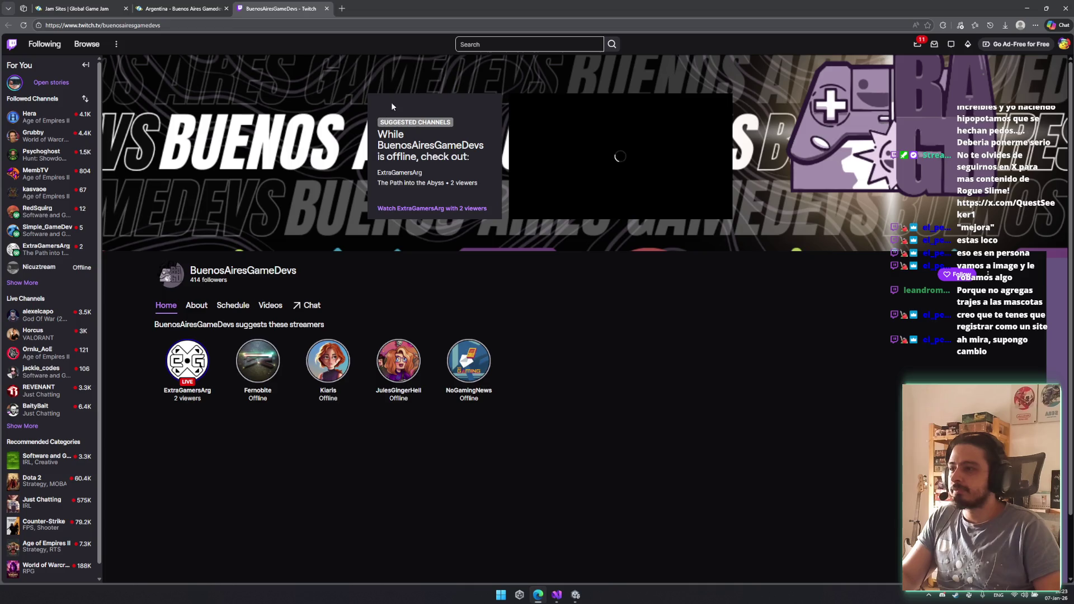
pyautogui.middleClick(281, 4)
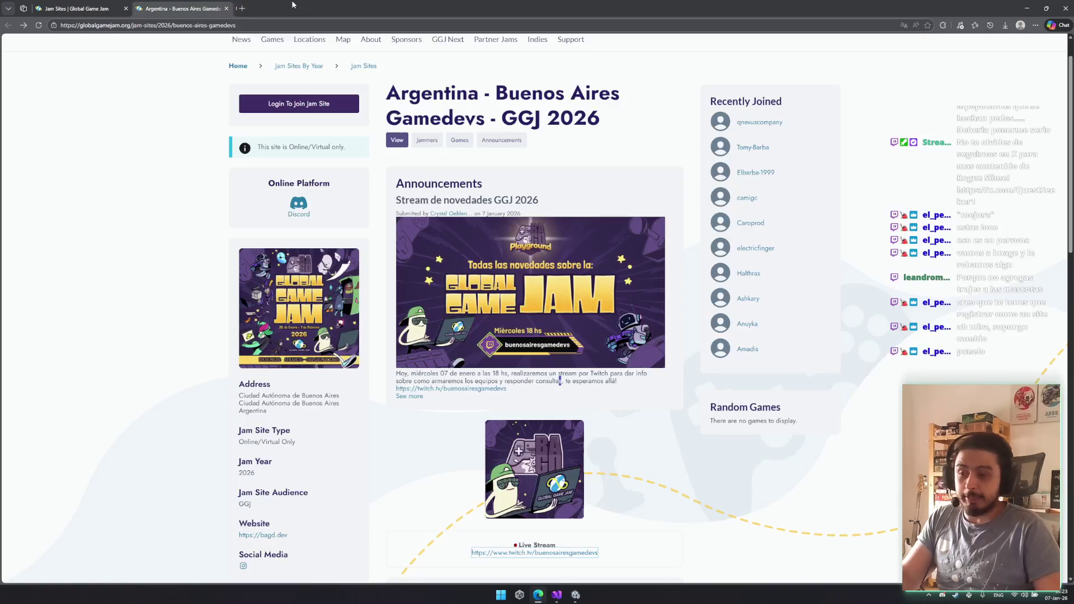
# - Note the 18 hs stream time and open the bagd.dev Website link in a background tab
pyautogui.moveTo(492, 373); pyautogui.dragTo(519, 376)
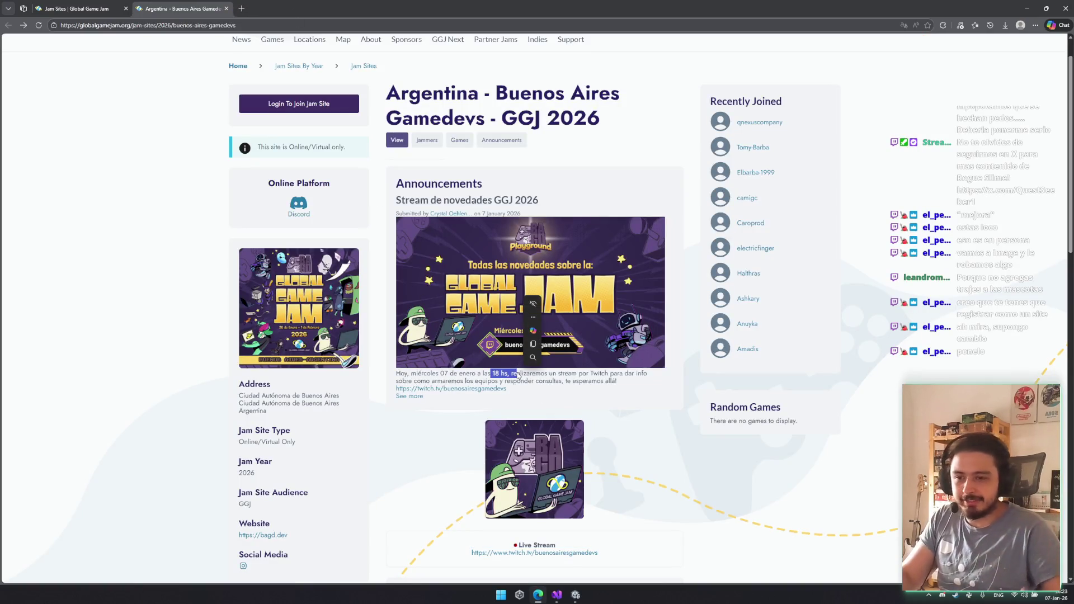
pyautogui.click(615, 370)
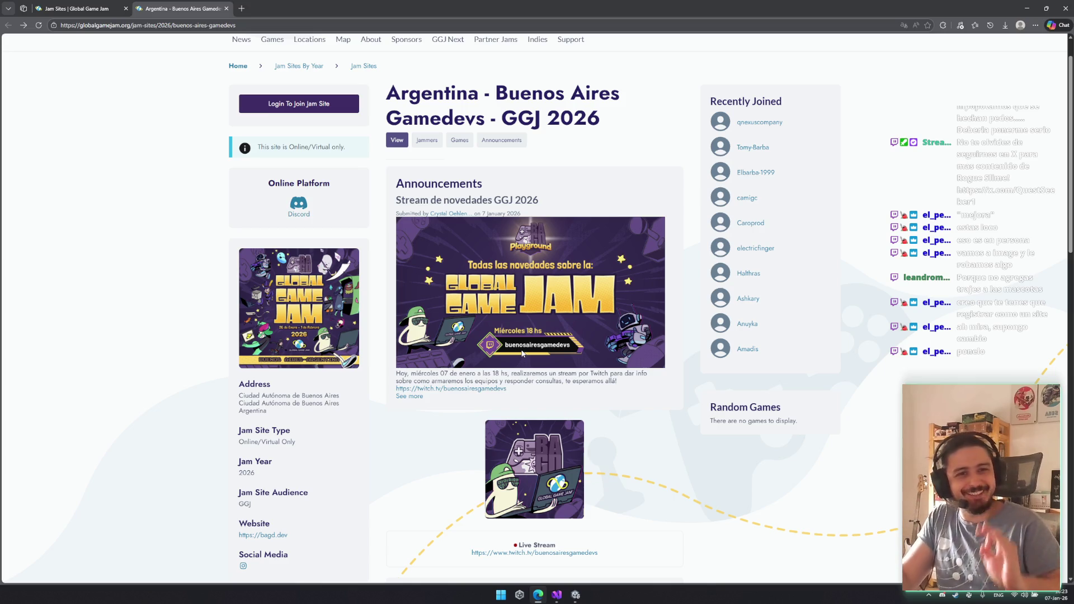
pyautogui.scroll(-2, 440, 289)
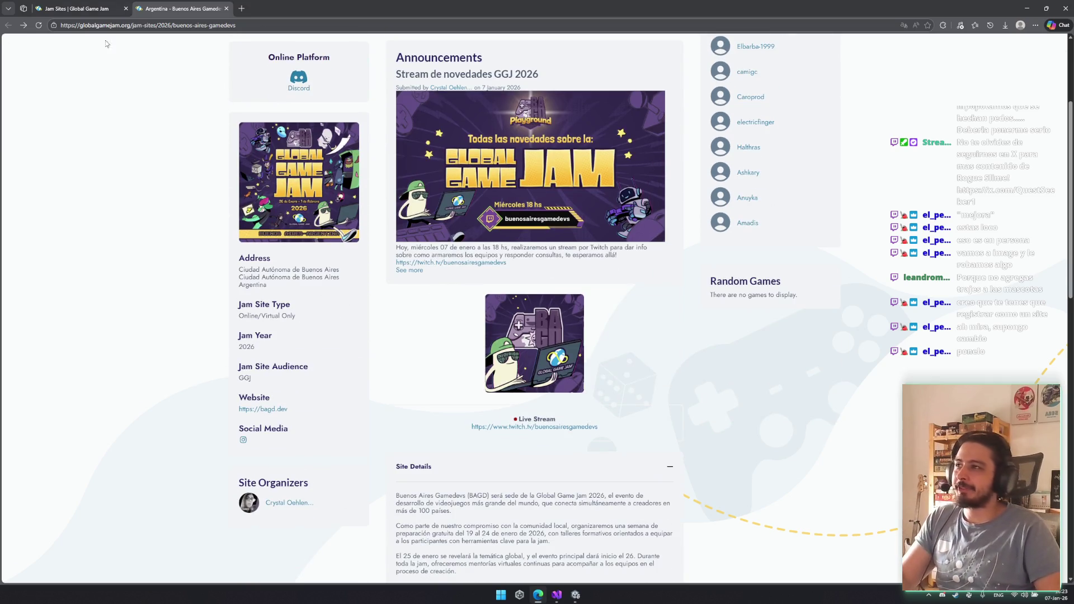
pyautogui.scroll(2, 327, 215)
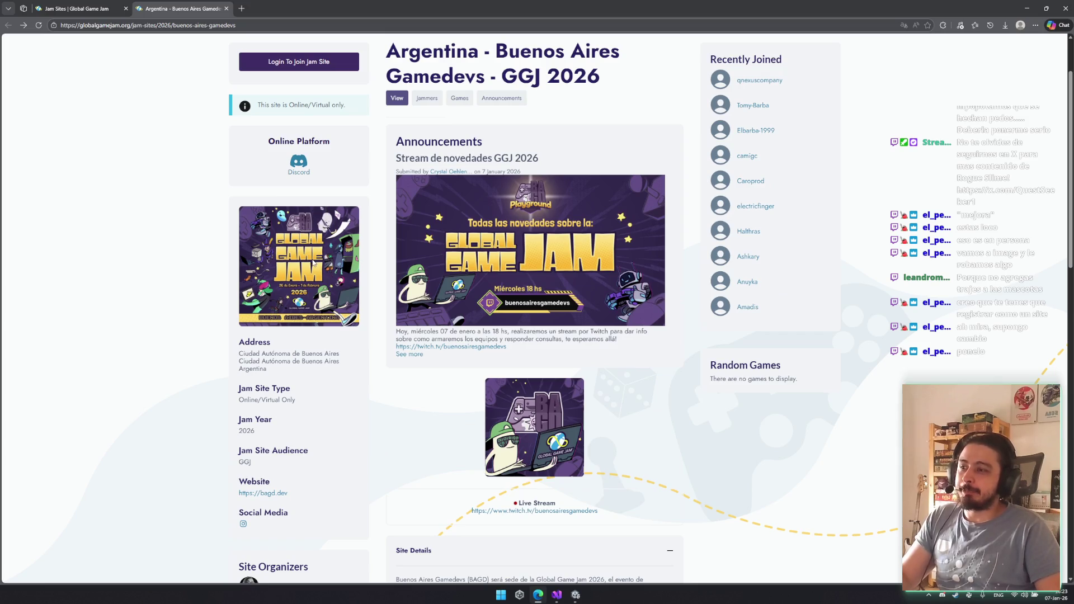
pyautogui.moveTo(246, 398); pyautogui.dragTo(298, 402)
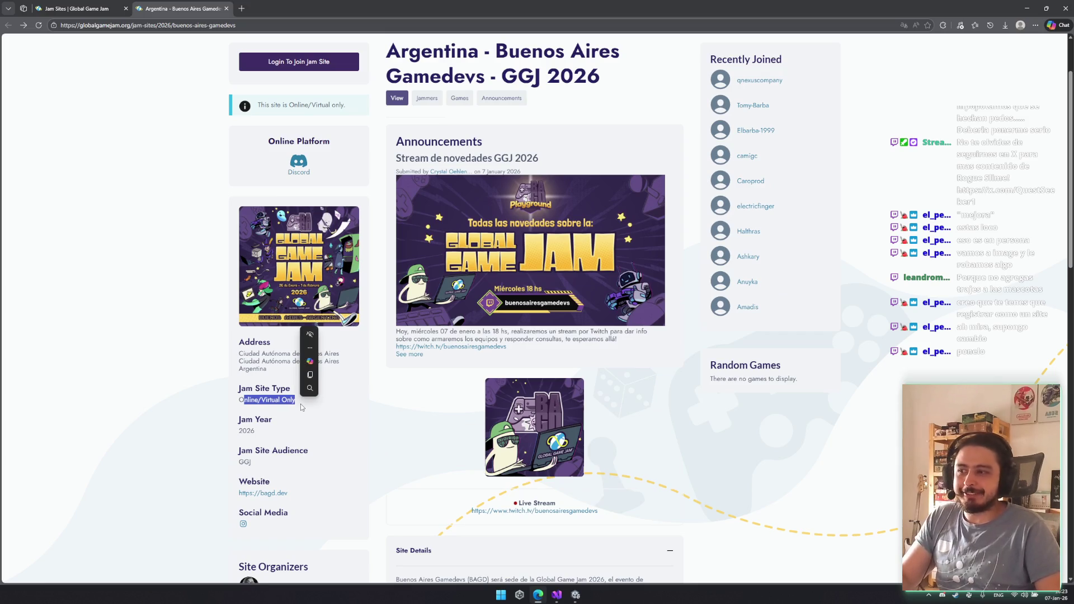
pyautogui.middleClick(274, 493)
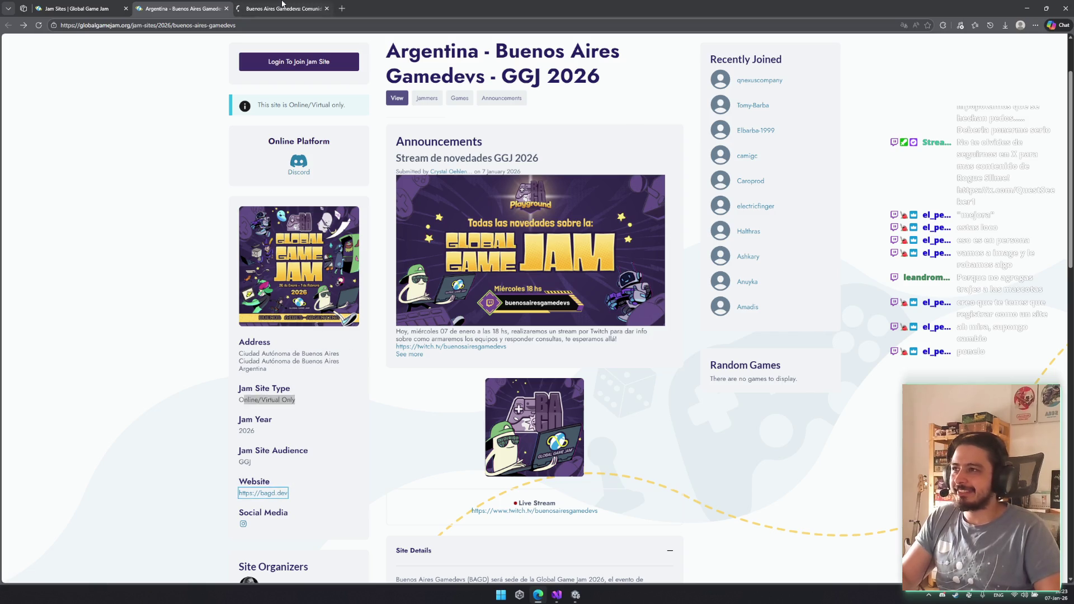
# - Switch to the bagd.dev tab and scroll to the Global Game Jam 2026 section
pyautogui.click(282, 5)
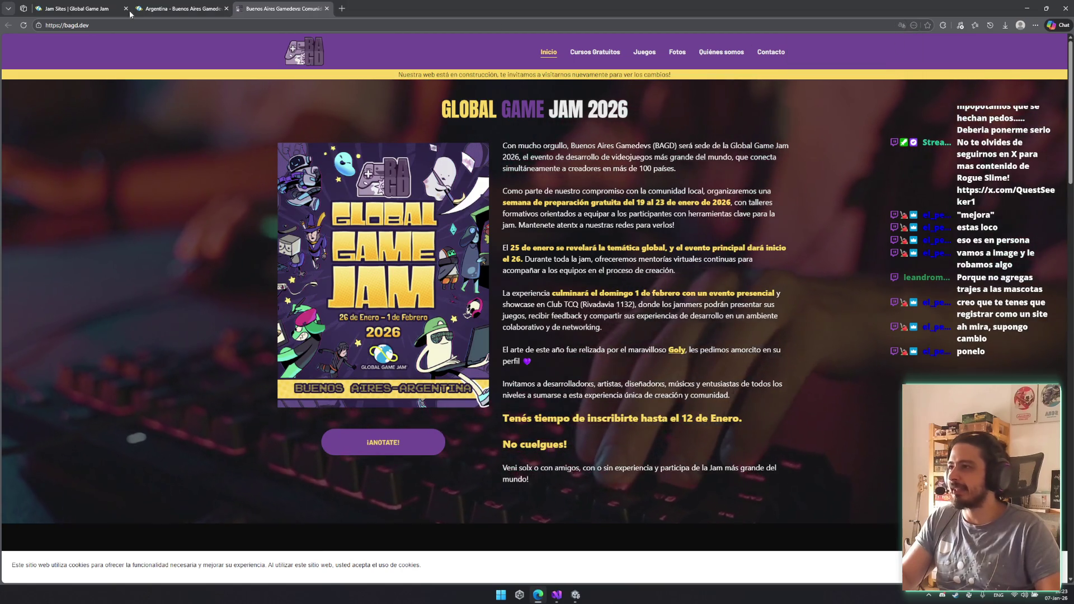
pyautogui.scroll(-3, 574, 161)
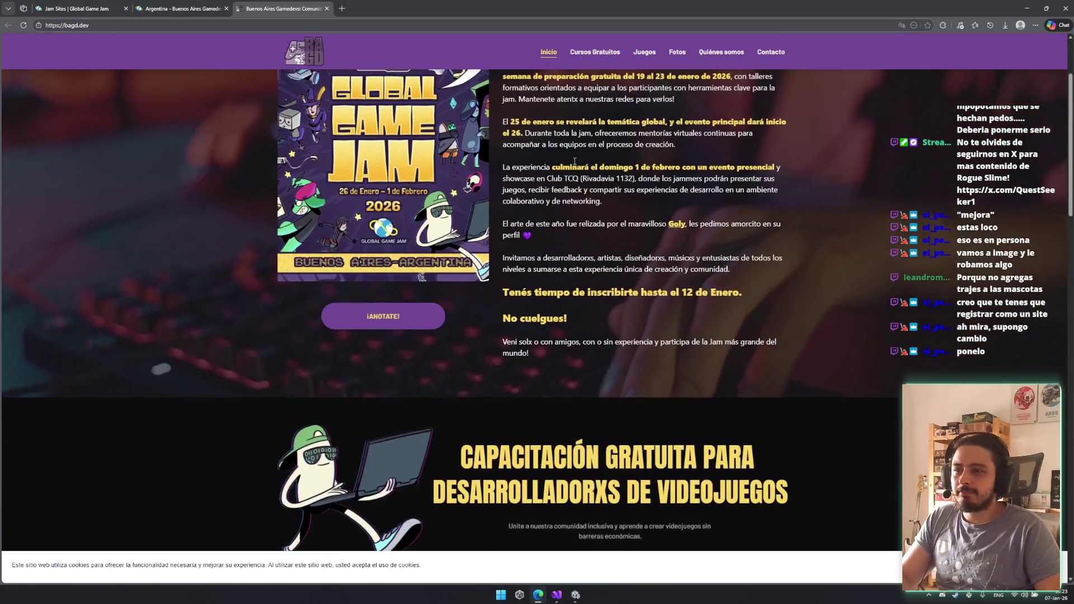
pyautogui.scroll(-5, 575, 161)
pyautogui.scroll(-10, 575, 161)
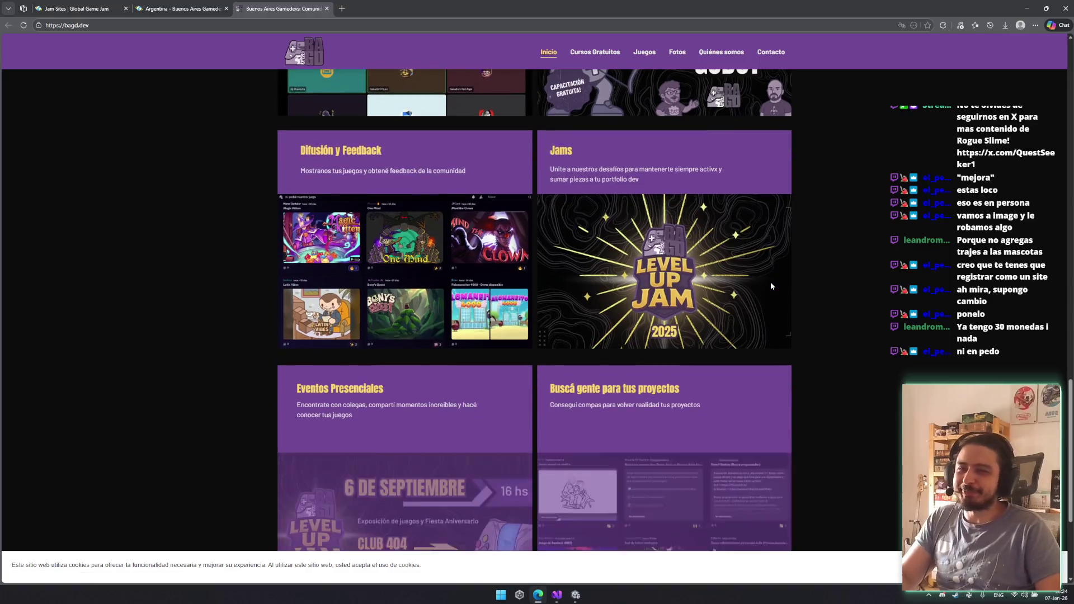
pyautogui.scroll(-2, 771, 286)
pyautogui.scroll(10, 870, 313)
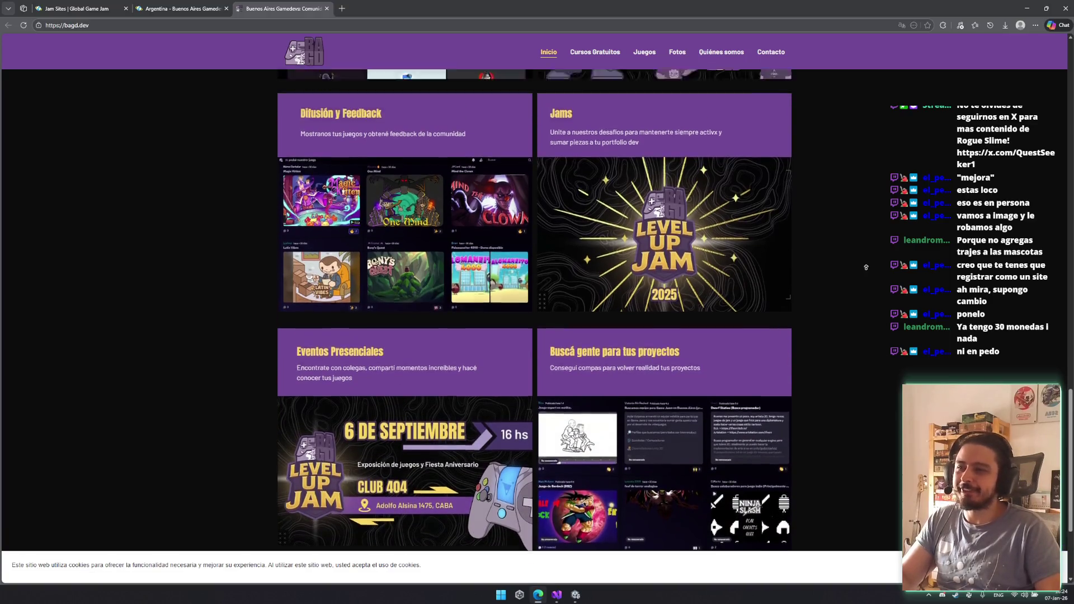
pyautogui.scroll(10, 781, 286)
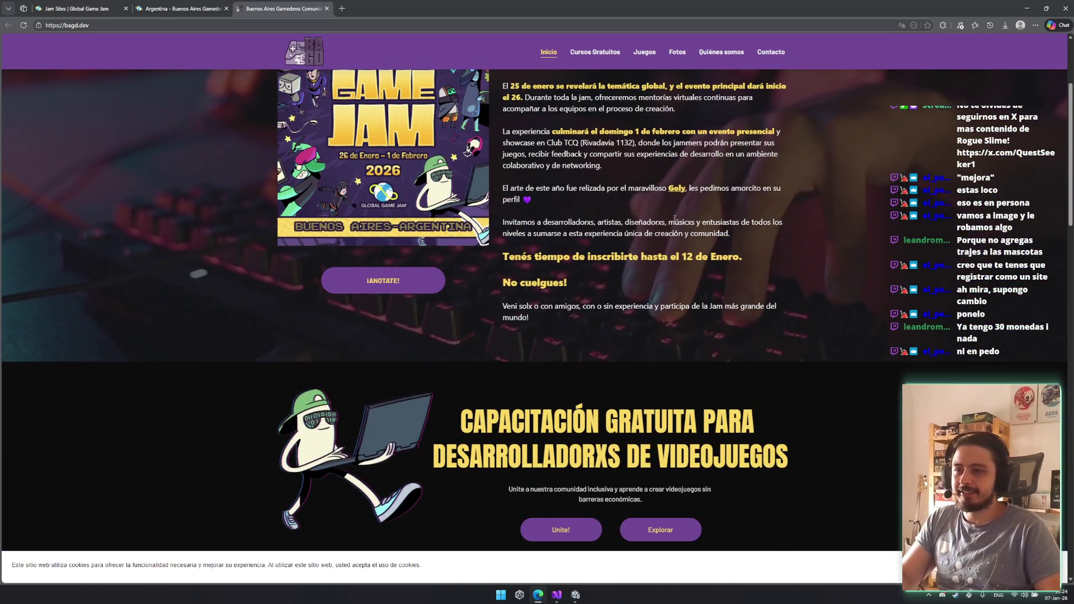
pyautogui.scroll(3, 521, 157)
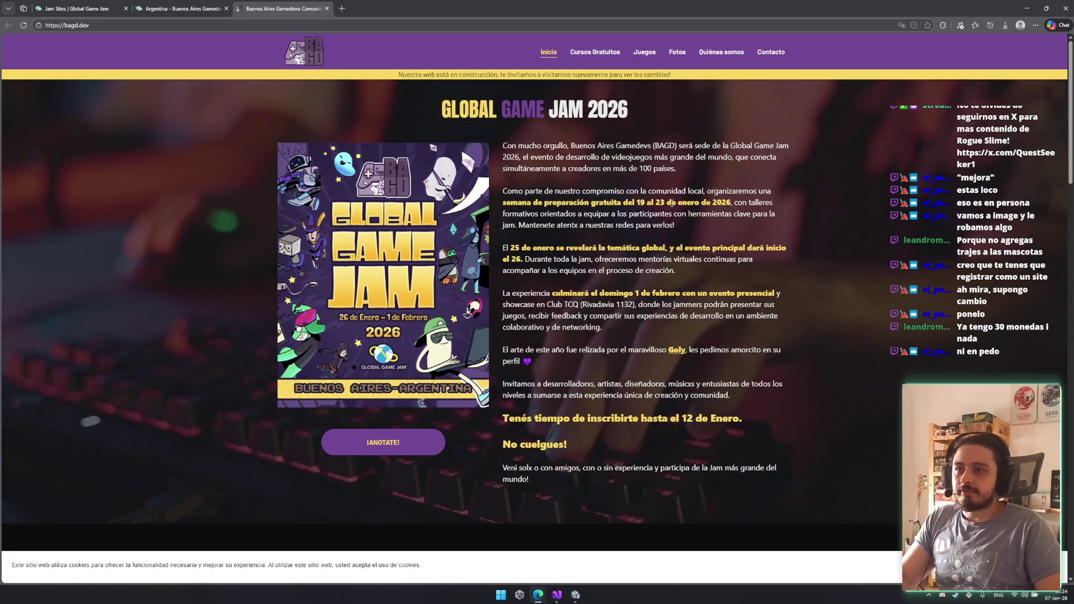
# - Highlight the community, preparation-week and theme-reveal passages, then close bagd.dev and return to Unity
pyautogui.moveTo(519, 192); pyautogui.dragTo(726, 196)
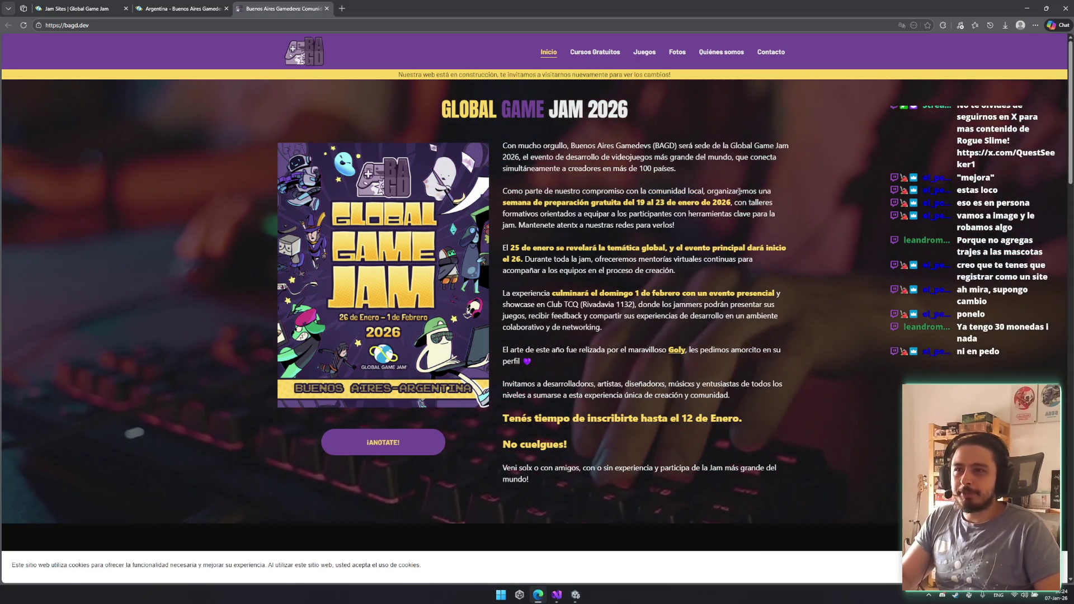
pyautogui.moveTo(538, 214)
pyautogui.mouseDown()
pyautogui.moveTo(667, 203)
pyautogui.moveTo(626, 203)
pyautogui.moveTo(677, 207)
pyautogui.moveTo(698, 222)
pyautogui.mouseUp()
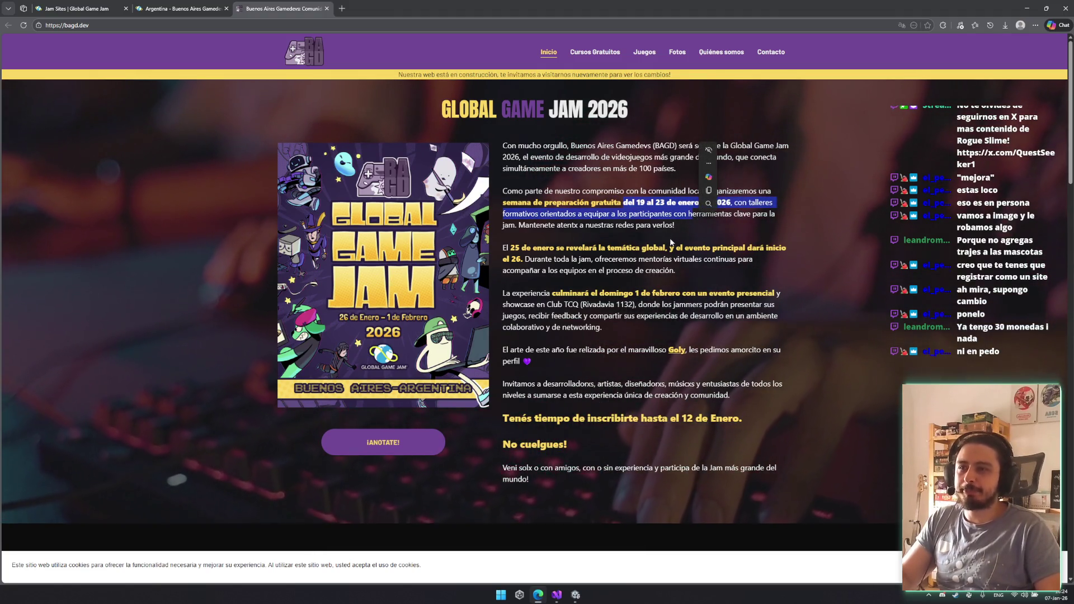
pyautogui.click(658, 208)
pyautogui.moveTo(509, 247); pyautogui.dragTo(630, 247)
pyautogui.click(637, 271)
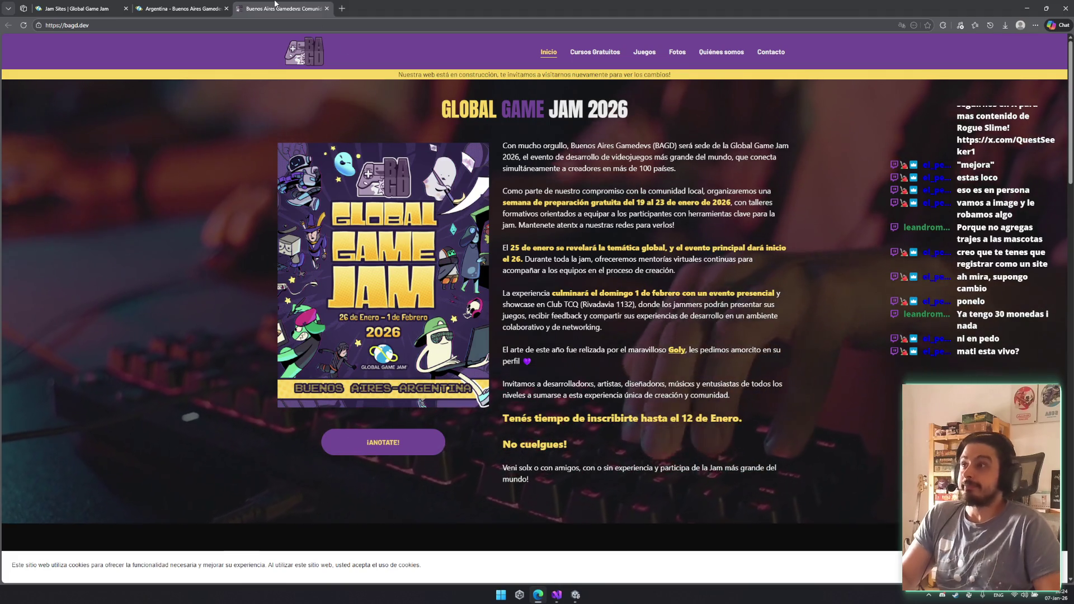
pyautogui.hotkey('ctrl', 'w')
pyautogui.hotkey('ctrl', 'w')
pyautogui.hotkey('alt', 'Tab')
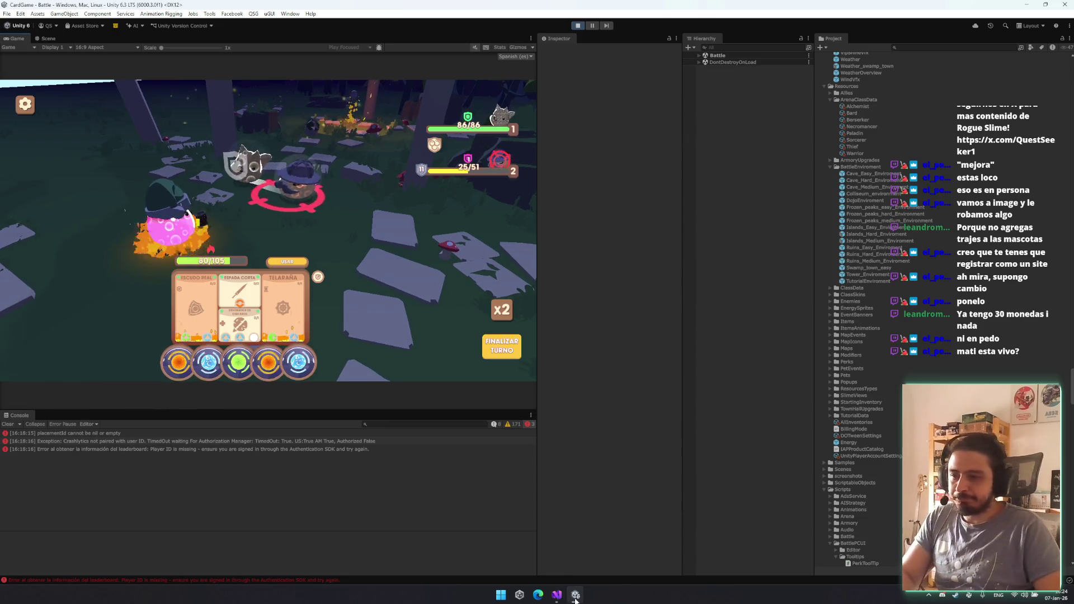
# - Get back to Unity, clear the Console errors and show the Scene view
pyautogui.click(557, 595)
pyautogui.click(562, 599)
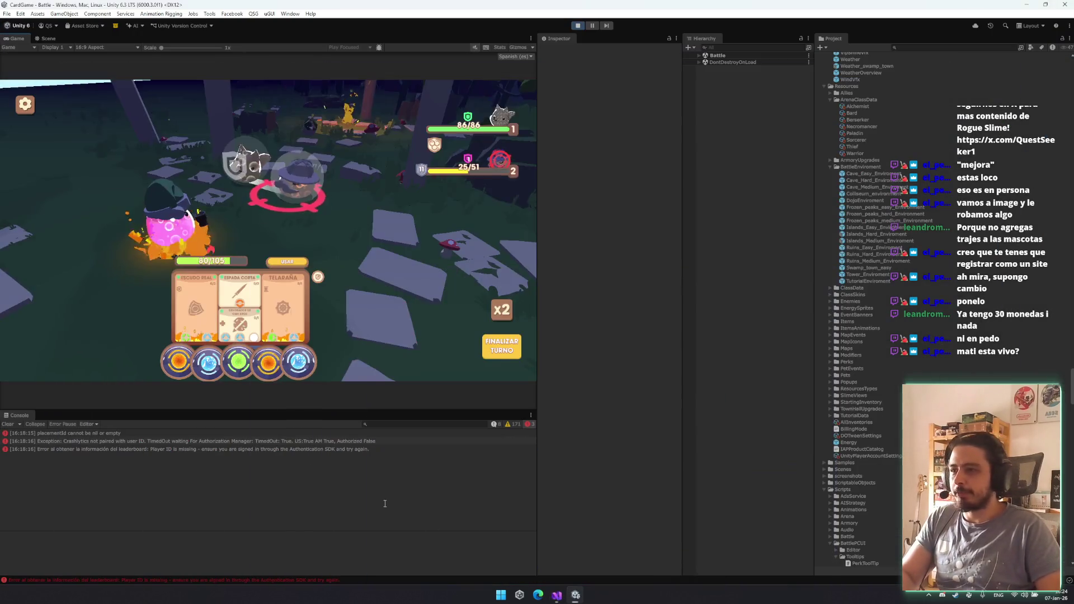
pyautogui.click(8, 424)
pyautogui.click(48, 39)
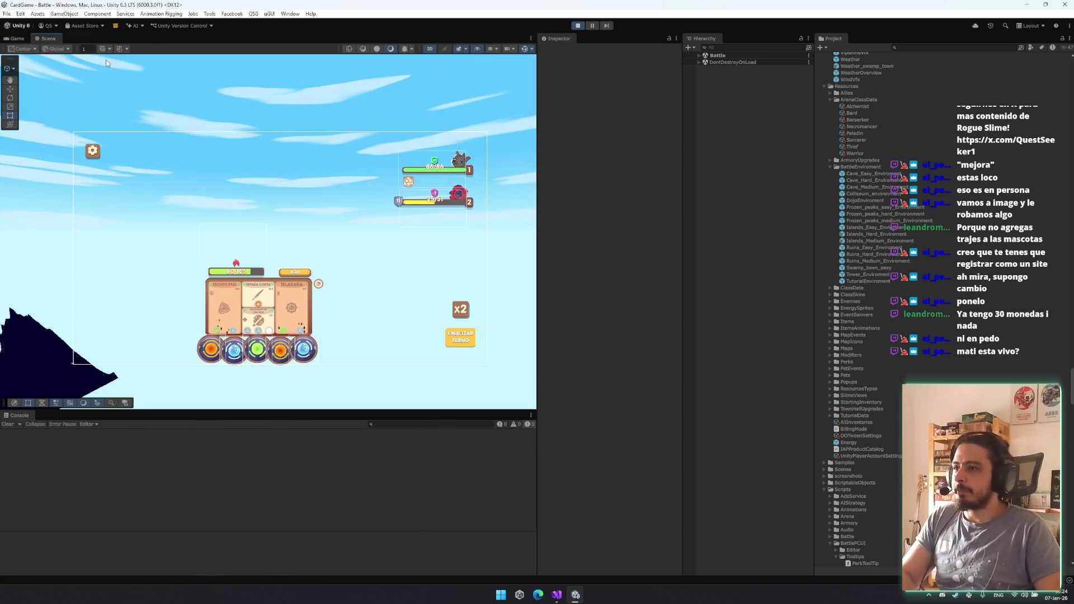
# - Select DefaultPerkIcon(Clone), check its tooltip in the Game view, and stop Play mode
pyautogui.click(323, 294)
pyautogui.click(323, 294)
pyautogui.scroll(5, 330, 288)
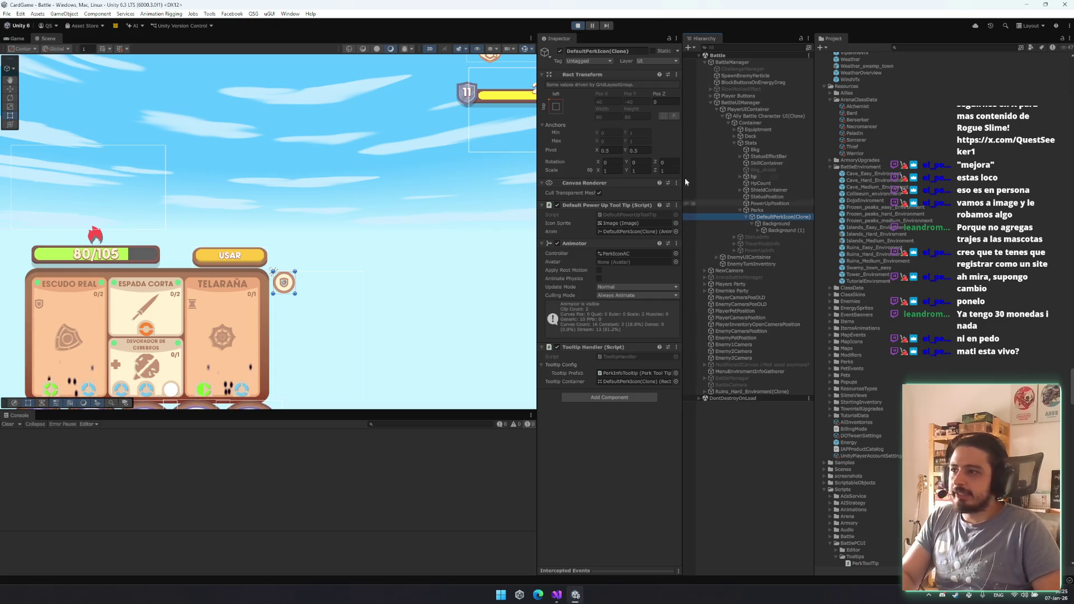
pyautogui.click(16, 38)
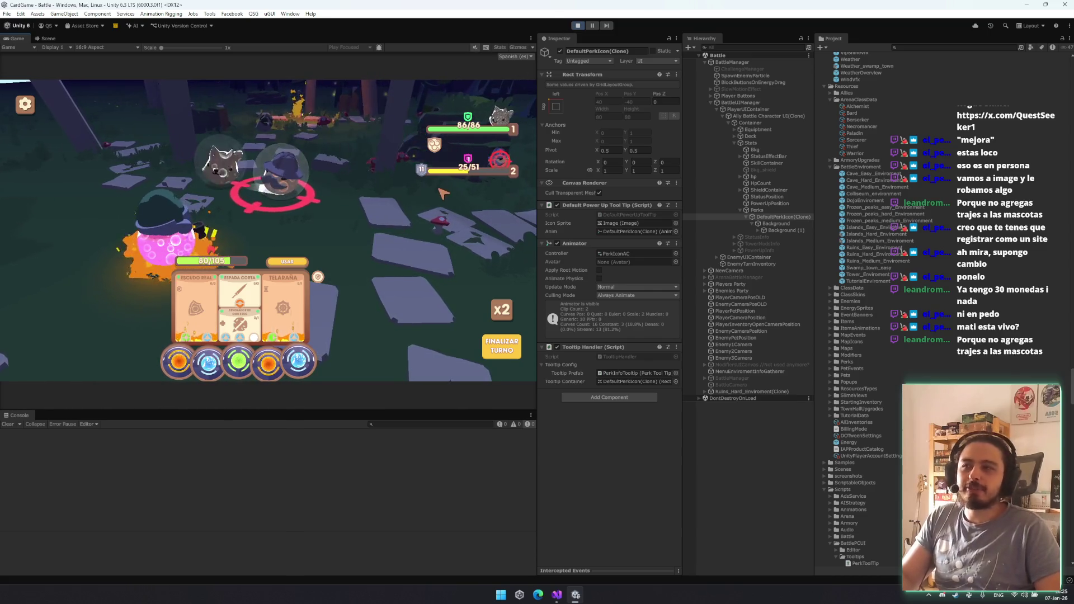
pyautogui.moveTo(520, 138)
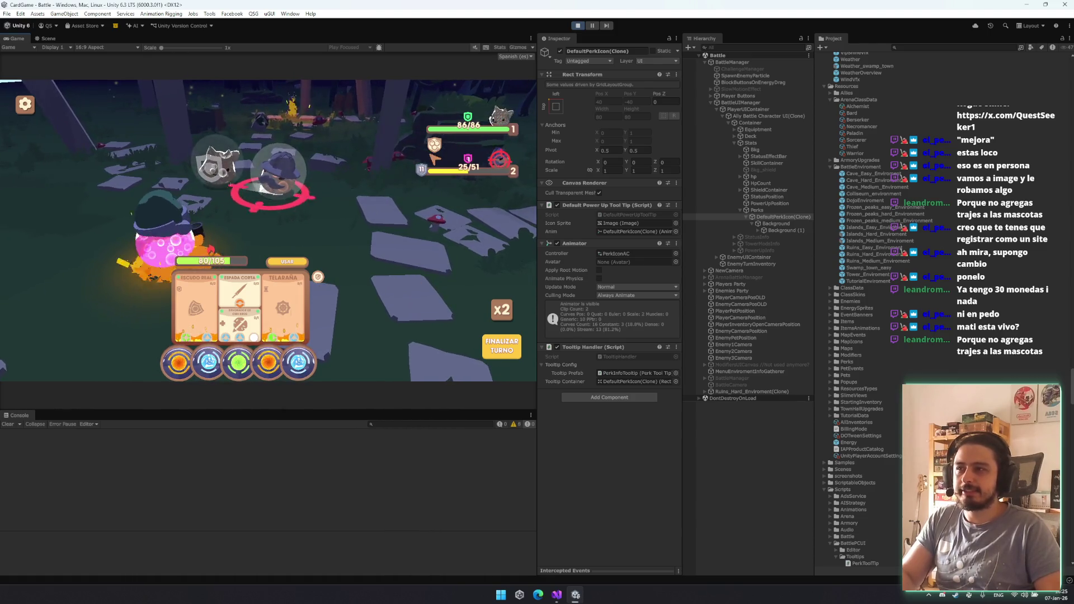
pyautogui.moveTo(433, 183)
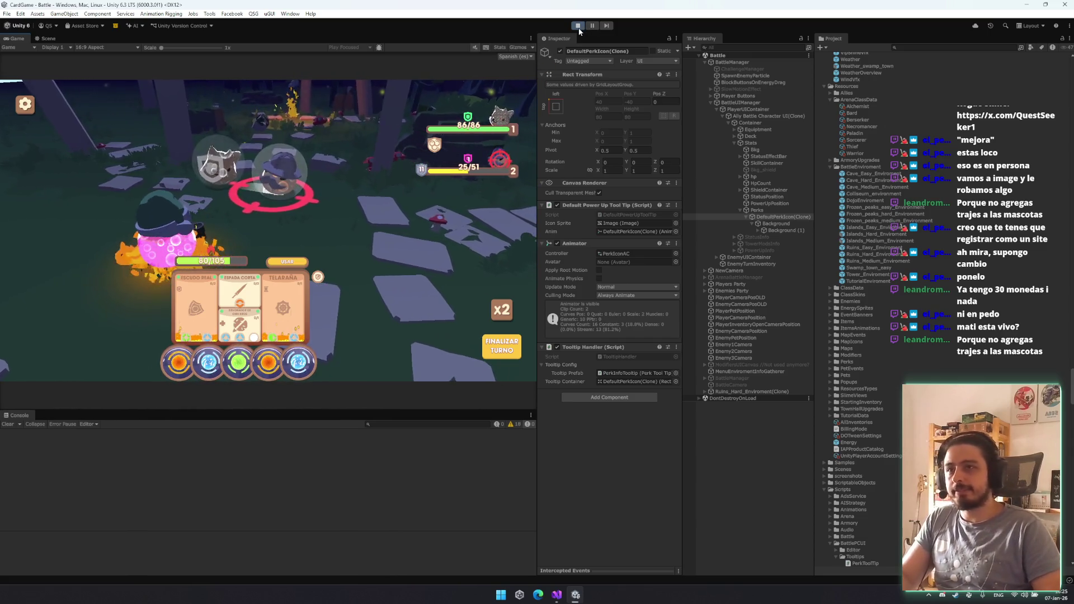
pyautogui.hotkey('ctrl', 'p')
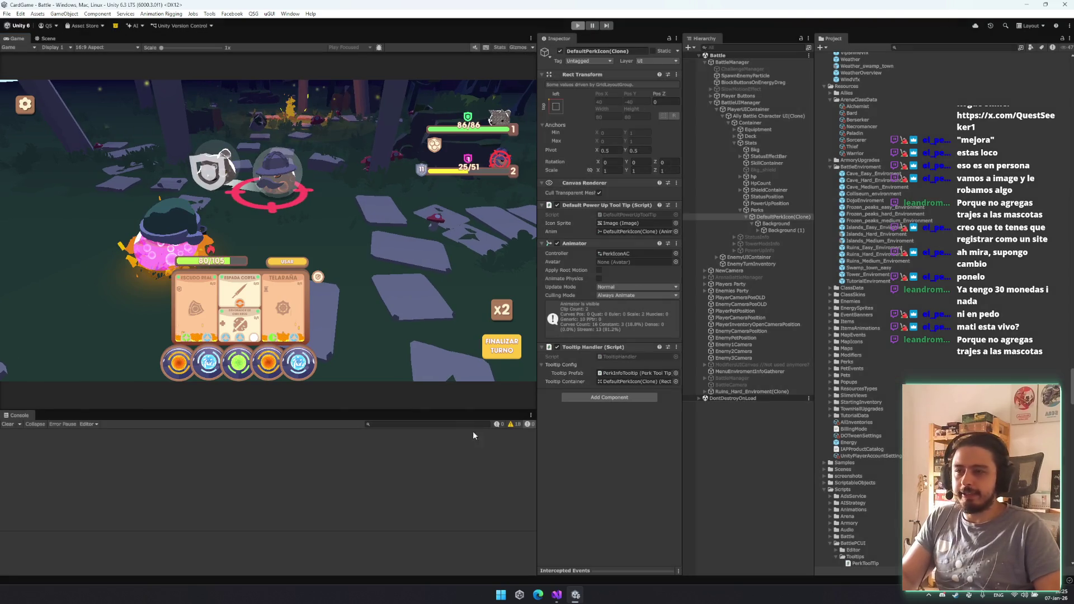
# - Zoom out and pan to the FirstLoadingScreen canvas, then switch to Visual Studio
pyautogui.scroll(-5, 307, 263)
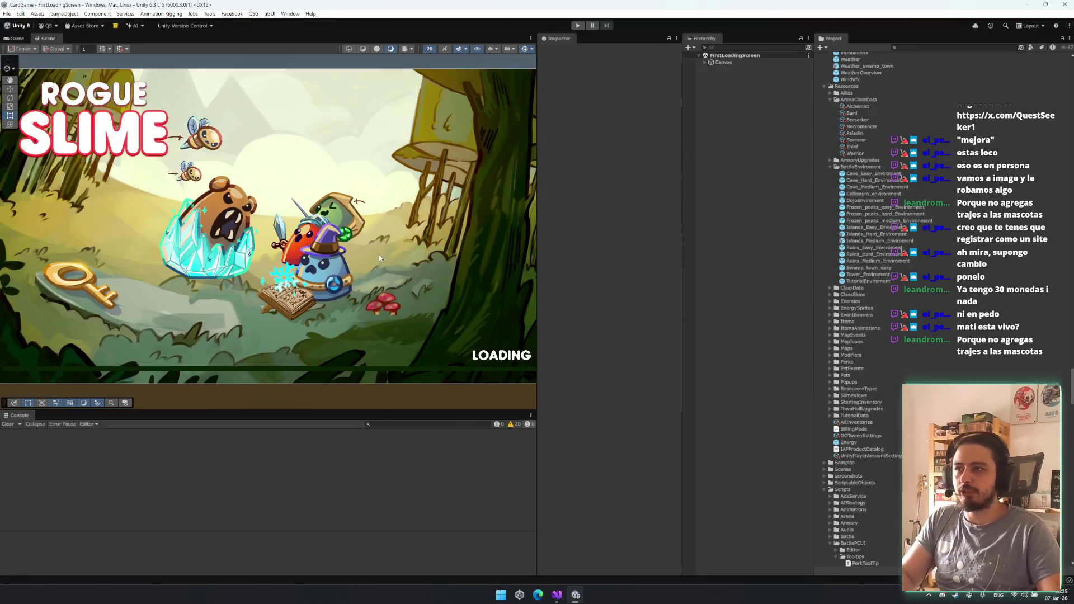
pyautogui.moveTo(308, 265); pyautogui.dragTo(310, 239)
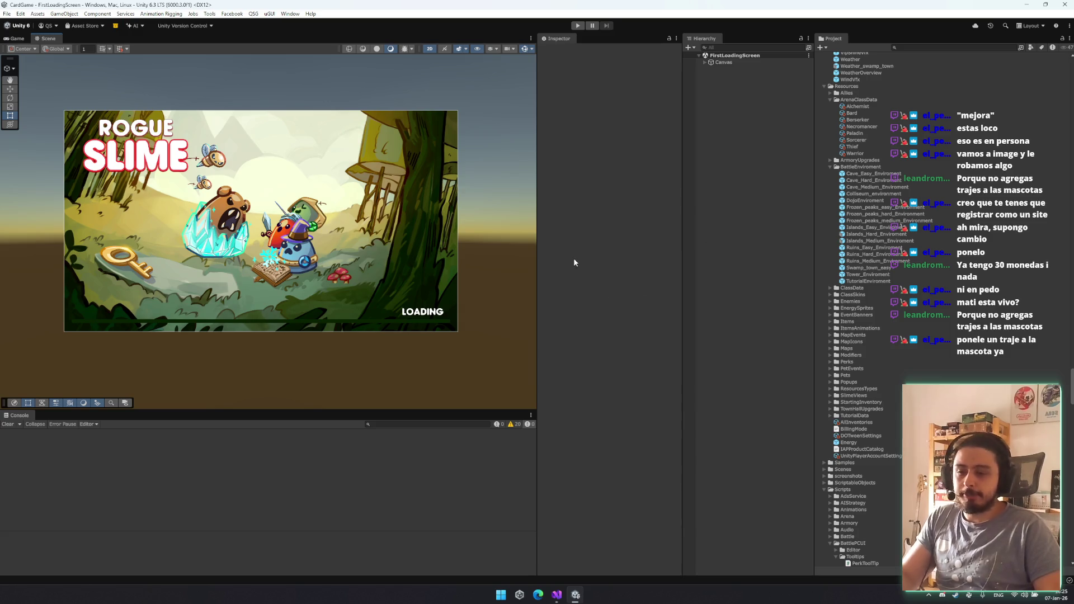
pyautogui.click(558, 593)
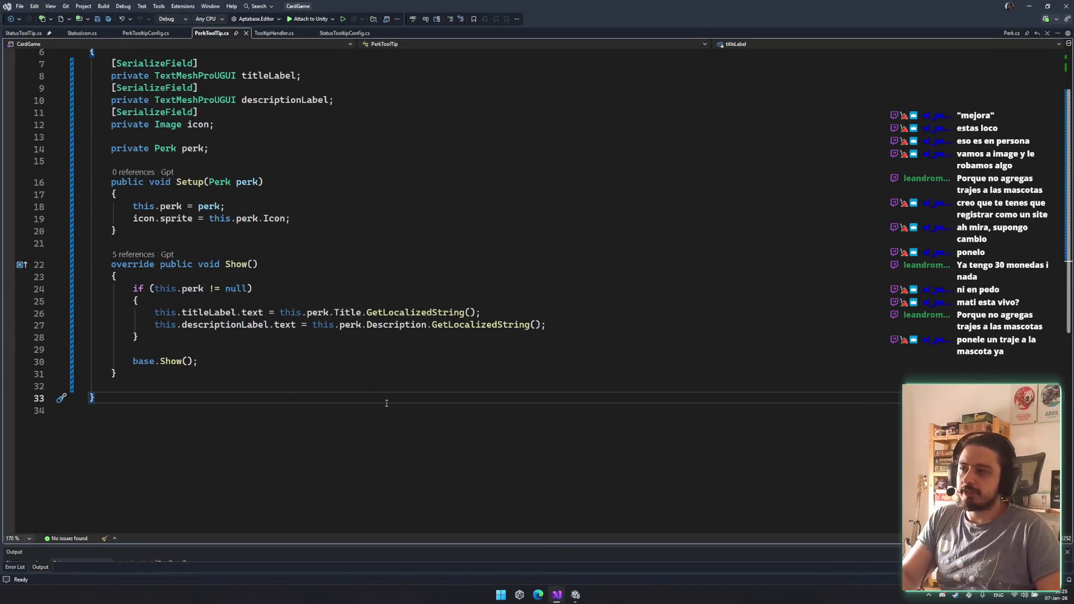
# - Save the edited PerkToolTip.cs script
pyautogui.click(265, 384)
pyautogui.hotkey('ctrl', 's')
pyautogui.click(249, 350)
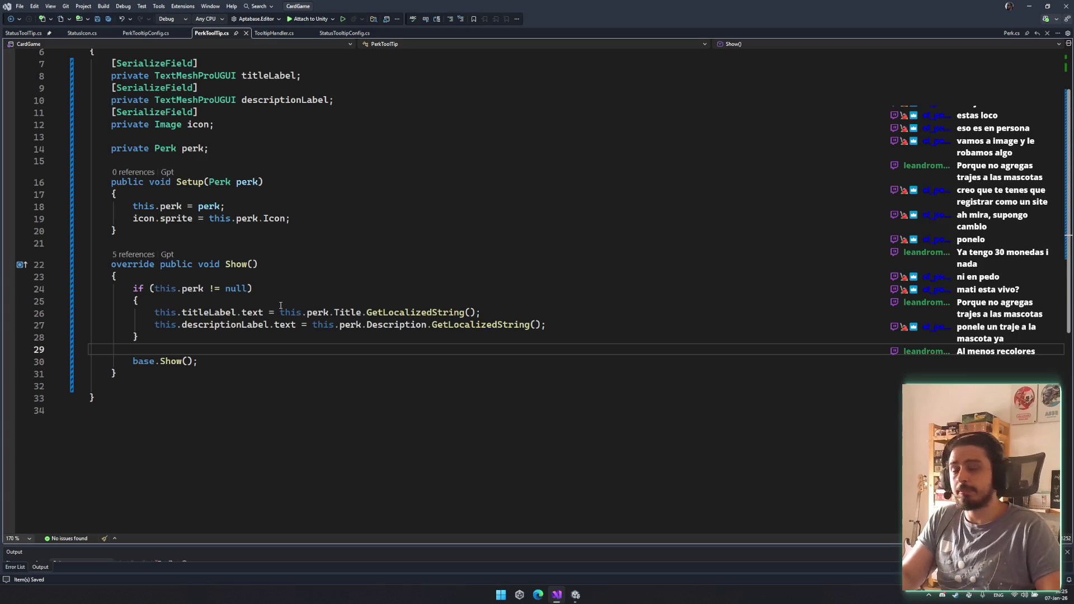
pyautogui.scroll(2, 281, 304)
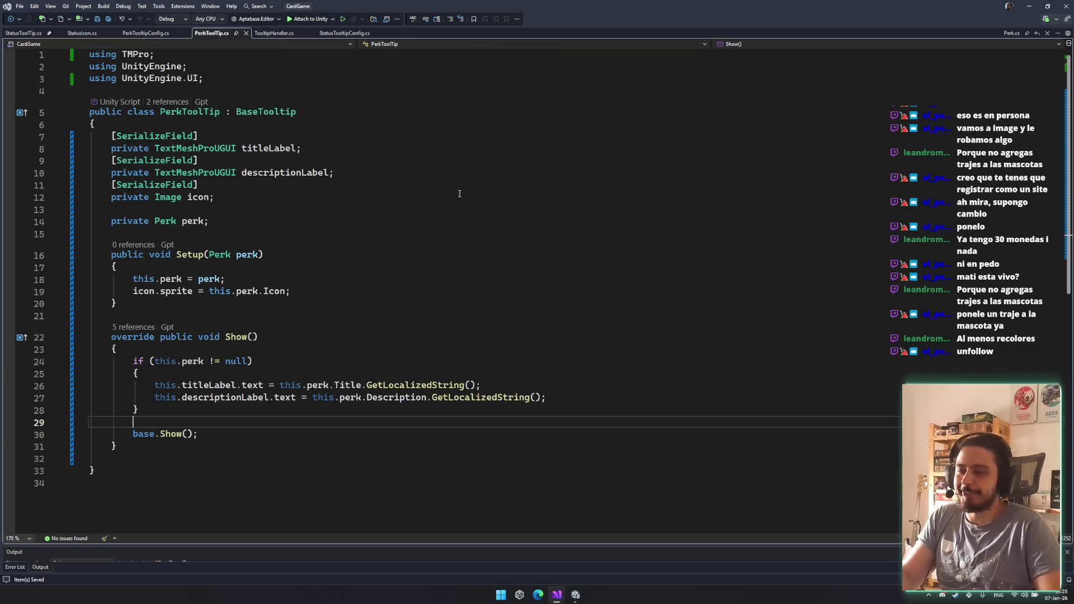
# - Check PerkTooltipConfig's empty Close and Open methods, then view StatusTooltipConfig.cs for reference
pyautogui.click(154, 36)
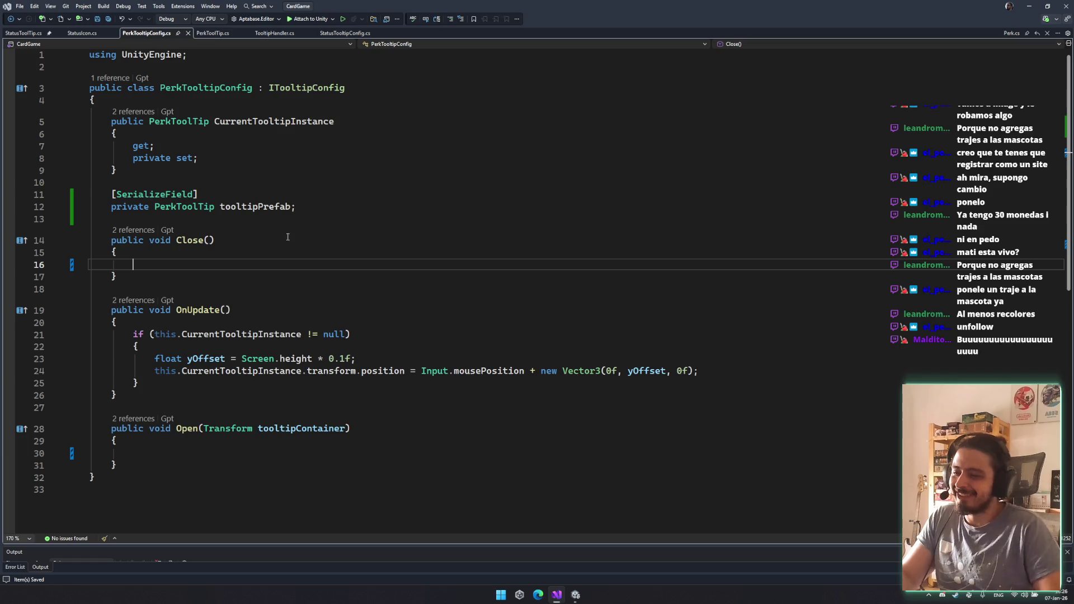
pyautogui.scroll(-1, 367, 277)
pyautogui.scroll(2, 386, 272)
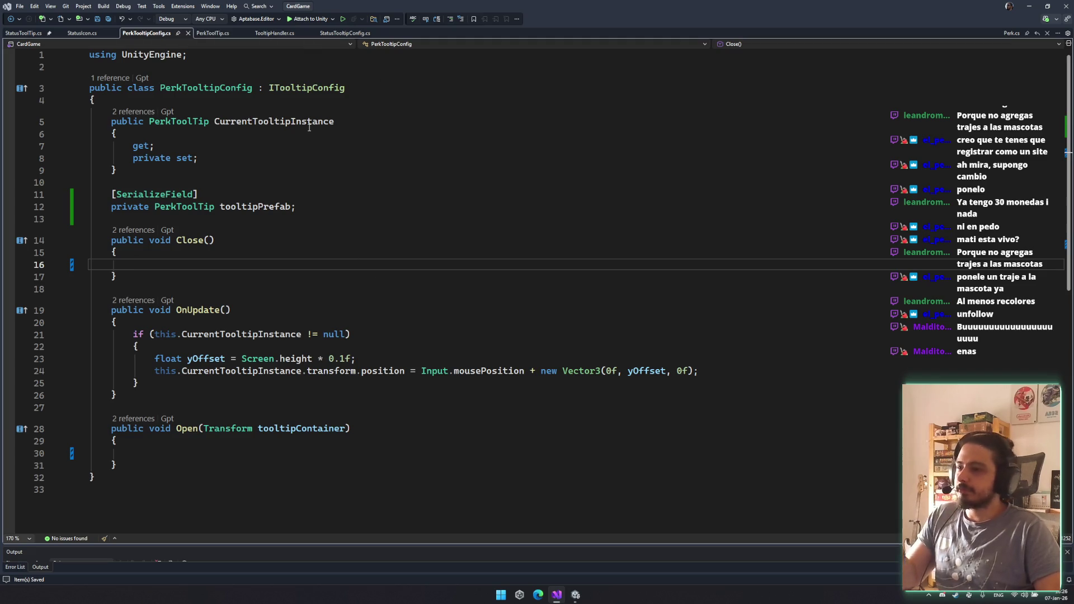
pyautogui.click(340, 34)
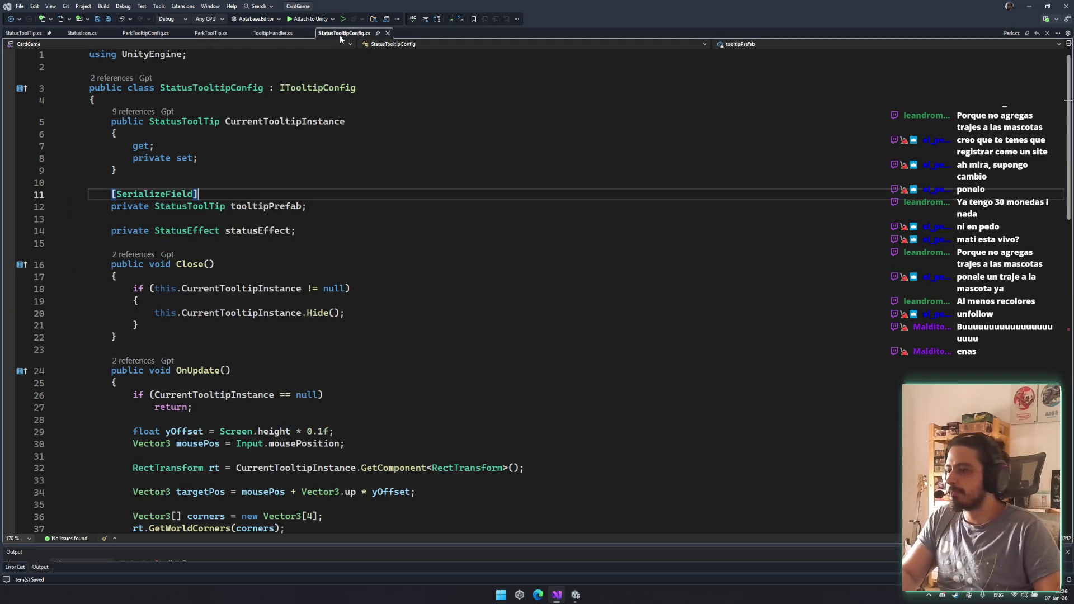
# - Copy StatusTooltipConfig's null-check hide block into PerkTooltipConfig's Close() method
pyautogui.scroll(-3, 343, 247)
pyautogui.moveTo(116, 179); pyautogui.dragTo(206, 211)
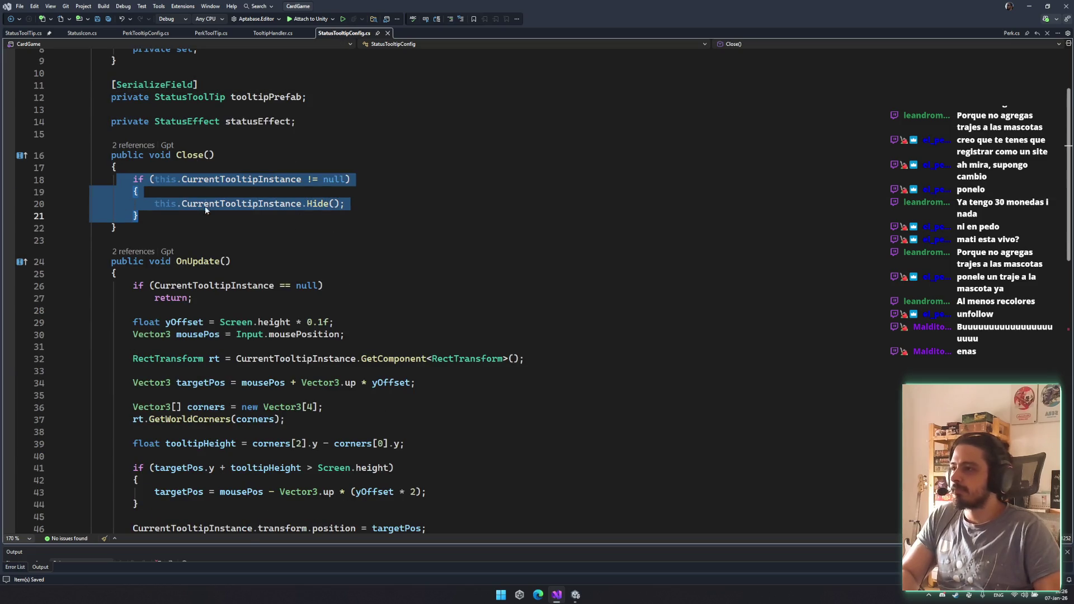
pyautogui.hotkey('ctrl', 'c')
pyautogui.click(81, 33)
pyautogui.click(146, 33)
pyautogui.hotkey('ctrl', 'v')
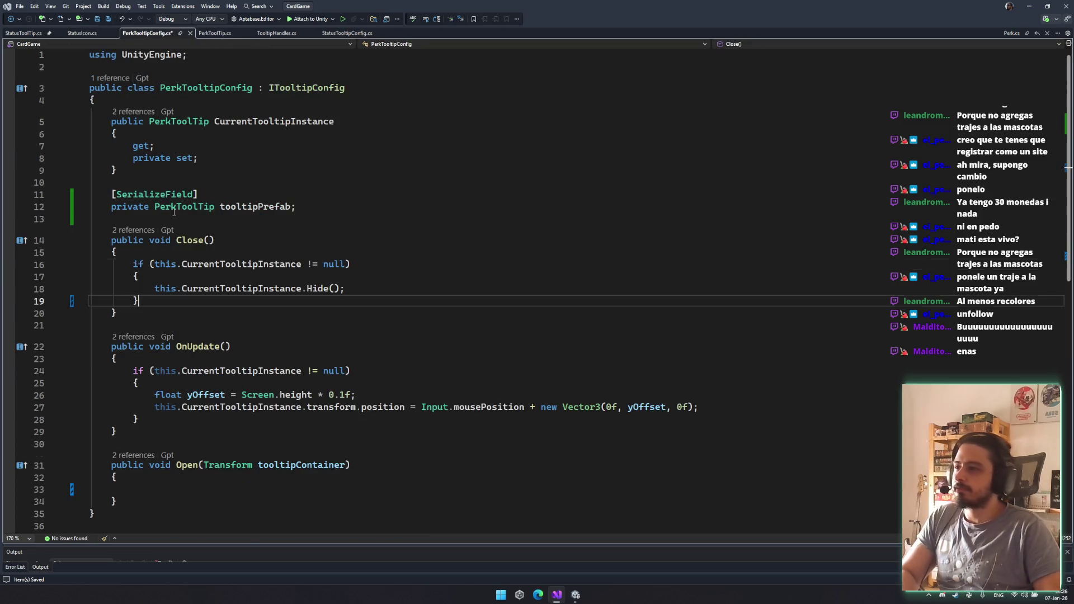
# - Copy the instantiate-and-show code from StatusTooltipConfig's Open() into PerkTooltipConfig's Open()
pyautogui.click(344, 33)
pyautogui.scroll(-8, 122, 241)
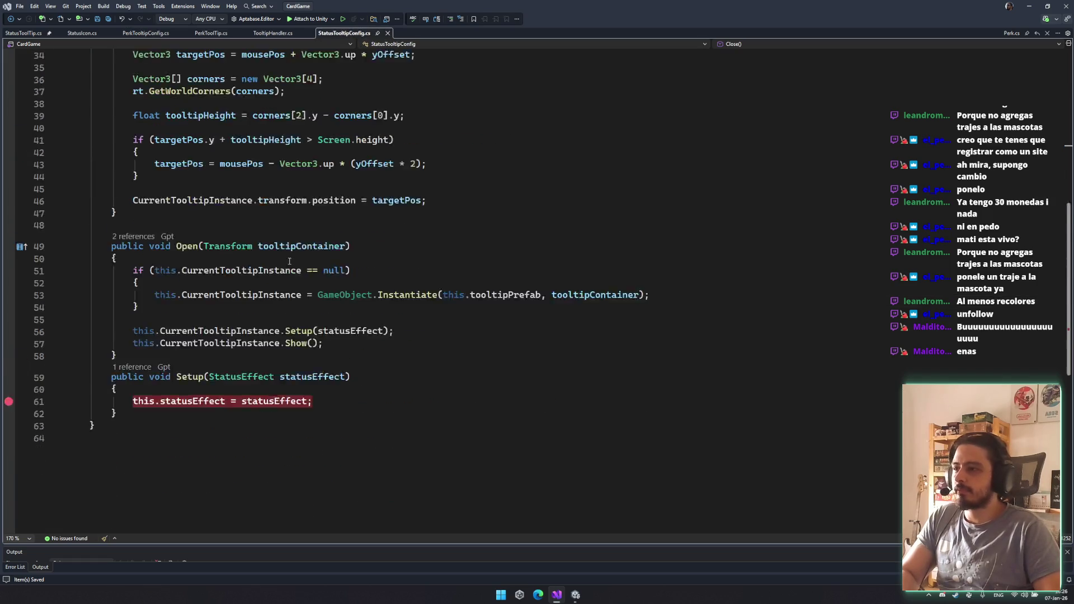
pyautogui.moveTo(122, 240); pyautogui.dragTo(395, 295)
pyautogui.moveTo(322, 308)
pyautogui.mouseDown()
pyautogui.moveTo(150, 234)
pyautogui.moveTo(122, 234)
pyautogui.mouseUp()
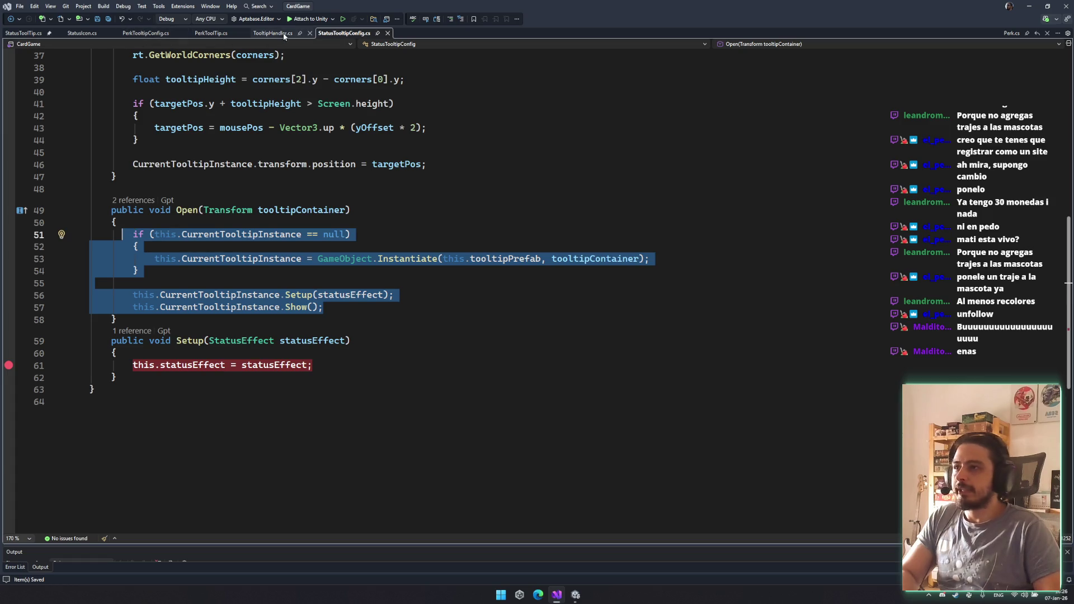
pyautogui.click(143, 34)
pyautogui.scroll(-4, 232, 314)
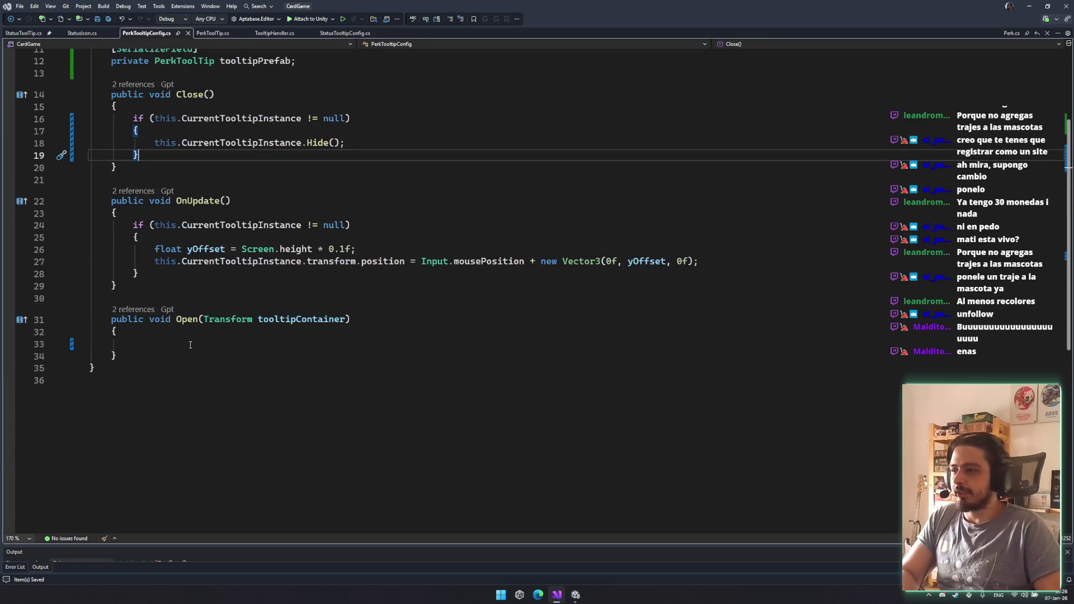
pyautogui.click(232, 343)
pyautogui.hotkey('ctrl', 'v')
pyautogui.scroll(4, 297, 191)
pyautogui.doubleClick(207, 88)
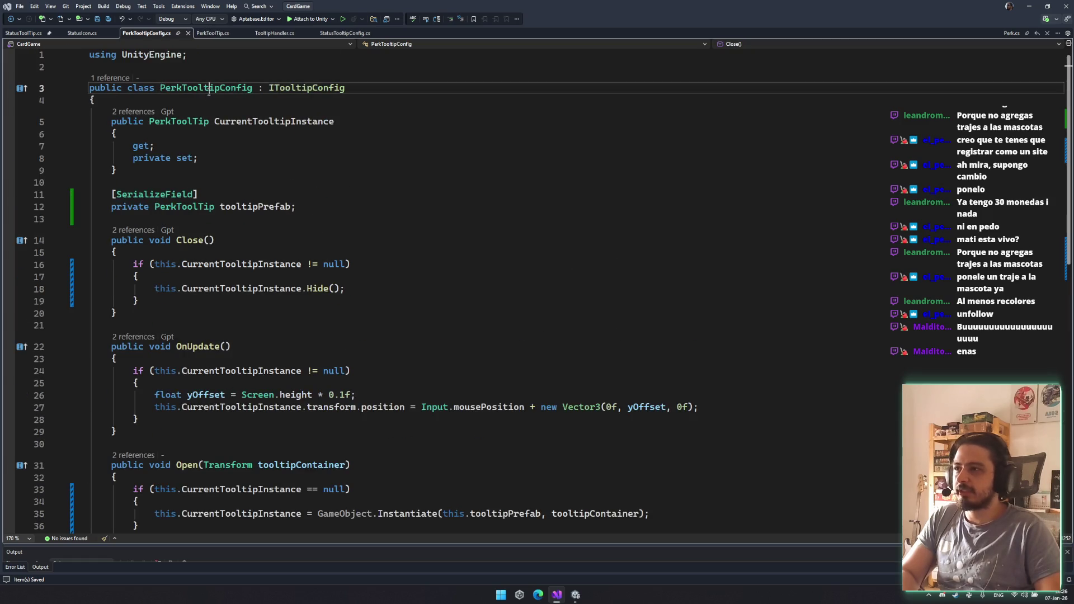
# - Select the statusEffect argument and the Setup method at the end of StatusTooltipConfig.cs
pyautogui.click(346, 34)
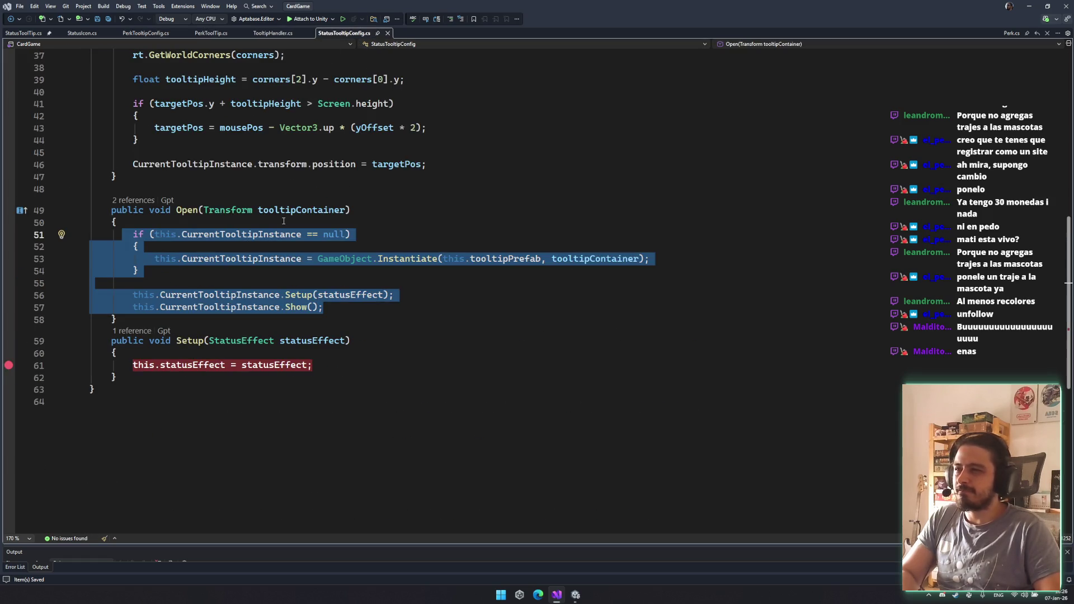
pyautogui.scroll(2, 362, 271)
pyautogui.click(335, 391)
pyautogui.doubleClick(352, 368)
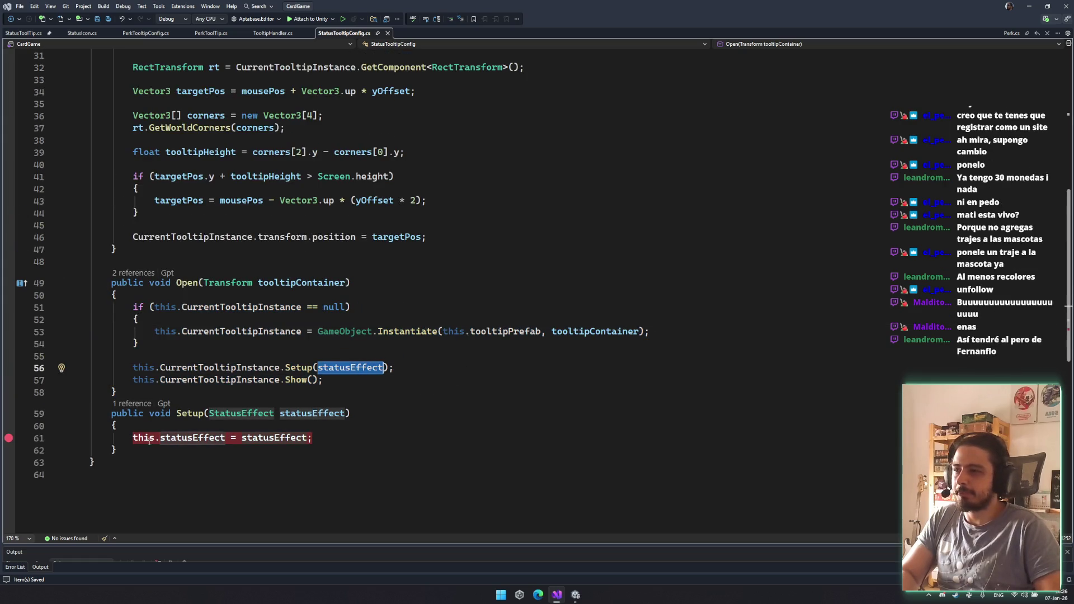
pyautogui.moveTo(123, 451); pyautogui.dragTo(148, 403)
# - Compare the TooltipHandler, PerkToolTip, StatusIcon and StatusTooltipConfig code, ending on PerkTooltipConfig
pyautogui.click(274, 33)
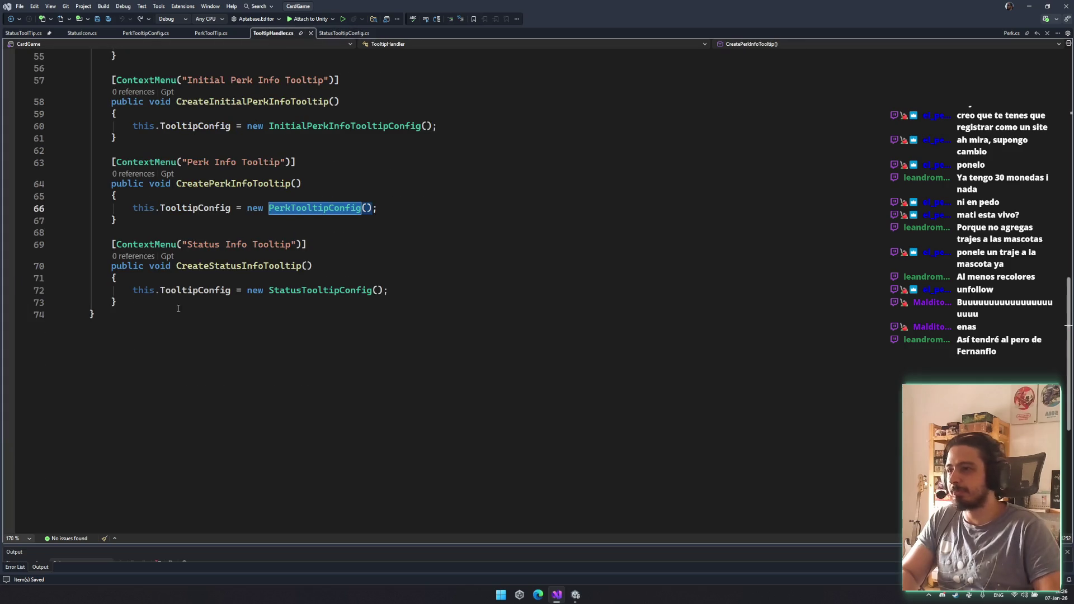
pyautogui.click(211, 33)
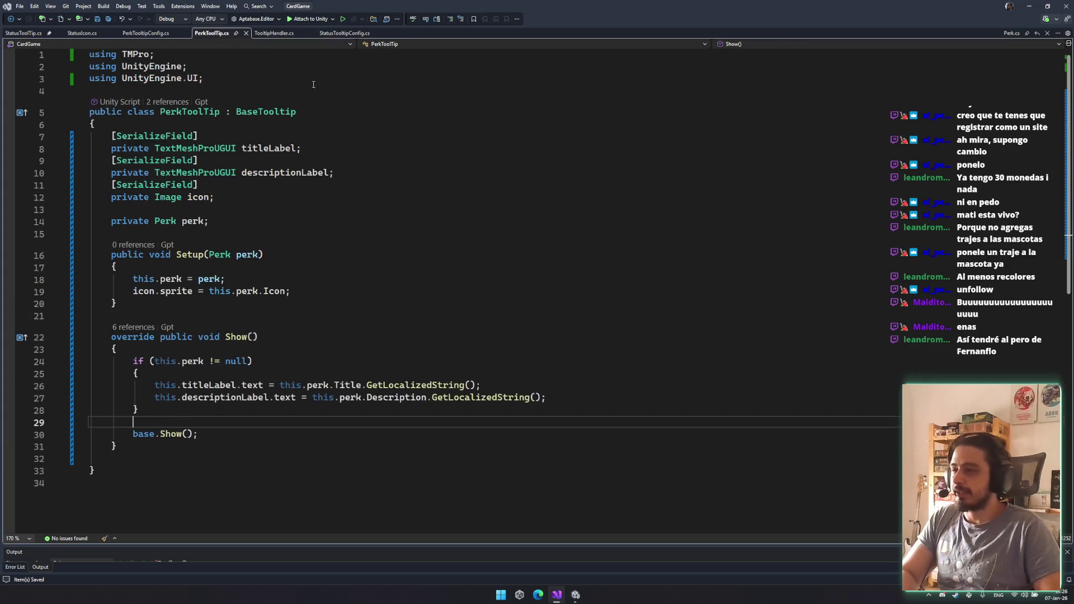
pyautogui.click(145, 33)
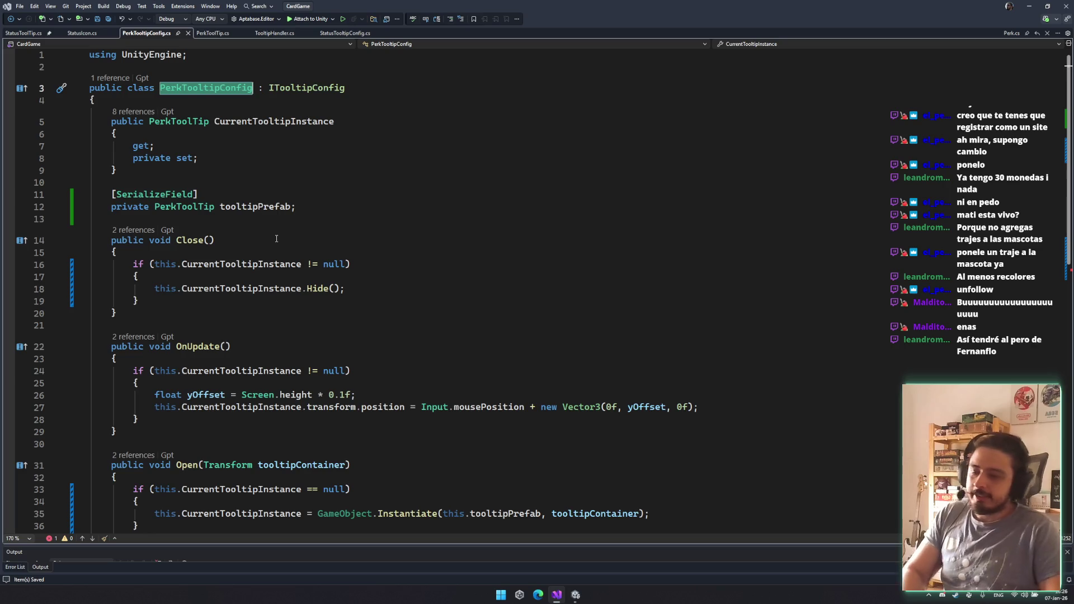
pyautogui.click(92, 33)
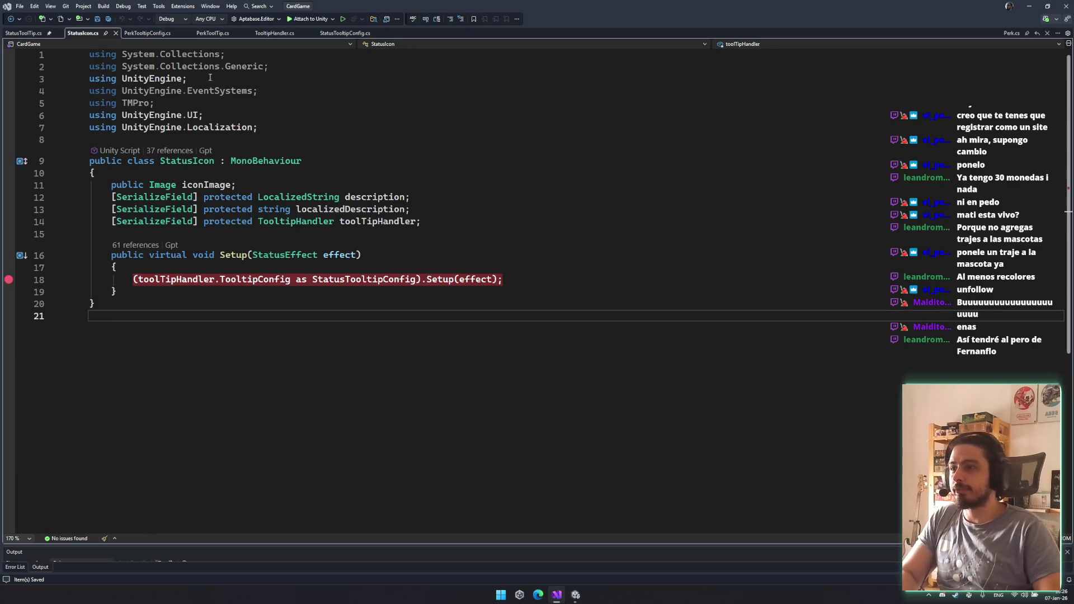
pyautogui.click(155, 35)
pyautogui.click(212, 34)
pyautogui.click(339, 34)
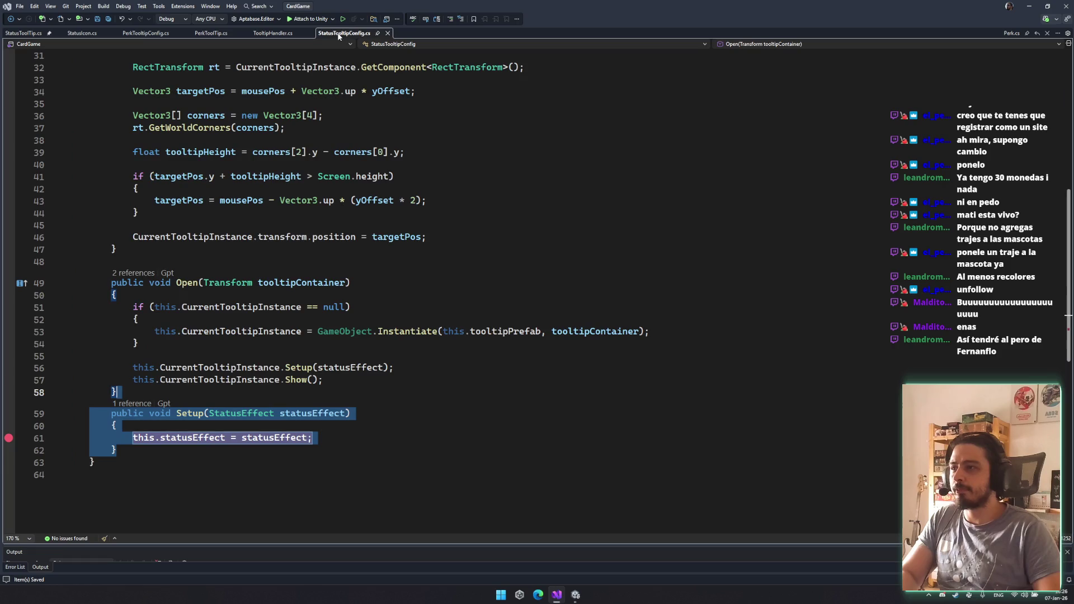
pyautogui.click(213, 34)
pyautogui.press('Down')
pyautogui.press('Down')
pyautogui.press('Down')
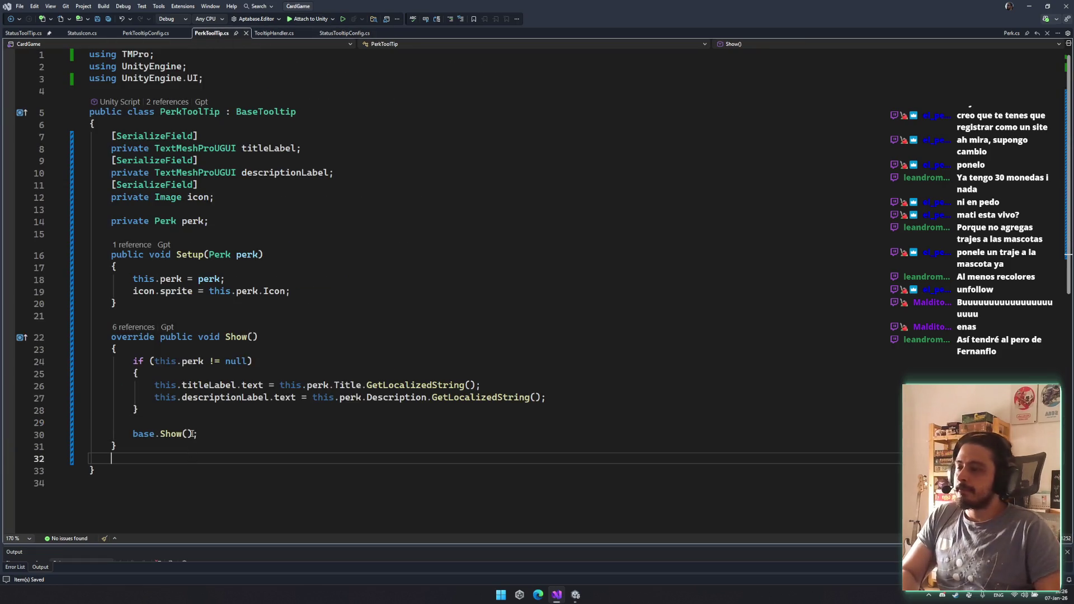
pyautogui.click(158, 35)
# - Paste a Setup method into PerkTooltipConfig, change its parameter to Perk perk, and save
pyautogui.scroll(-4, 169, 403)
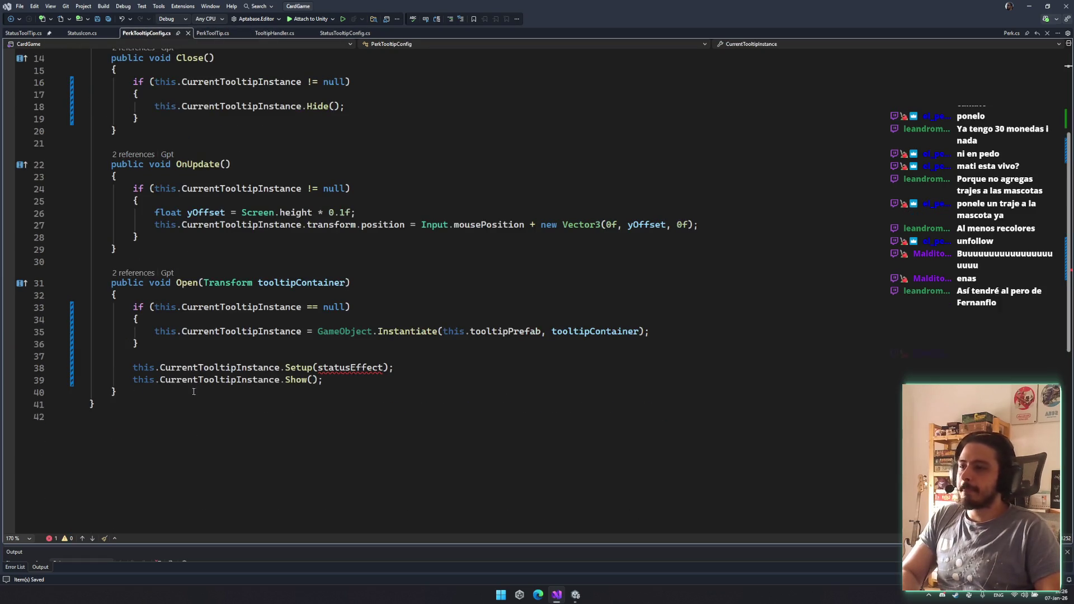
pyautogui.press('Return')
pyautogui.press('Return')
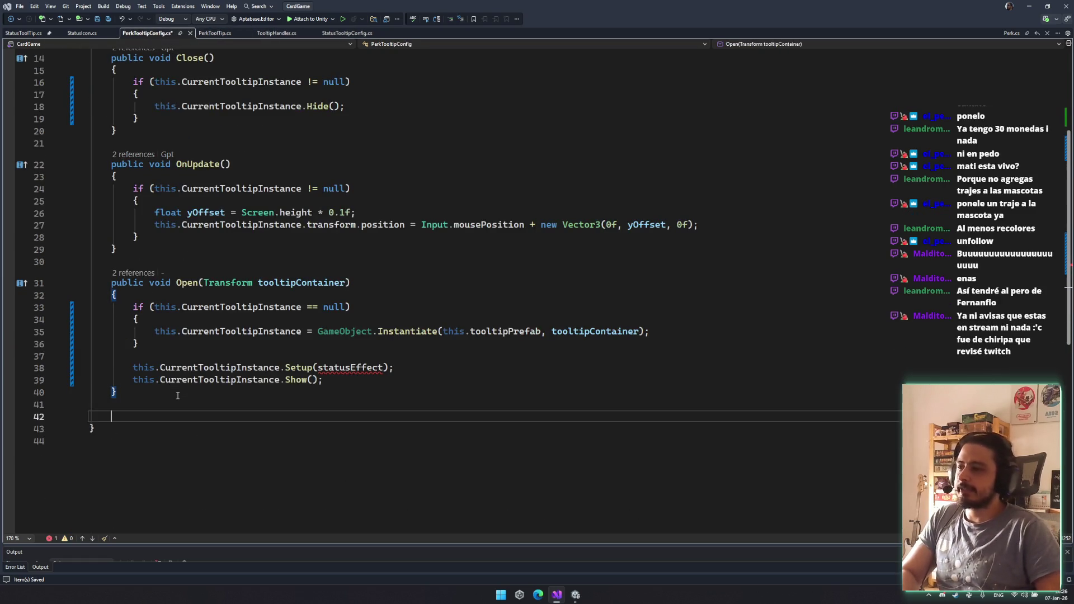
pyautogui.hotkey('ctrl', 'v')
pyautogui.doubleClick(253, 437)
pyautogui.write('Perk')
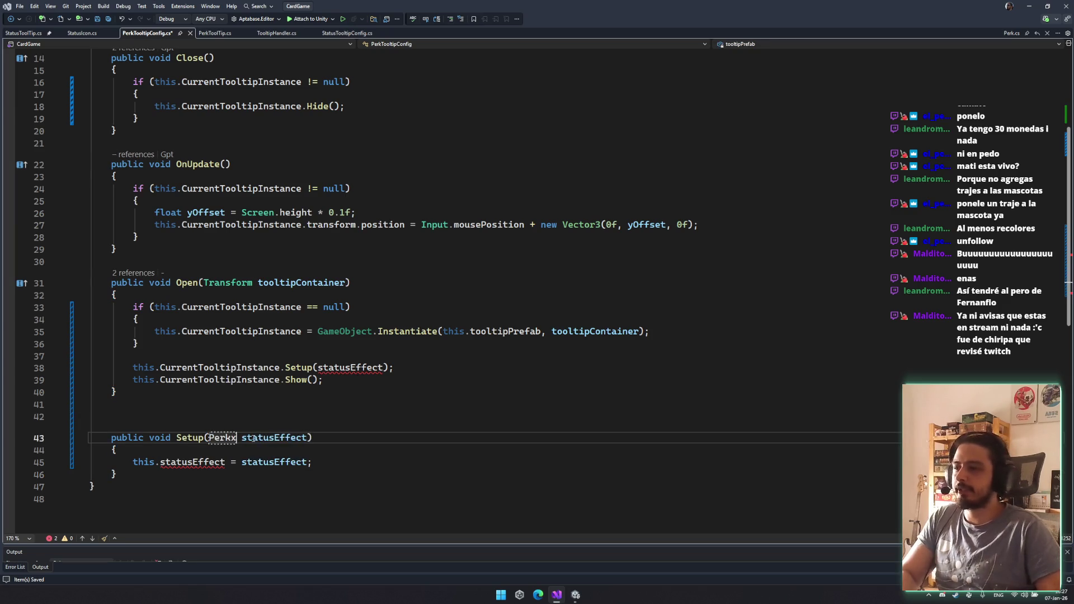
pyautogui.press('Up')
pyautogui.press('BackSpace')
pyautogui.doubleClick(280, 425)
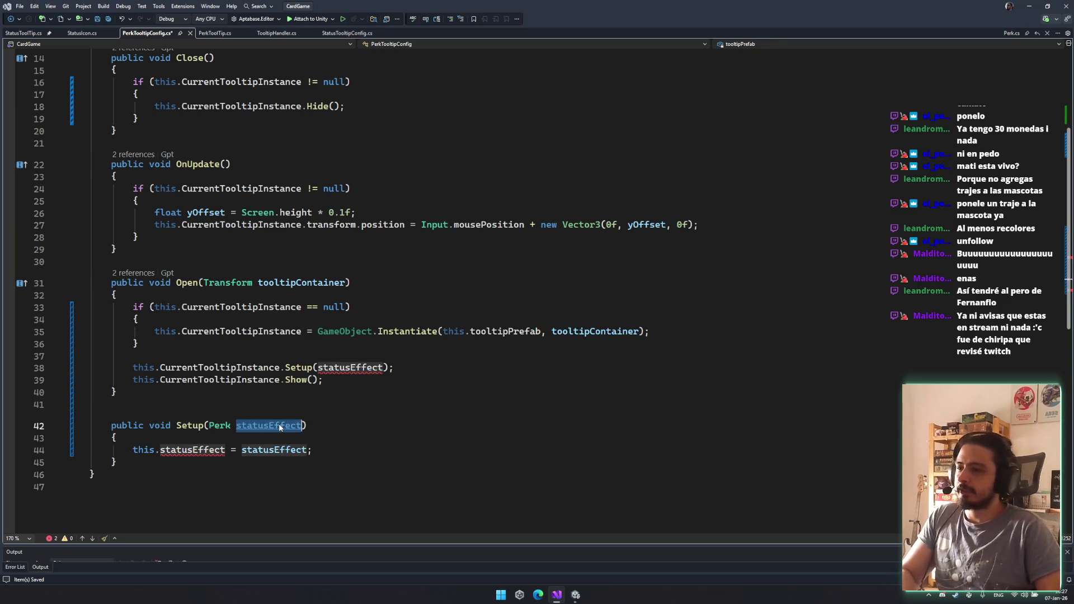
pyautogui.write('perk')
pyautogui.press('Escape')
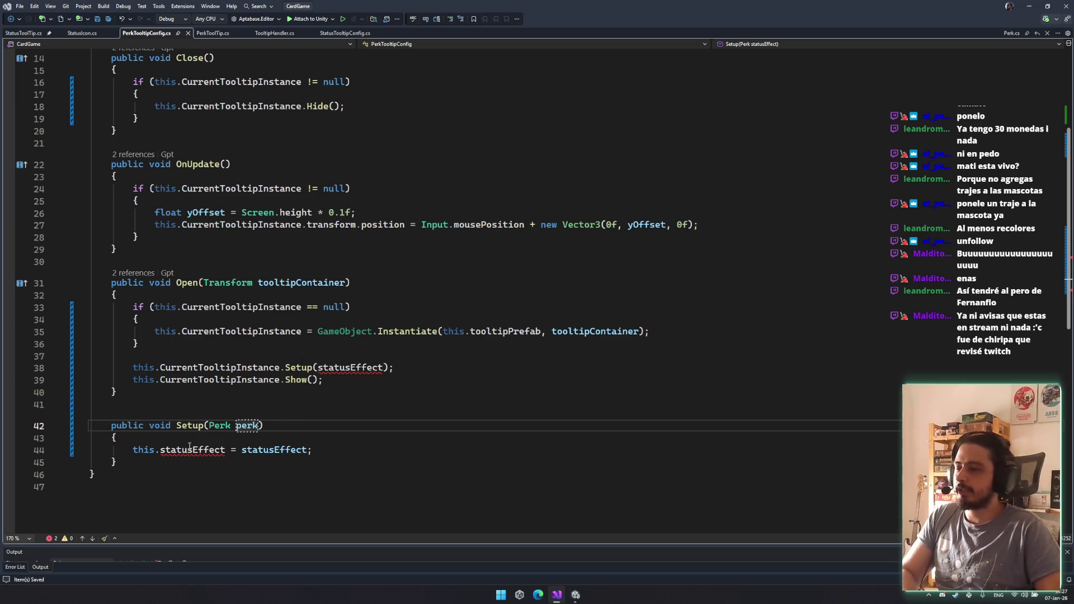
pyautogui.hotkey('ctrl', 's')
# - Declare a private Perk perk field below the tooltipPrefab field
pyautogui.scroll(5, 359, 230)
pyautogui.click(348, 207)
pyautogui.press('Return')
pyautogui.press('Return')
pyautogui.write('private ')
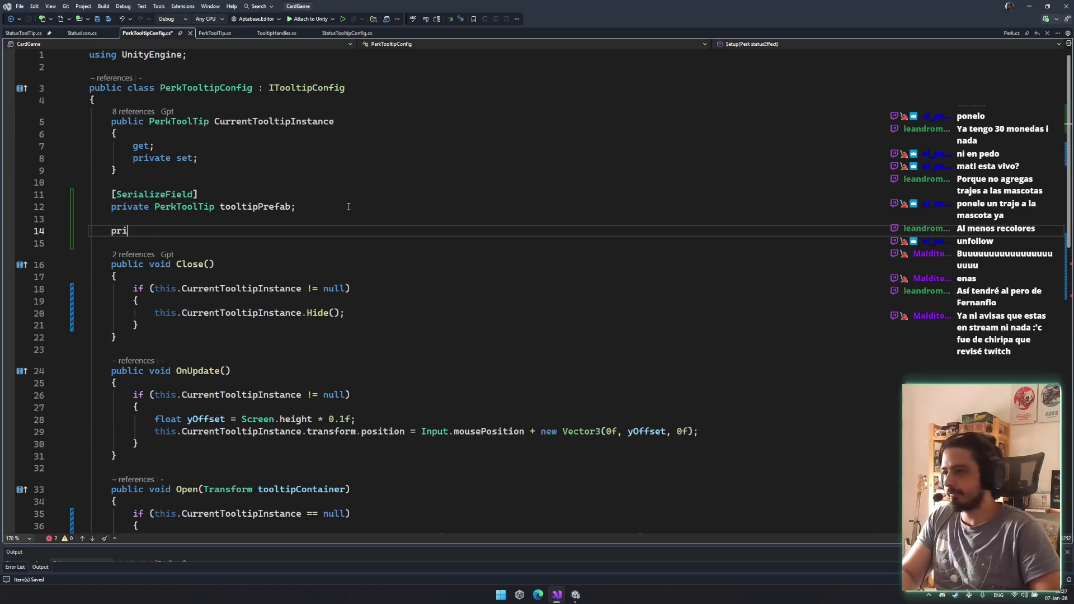
pyautogui.write('Perk ')
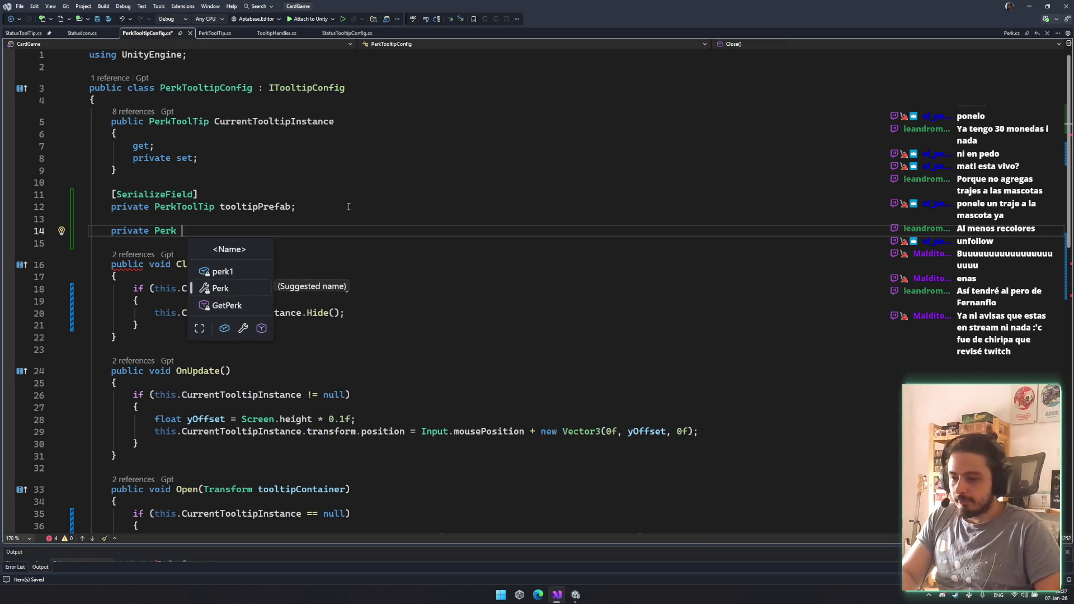
pyautogui.write('perk')
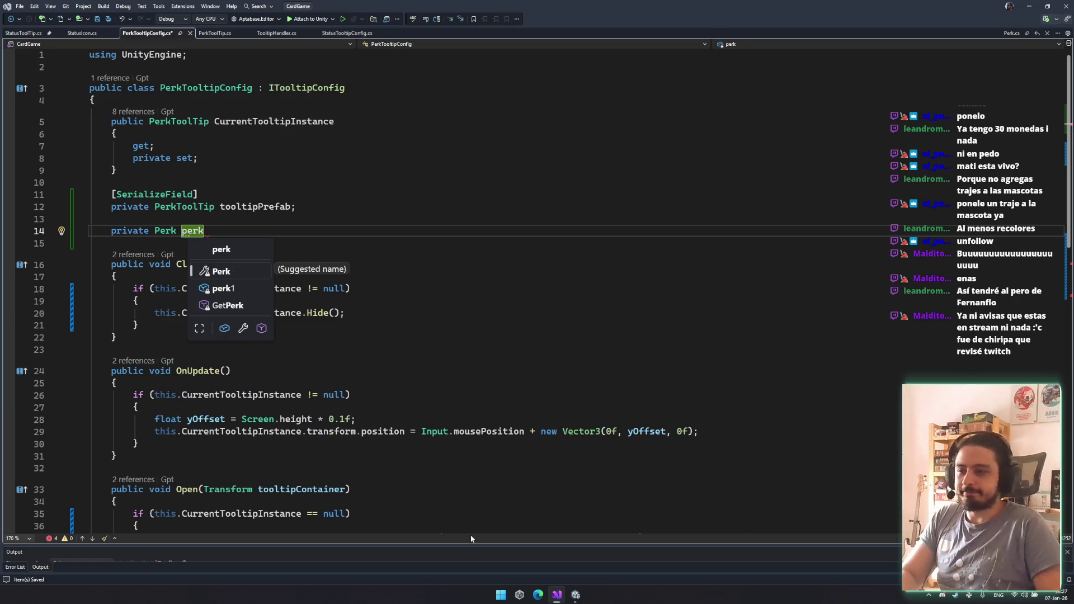
pyautogui.press('Escape')
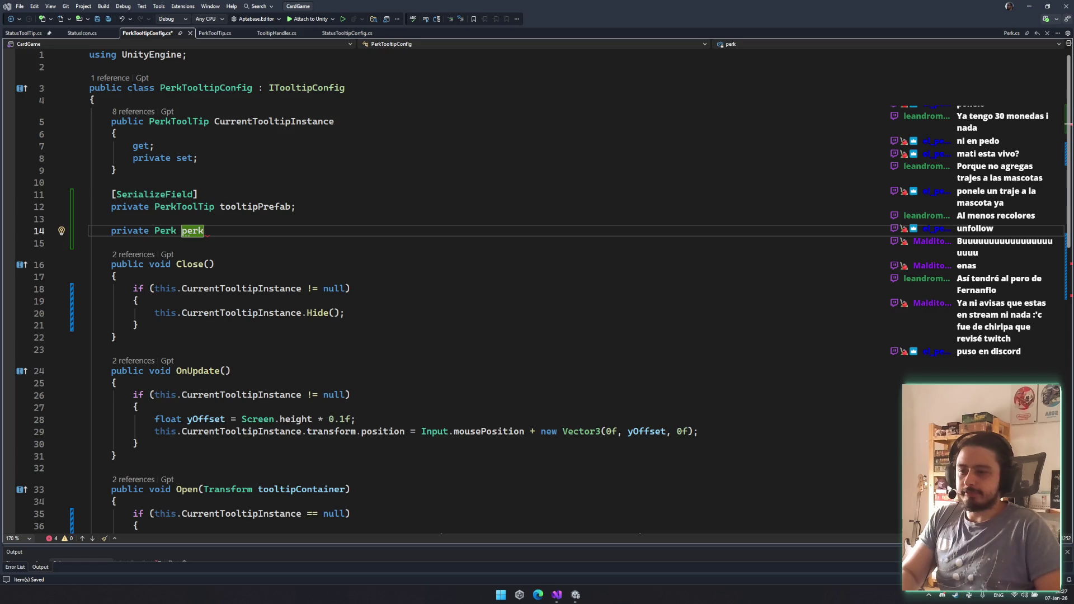
pyautogui.hotkey('alt', 'Tab')
pyautogui.click(558, 596)
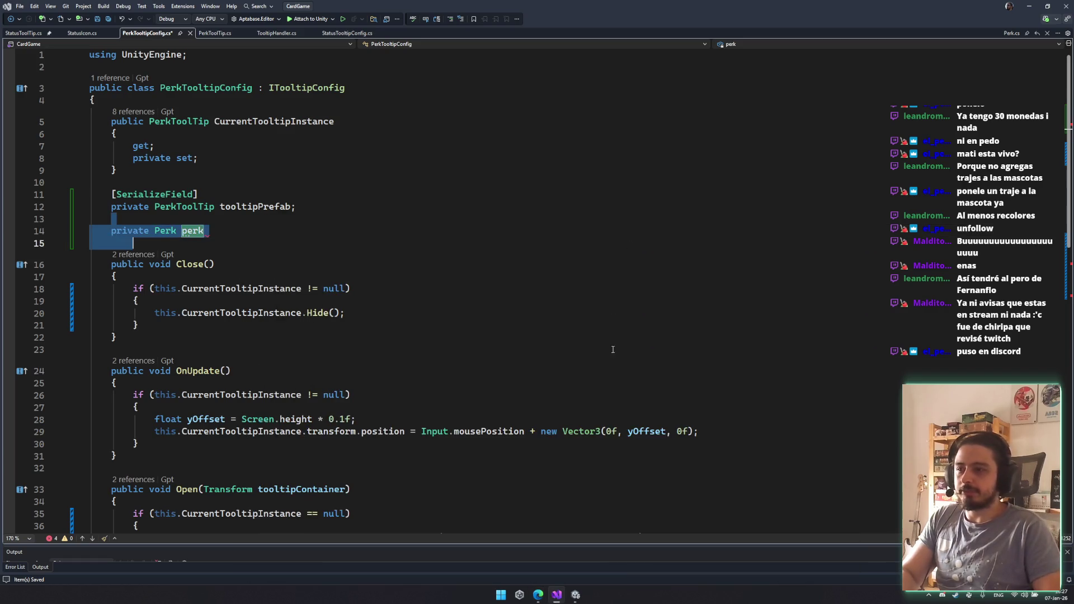
pyautogui.hotkey('alt', 'Tab')
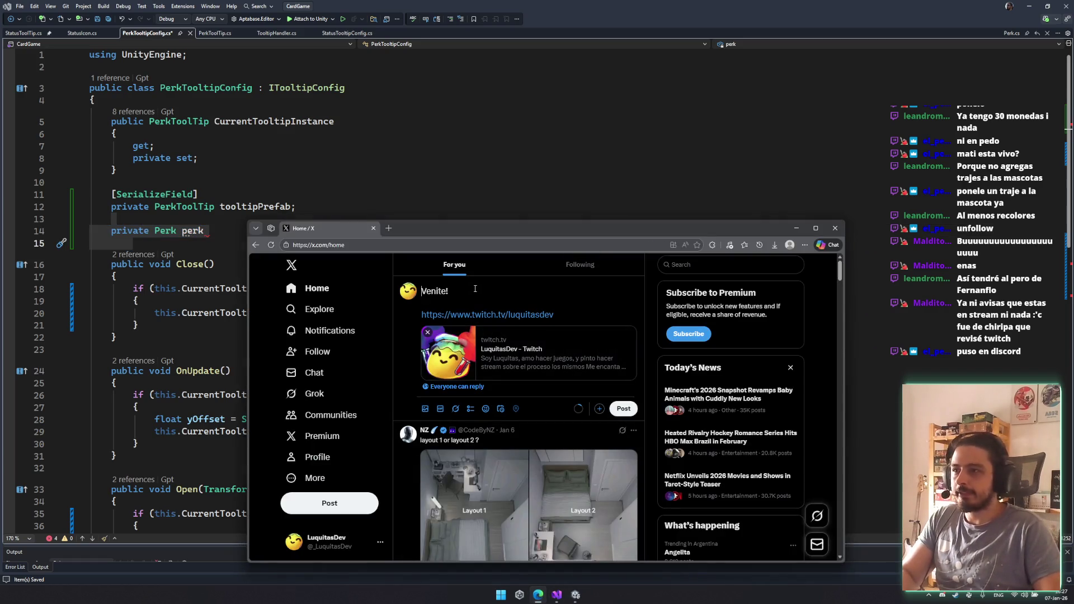
# - Post 'Pasate al directo!' with the Twitch link and #unity #gamedev #rogueslime, then close the browser
pyautogui.hotkey('ctrl', 'BackSpace')
pyautogui.write('Pasate al stream!')
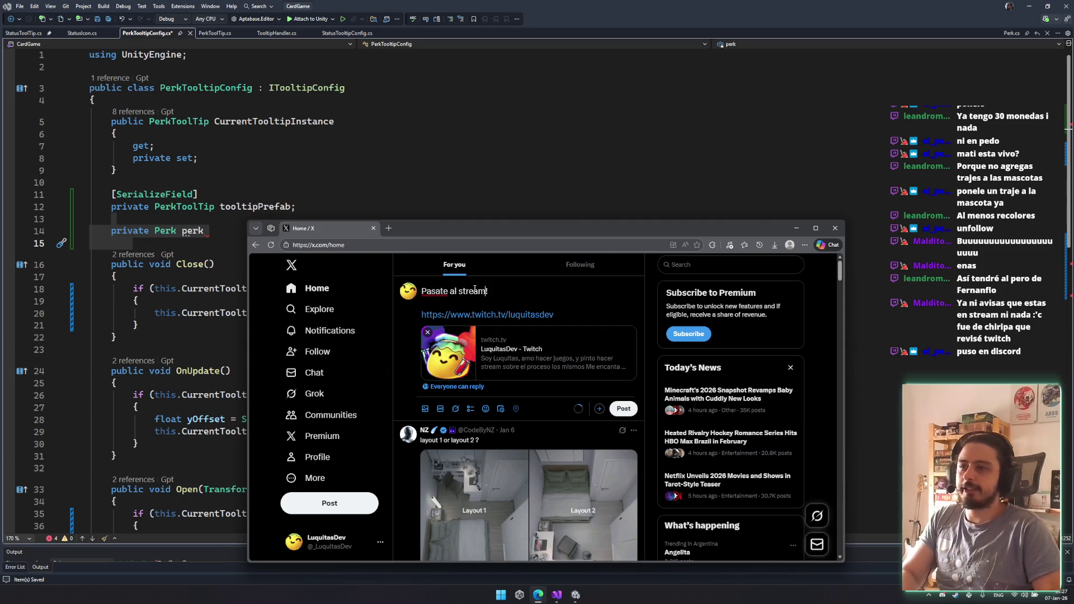
pyautogui.hotkey('ctrl', 'BackSpace')
pyautogui.write('directo')
pyautogui.press('BackSpace')
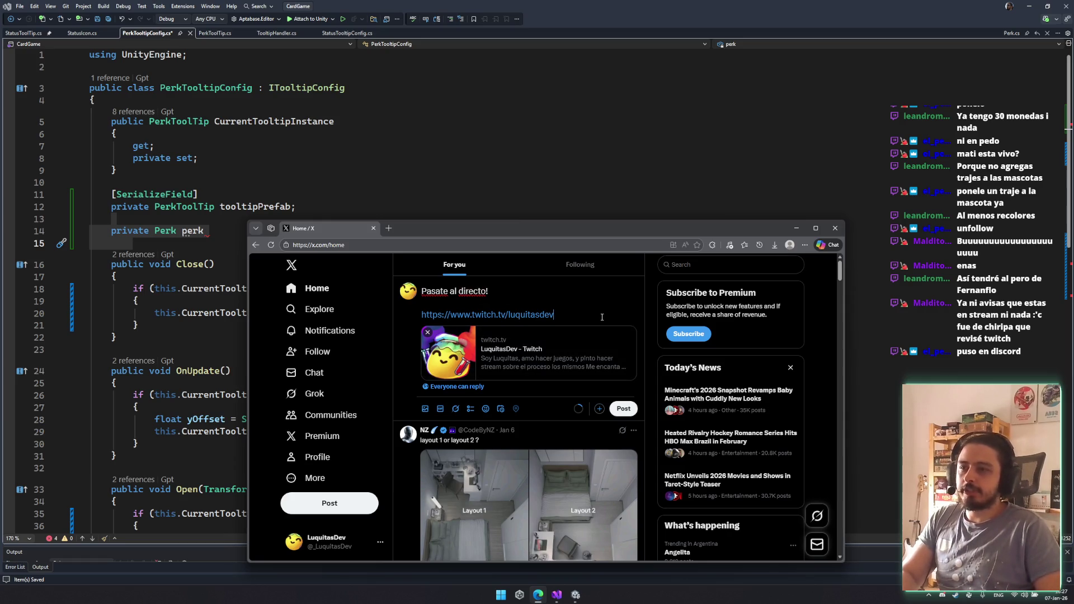
pyautogui.click(602, 317)
pyautogui.press('Return')
pyautogui.write('#unity #')
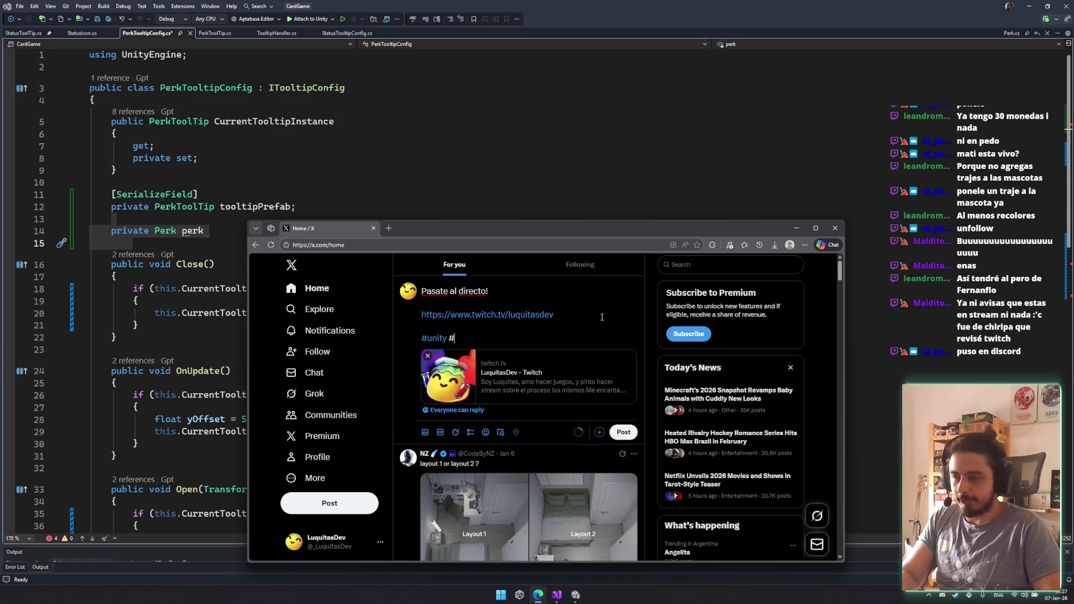
pyautogui.write('gamedev #rogueslime')
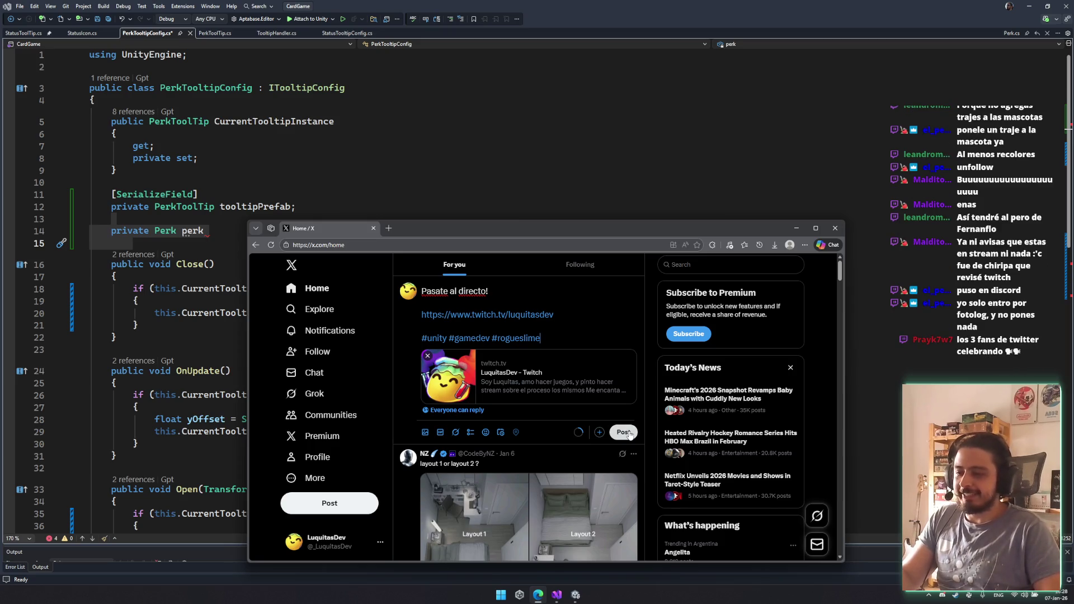
pyautogui.click(624, 433)
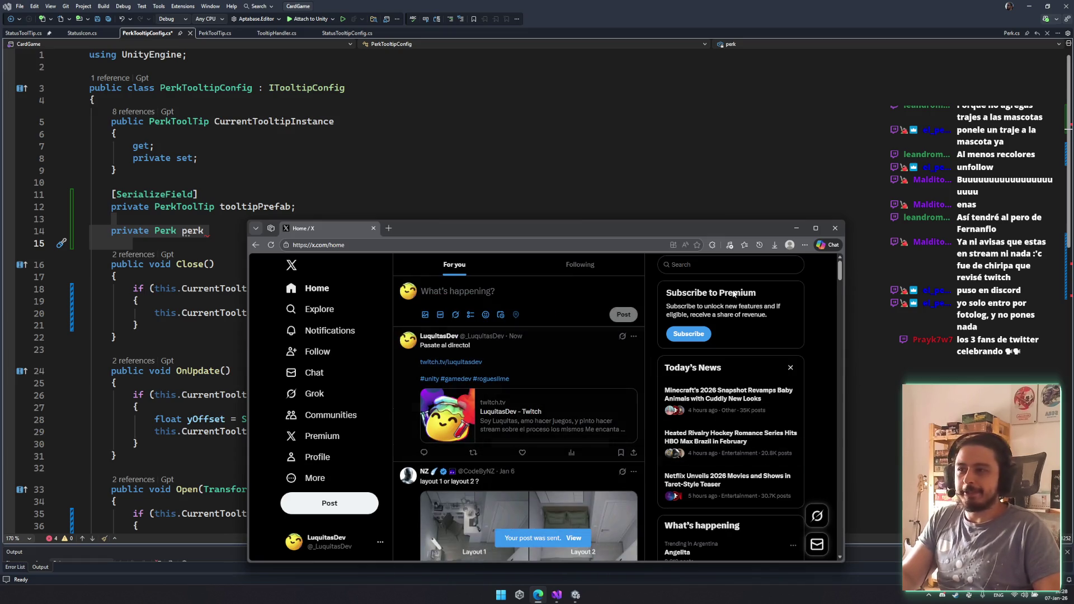
pyautogui.click(836, 228)
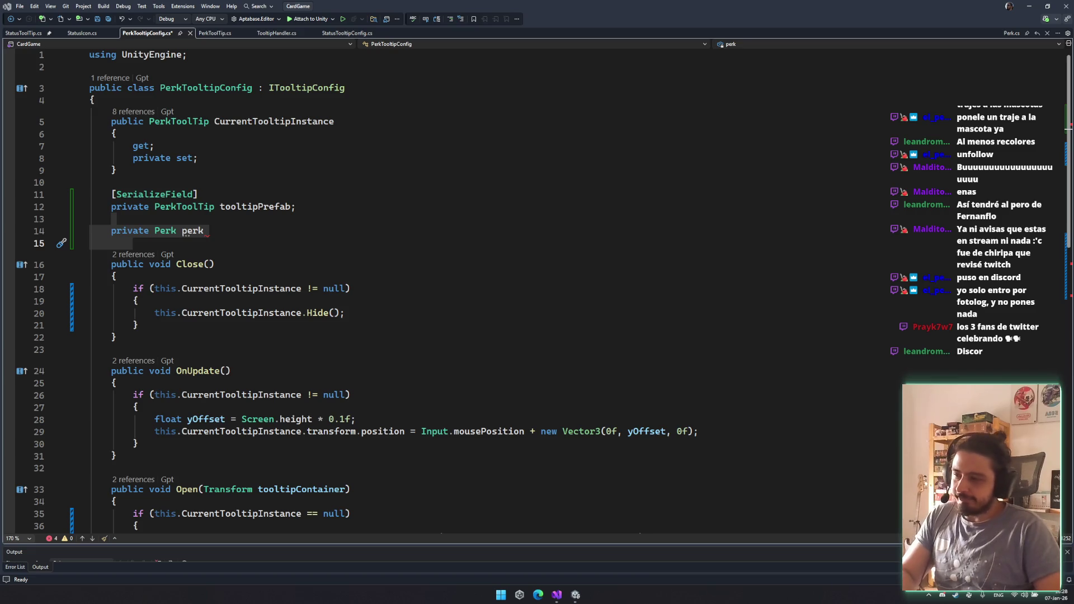
# - Add the missing semicolon after the perk field and save PerkTooltipConfig.cs
pyautogui.click(243, 229)
pyautogui.write(';')
pyautogui.hotkey('ctrl', 's')
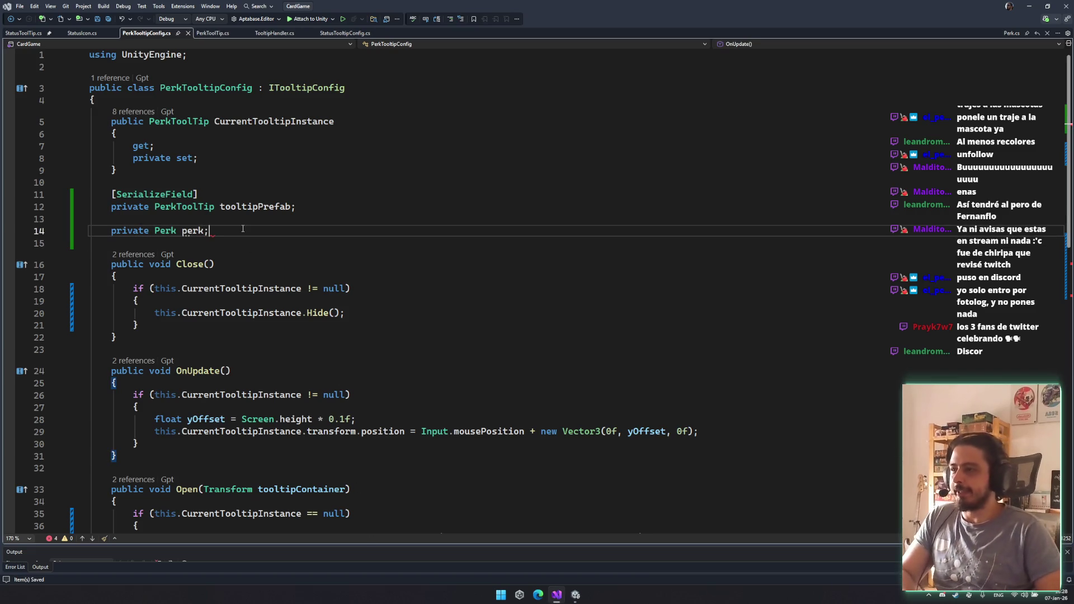
# - Replace both statusEffect references in the Setup assignment with perk
pyautogui.doubleClick(193, 232)
pyautogui.scroll(-10, 193, 231)
pyautogui.doubleClick(207, 256)
pyautogui.write('perk')
pyautogui.doubleClick(257, 256)
pyautogui.write('perk')
# - Change the Open method's Setup(statusEffect) call to Setup(perk) and save
pyautogui.click(279, 174)
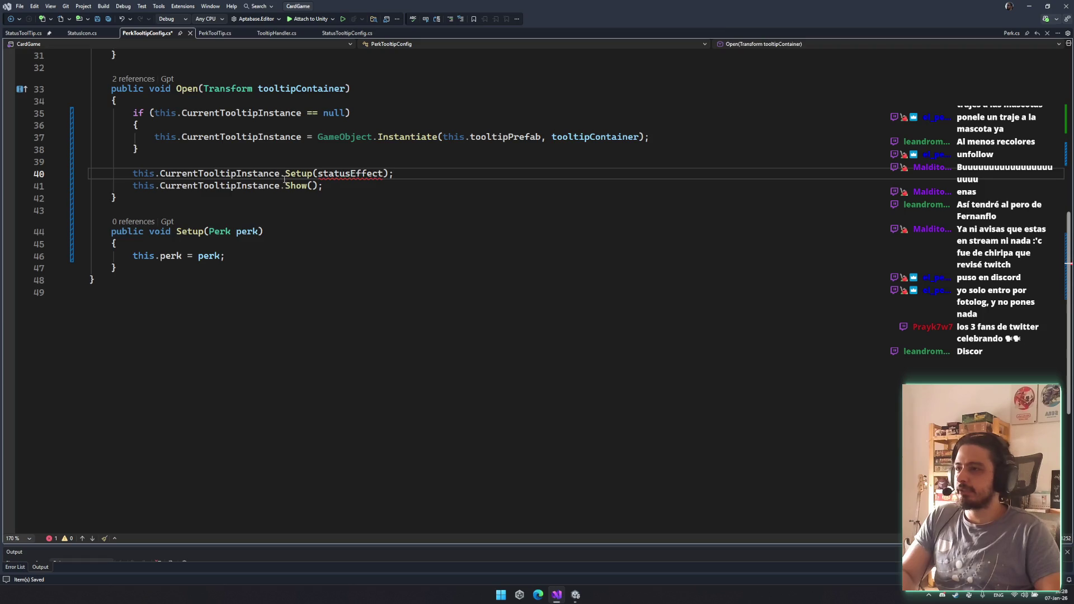
pyautogui.scroll(9, 275, 197)
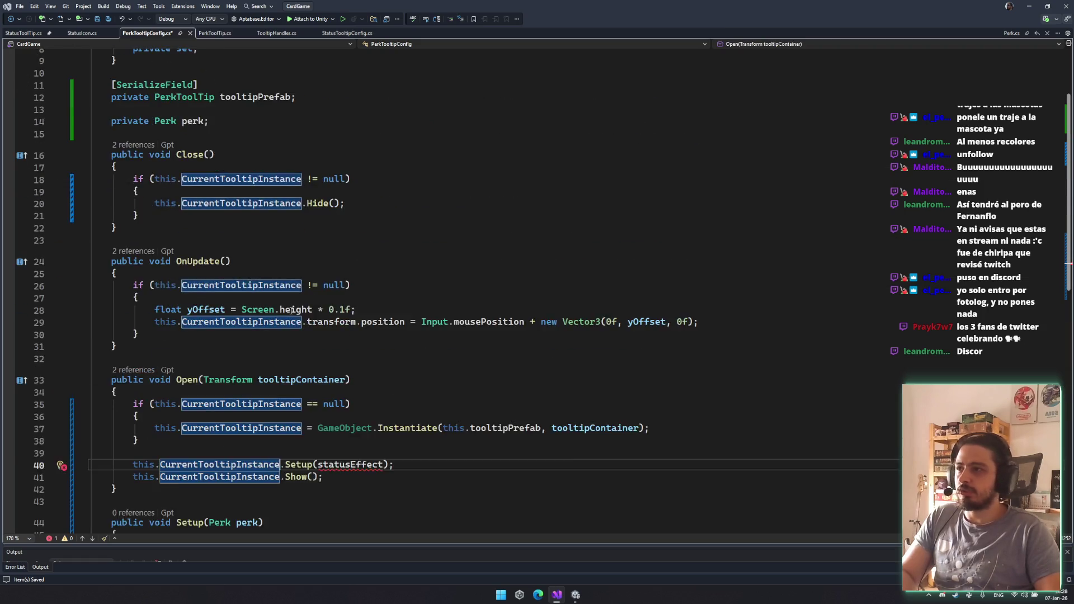
pyautogui.scroll(-5, 256, 95)
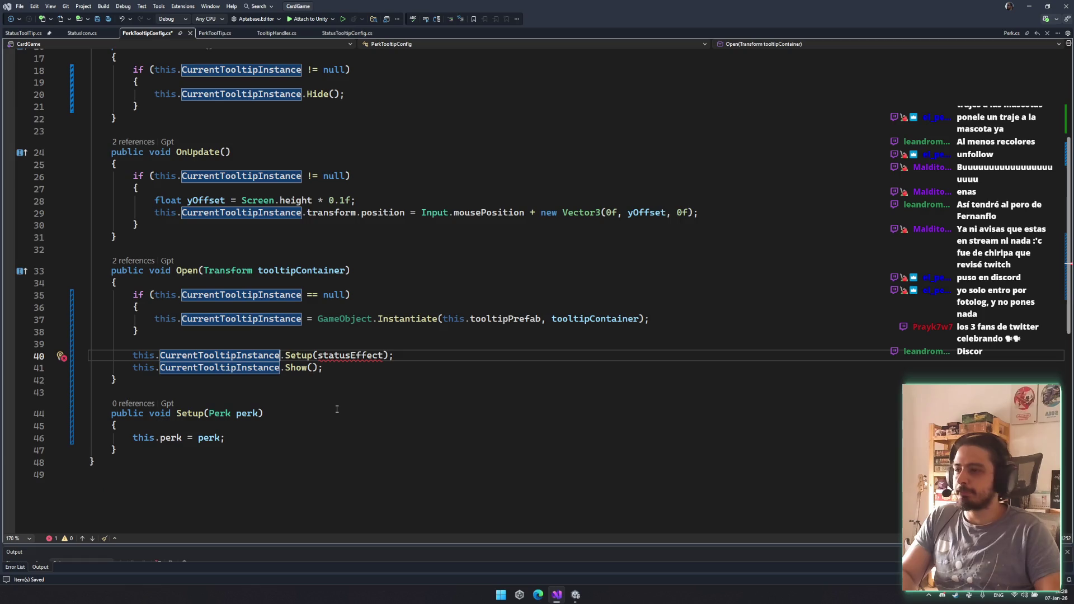
pyautogui.doubleClick(350, 355)
pyautogui.click(205, 438)
pyautogui.doubleClick(209, 438)
pyautogui.hotkey('ctrl', 'c')
pyautogui.doubleClick(349, 356)
pyautogui.hotkey('ctrl', 'v')
pyautogui.hotkey('ctrl', 's')
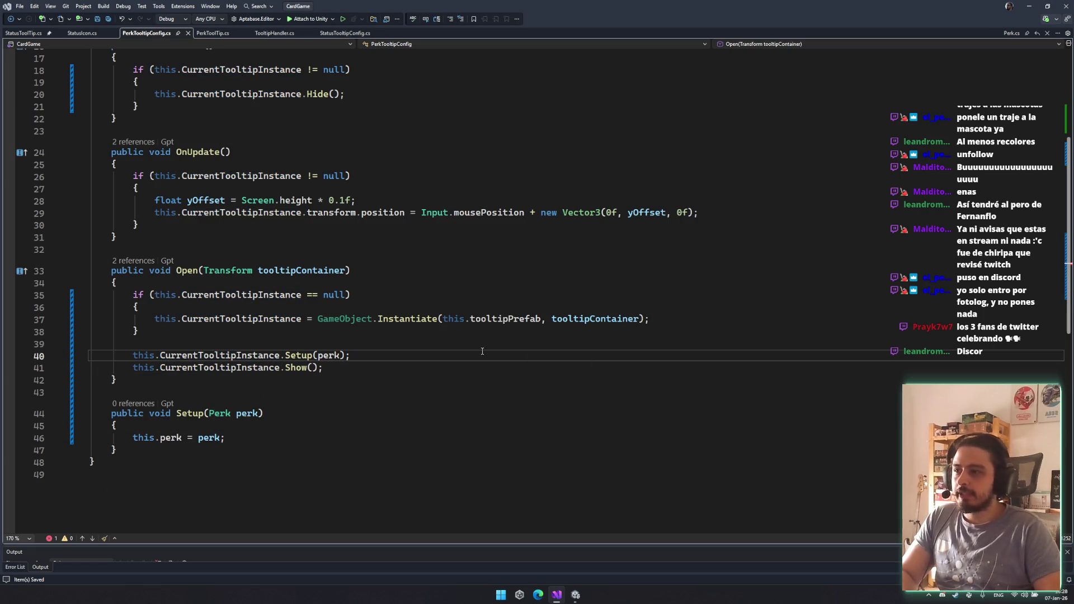
# - Confirm no issues remain, then switch to Unity so the scripts recompile
pyautogui.scroll(4, 601, 379)
pyautogui.click(601, 358)
pyautogui.click(605, 397)
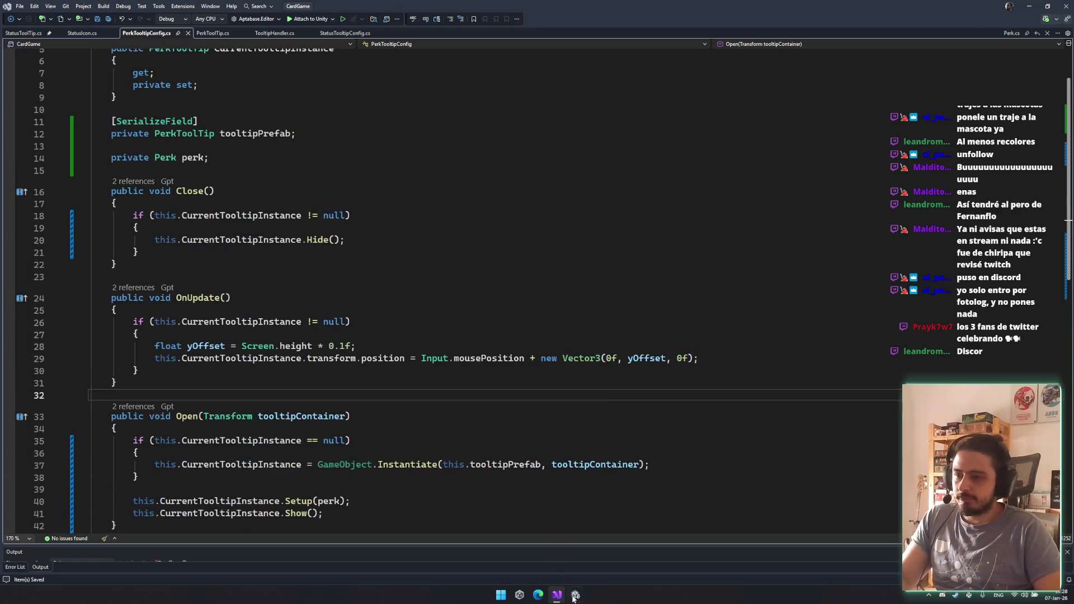
pyautogui.hotkey('alt', 'Tab')
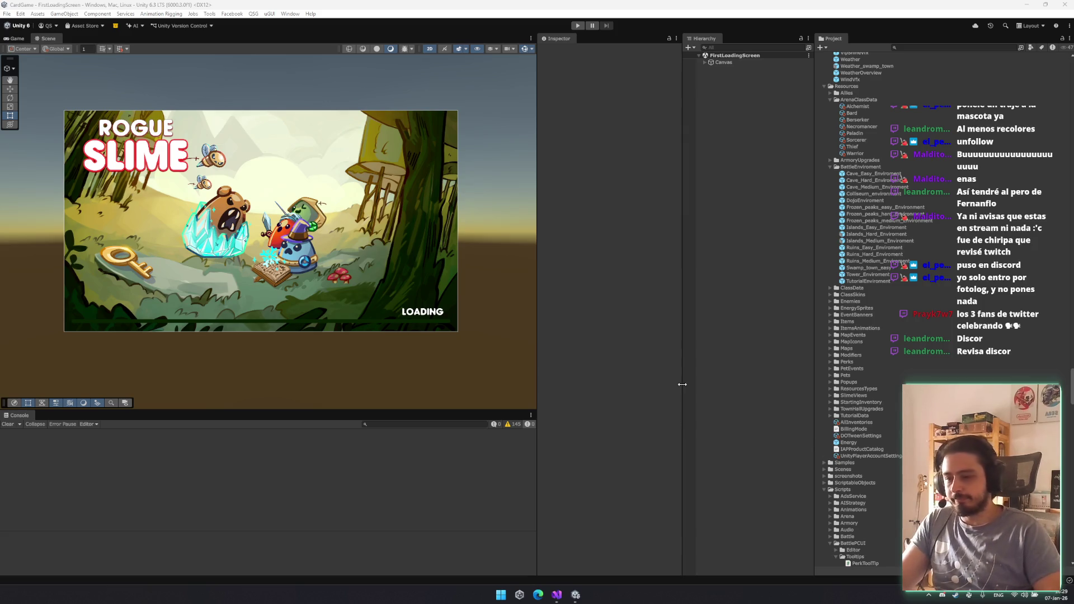
# - Play into the battle map via PLAY and CONTINUAR, then view the NullReferenceException stack trace
pyautogui.click(574, 26)
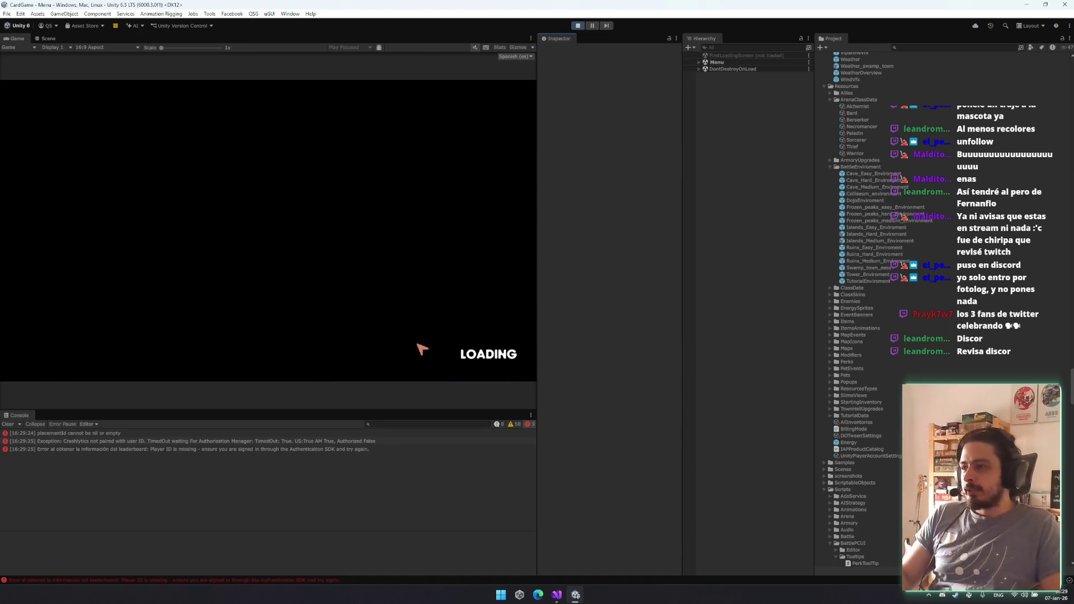
pyautogui.click(120, 251)
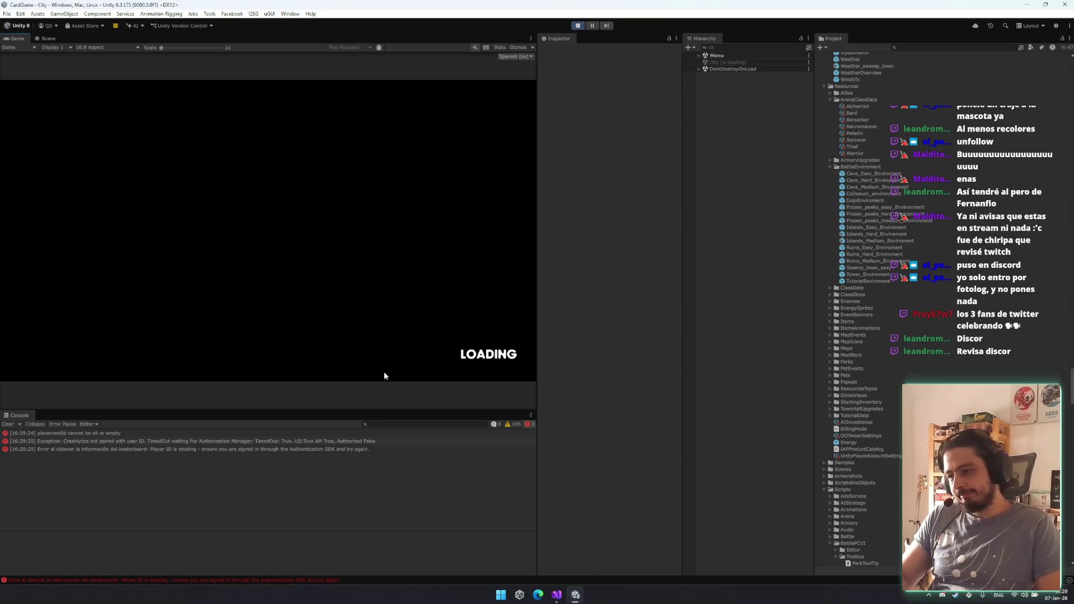
pyautogui.click(450, 336)
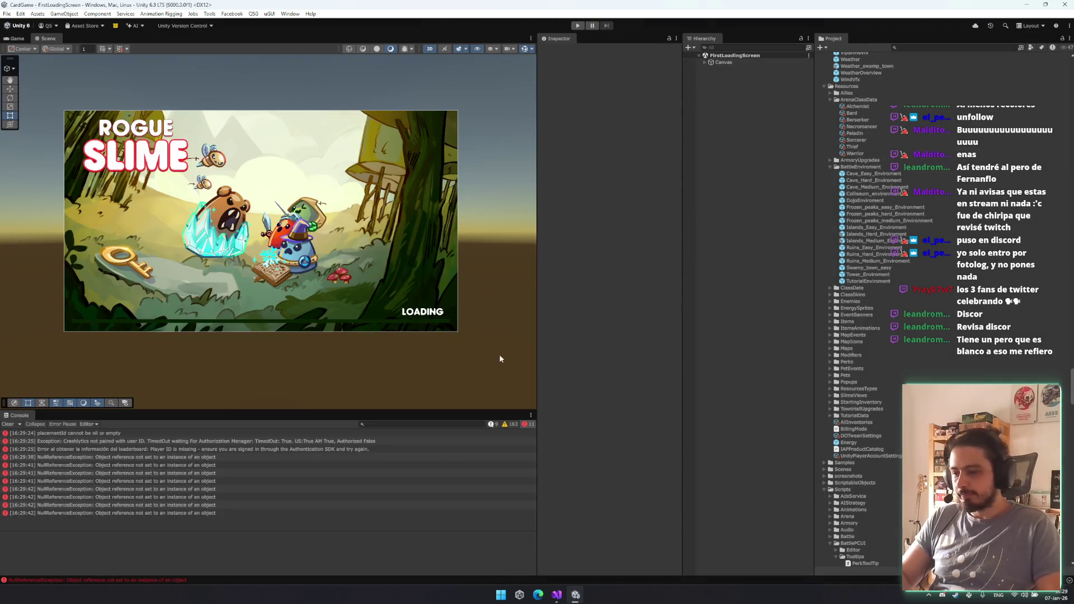
pyautogui.click(264, 457)
# - Open the failing PerkToolTip line, then return to Unity and collapse the Resources subfolders
pyautogui.doubleClick(264, 458)
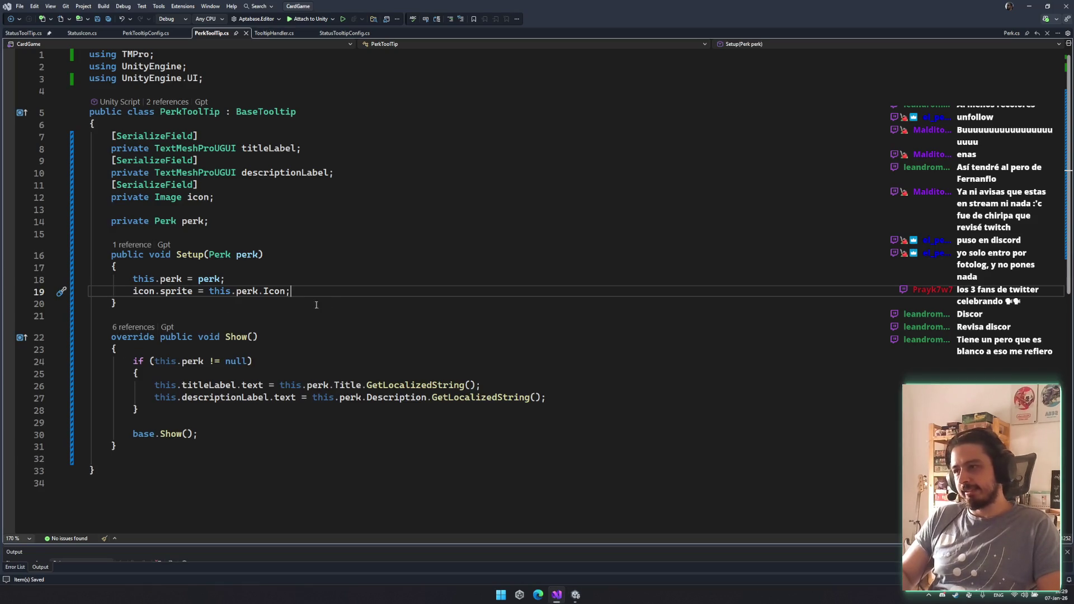
pyautogui.click(576, 595)
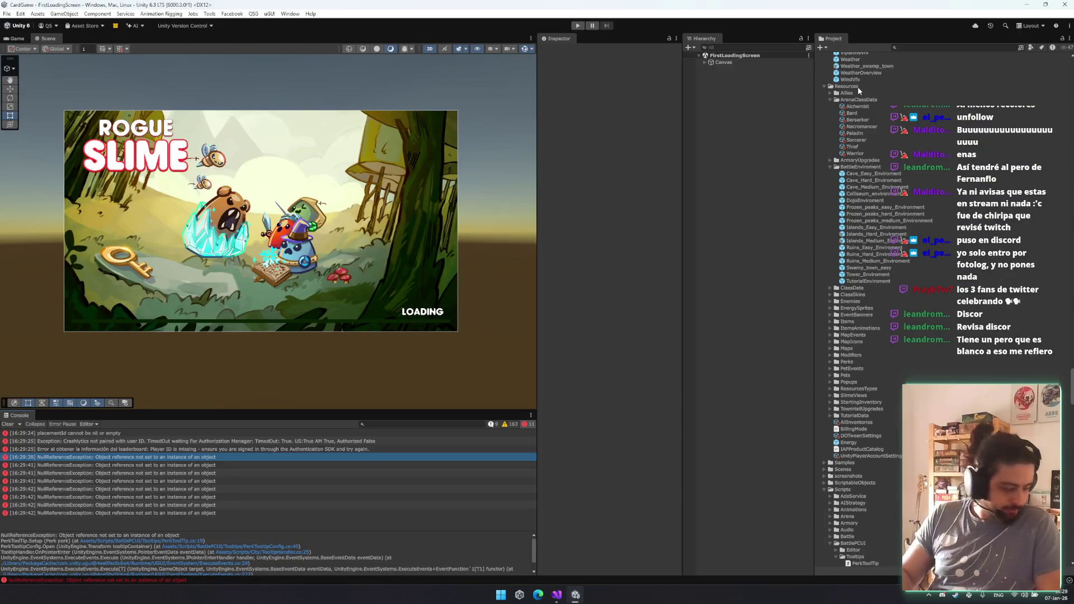
pyautogui.click(867, 113)
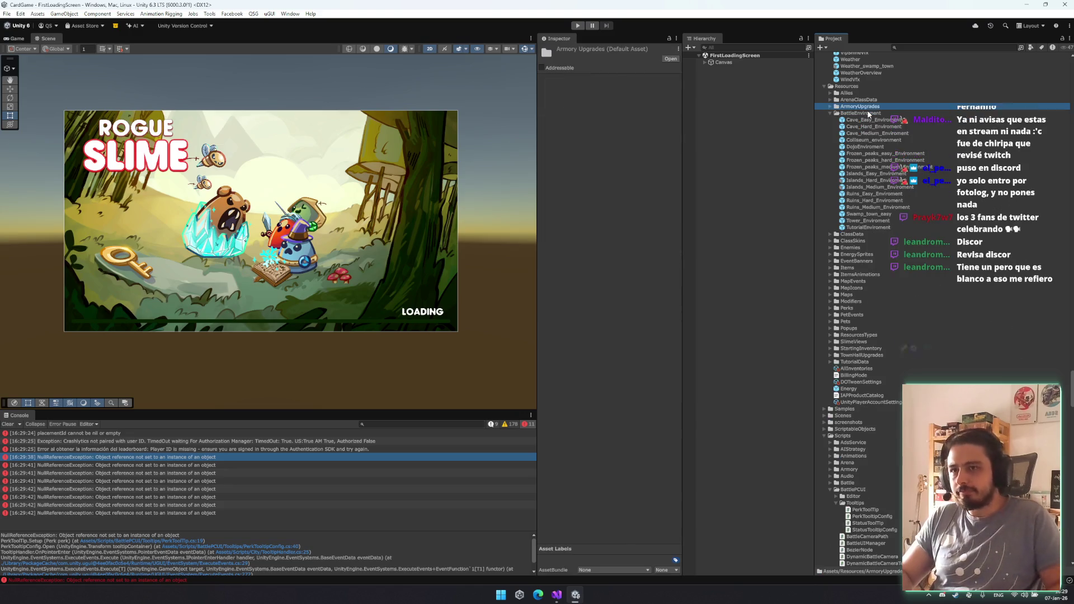
pyautogui.press('Left')
pyautogui.press('Left')
pyautogui.press('Down')
pyautogui.press('Down')
pyautogui.press('Left')
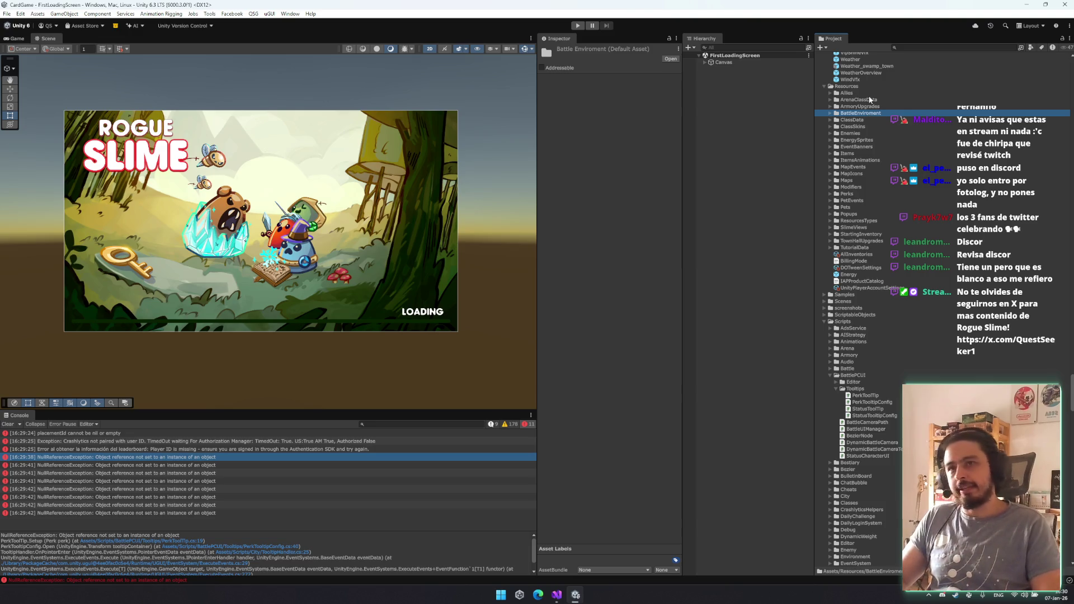
pyautogui.scroll(-20, 871, 100)
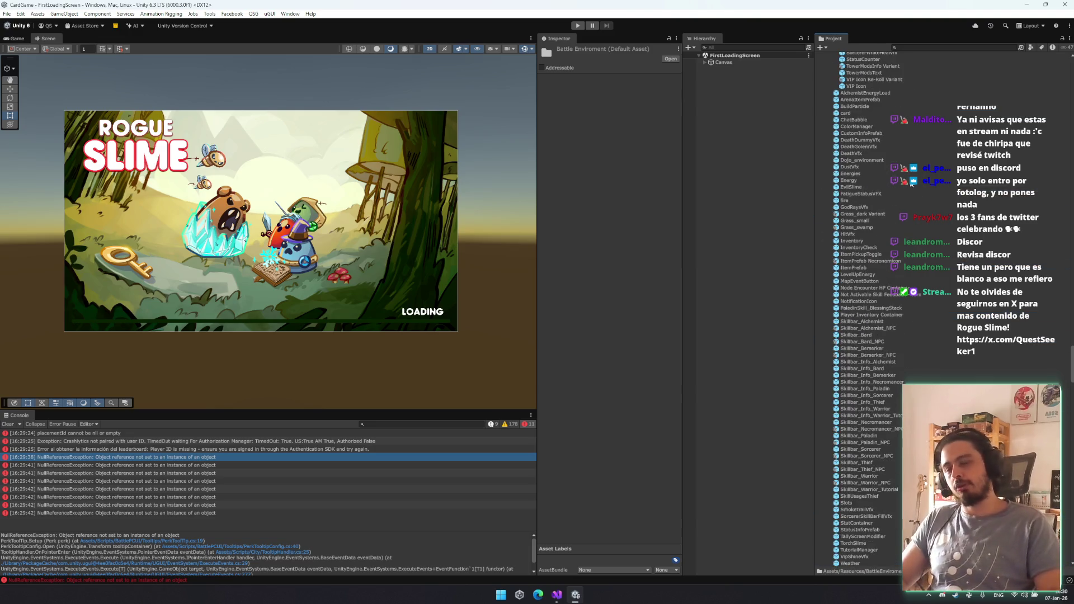
pyautogui.scroll(5, 907, 140)
# - Collapse the Prefabs, UI extensions and Textures folders in the Project window
pyautogui.click(906, 122)
pyautogui.press('Left')
pyautogui.press('Left')
pyautogui.press('Left')
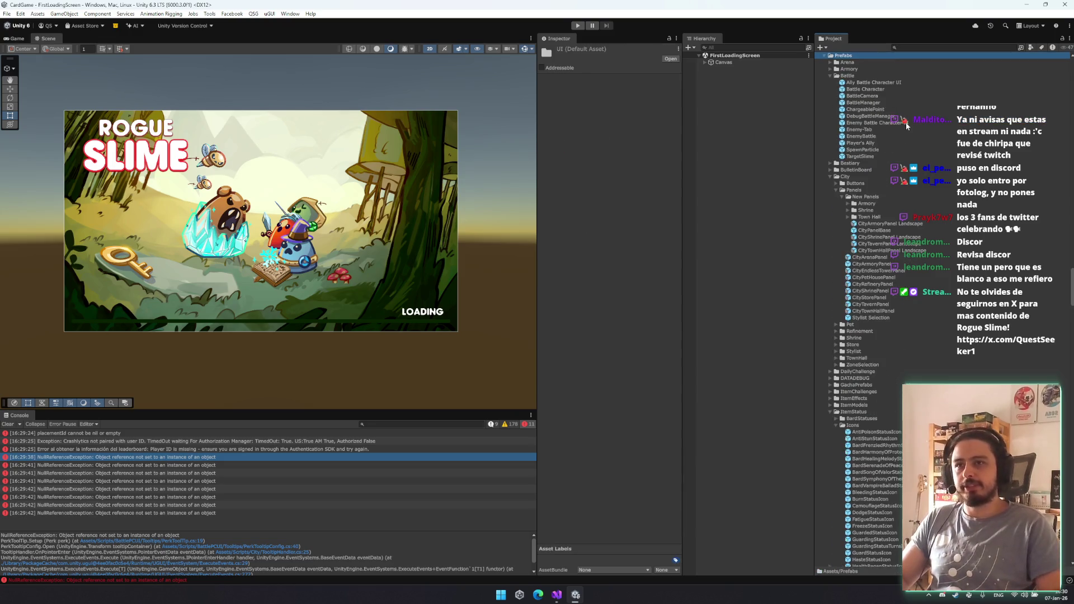
pyautogui.press('Up')
pyautogui.press('Up')
pyautogui.press('Up')
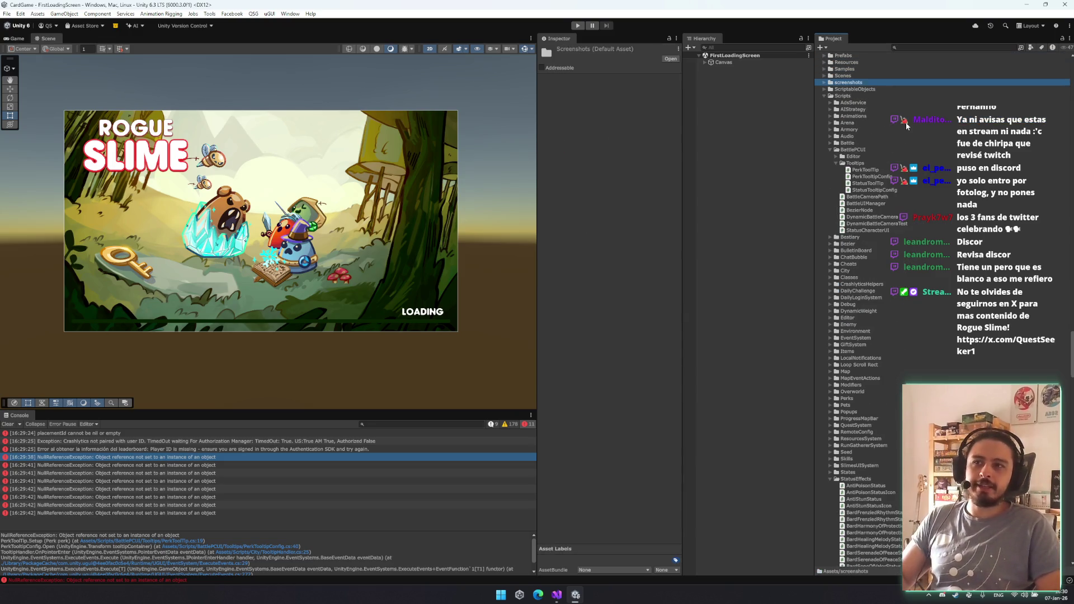
pyautogui.click(906, 122)
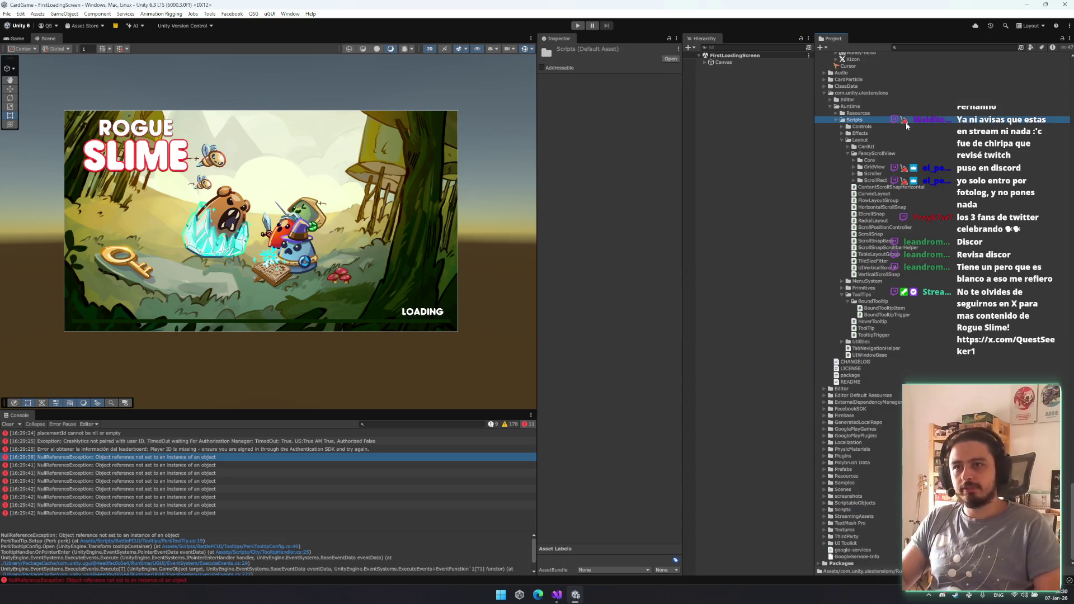
pyautogui.press('Left')
pyautogui.press('Left')
pyautogui.press('Left')
pyautogui.press('Left')
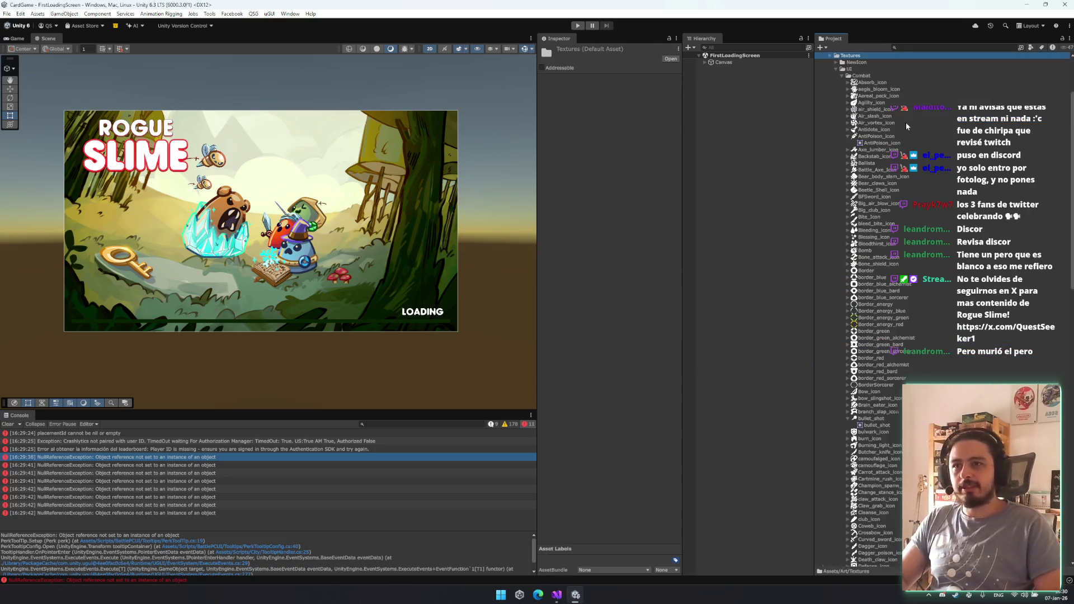
pyautogui.press('Down')
pyautogui.press('Down')
pyautogui.press('Down')
pyautogui.press('Down')
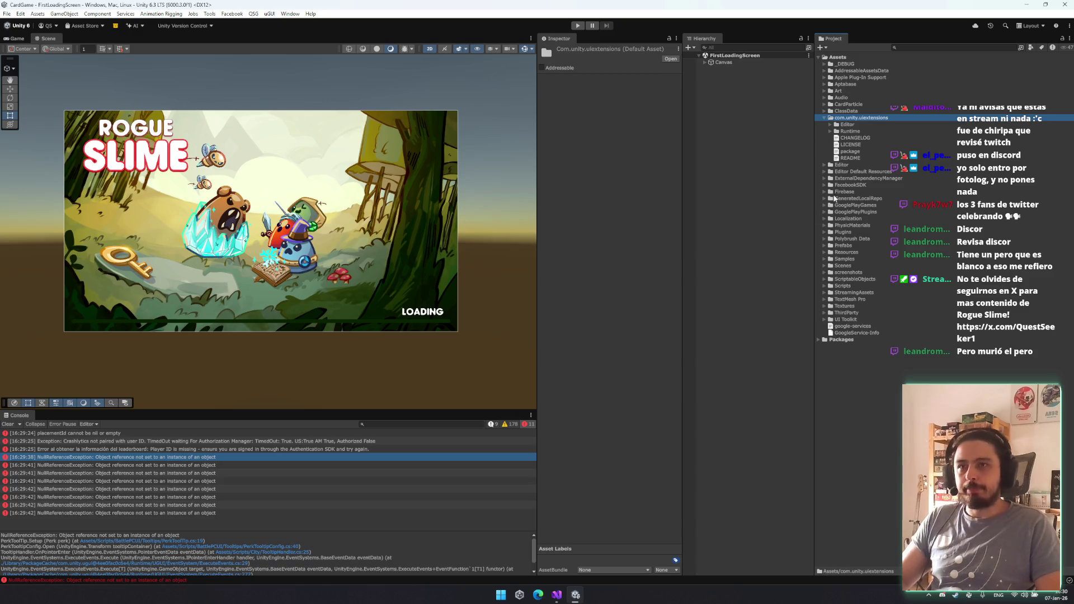
# - Search the Project for 'tooltip' and open the PerkInfoTooltip prefab
pyautogui.click(939, 48)
pyautogui.write('perks')
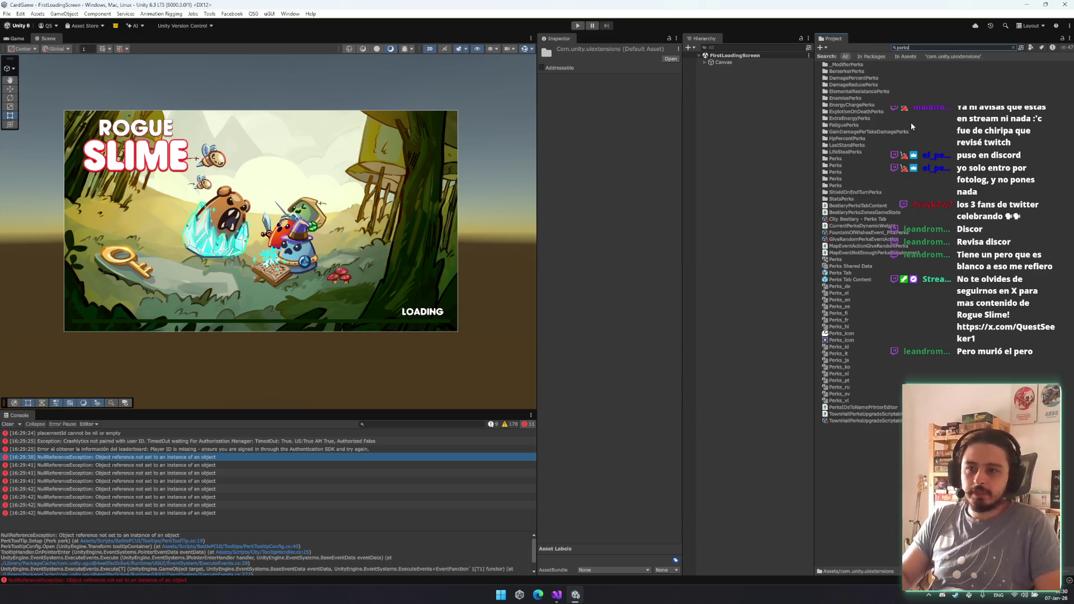
pyautogui.press('BackSpace')
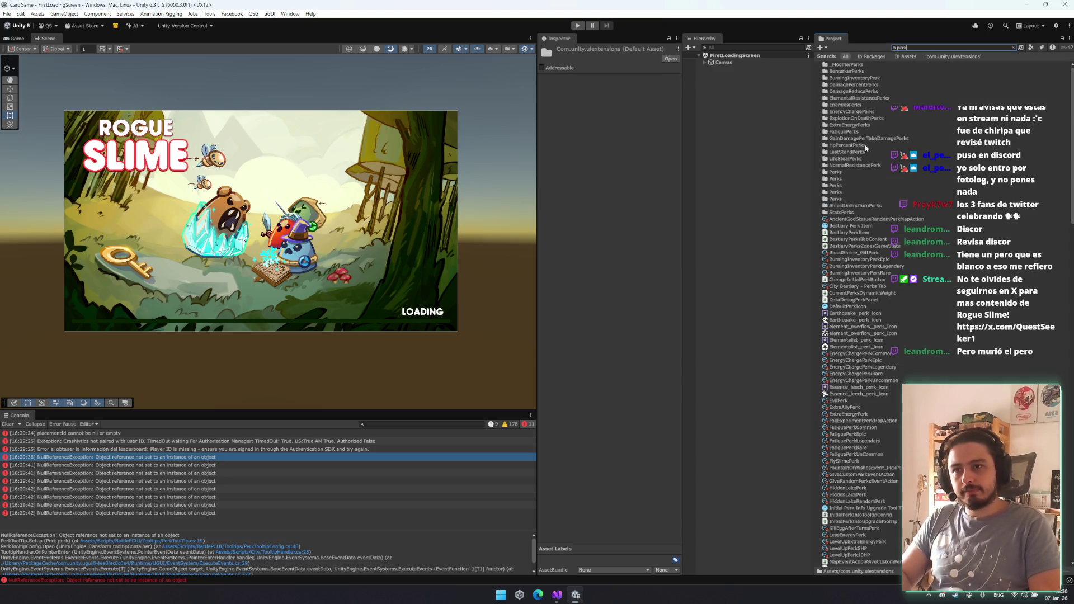
pyautogui.press('BackSpace')
pyautogui.press('BackSpace')
pyautogui.press('BackSpace')
pyautogui.write('tooltp')
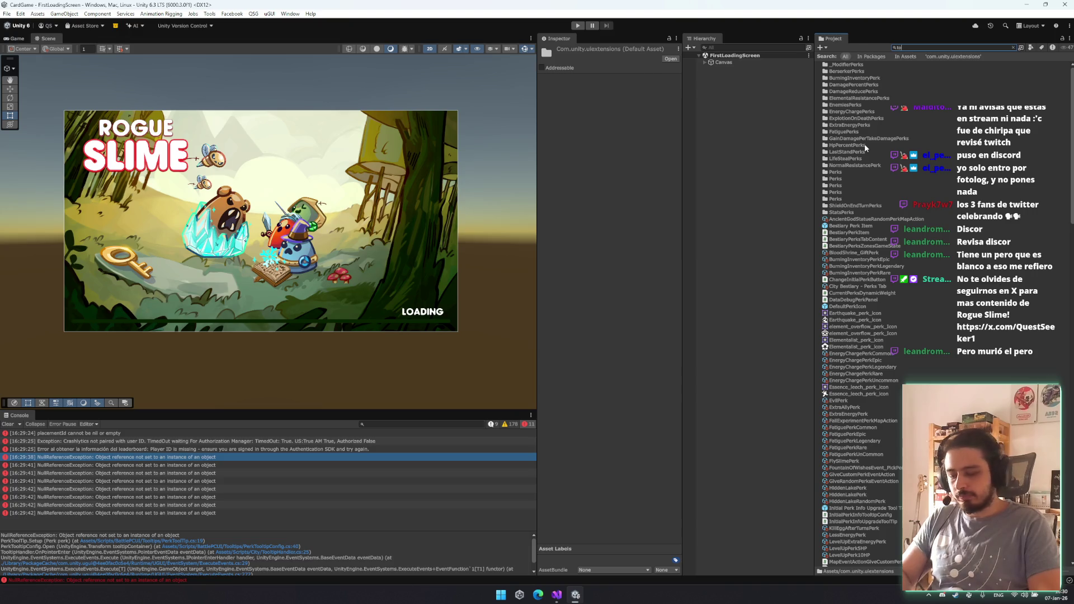
pyautogui.press('BackSpace')
pyautogui.write('ip')
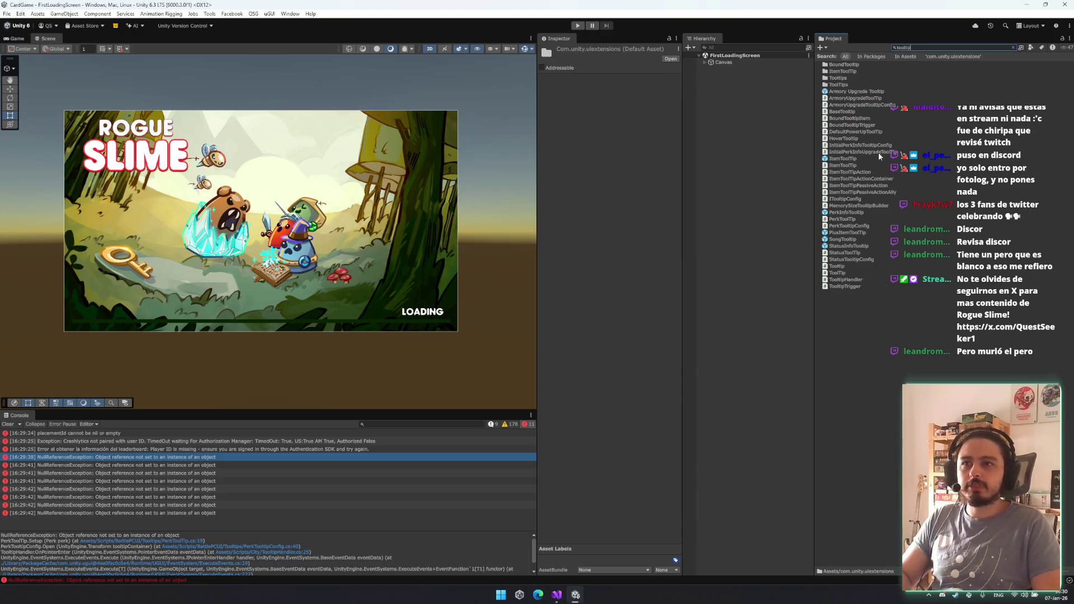
pyautogui.click(860, 207)
pyautogui.doubleClick(845, 212)
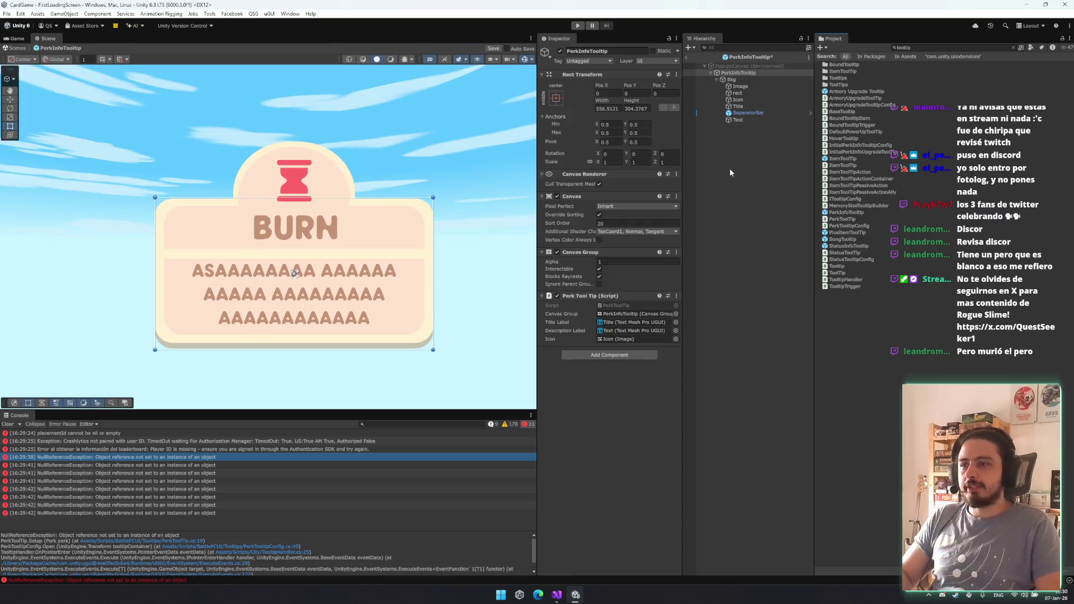
# - Check the Perk Tool Tip's Title Label, Description Label and Icon references
pyautogui.click(620, 331)
pyautogui.click(626, 322)
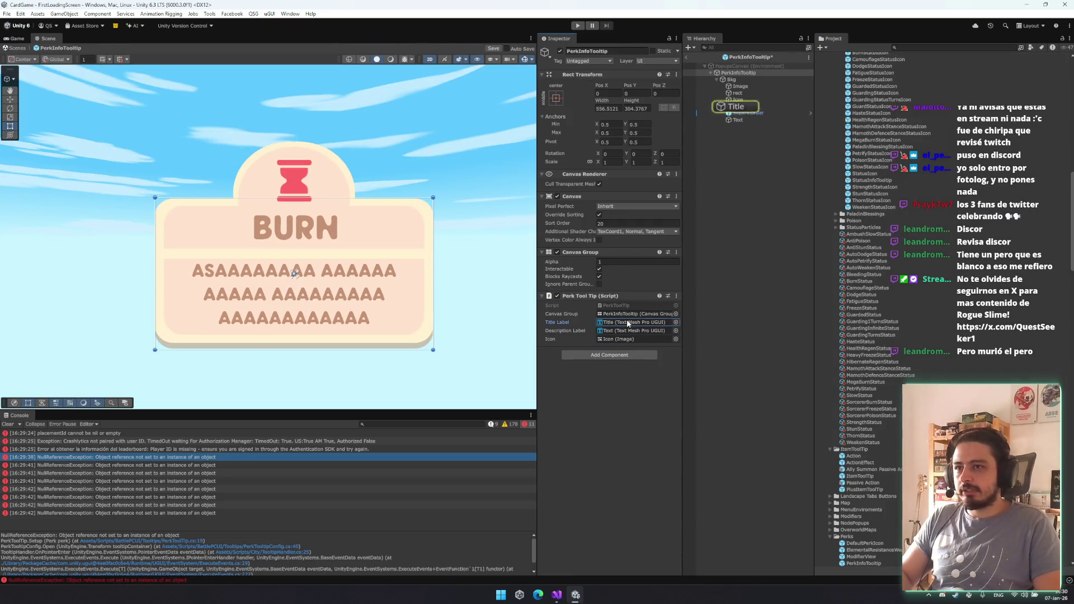
pyautogui.click(628, 331)
pyautogui.click(632, 307)
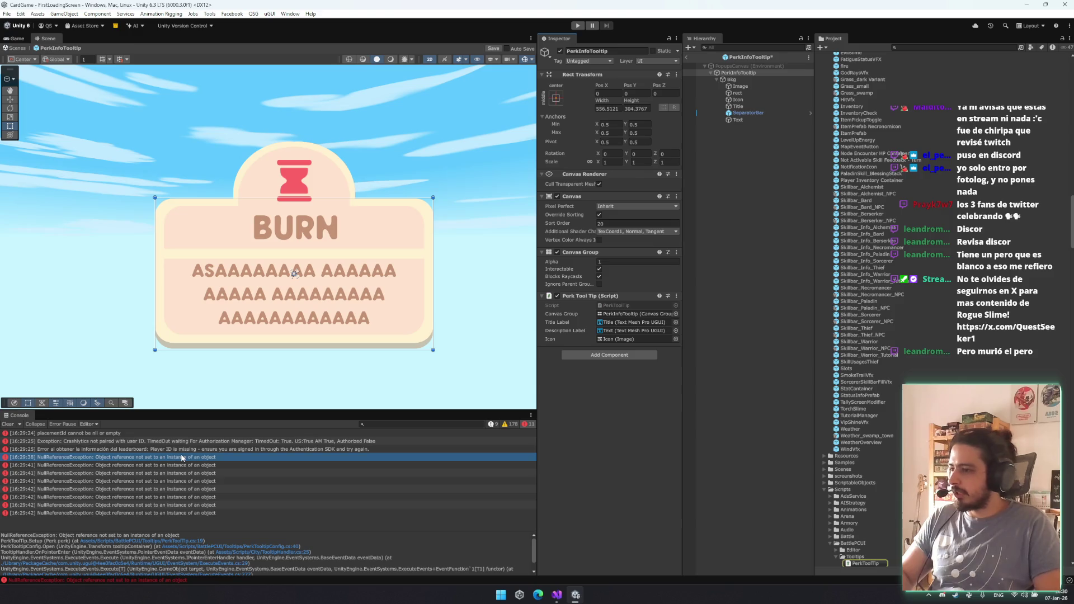
# - Select the stack trace text, then return to PerkToolTip.cs and select perk on line 19
pyautogui.click(178, 542)
pyautogui.hotkey('ctrl', 'a')
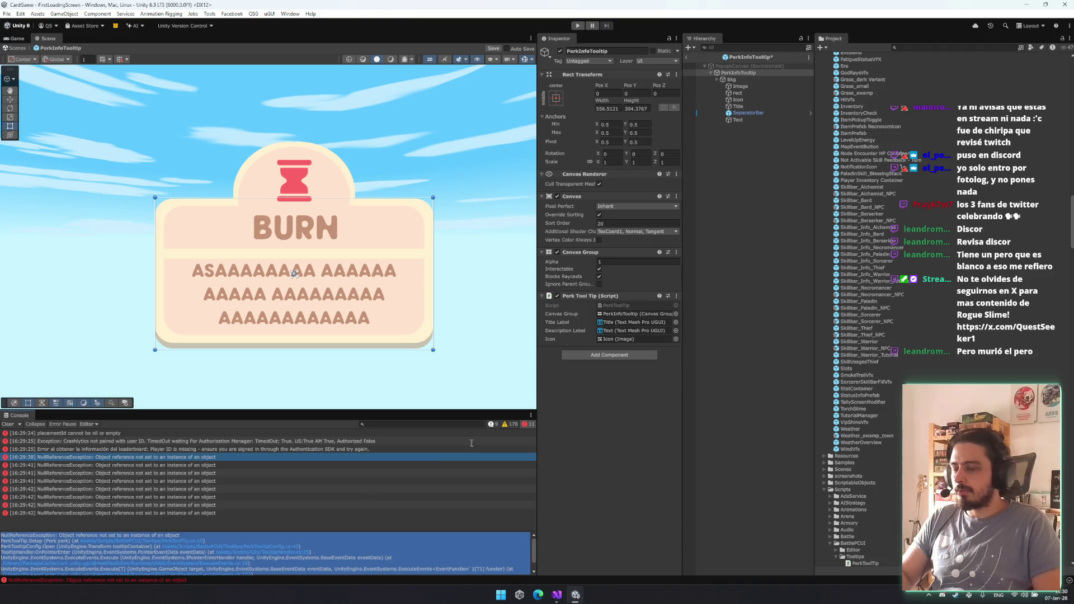
pyautogui.hotkey('alt', 'Tab')
pyautogui.doubleClick(251, 291)
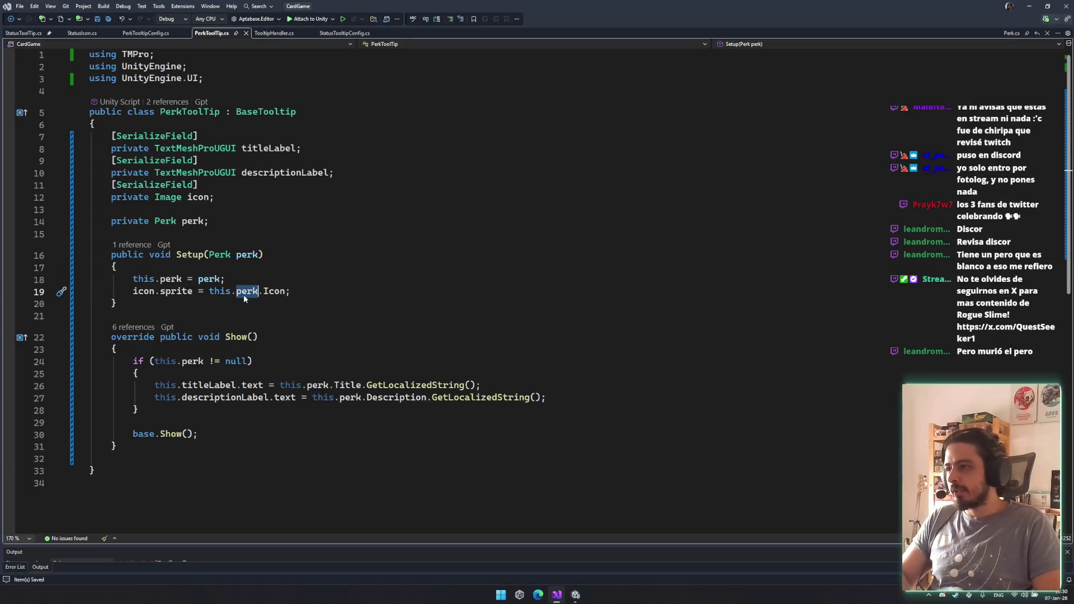
# - Set a breakpoint on the perk assignment in Setup and attach the debugger to Unity
pyautogui.doubleClick(144, 292)
pyautogui.doubleClick(176, 292)
pyautogui.doubleClick(146, 291)
pyautogui.click(268, 291)
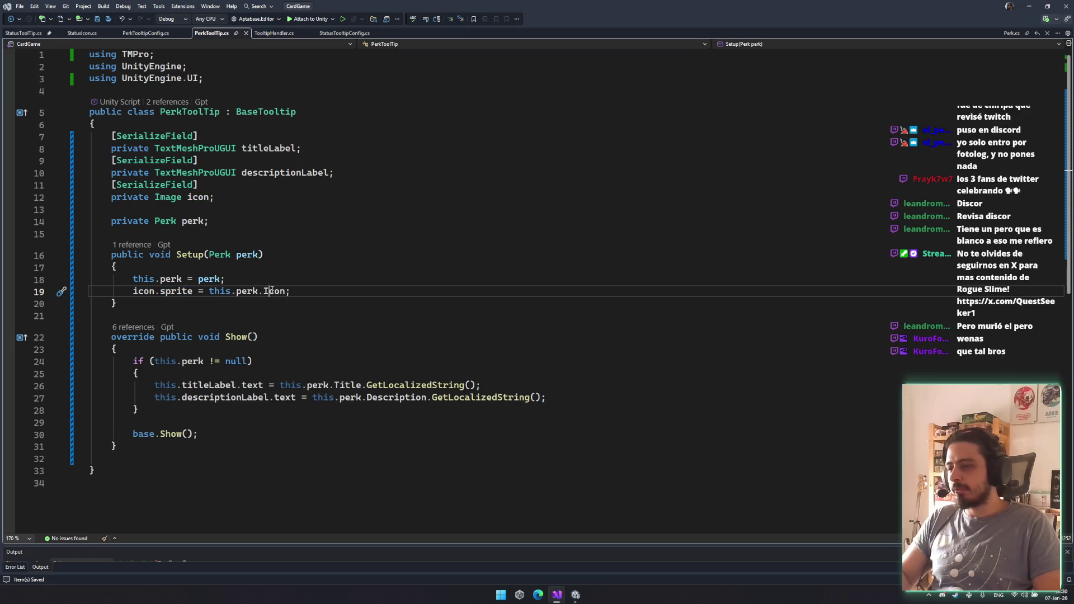
pyautogui.click(8, 280)
pyautogui.press('F5')
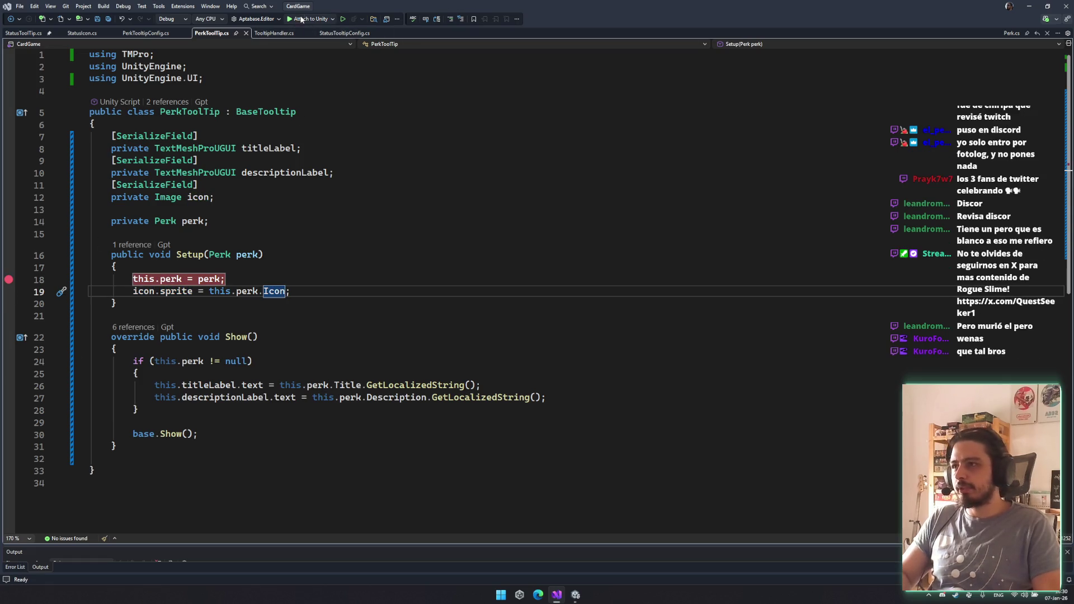
# - Exit Prefab Mode in Unity and switch back to Visual Studio
pyautogui.click(576, 596)
pyautogui.click(576, 595)
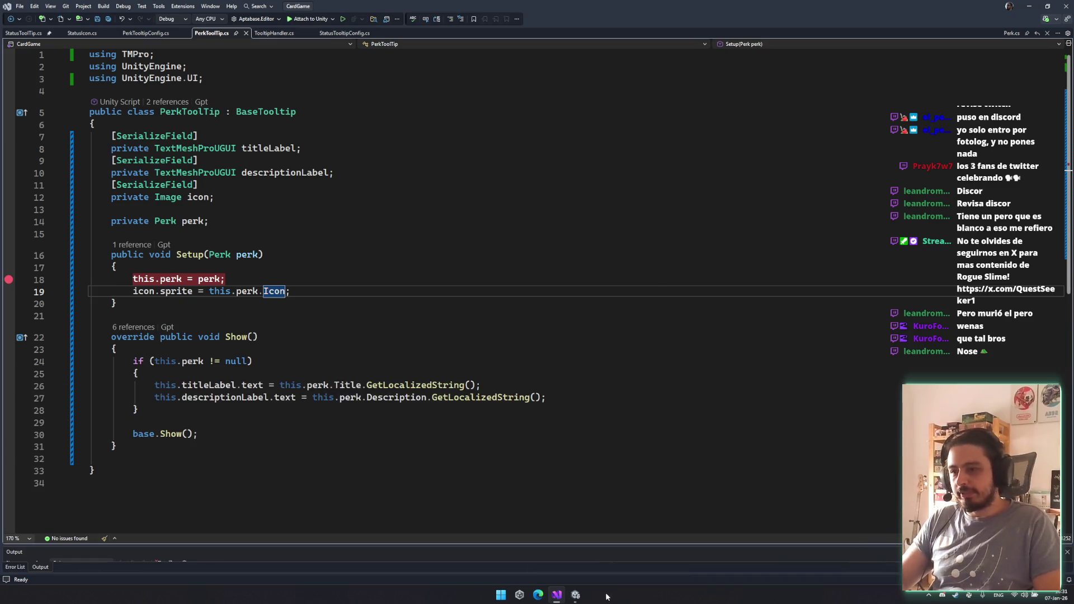
pyautogui.click(578, 597)
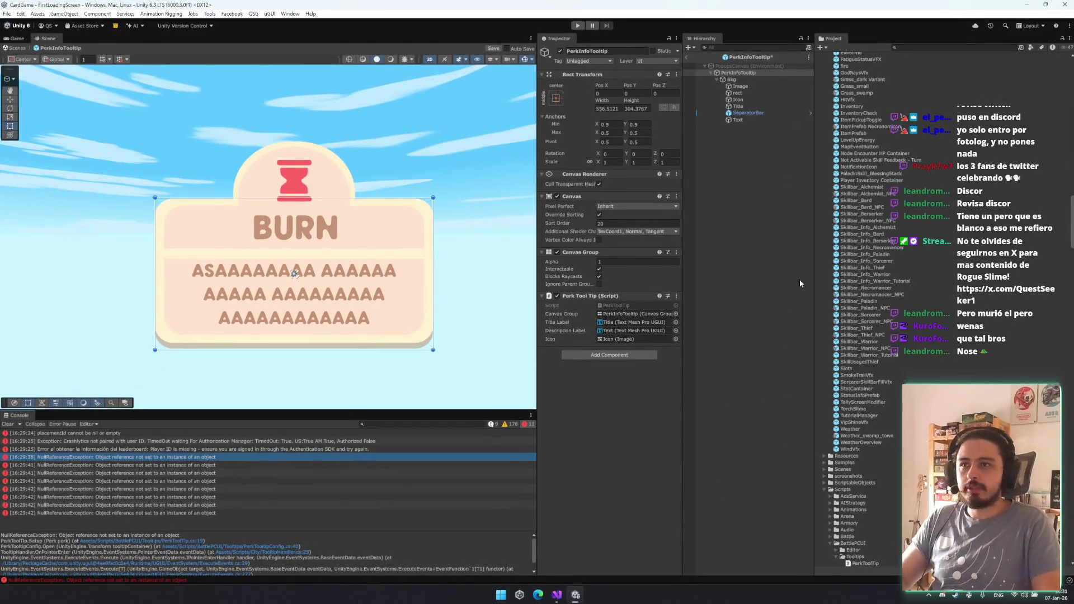
pyautogui.click(687, 57)
pyautogui.click(1028, 5)
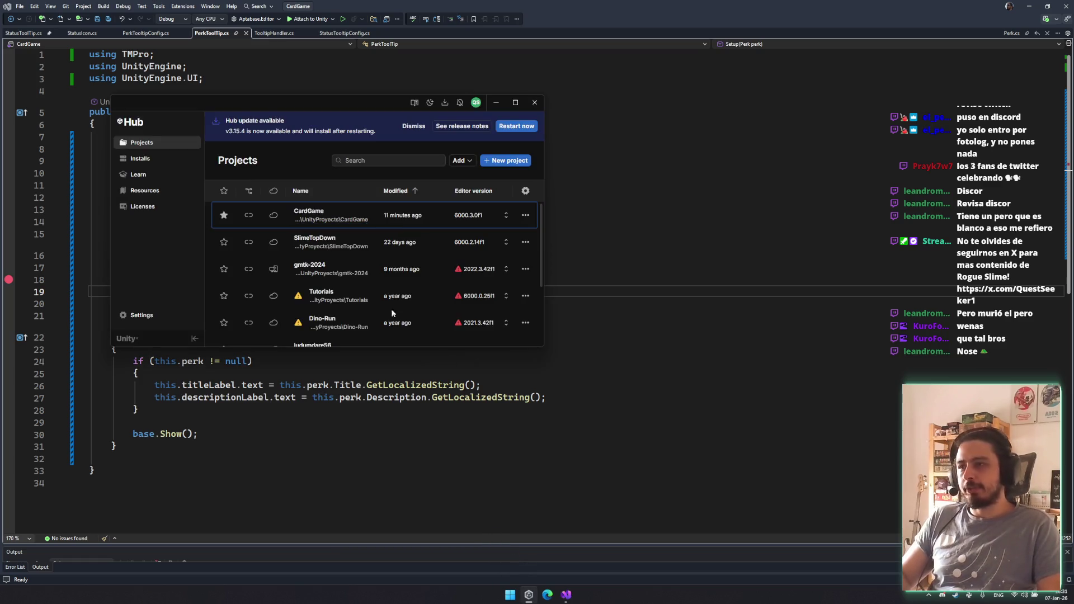
# - Close the Unity Hub window and bring up the CardGame loading splash
pyautogui.click(535, 103)
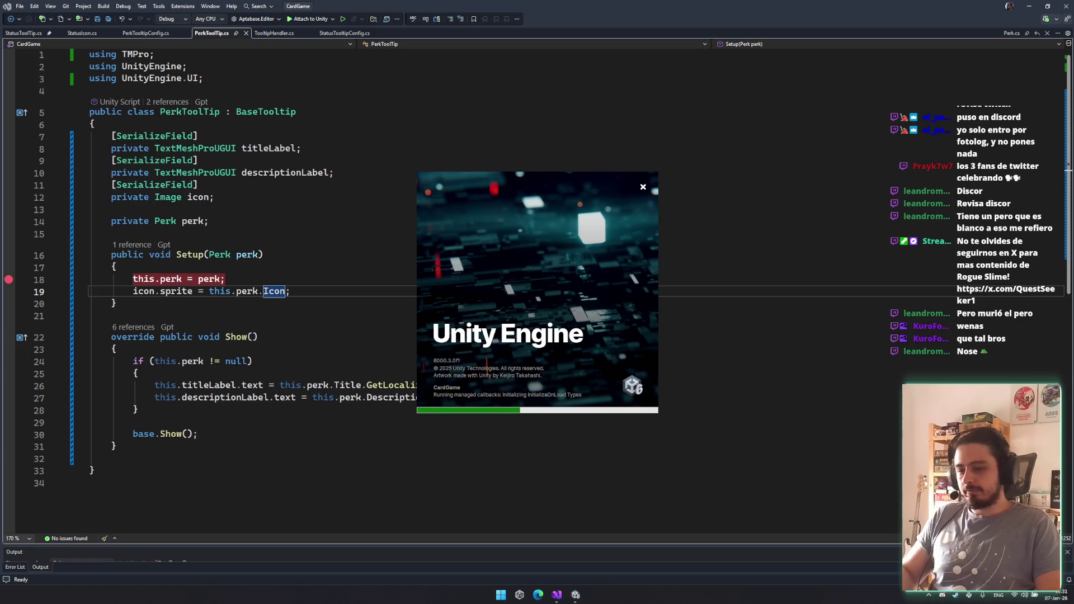
pyautogui.click(680, 316)
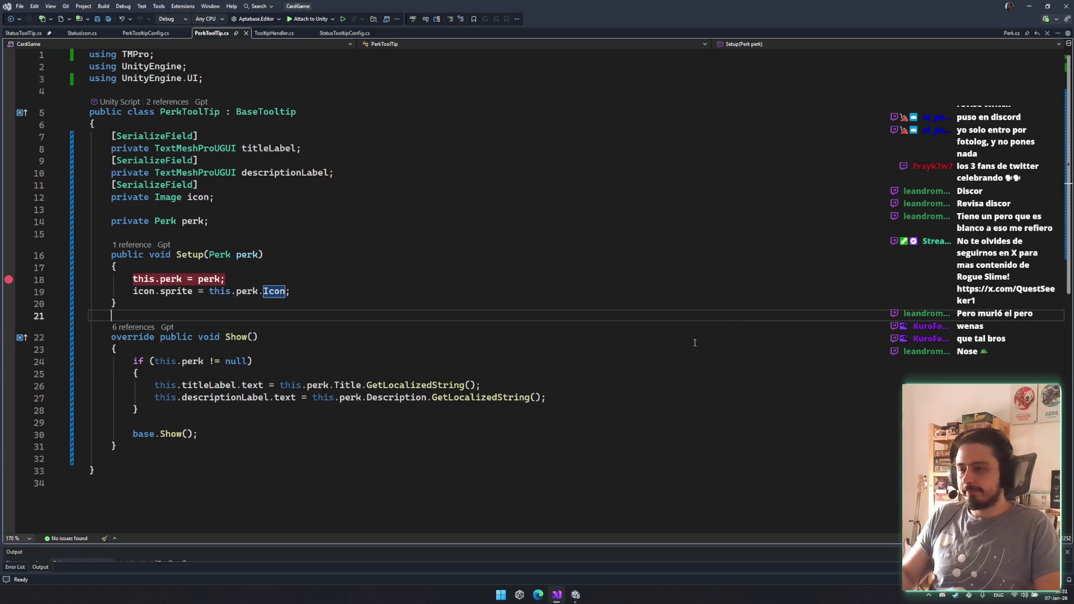
pyautogui.click(576, 595)
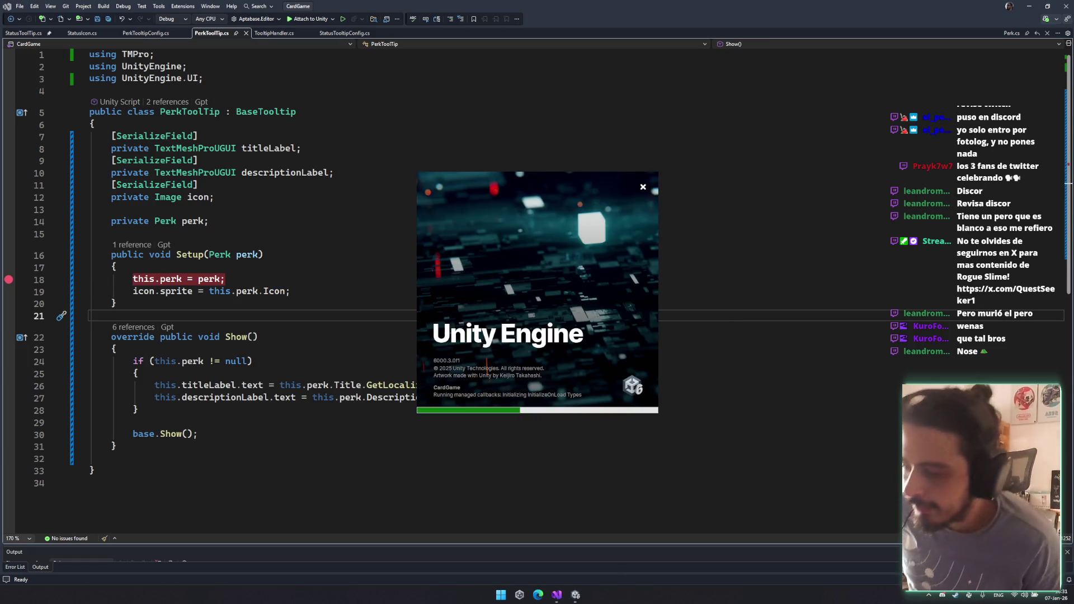
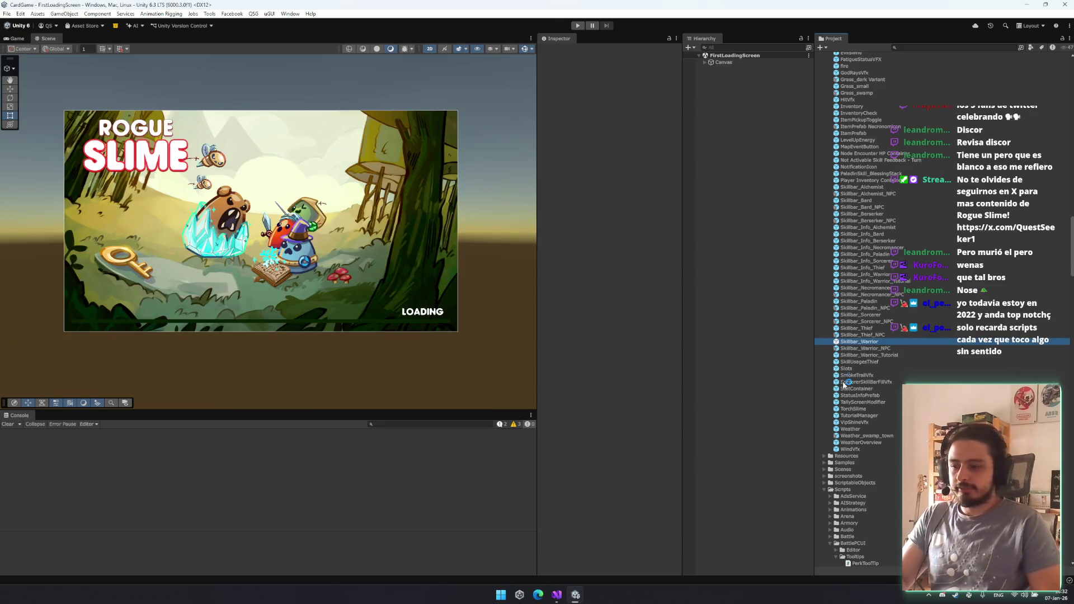
# - Inspect the Skillbar_Warrior prefab's scripts, then bring up PerkToolTip.cs in Visual Studio
pyautogui.click(877, 340)
pyautogui.scroll(-10, 864, 392)
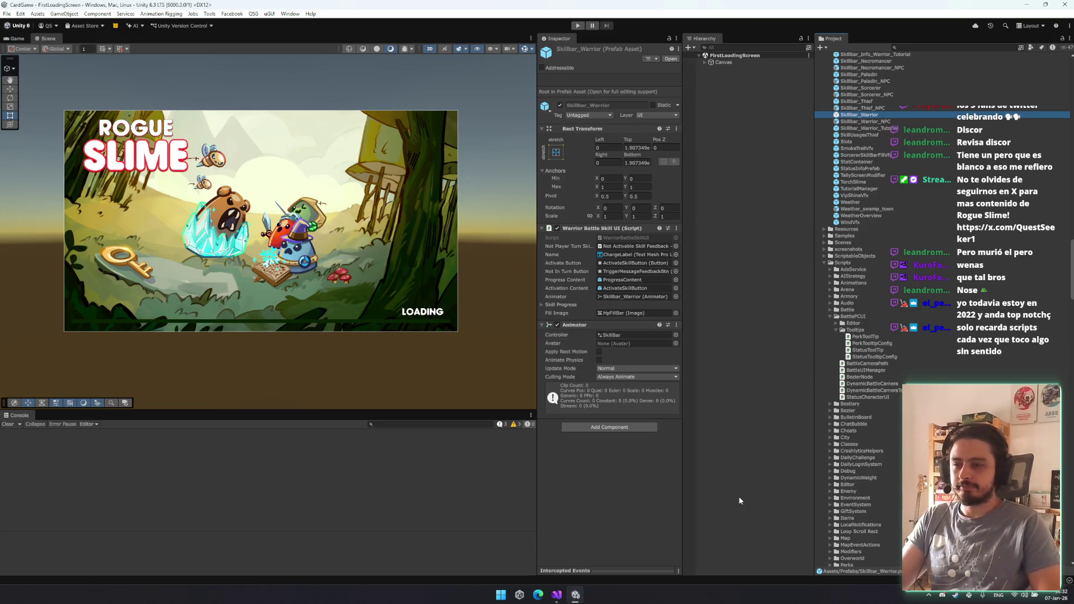
pyautogui.click(557, 595)
pyautogui.click(538, 415)
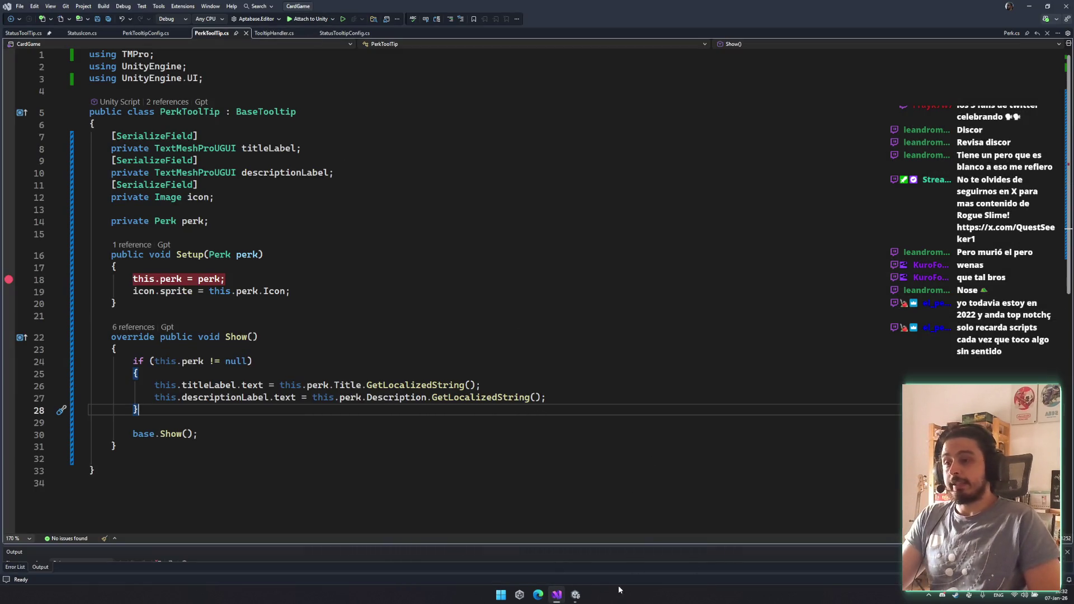
# - Glance back at Unity, then attach the Visual Studio debugger to the Unity Editor
pyautogui.click(575, 594)
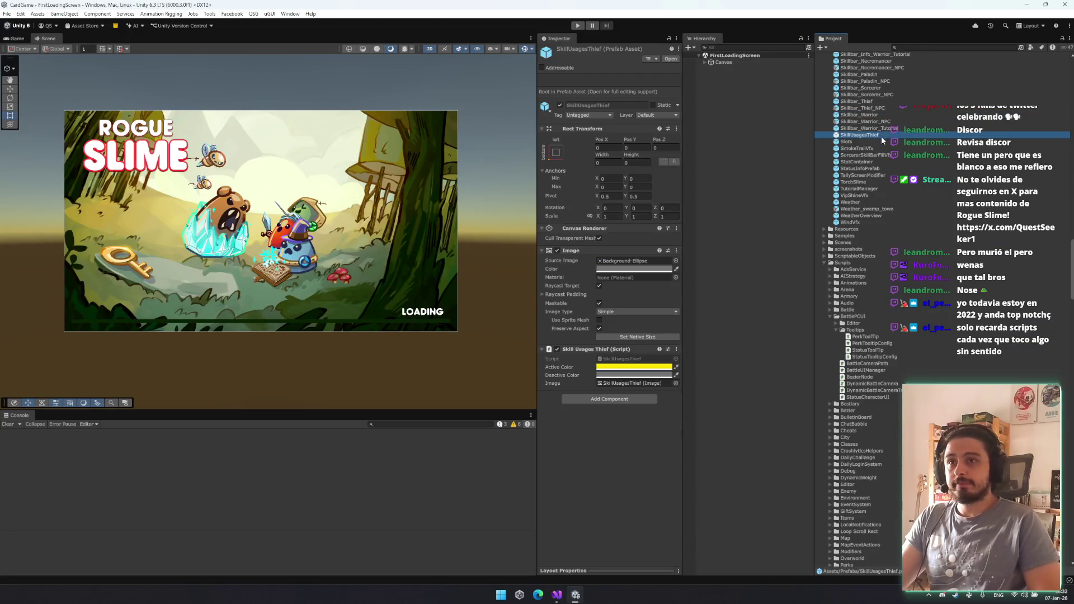
pyautogui.click(559, 594)
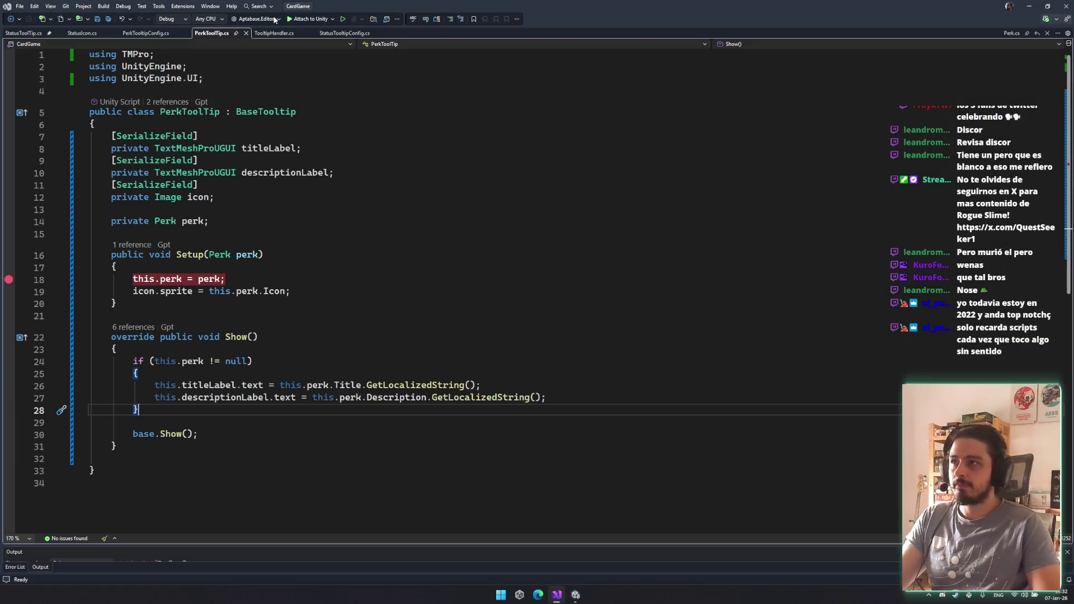
pyautogui.click(297, 19)
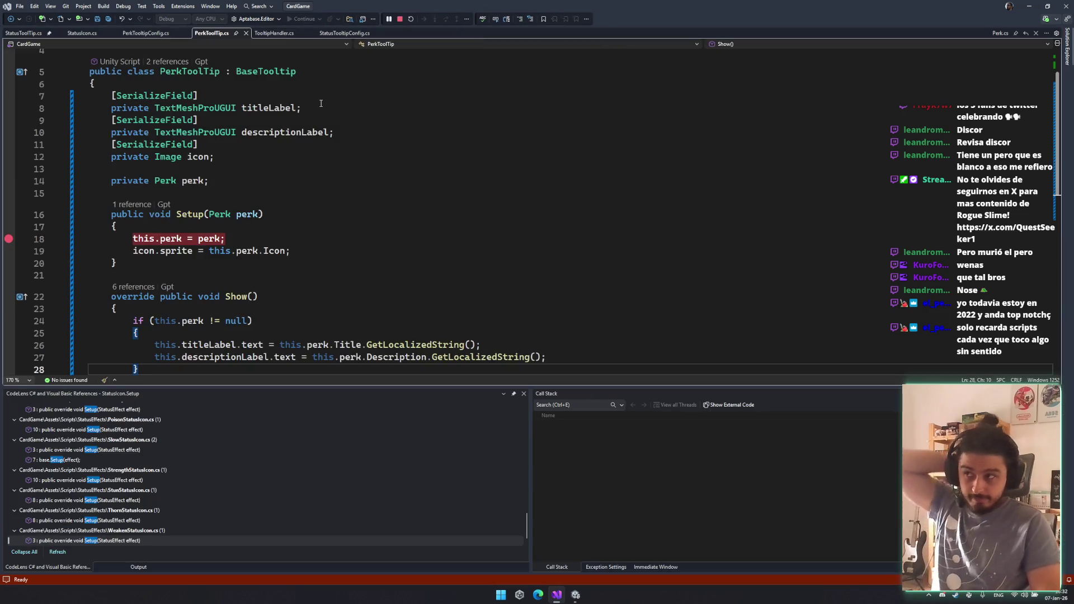
# - Run the game in Unity play mode, checking it against PerkToolTip.cs in Visual Studio
pyautogui.hotkey('alt', 'Tab')
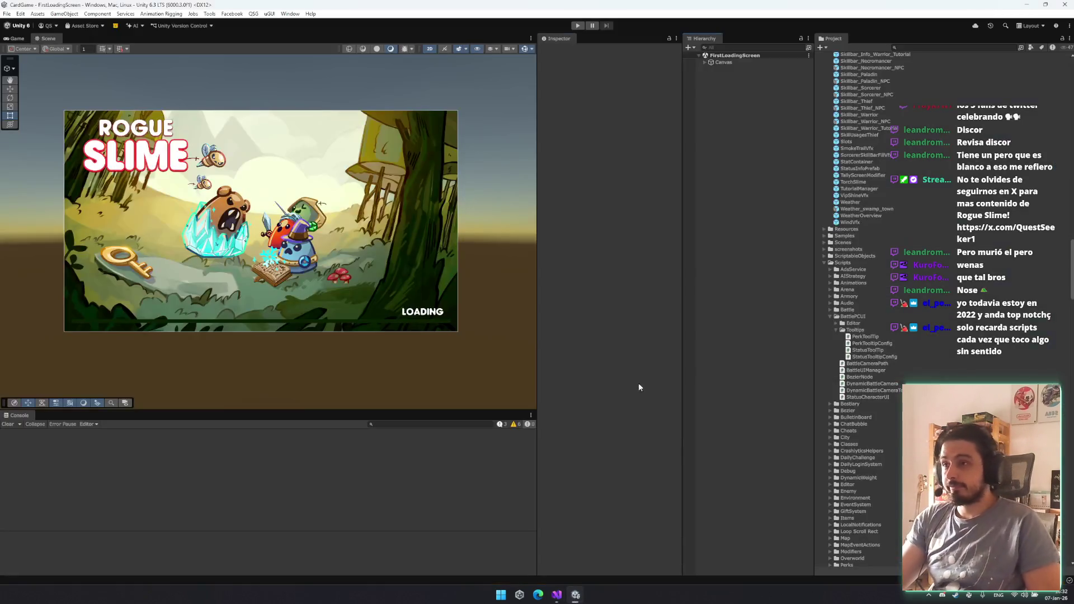
pyautogui.click(577, 25)
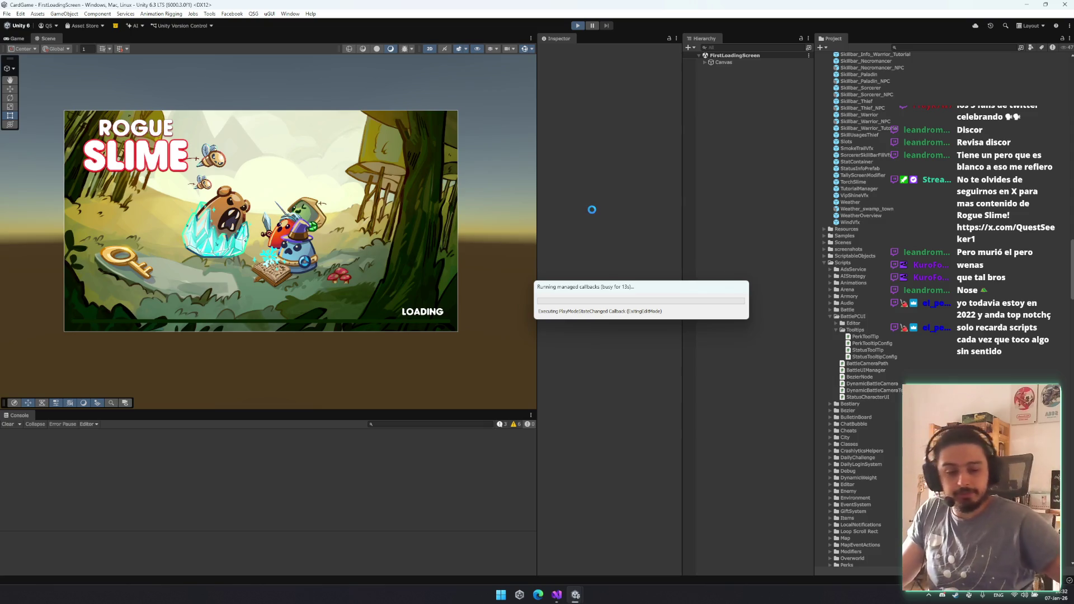
pyautogui.moveTo(617, 289)
pyautogui.mouseDown()
pyautogui.moveTo(329, 200)
pyautogui.moveTo(653, 223)
pyautogui.mouseUp()
pyautogui.click(557, 596)
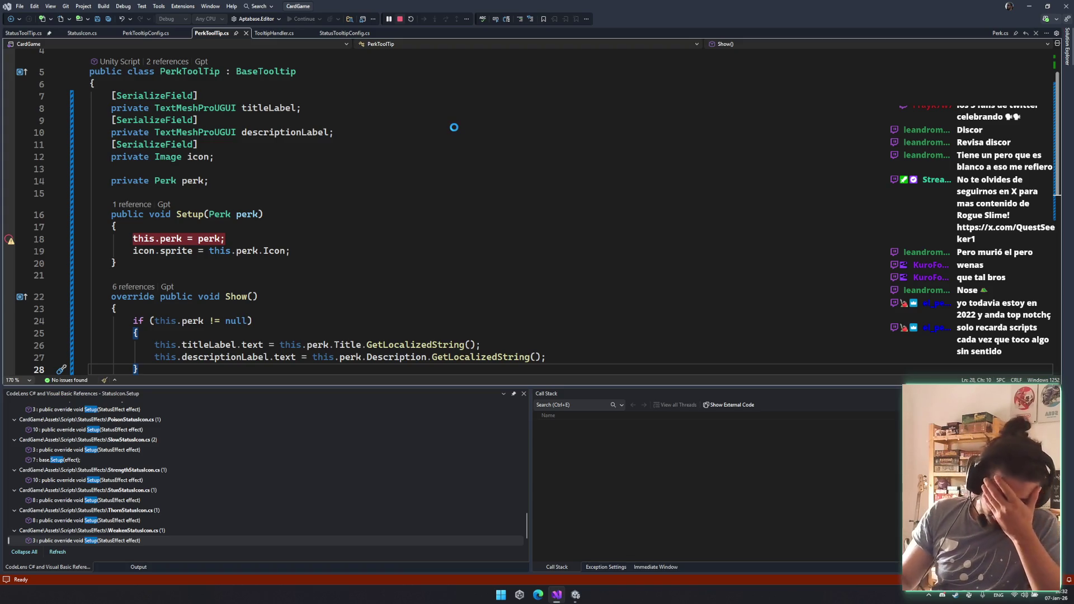
pyautogui.hotkey('alt', 'Tab')
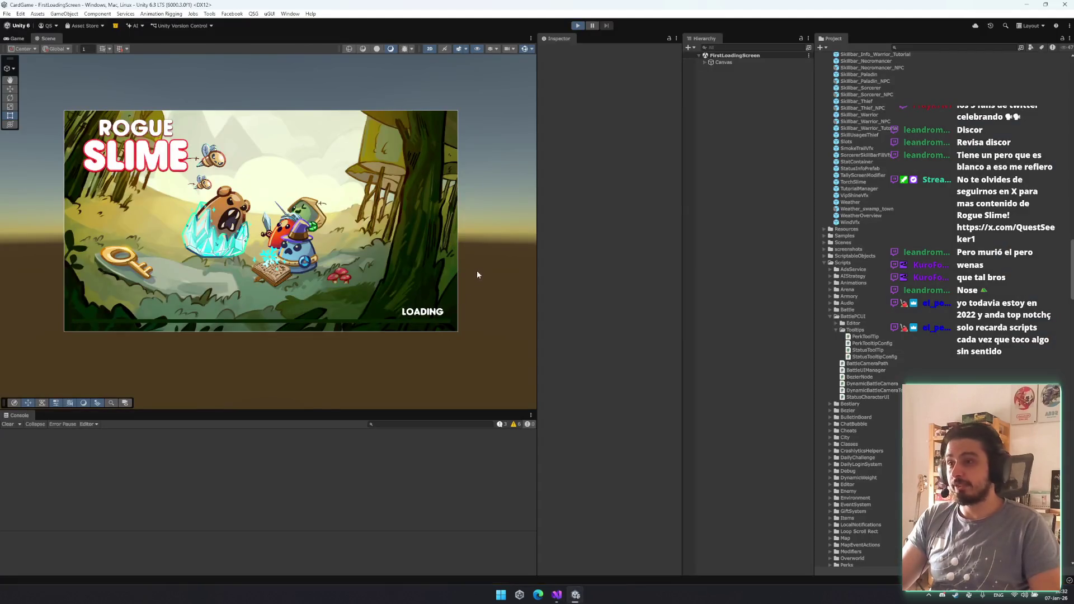
pyautogui.click(557, 595)
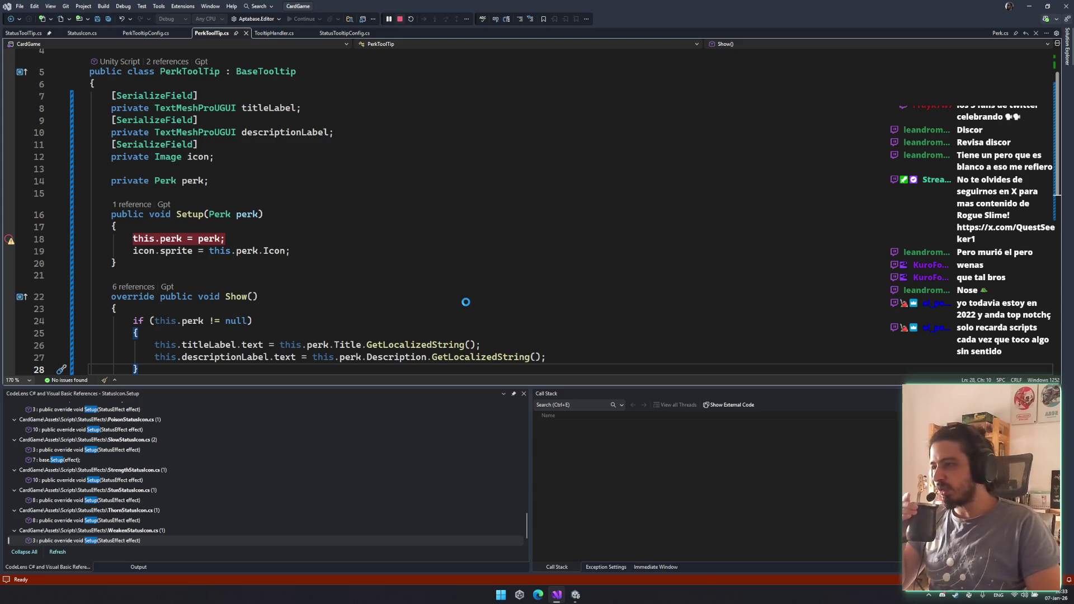
pyautogui.click(576, 594)
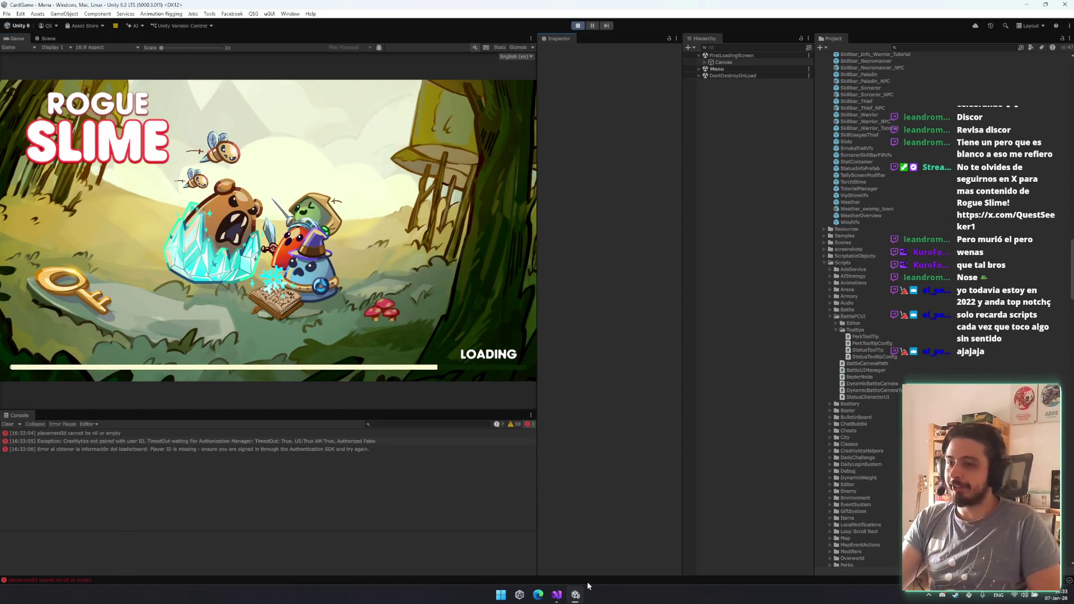
pyautogui.click(557, 595)
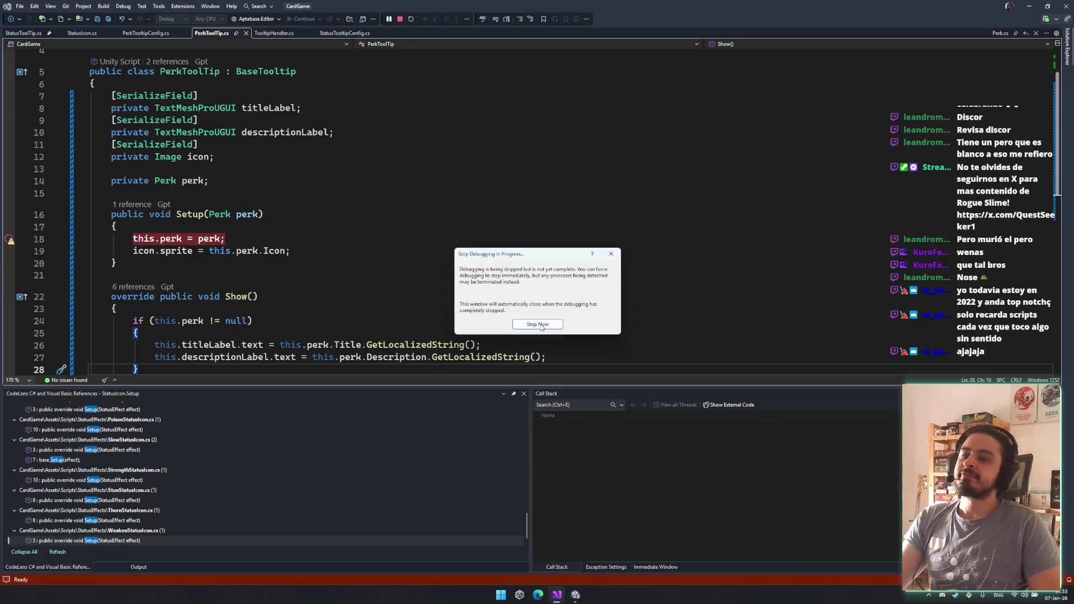
# - Stop the Unity debugging session immediately and close Visual Studio
pyautogui.click(538, 324)
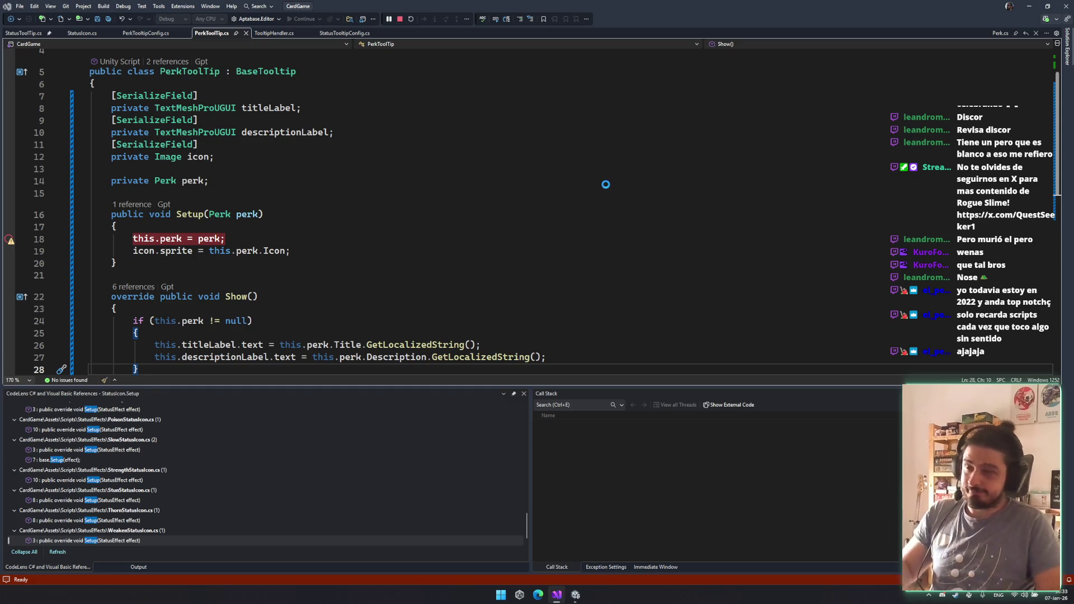
pyautogui.hotkey('shift', 'F5')
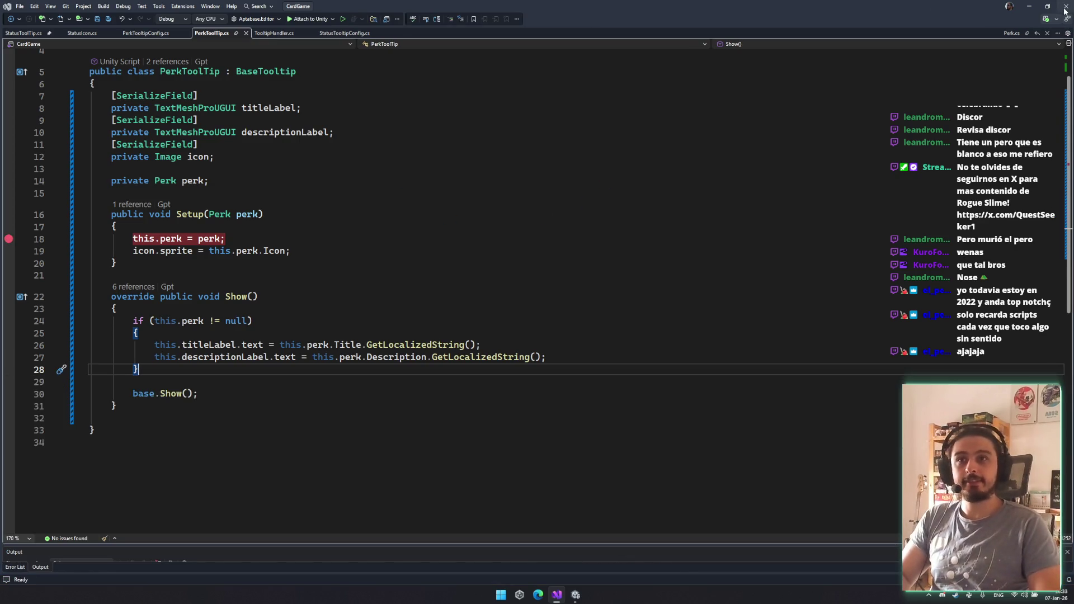
pyautogui.click(1065, 10)
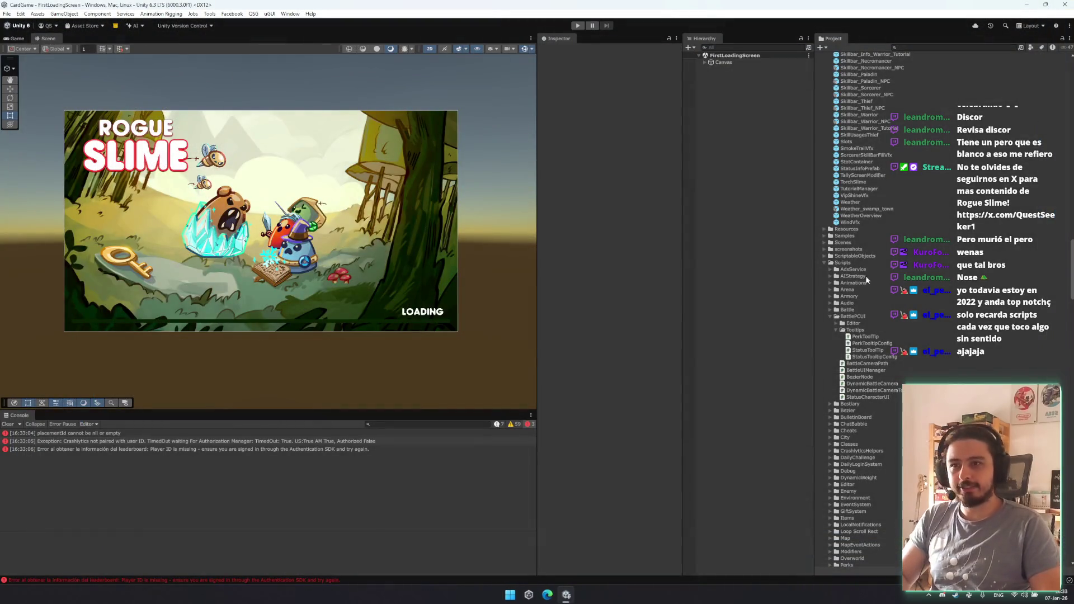
# - Reopen PerkToolTip in Visual Studio, minimize it, enter play mode, and bring up the aseprite search results
pyautogui.click(886, 338)
pyautogui.doubleClick(886, 337)
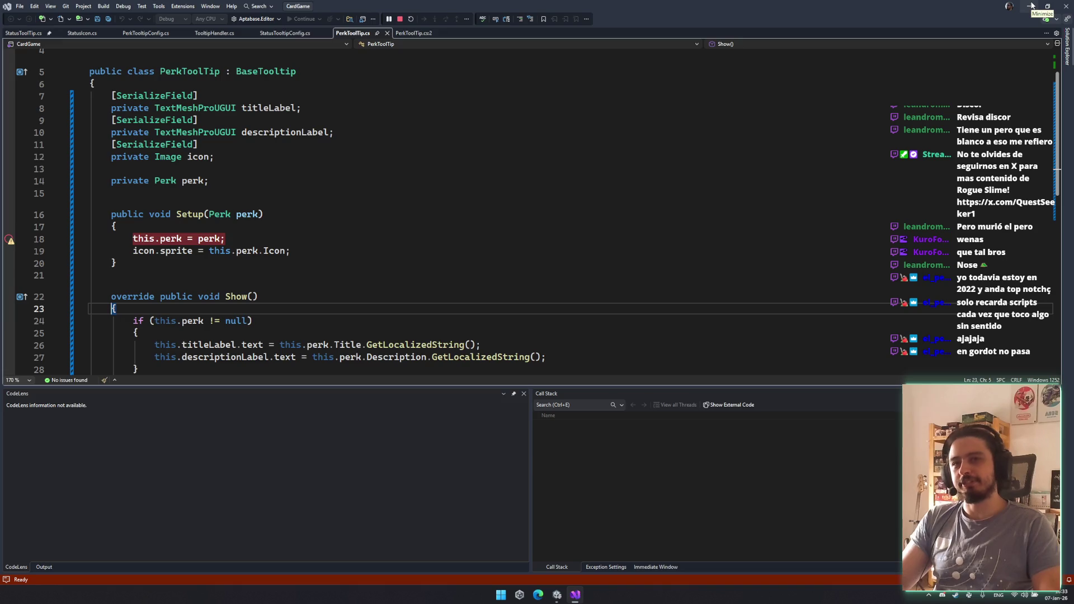
pyautogui.click(1032, 6)
pyautogui.click(580, 27)
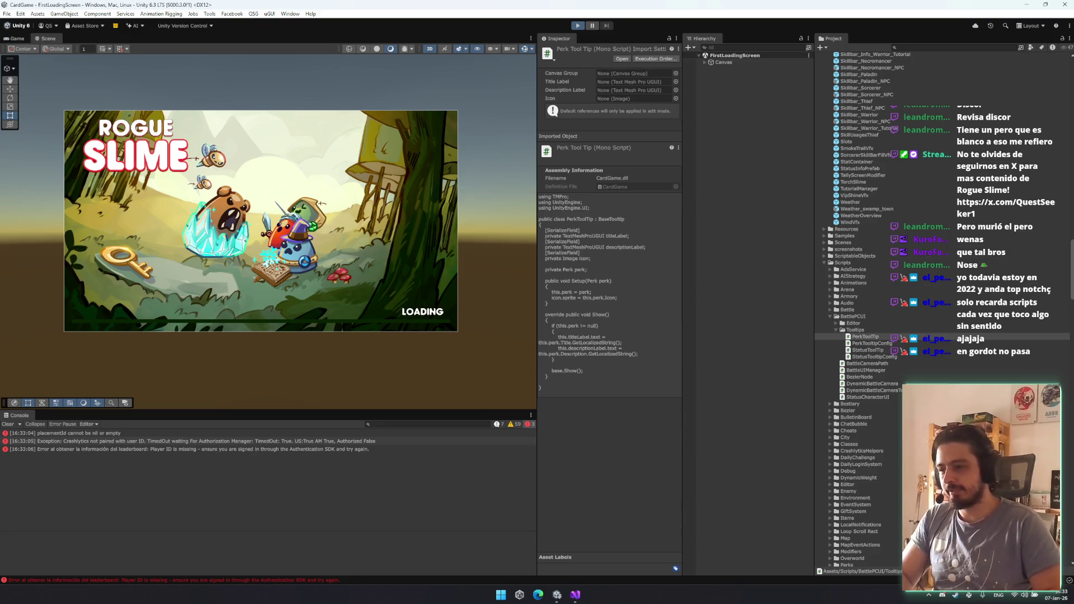
pyautogui.click(538, 595)
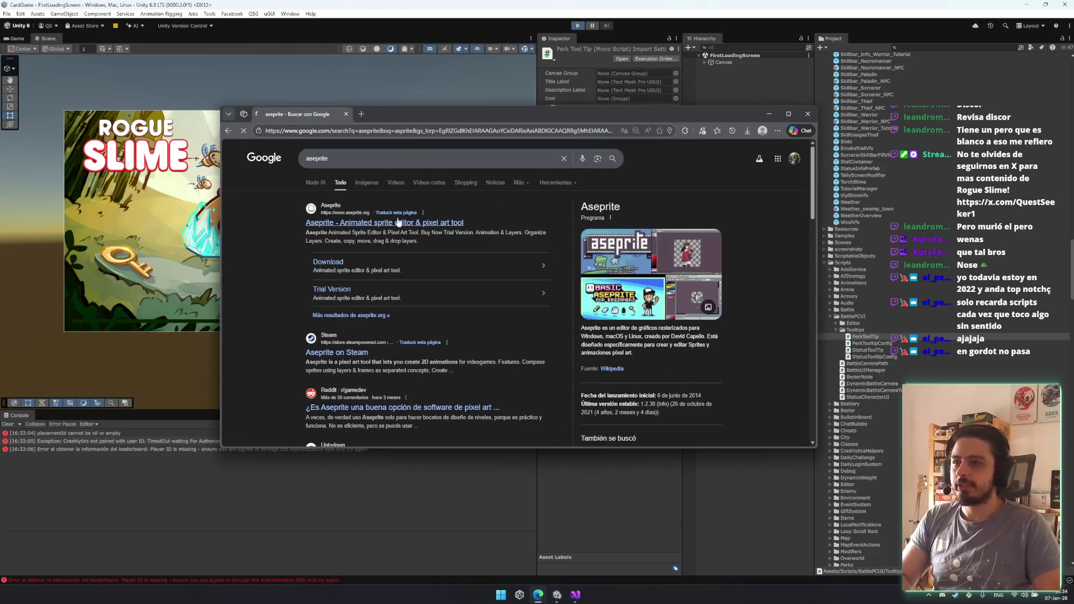
# - Open the official Aseprite website and scroll through its content
pyautogui.click(413, 220)
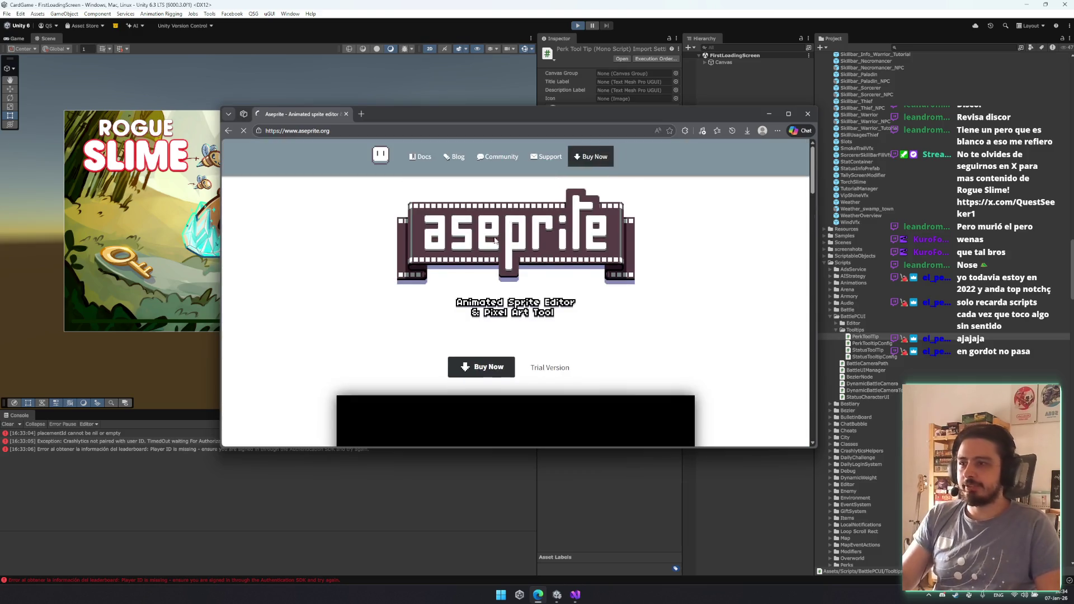
pyautogui.scroll(-3, 609, 308)
pyautogui.scroll(-5, 609, 308)
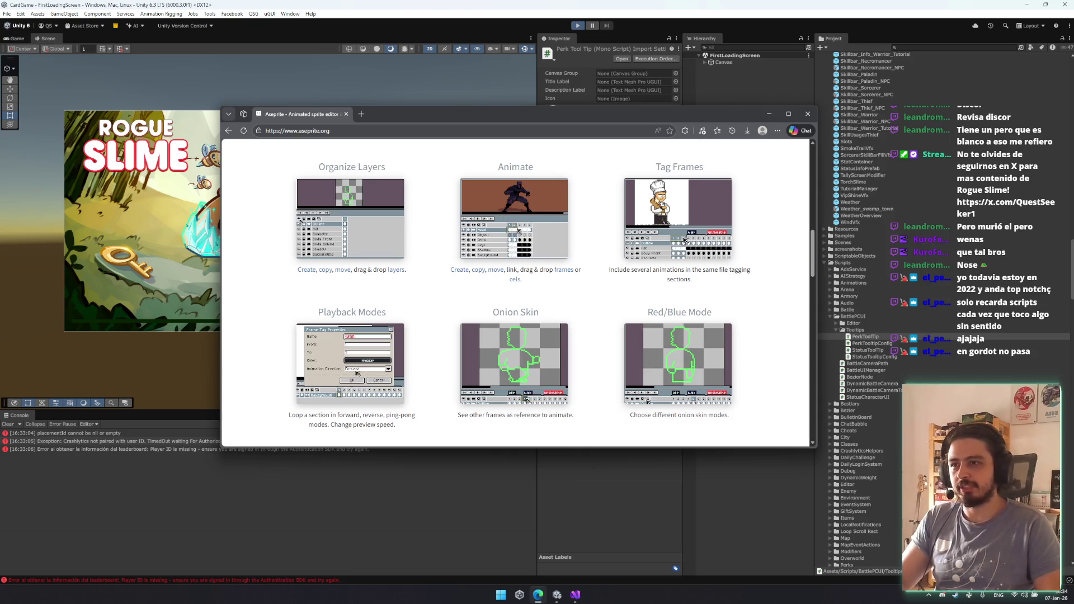
pyautogui.scroll(-1, 526, 294)
pyautogui.scroll(-10, 527, 294)
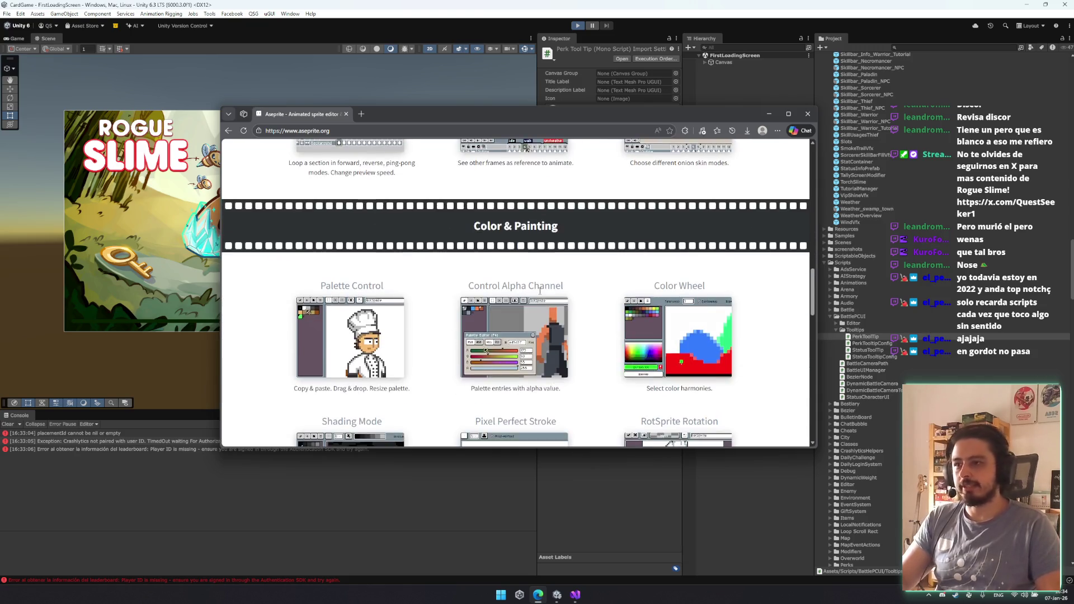
pyautogui.scroll(-8, 617, 282)
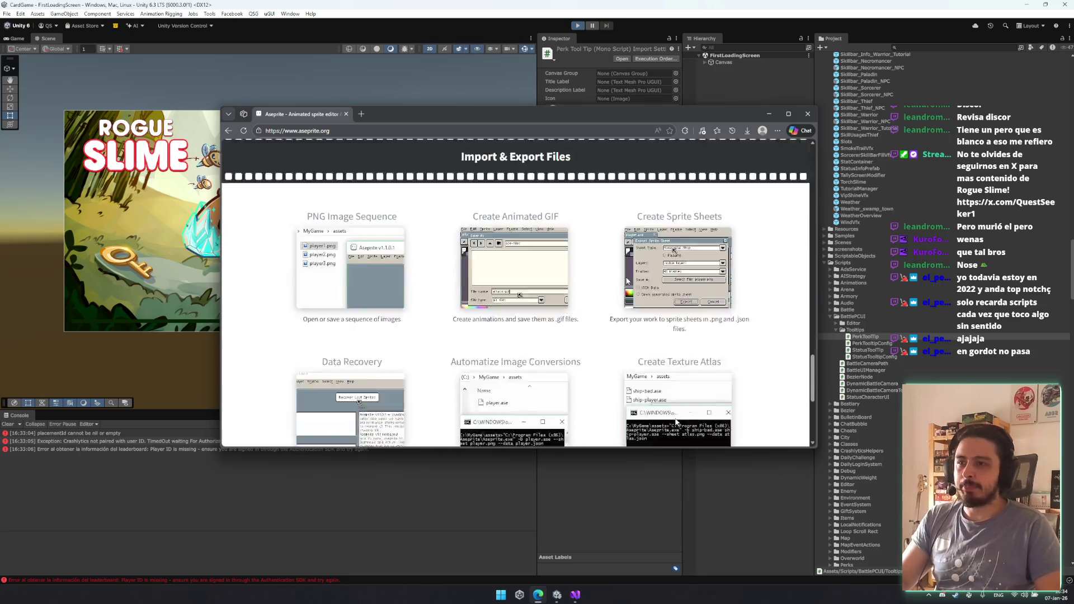
pyautogui.scroll(18, 626, 273)
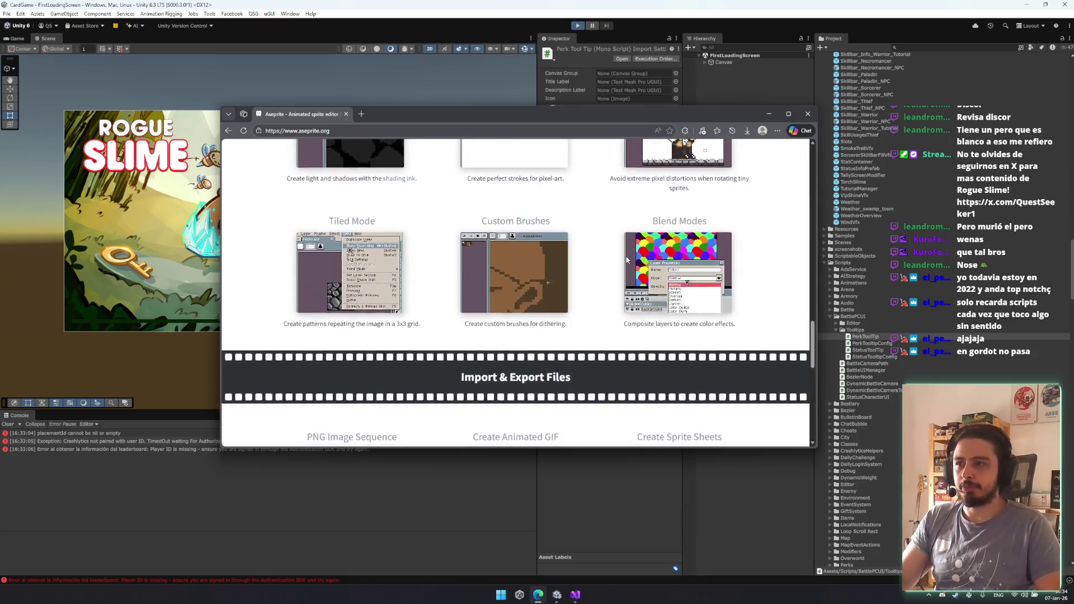
pyautogui.scroll(10, 627, 260)
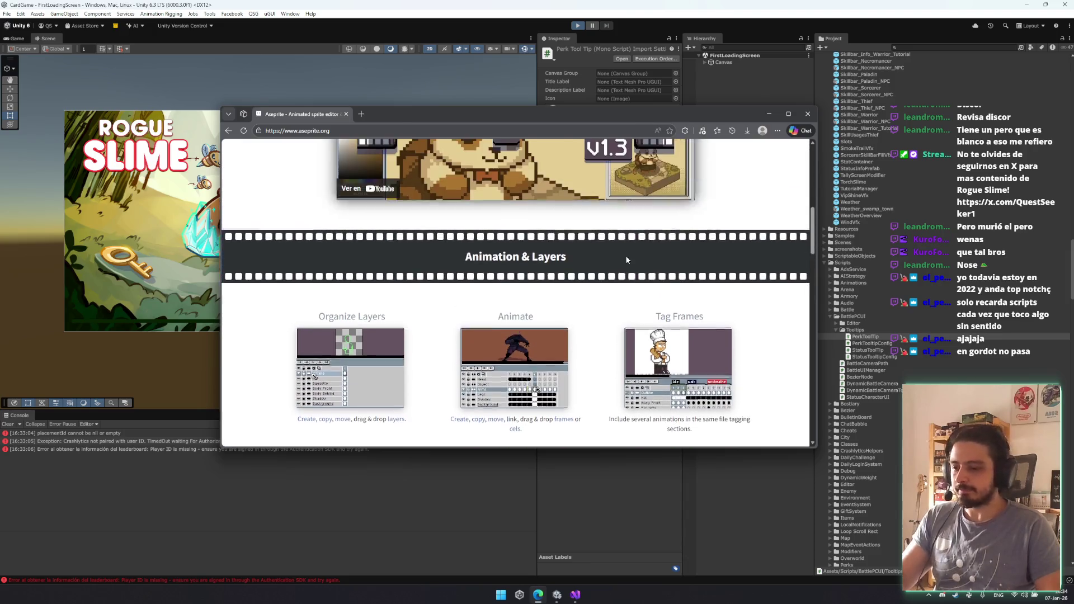
pyautogui.scroll(4, 631, 267)
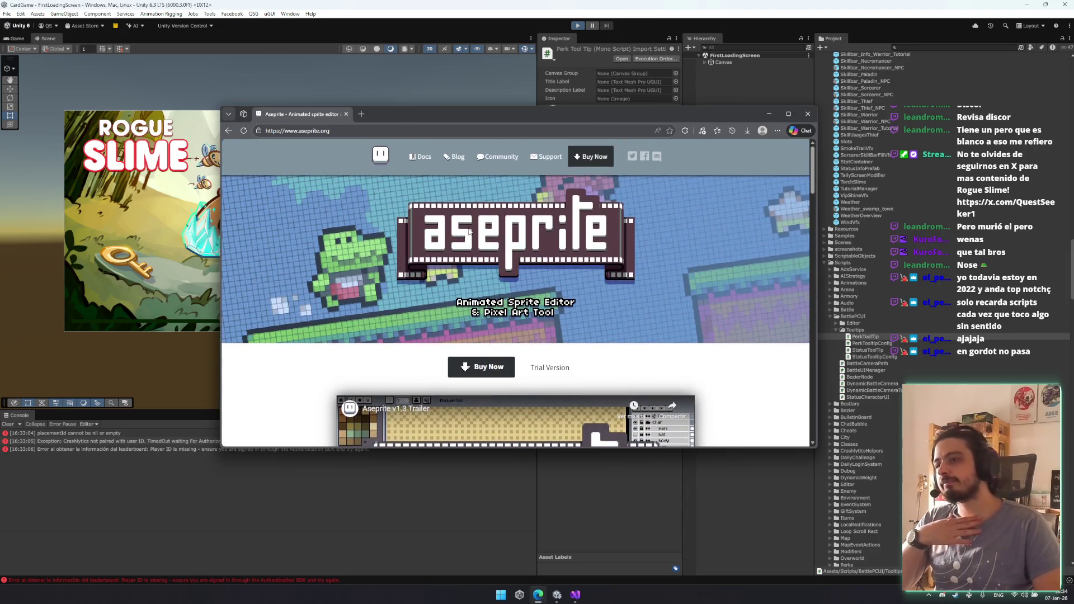
pyautogui.scroll(-8, 566, 302)
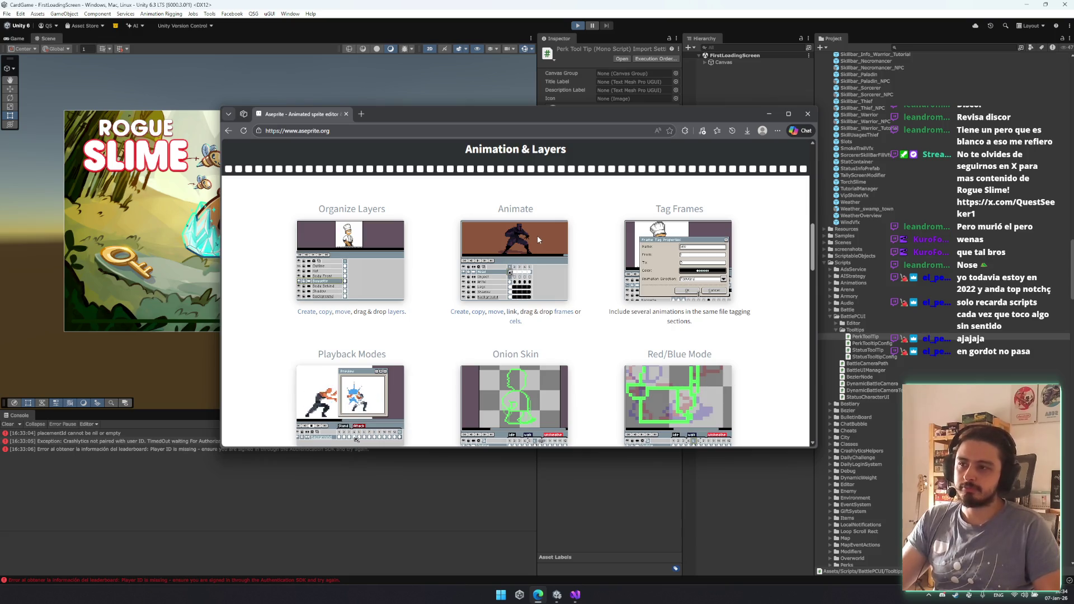
pyautogui.scroll(10, 537, 238)
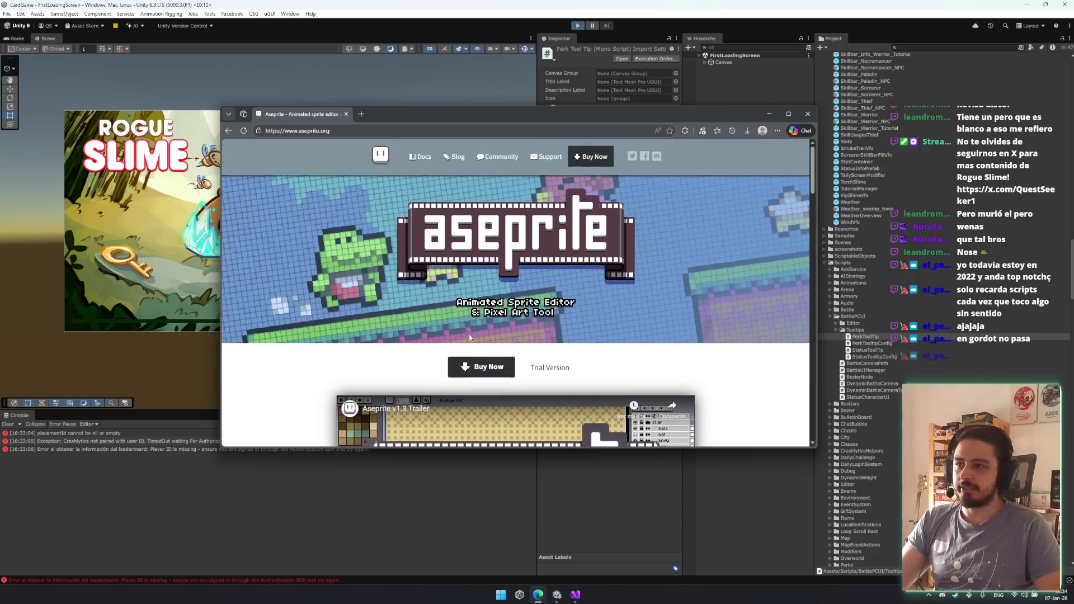
# - Go to the Aseprite download and purchase page and review its description and price
pyautogui.click(477, 368)
pyautogui.tripleClick(440, 273)
pyautogui.click(536, 283)
pyautogui.hotkey('alt', 'Tab')
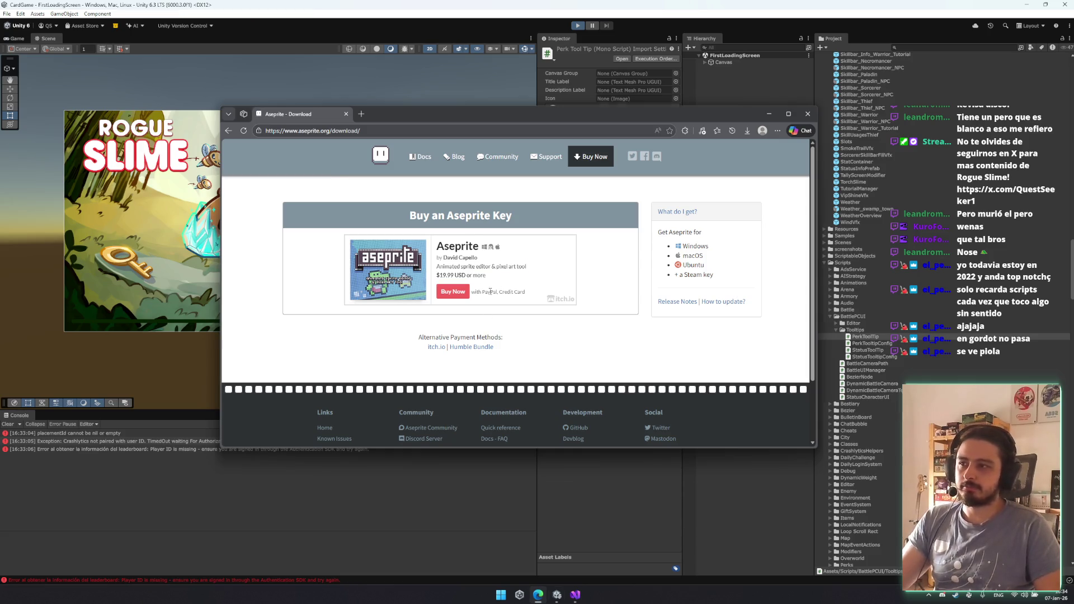
pyautogui.click(538, 595)
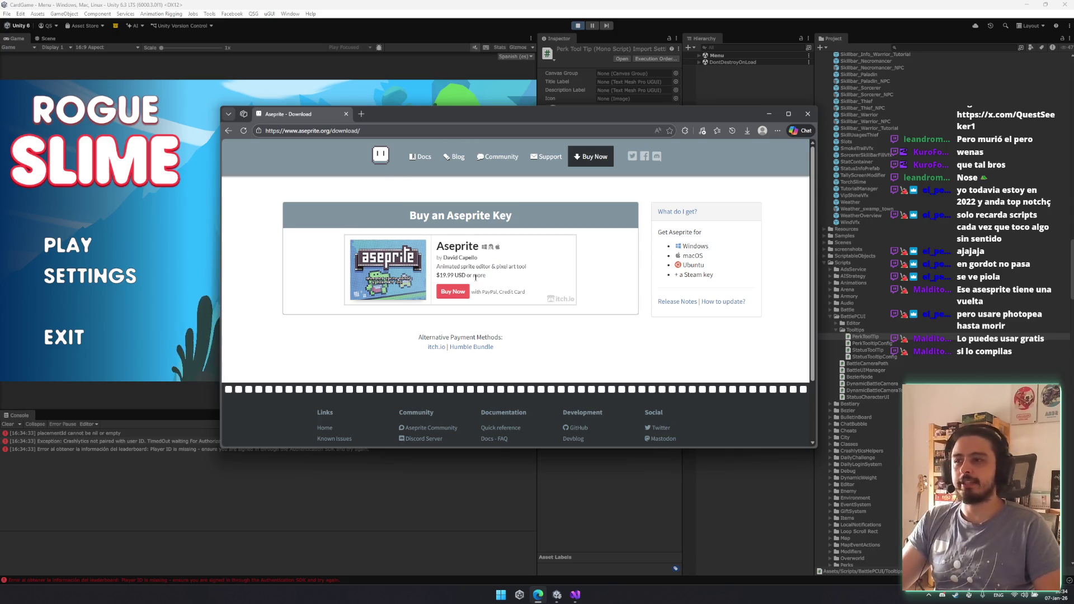
# - Review Aseprite's itch.io page with its $19.99 purchase section and files, then return to the game
pyautogui.click(462, 252)
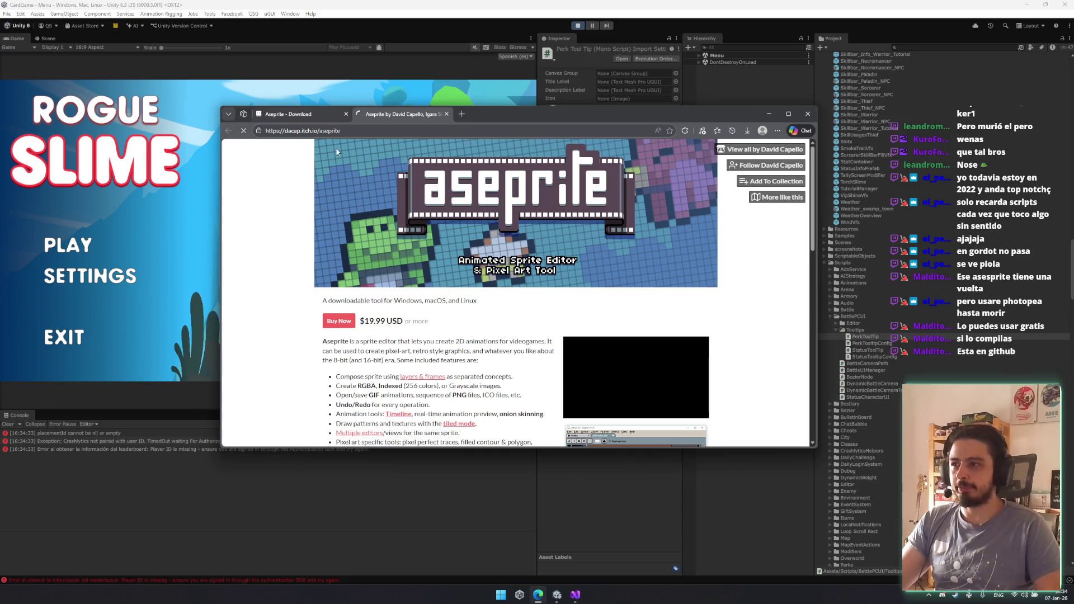
pyautogui.scroll(-4, 443, 265)
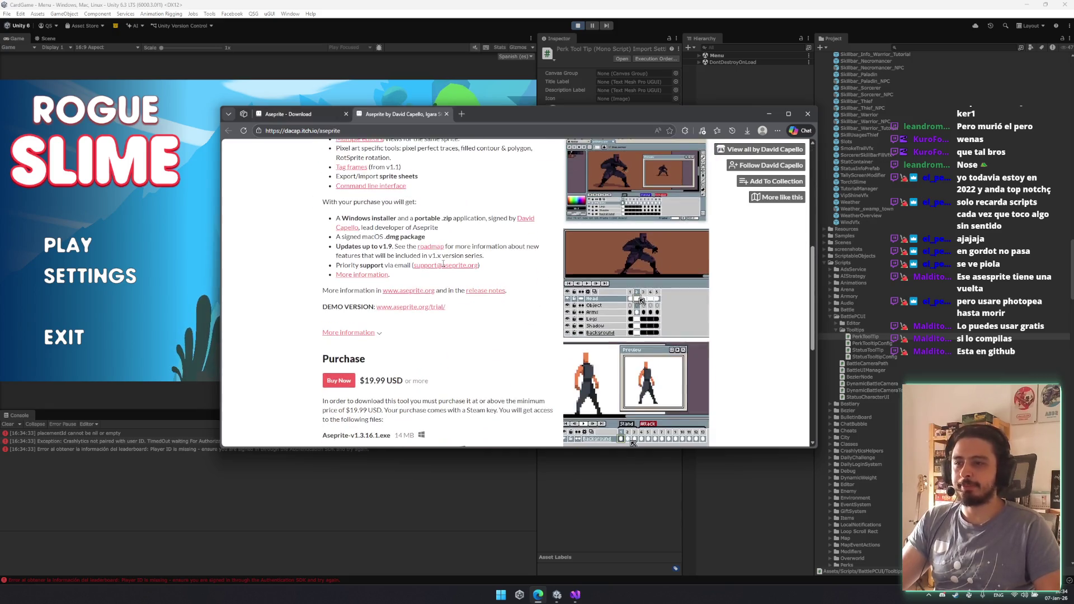
pyautogui.scroll(-1, 443, 265)
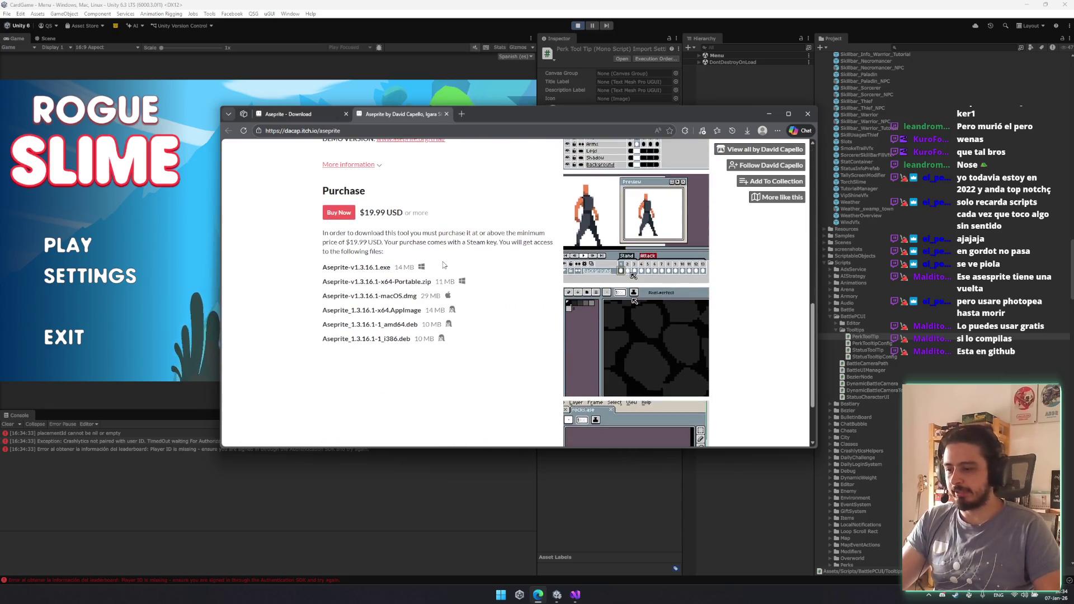
pyautogui.scroll(-1, 445, 268)
pyautogui.scroll(6, 463, 298)
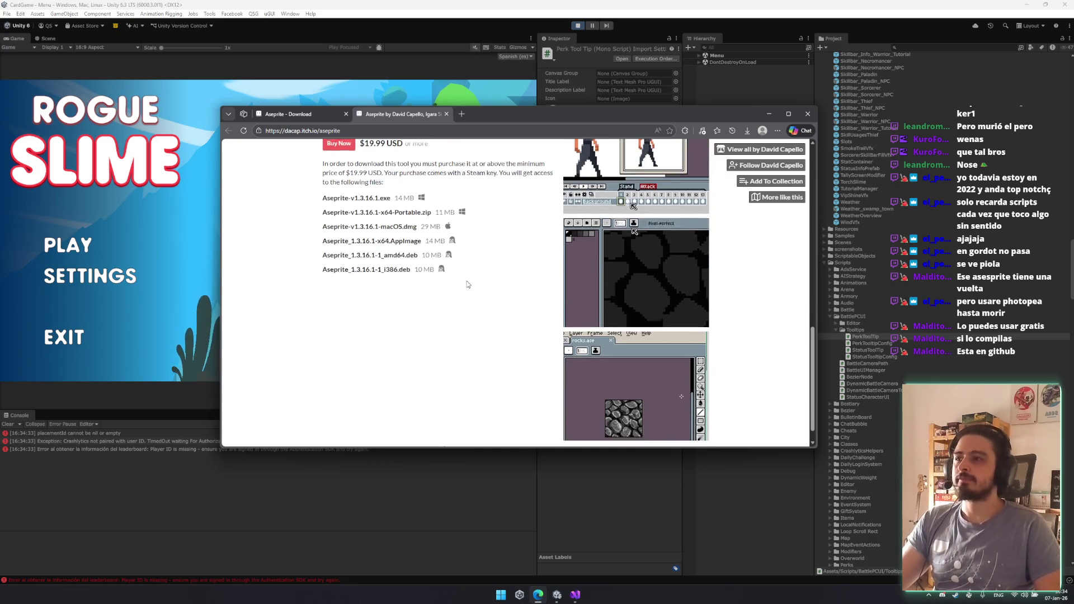
pyautogui.scroll(2, 492, 291)
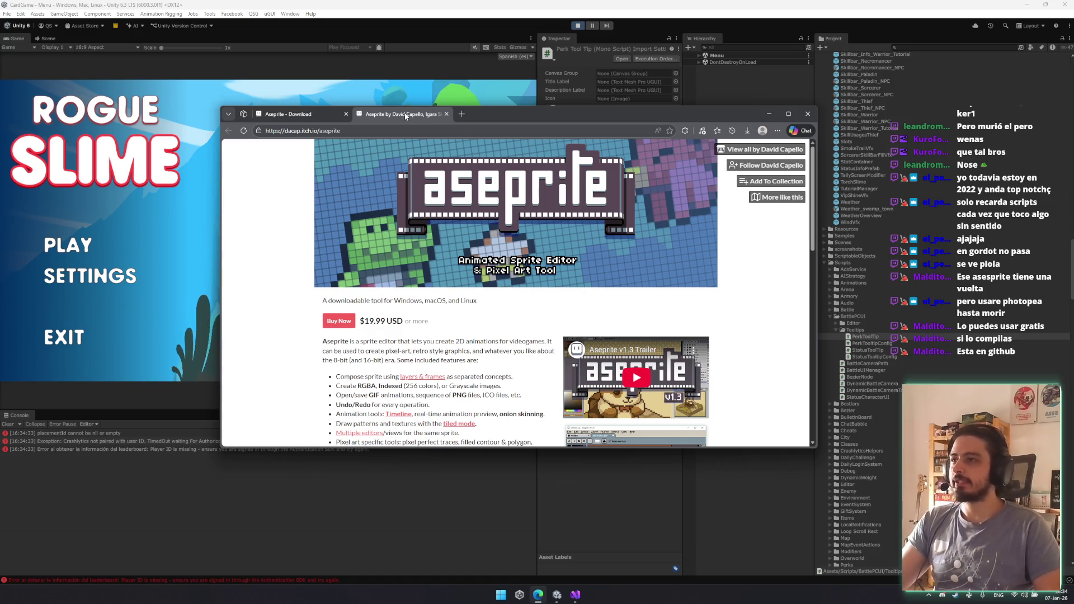
pyautogui.click(112, 252)
pyautogui.click(84, 247)
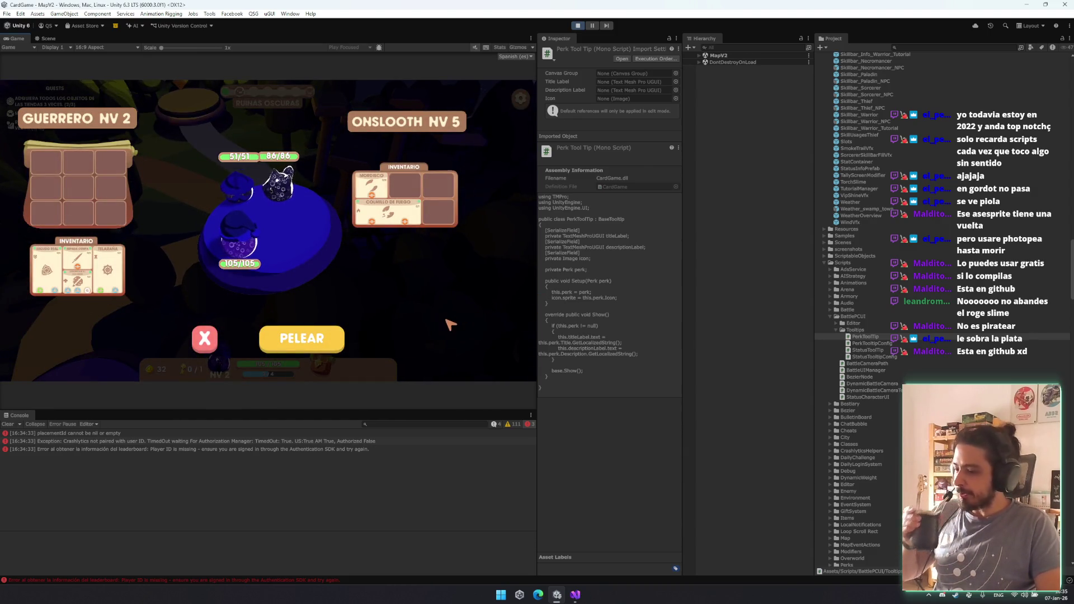
# - Start the battle from the preparation screen, pitting the slime against two enemies
pyautogui.click(326, 345)
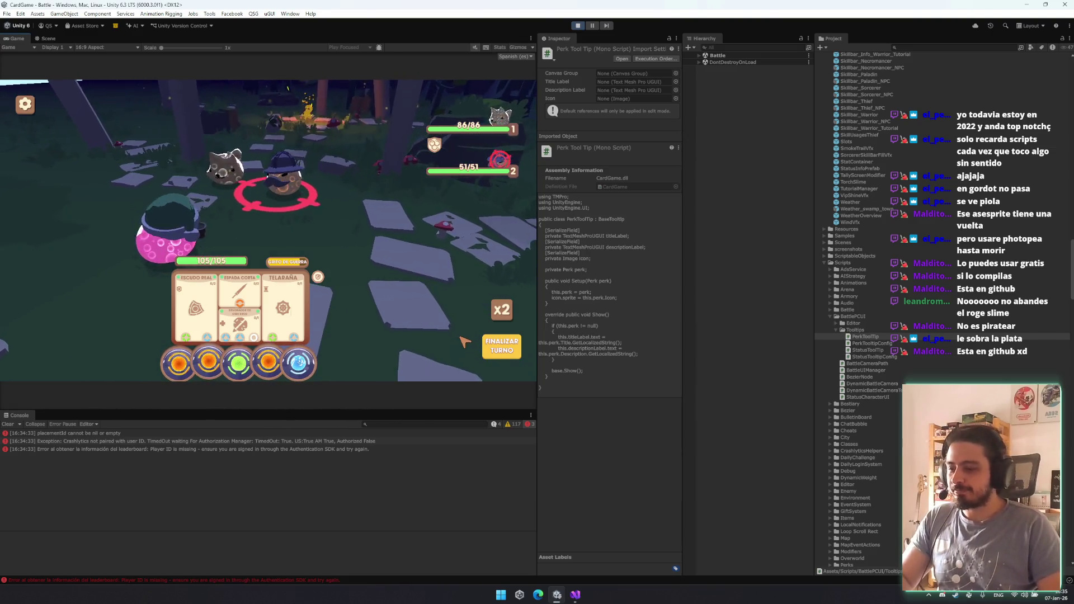
# - At the breakpoint, jump to PerkTooltipConfig.Open in the Call Stack and select the Setup declaration
pyautogui.moveTo(317, 274)
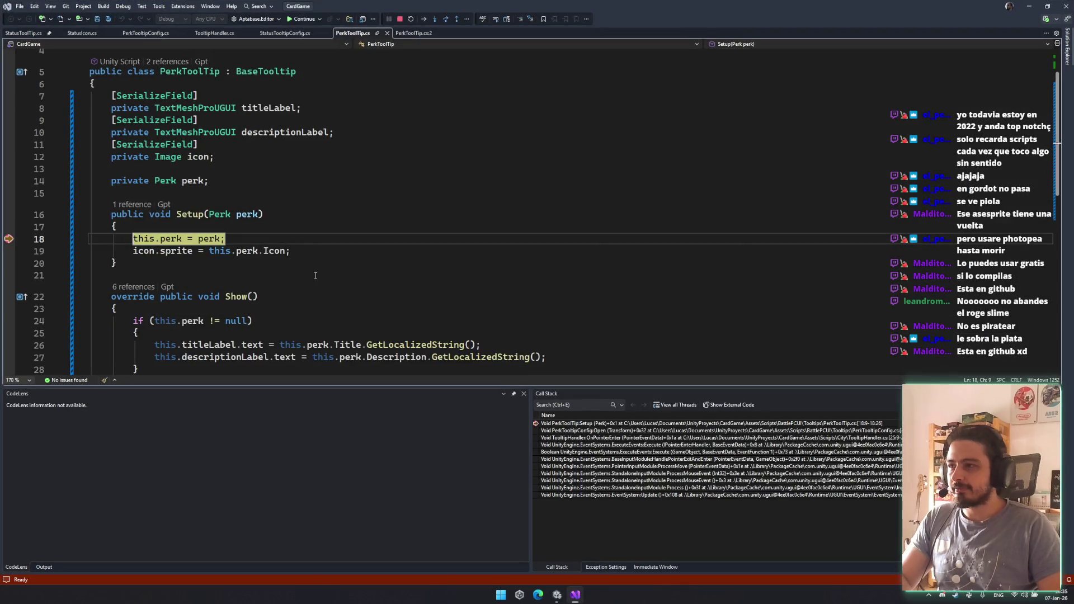
pyautogui.moveTo(244, 217)
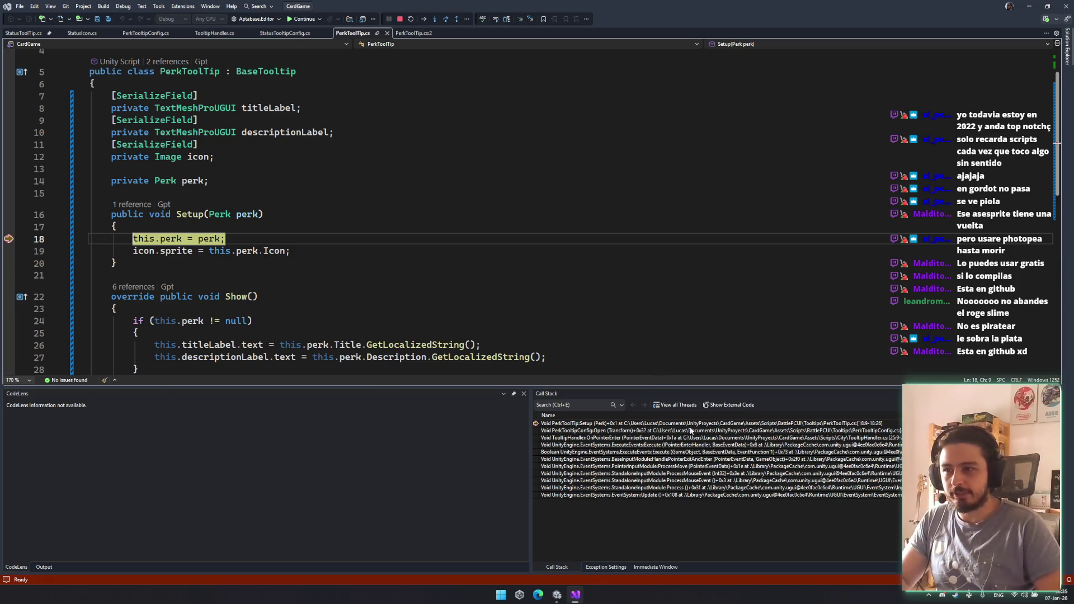
pyautogui.doubleClick(573, 433)
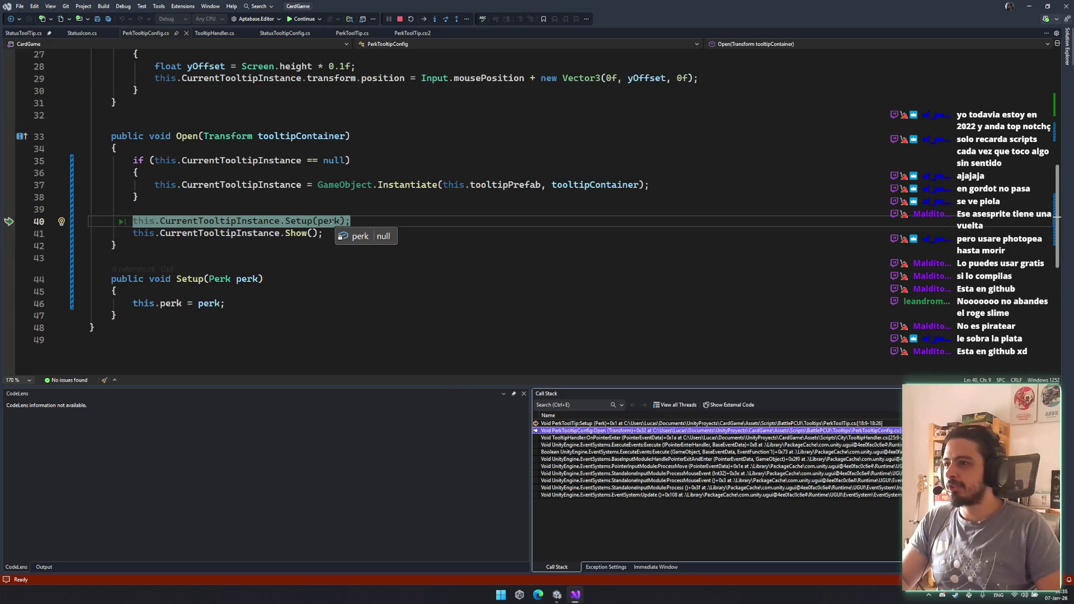
pyautogui.scroll(8, 334, 224)
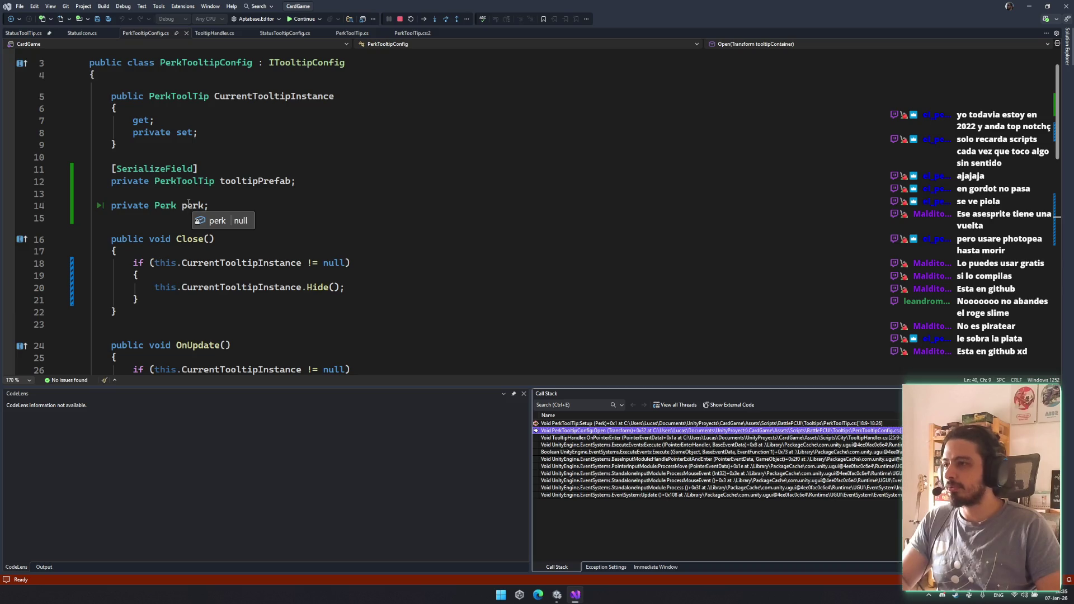
pyautogui.scroll(-8, 300, 298)
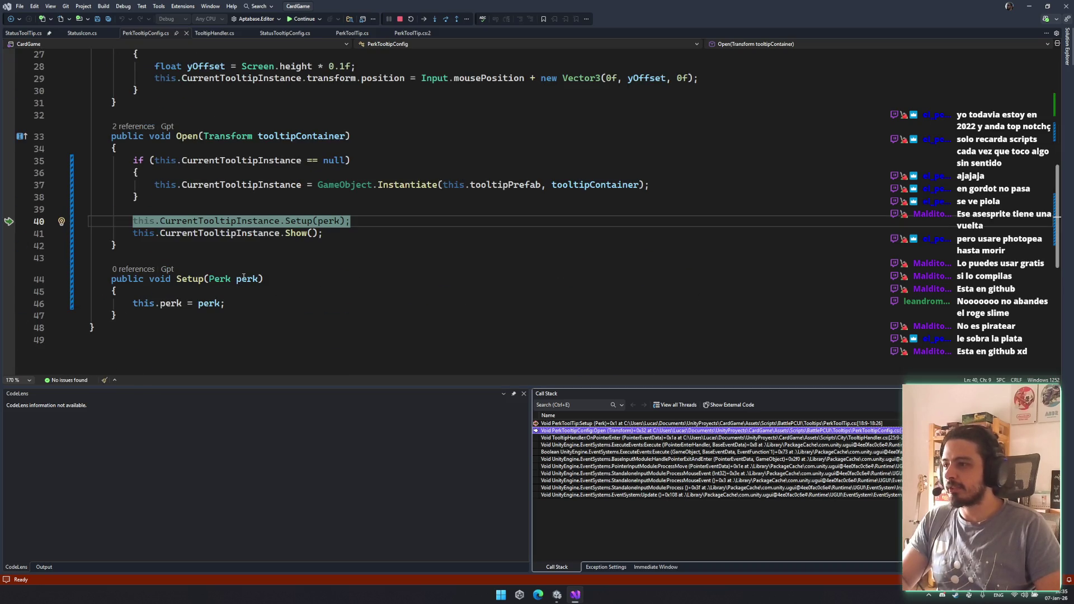
pyautogui.moveTo(100, 278); pyautogui.dragTo(203, 279)
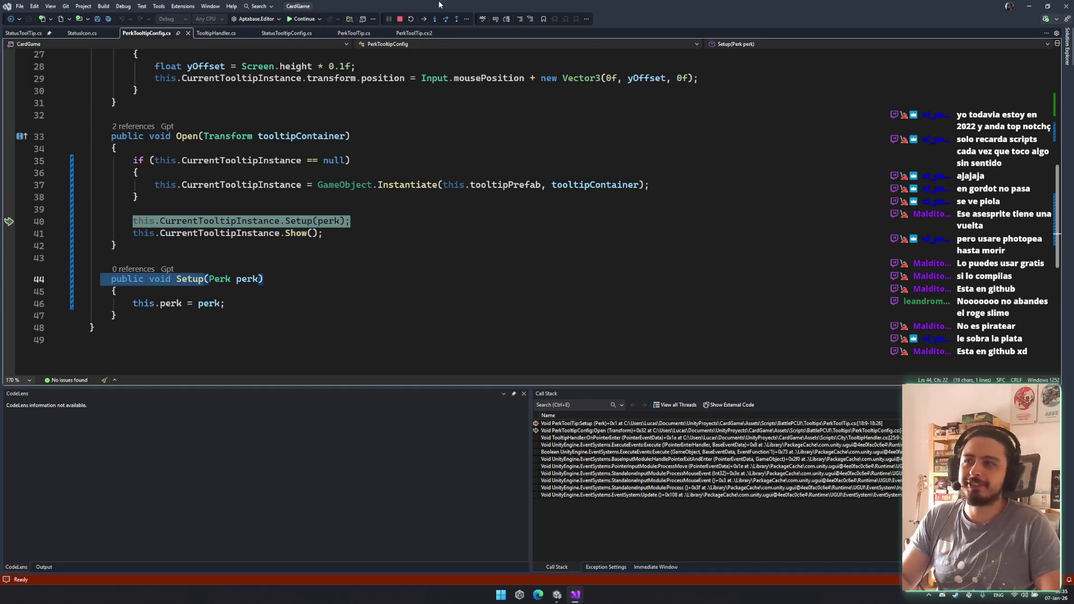
# - Stop debugging and list the references to Open and to the PerkTooltipConfig class
pyautogui.click(401, 20)
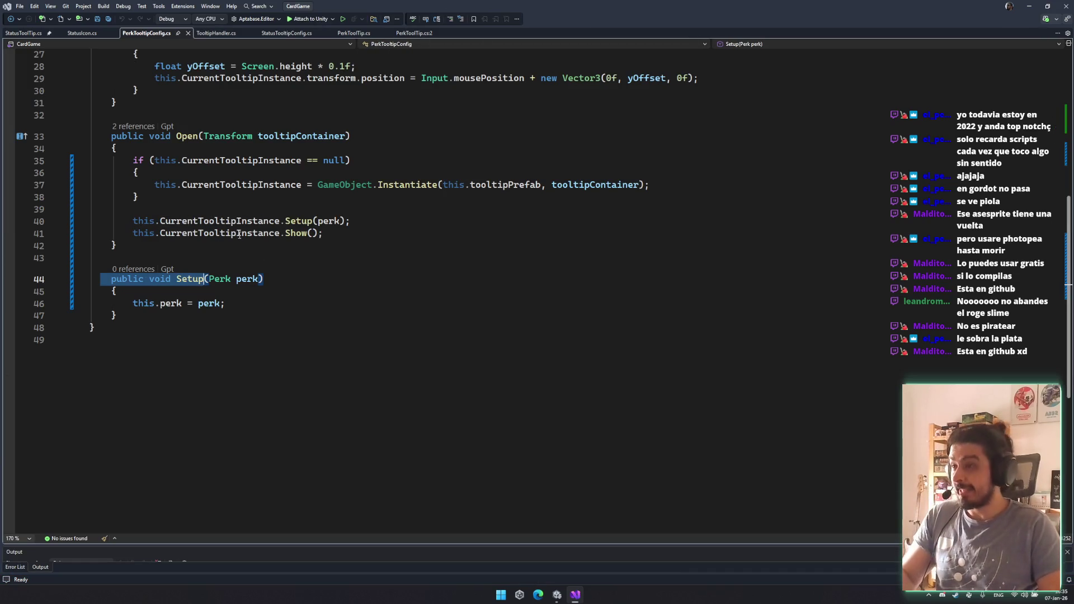
pyautogui.click(133, 127)
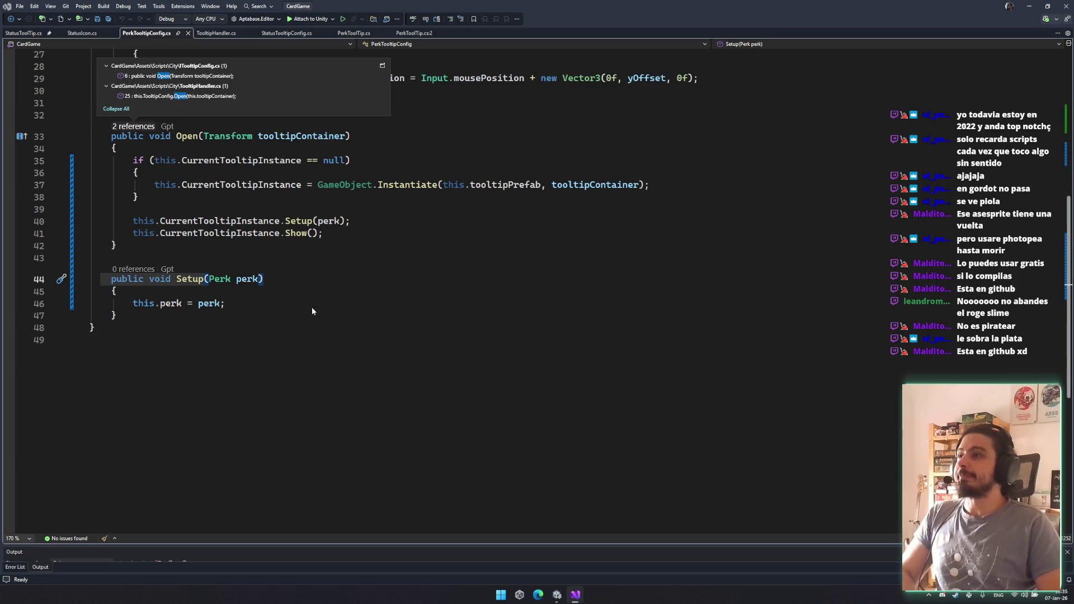
pyautogui.scroll(9, 312, 311)
pyautogui.click(199, 98)
pyautogui.doubleClick(199, 90)
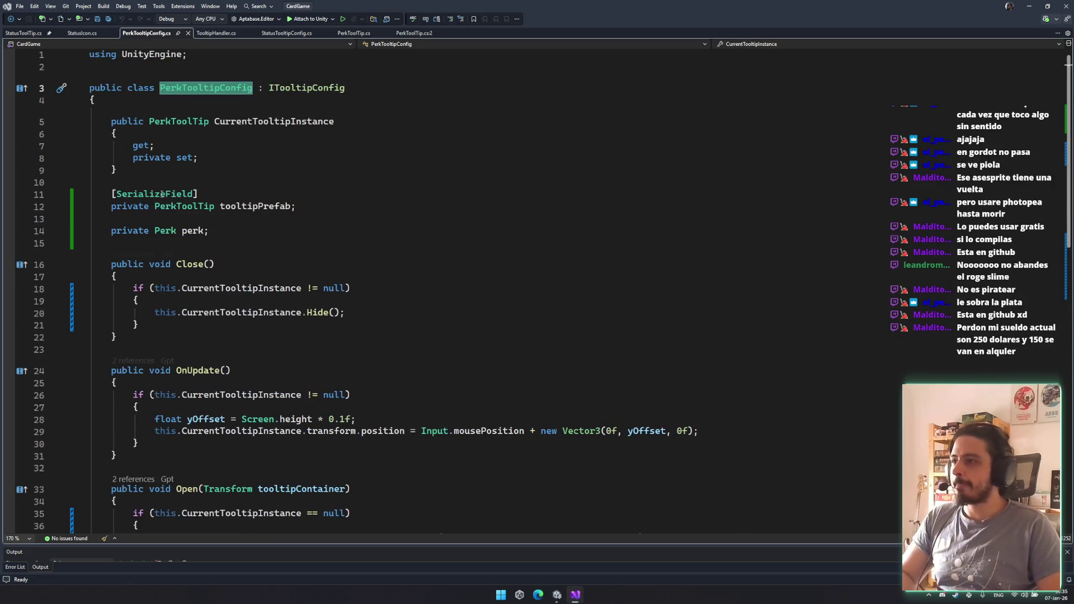
pyautogui.click(112, 77)
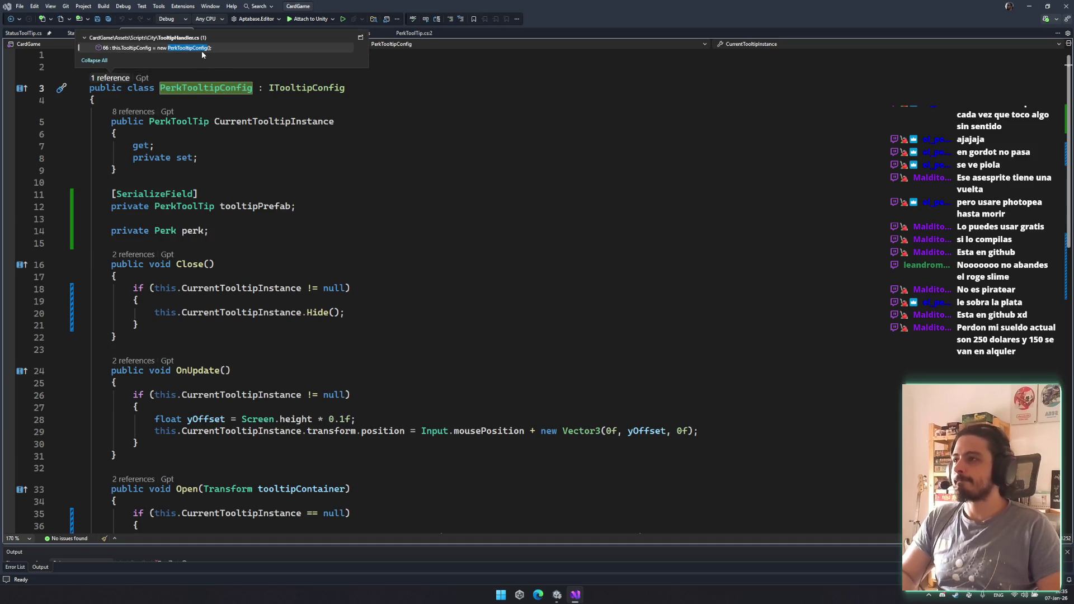
# - Peek at the TooltipHandler.cs line creating PerkTooltipConfig and review the callers of Open
pyautogui.doubleClick(202, 49)
pyautogui.hotkey('ctrl', '-')
pyautogui.click(190, 206)
pyautogui.scroll(-7, 194, 219)
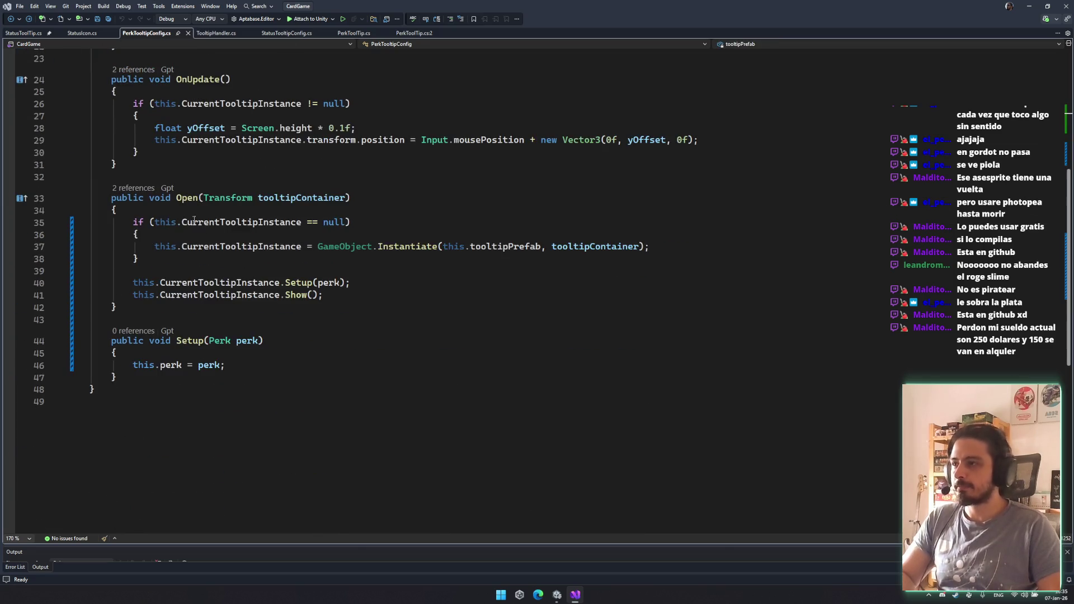
pyautogui.click(133, 188)
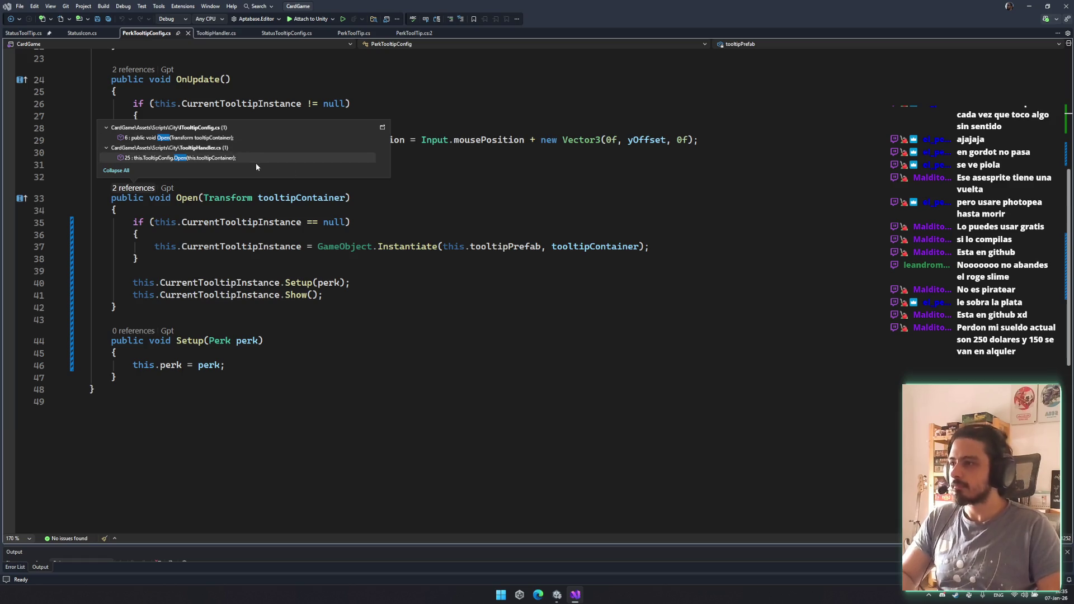
pyautogui.click(287, 295)
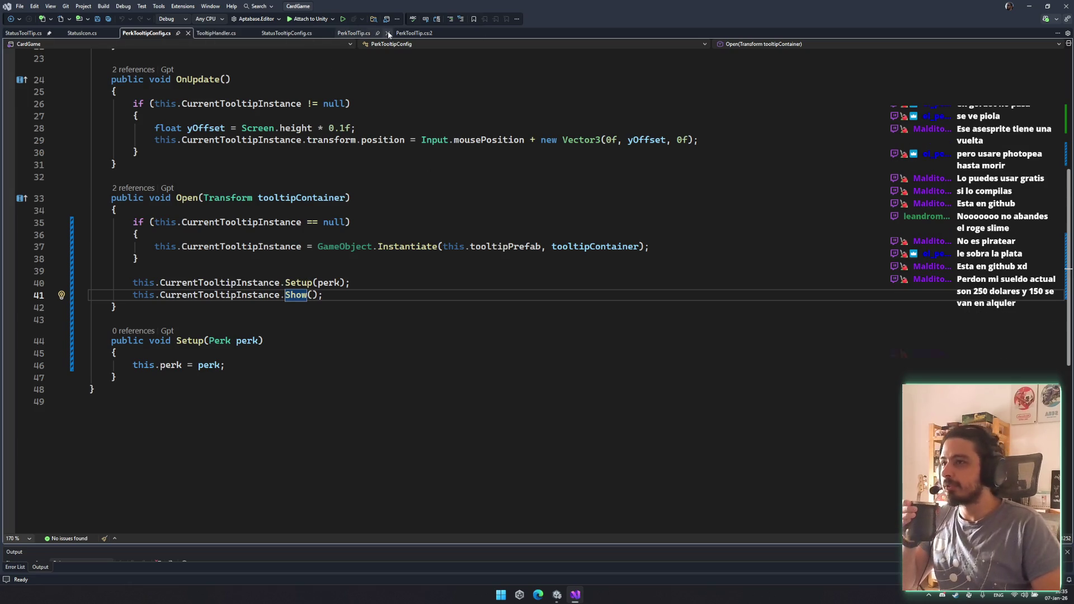
# - Close the duplicate PerkToolTip.cs tab, inspect its Show override, then save StatusToolTip.cs
pyautogui.click(354, 33)
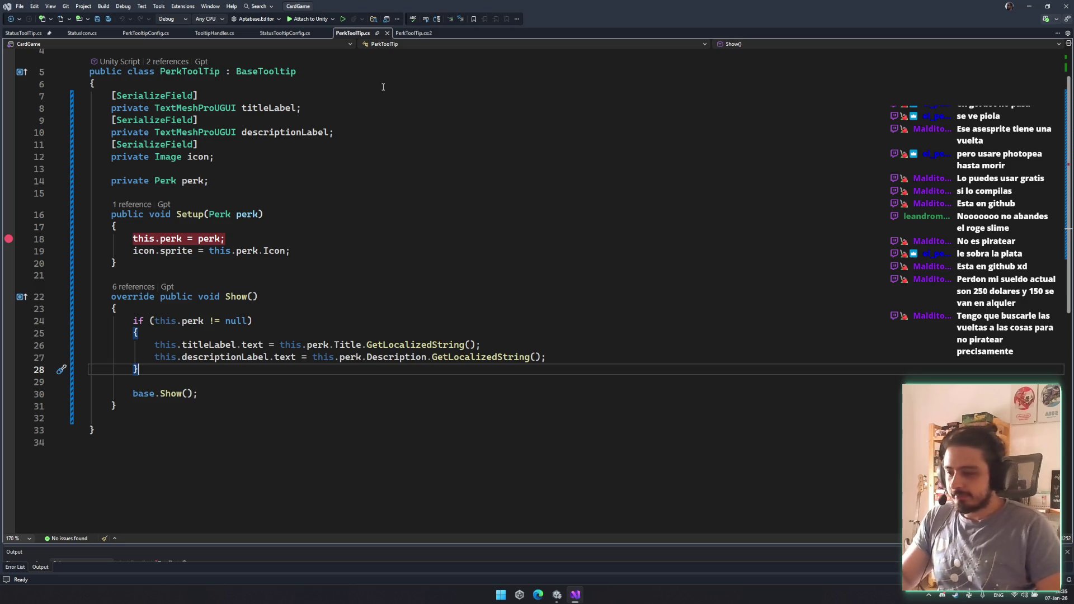
pyautogui.hotkey('ctrl', 'F4')
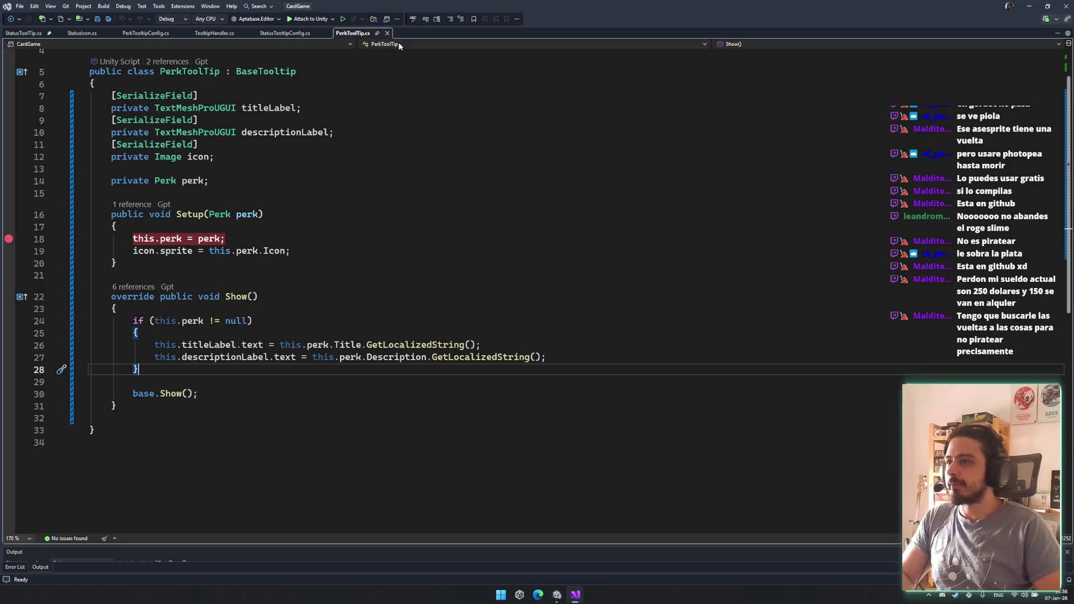
pyautogui.click(358, 297)
pyautogui.click(286, 251)
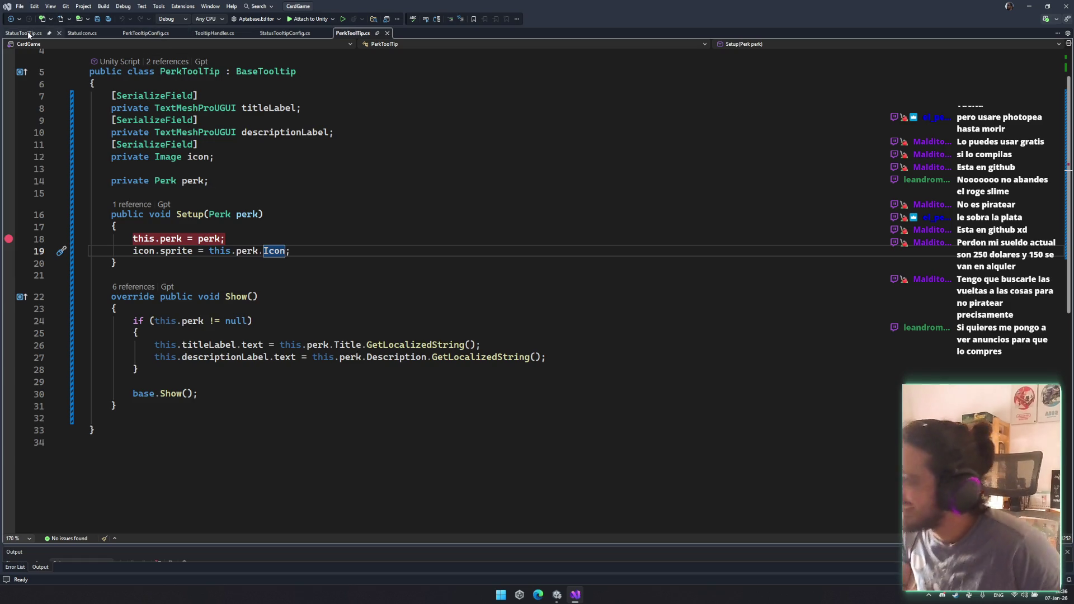
pyautogui.click(50, 34)
pyautogui.hotkey('ctrl', 's')
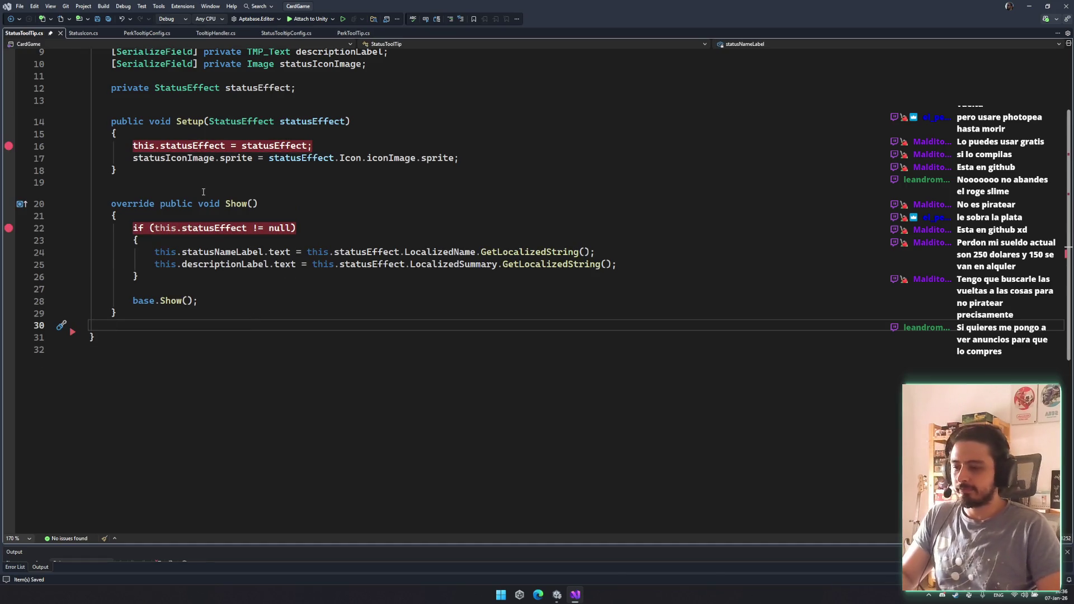
# - Compare StatusIcon.cs, PerkTooltipConfig.cs's Setup method and PerkToolTip.cs
pyautogui.scroll(3, 203, 192)
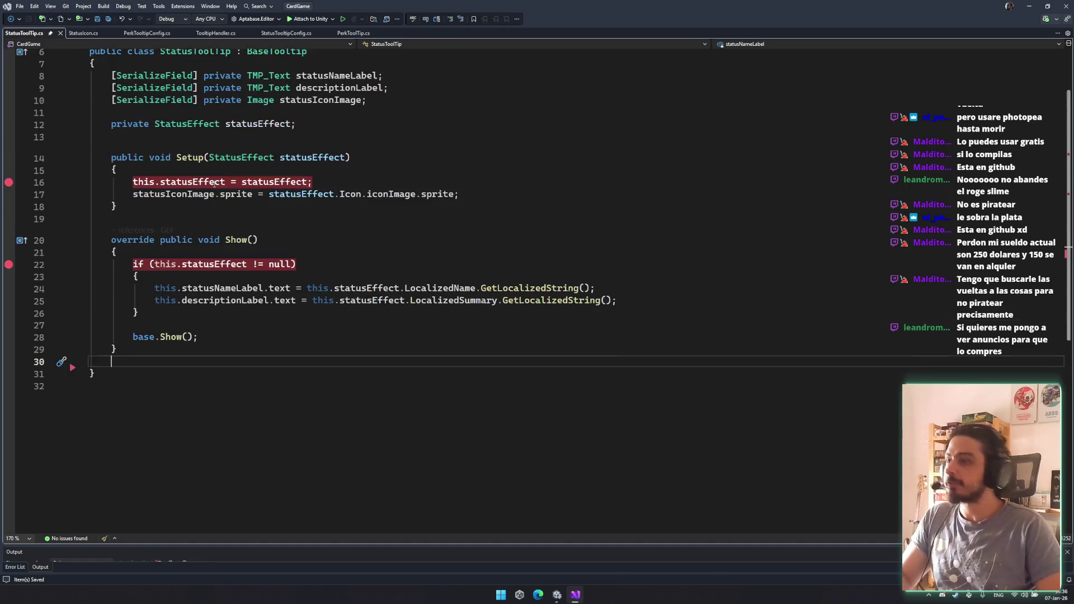
pyautogui.click(84, 33)
pyautogui.click(143, 33)
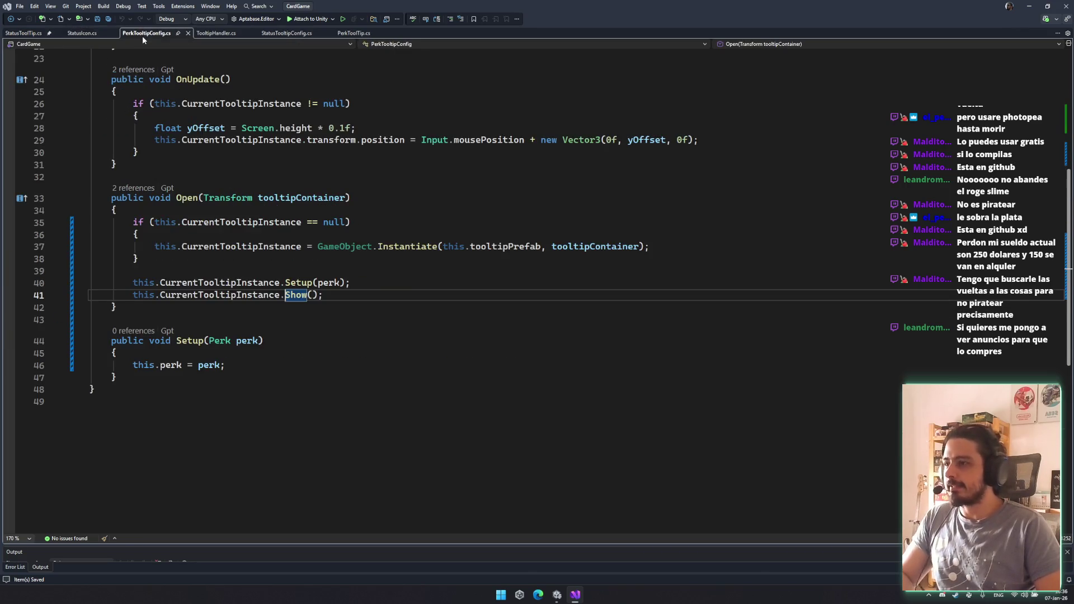
pyautogui.click(190, 341)
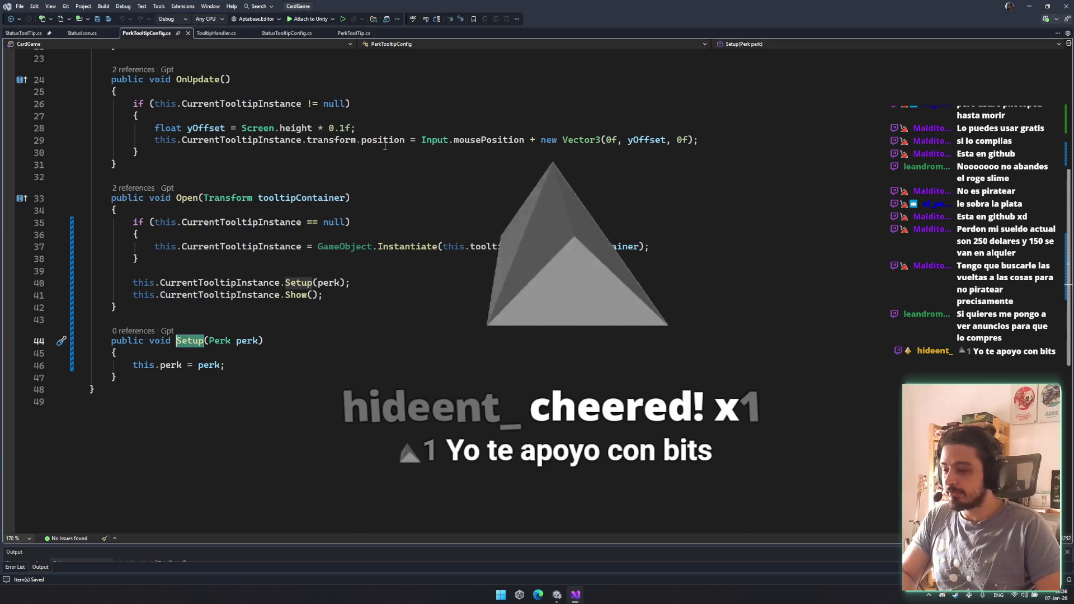
pyautogui.click(82, 33)
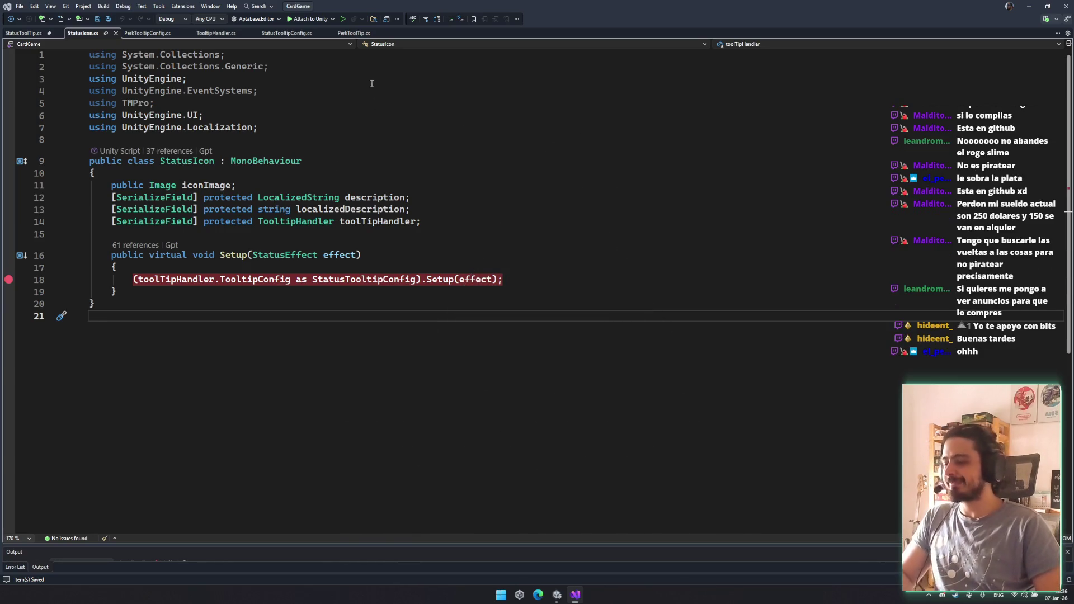
pyautogui.click(354, 33)
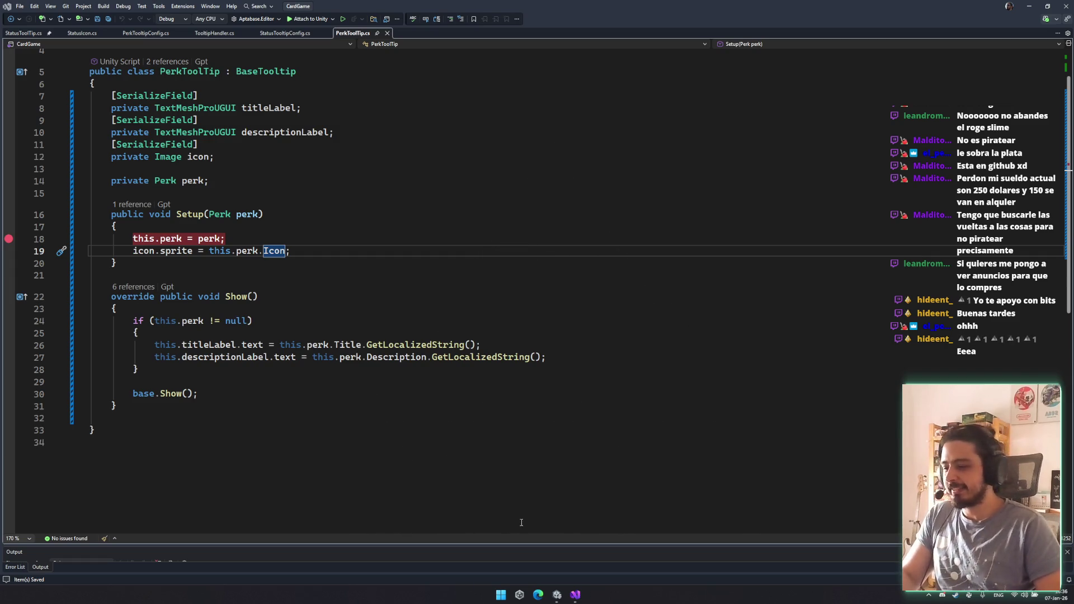
# - Follow PerkToolTip's Setup reference into PerkTooltipConfig and select the perk Setup method
pyautogui.click(139, 205)
pyautogui.click(367, 344)
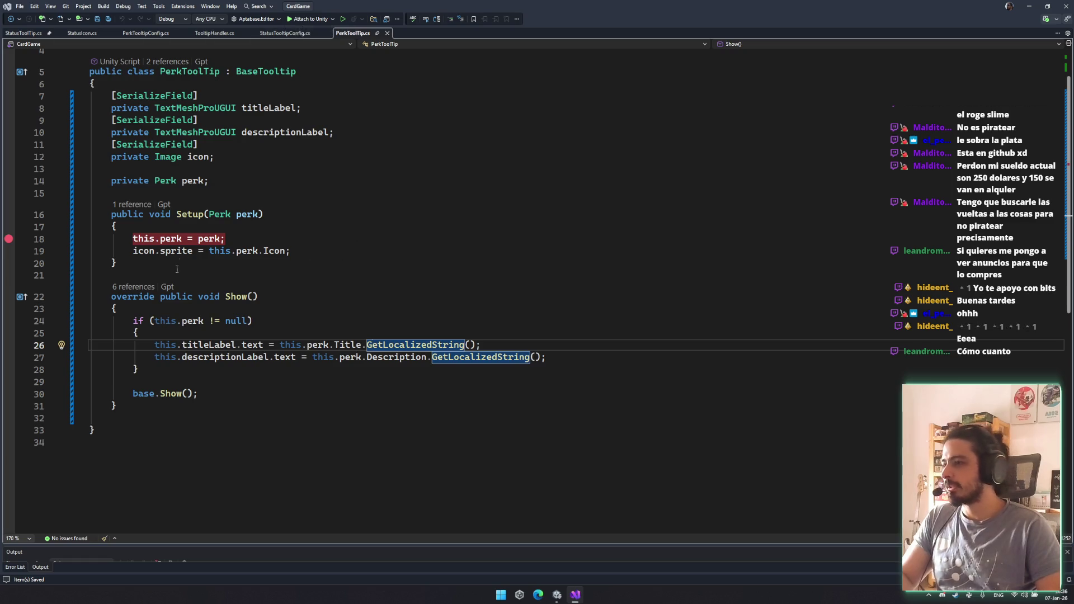
pyautogui.click(189, 214)
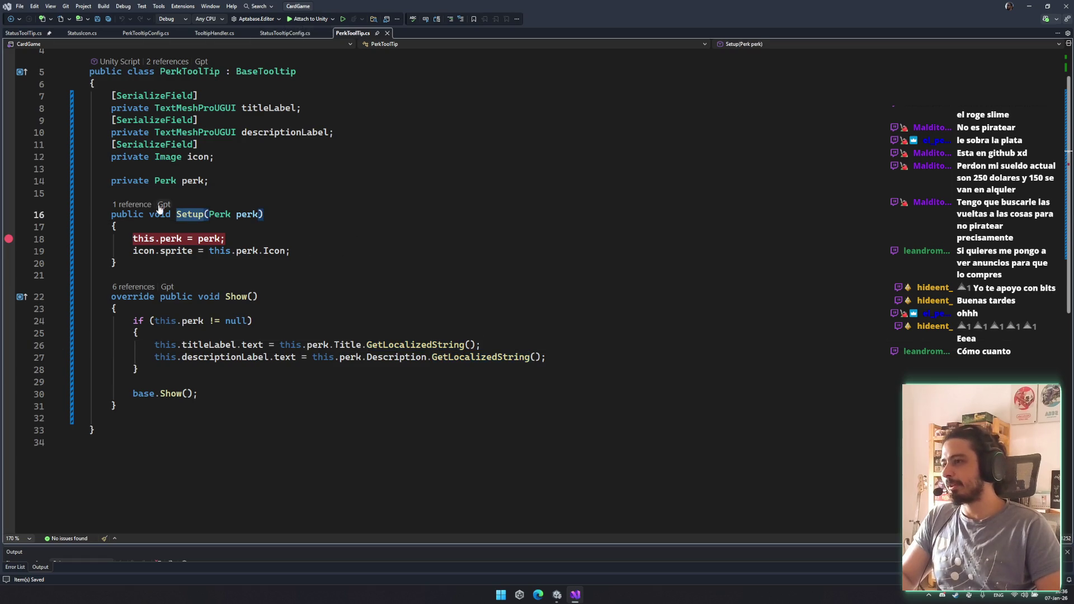
pyautogui.click(135, 204)
pyautogui.doubleClick(217, 175)
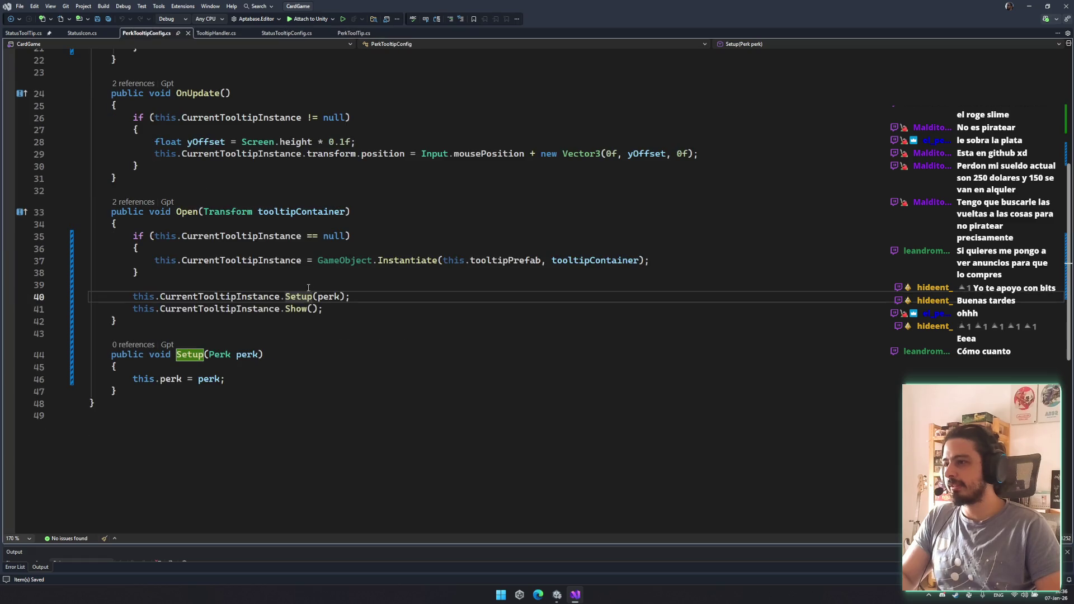
pyautogui.click(95, 403)
pyautogui.moveTo(95, 404); pyautogui.dragTo(111, 354)
pyautogui.click(95, 403)
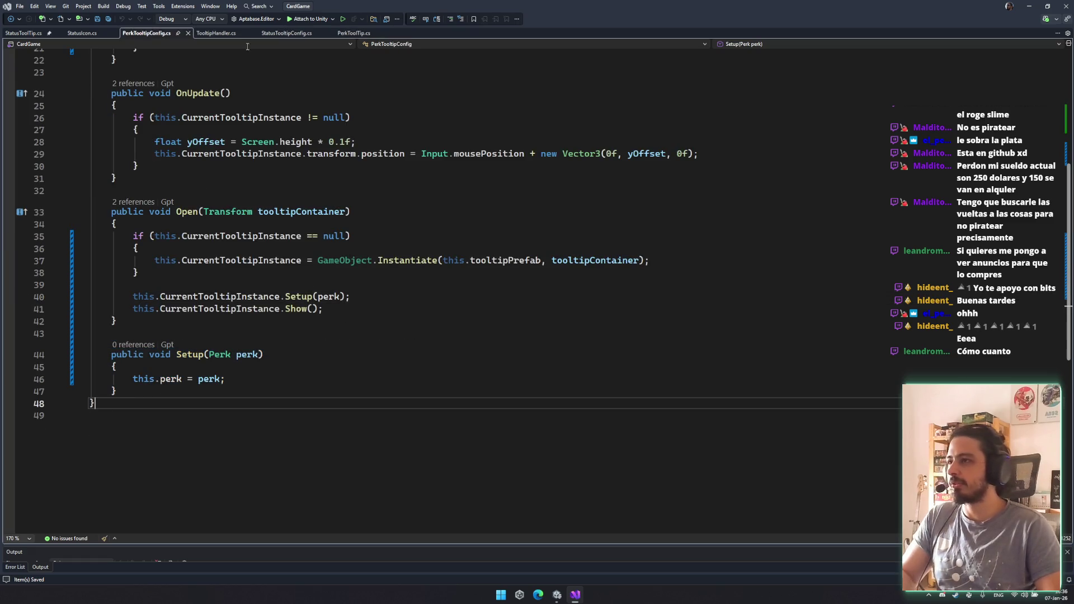
# - In StatusTooltipConfig.cs, select and inspect the status Setup method after Open
pyautogui.hotkey('ctrl', 'Tab')
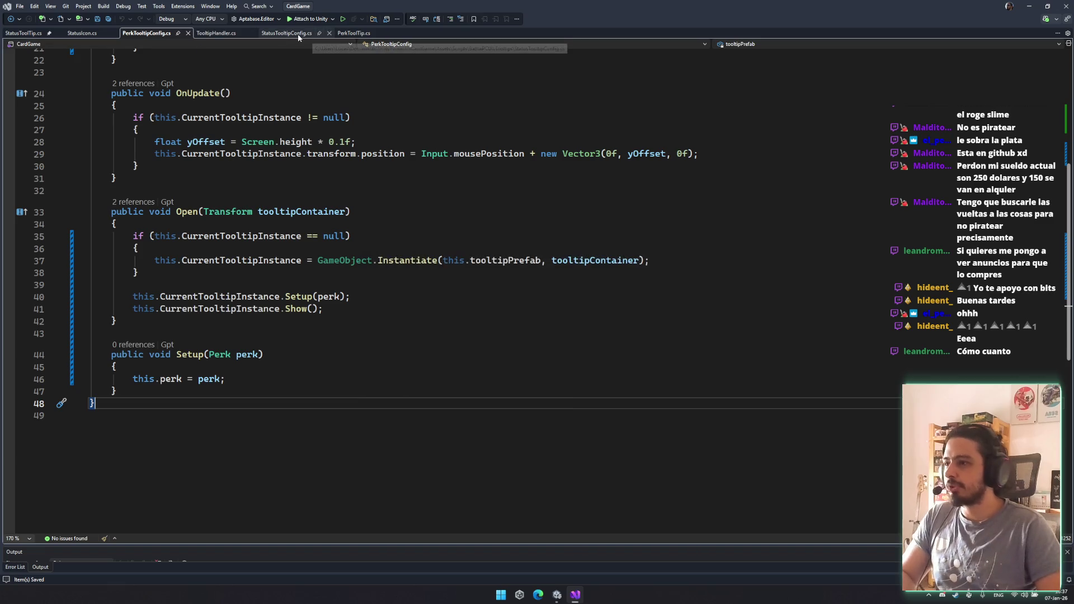
pyautogui.moveTo(156, 394); pyautogui.dragTo(120, 451)
pyautogui.click(156, 394)
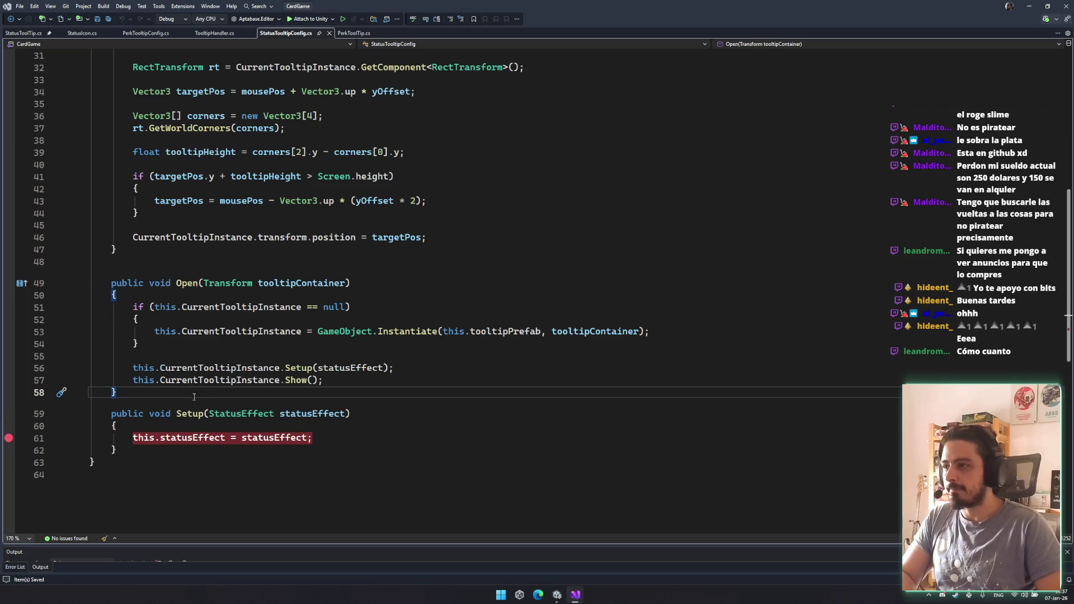
pyautogui.click(179, 417)
pyautogui.press('Up')
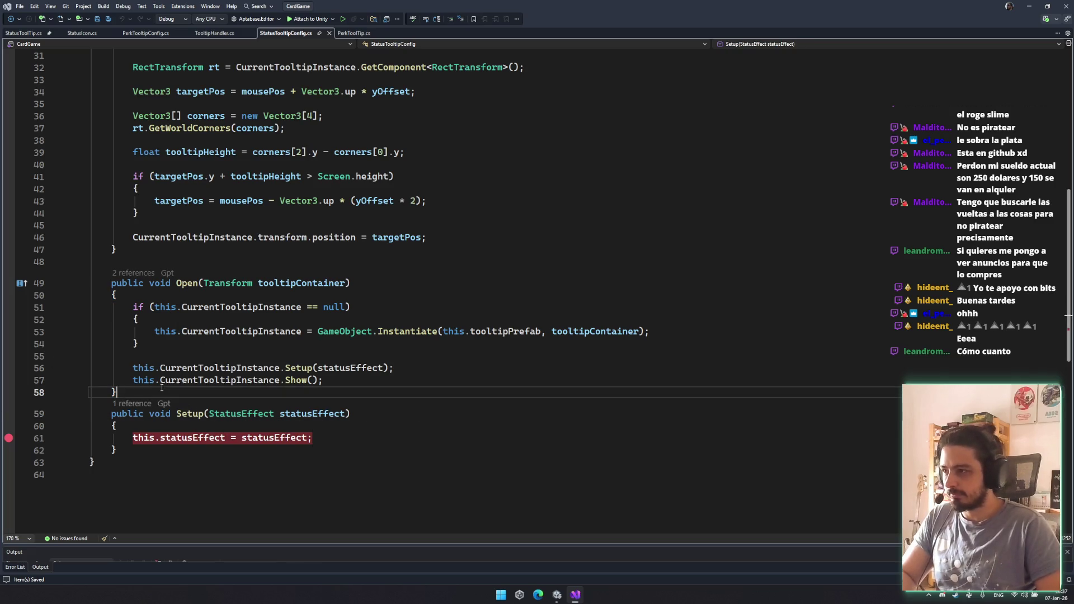
# - Open the single StatusIcon.cs caller of the status Setup and select its Setup(effect) method
pyautogui.click(147, 405)
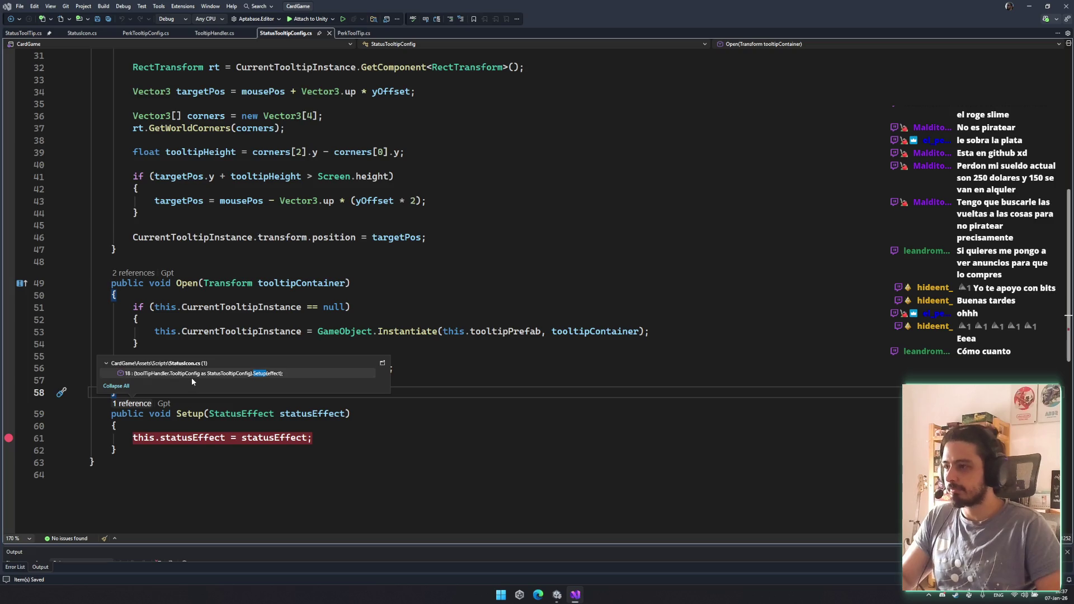
pyautogui.click(193, 374)
pyautogui.click(168, 161)
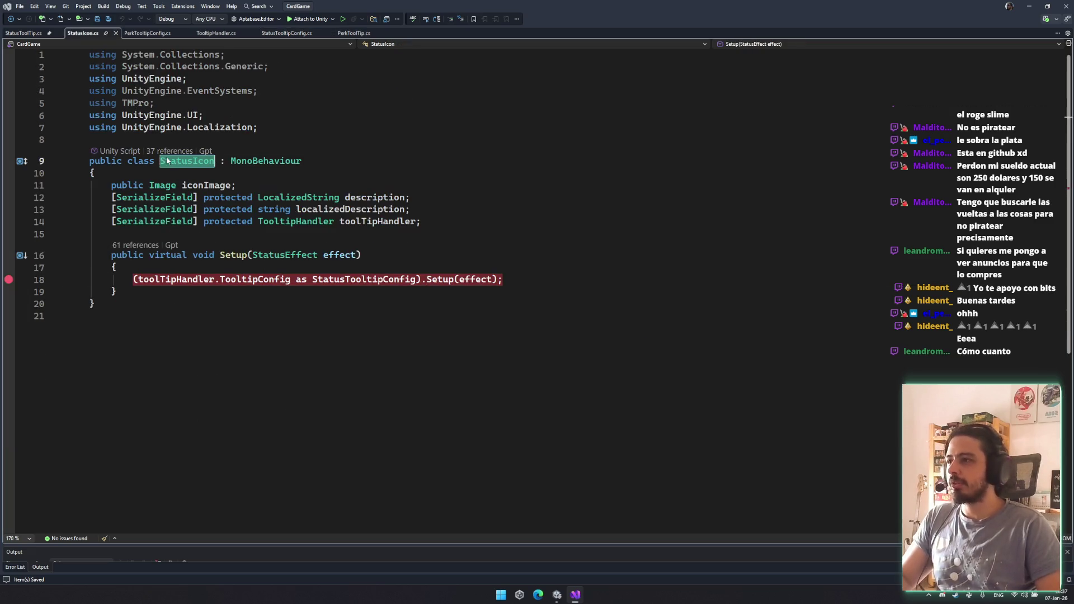
pyautogui.moveTo(108, 255); pyautogui.dragTo(225, 292)
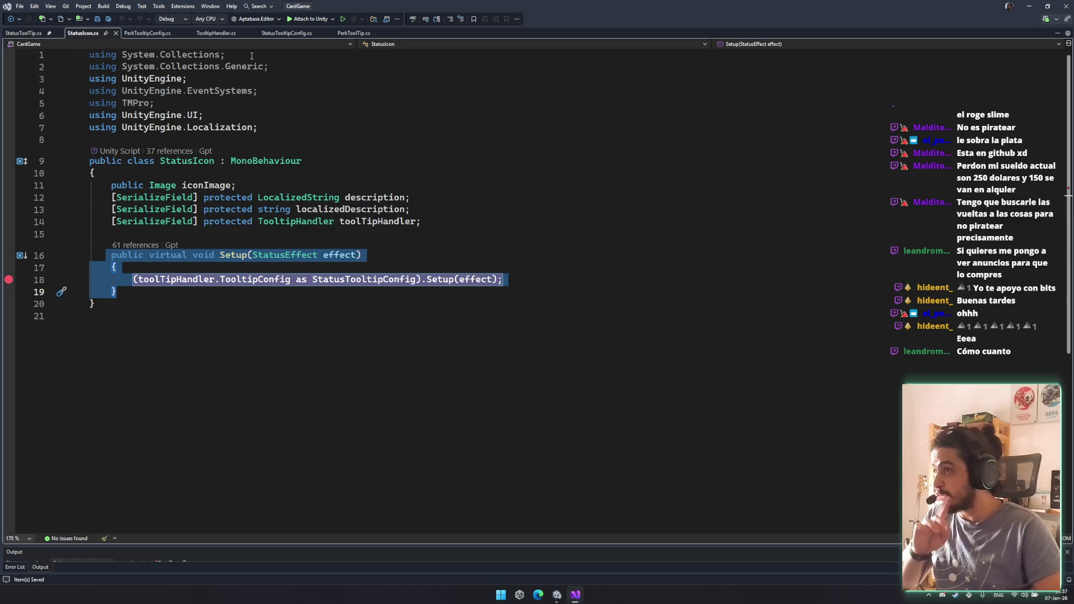
pyautogui.hotkey('ctrl', 't')
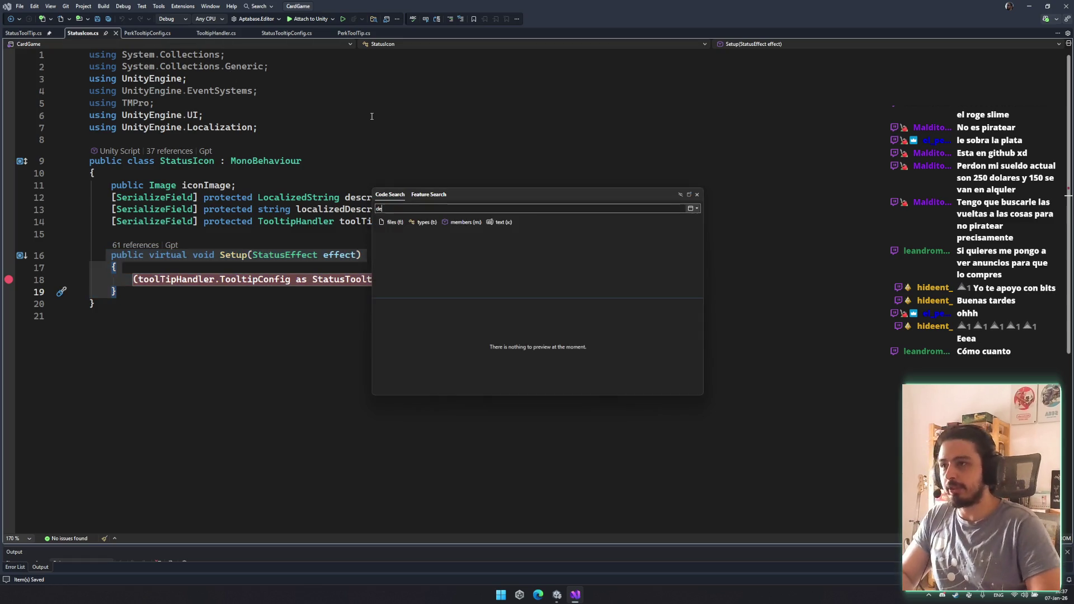
# - Search code for 'poicon', open ChangeInitialPerkButton.cs at the perkIcon.sprite assignment, then return to Unity
pyautogui.write('po')
pyautogui.write('icon')
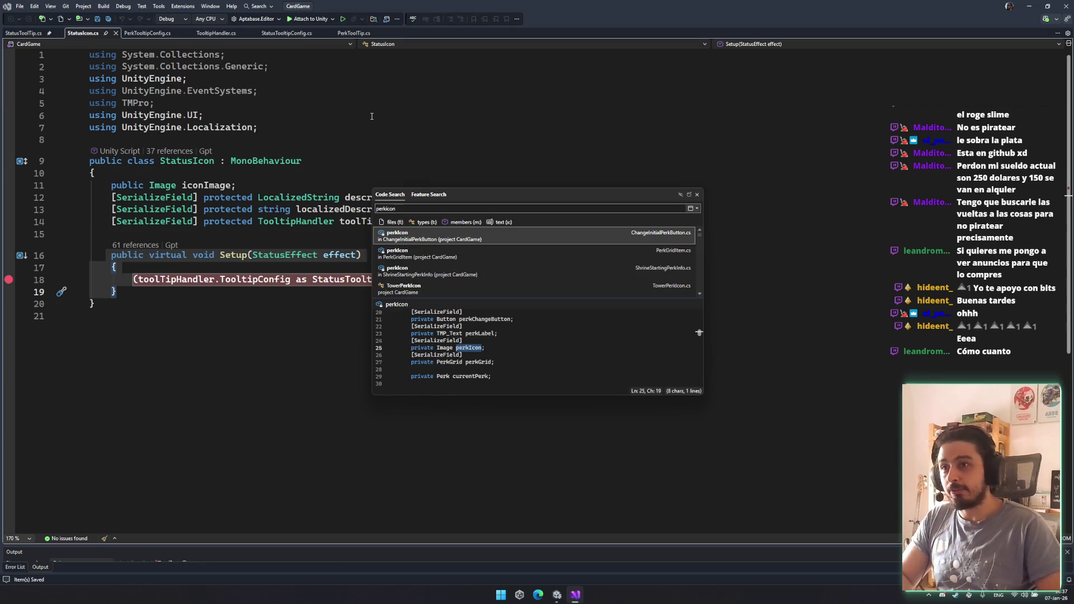
pyautogui.press('Down')
pyautogui.press('Down')
pyautogui.press('Down')
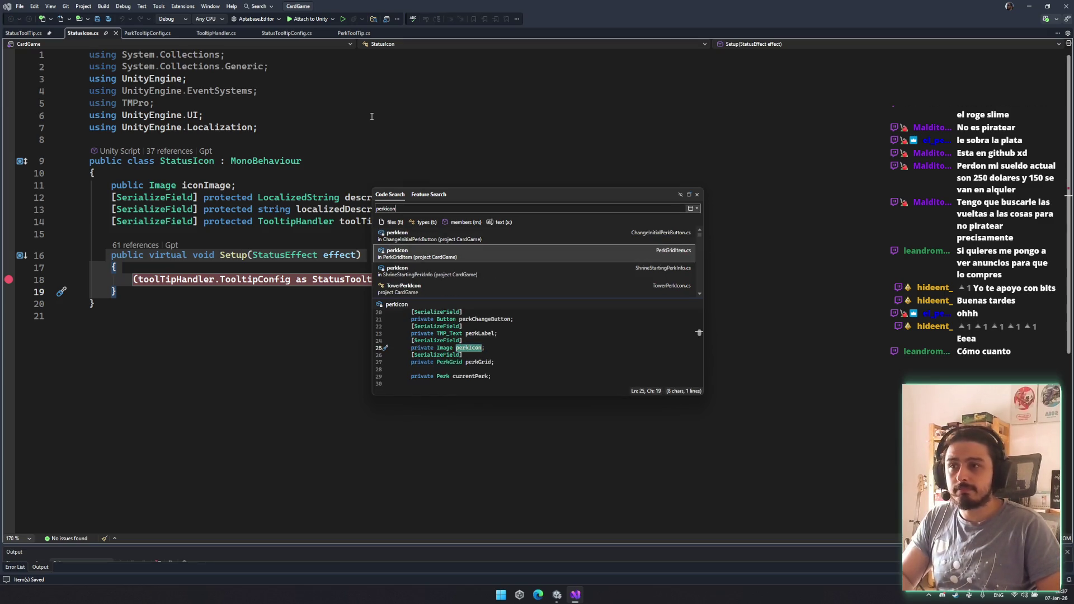
pyautogui.press('Up')
pyautogui.press('Up')
pyautogui.press('Down')
pyautogui.press('Down')
pyautogui.press('Down')
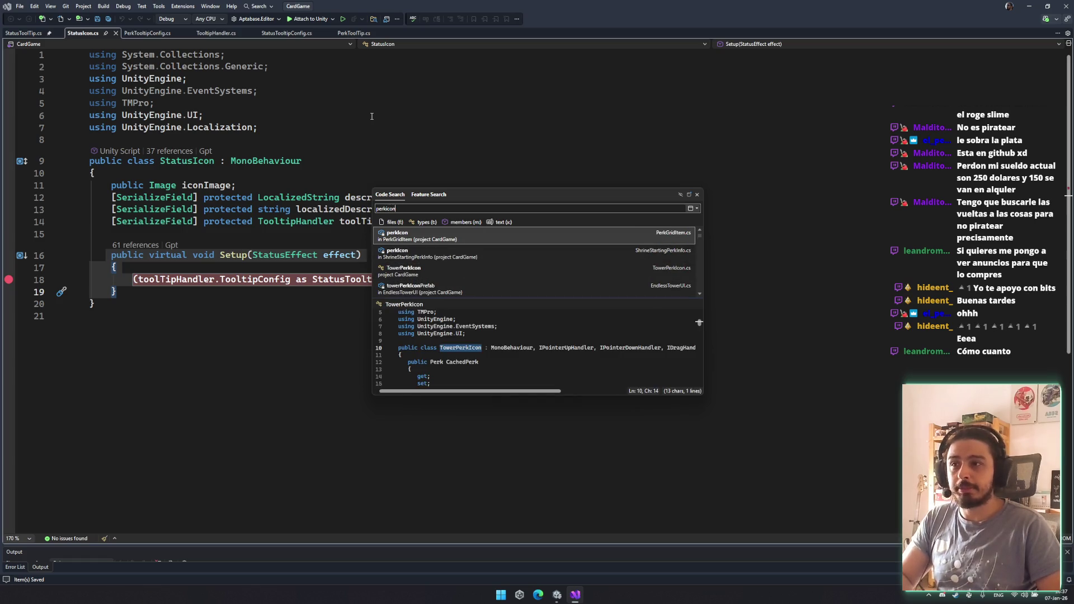
pyautogui.press('Down')
pyautogui.press('Down')
pyautogui.press('Down')
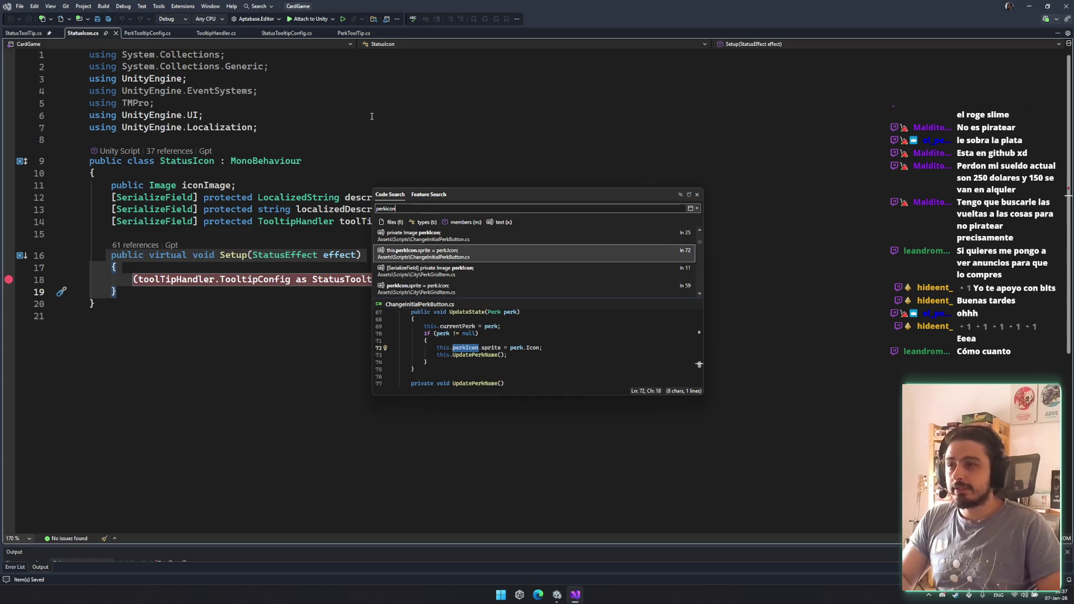
pyautogui.press('Return')
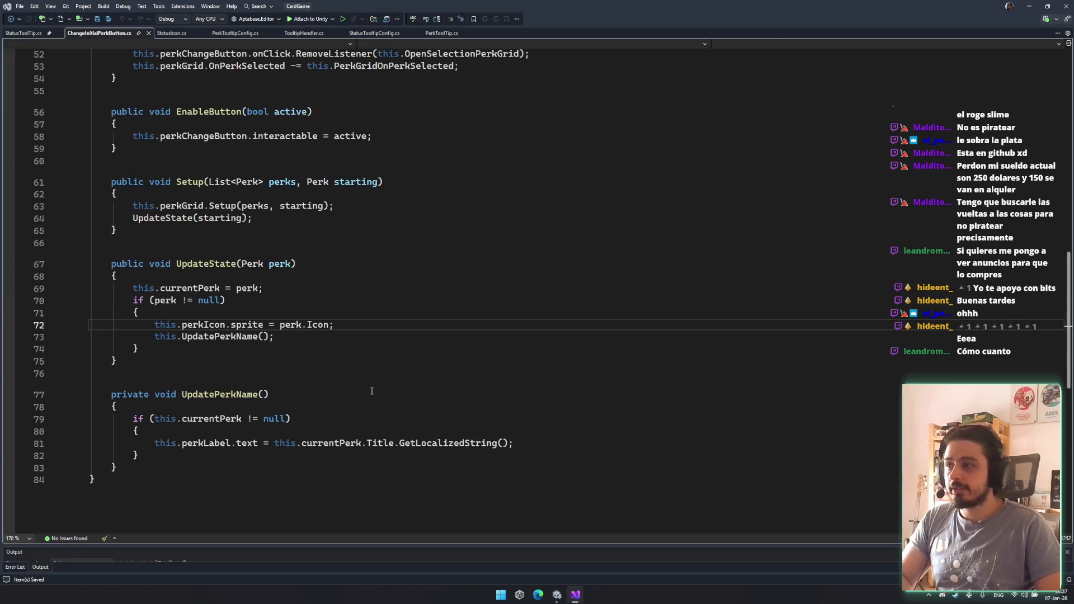
pyautogui.scroll(10, 375, 403)
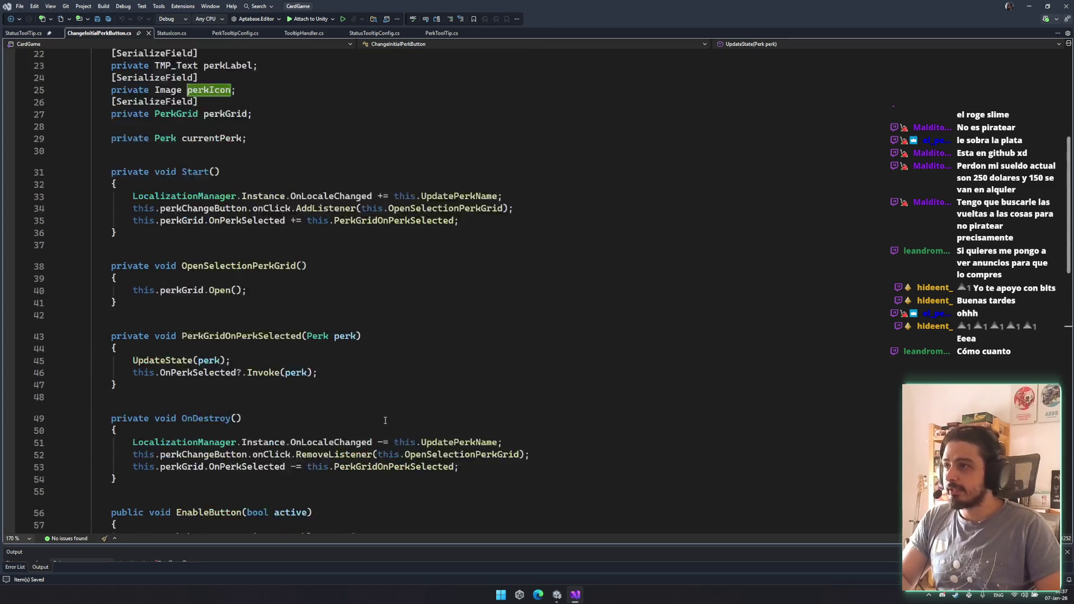
pyautogui.scroll(7, 385, 420)
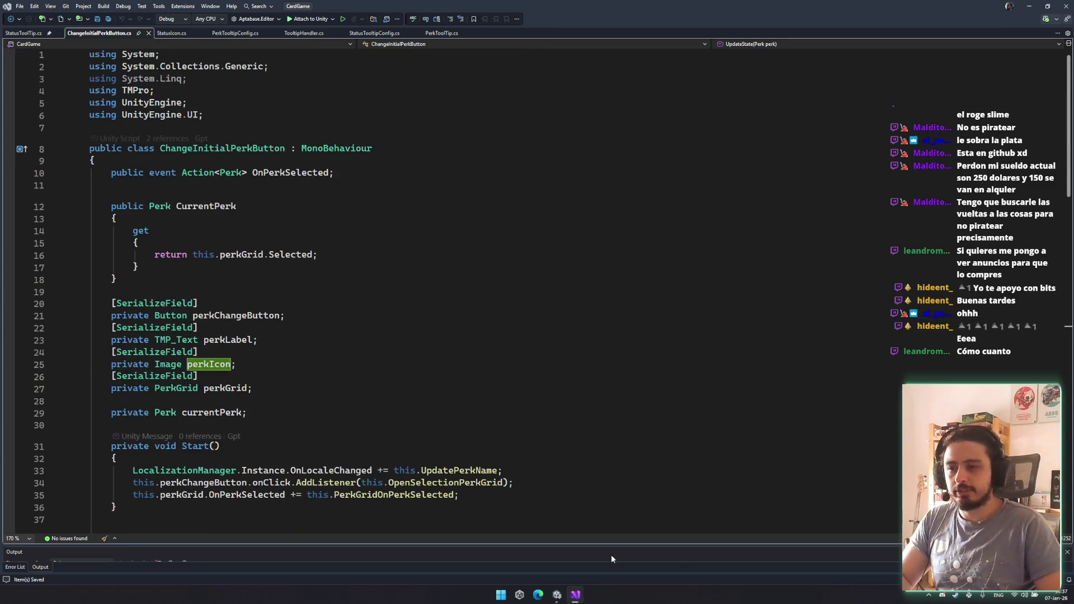
pyautogui.hotkey('alt', 'Tab')
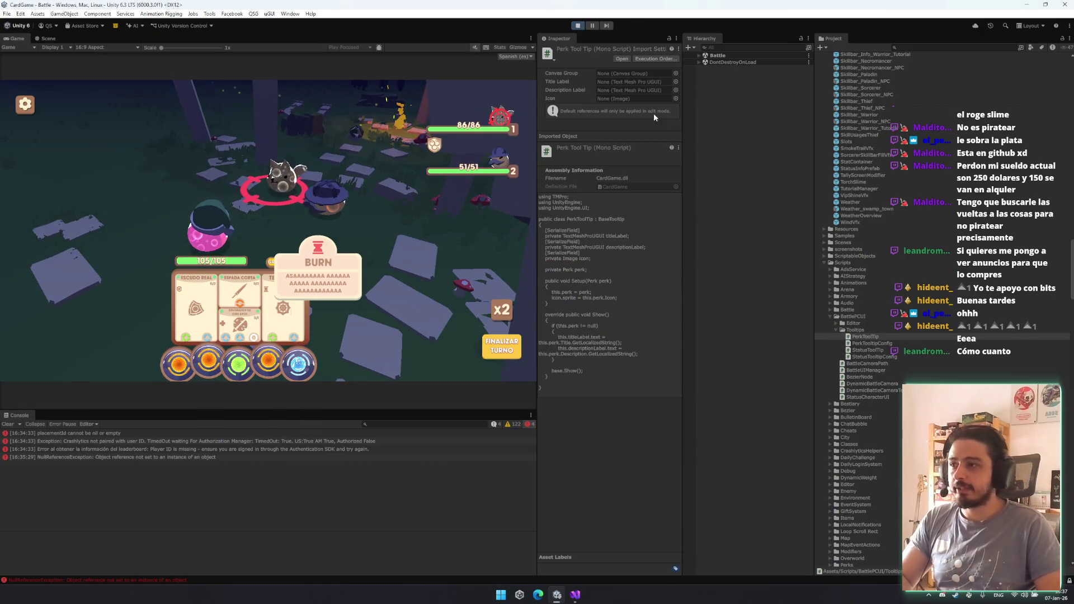
# - Exit play mode with Ctrl+P, search 'ally ui', and open the Ally Battle Character UI prefab
pyautogui.hotkey('ctrl', 'p')
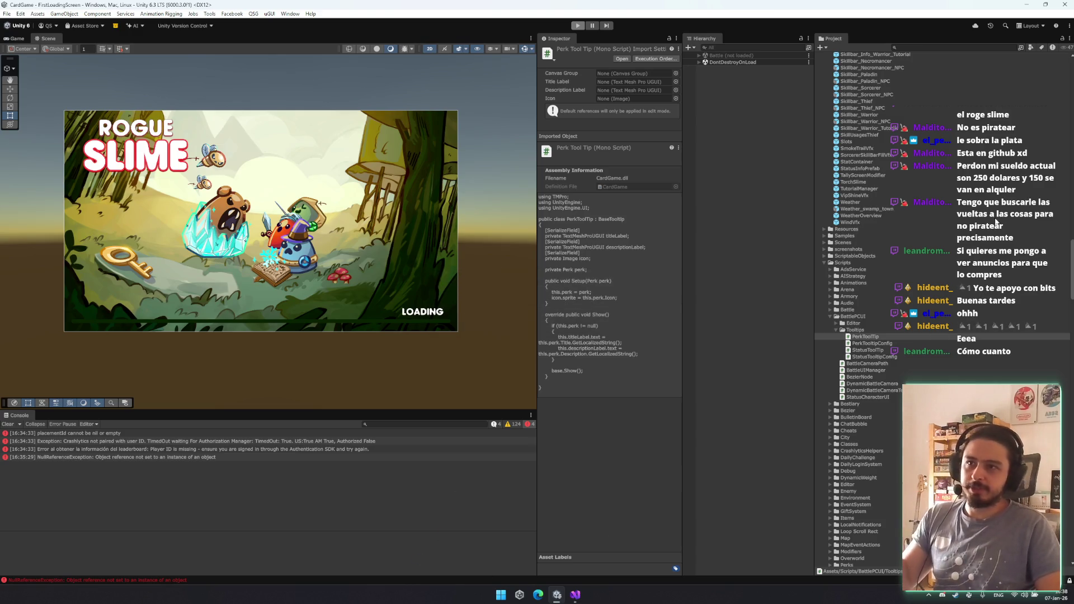
pyautogui.click(917, 48)
pyautogui.write('ally ui')
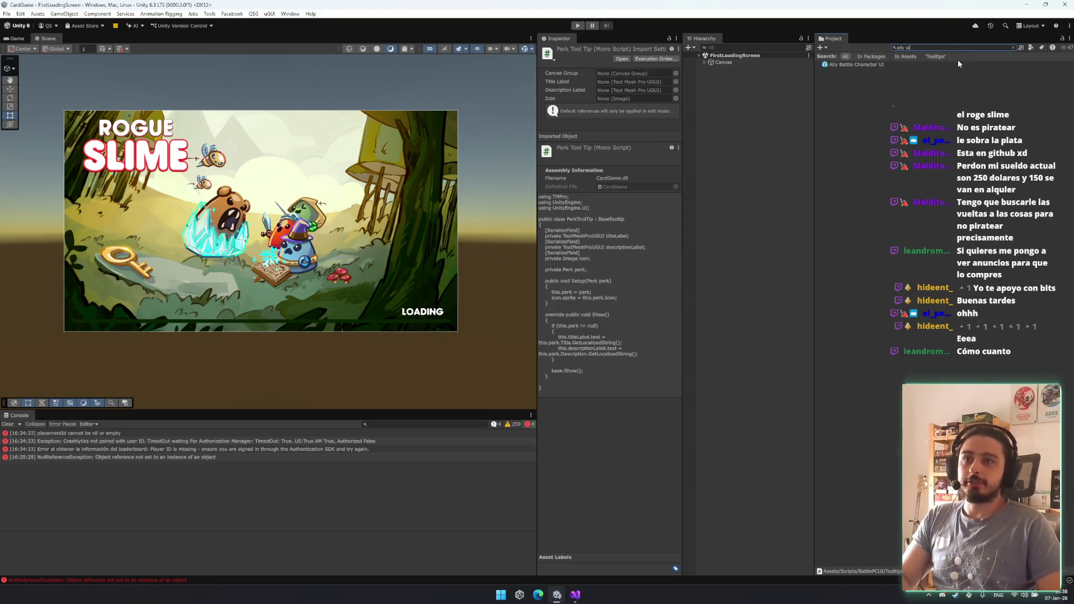
pyautogui.click(861, 66)
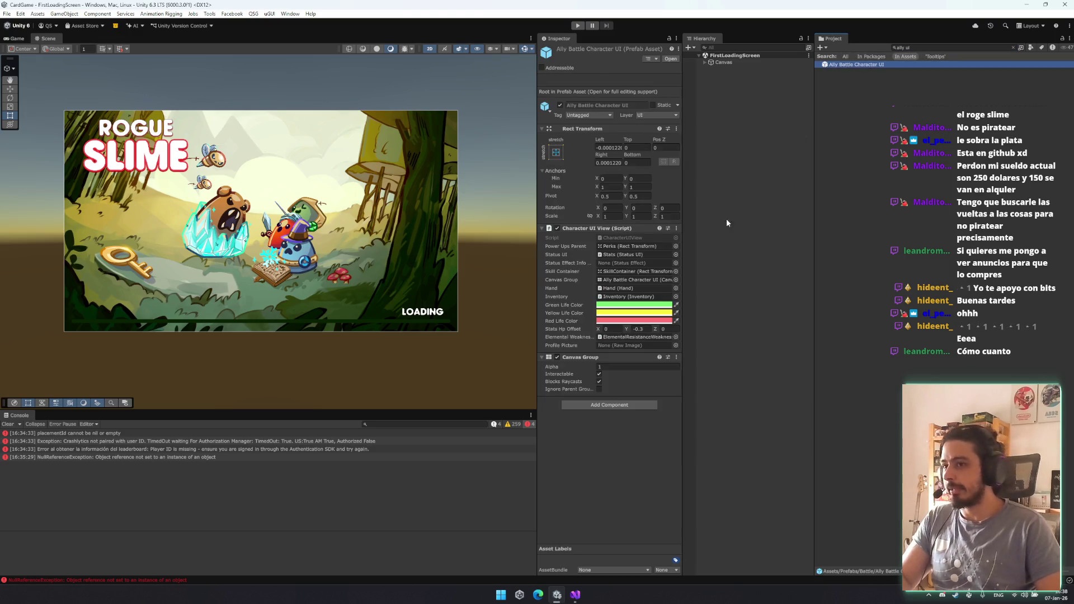
pyautogui.press('Return')
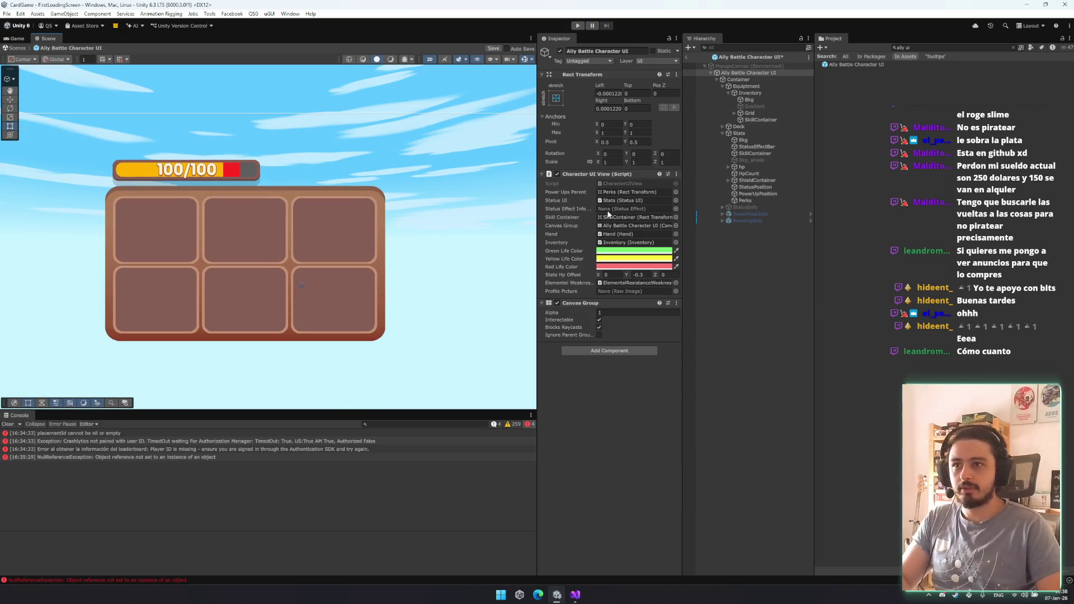
# - Inspect the prefab's Perks, Equipment and Deck objects in the Hierarchy
pyautogui.click(766, 200)
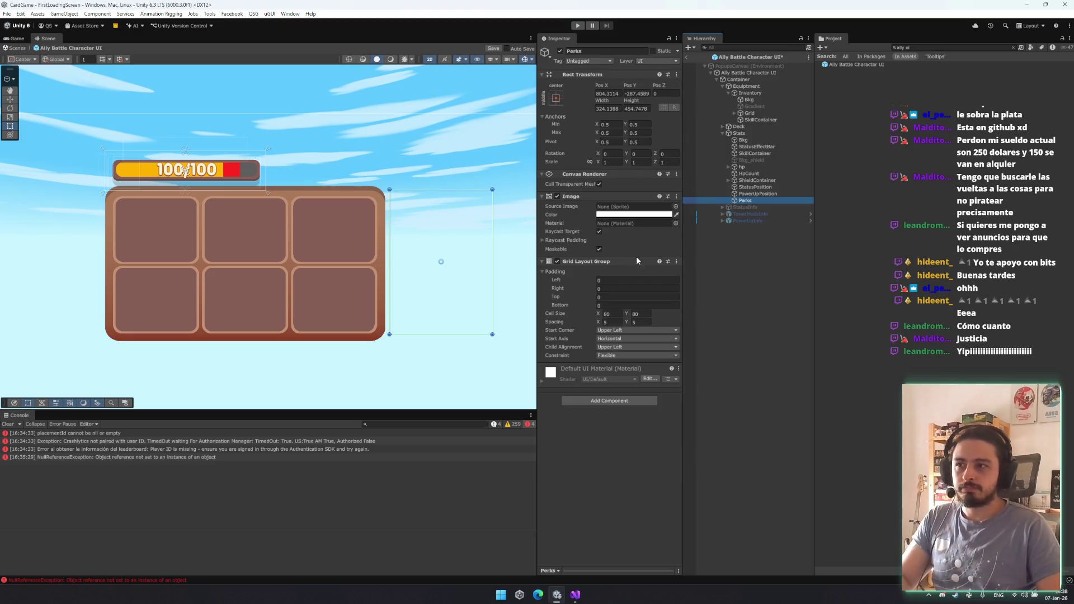
pyautogui.click(747, 87)
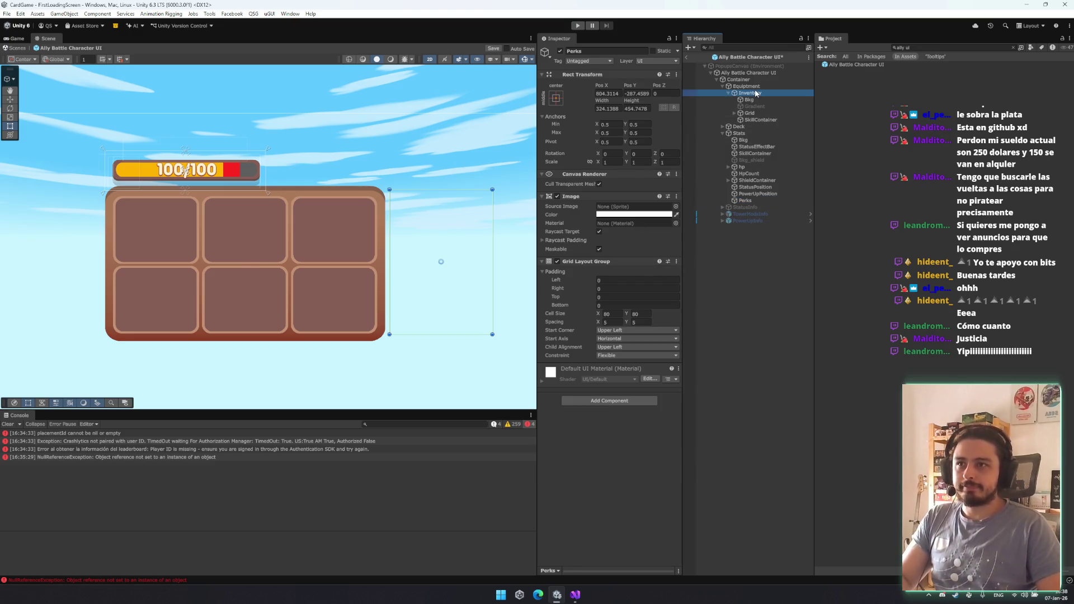
pyautogui.press('Left')
pyautogui.click(754, 89)
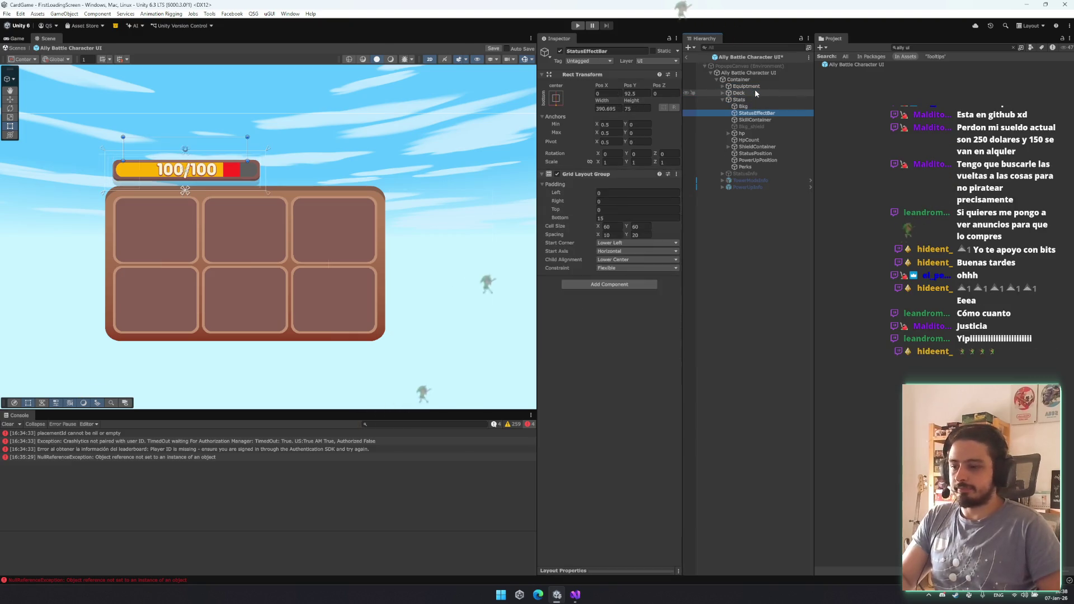
pyautogui.click(734, 167)
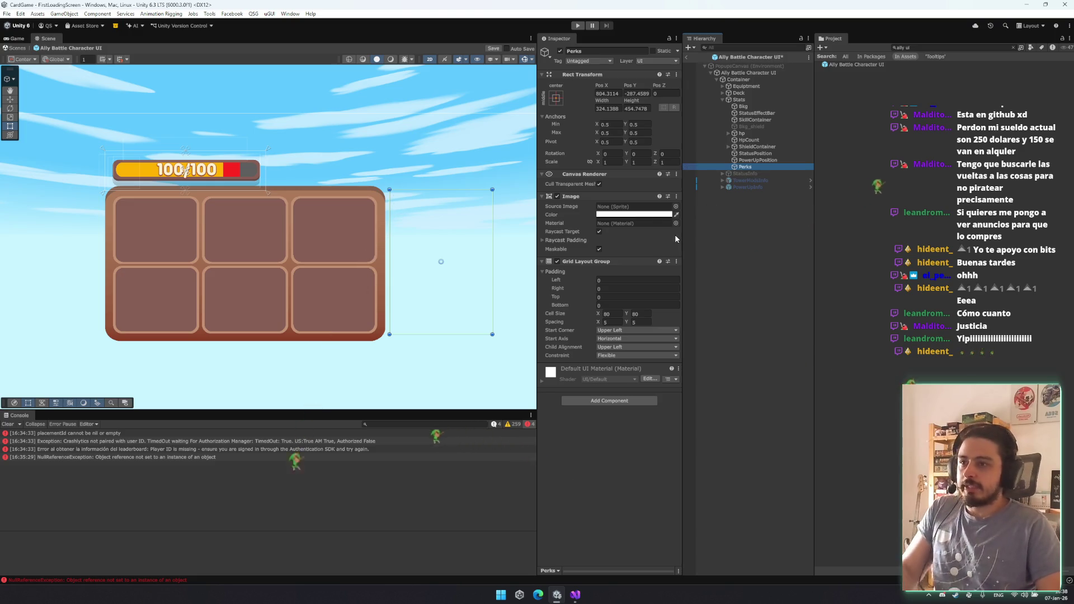
# - Clear the Console and confirm the root's Power Ups Parent points to the Perks object
pyautogui.click(8, 424)
pyautogui.click(759, 74)
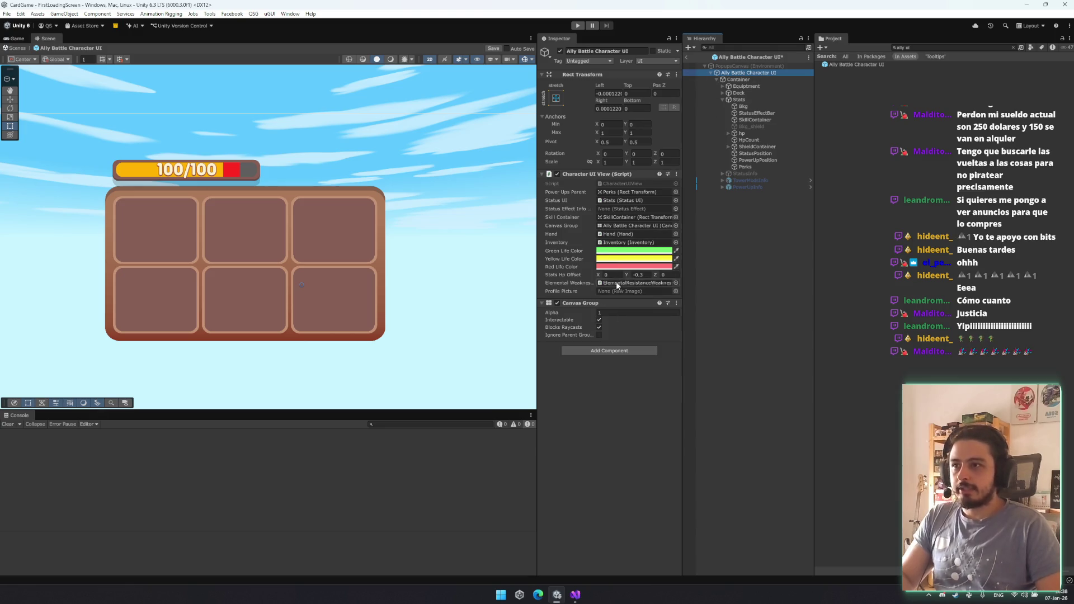
pyautogui.click(623, 192)
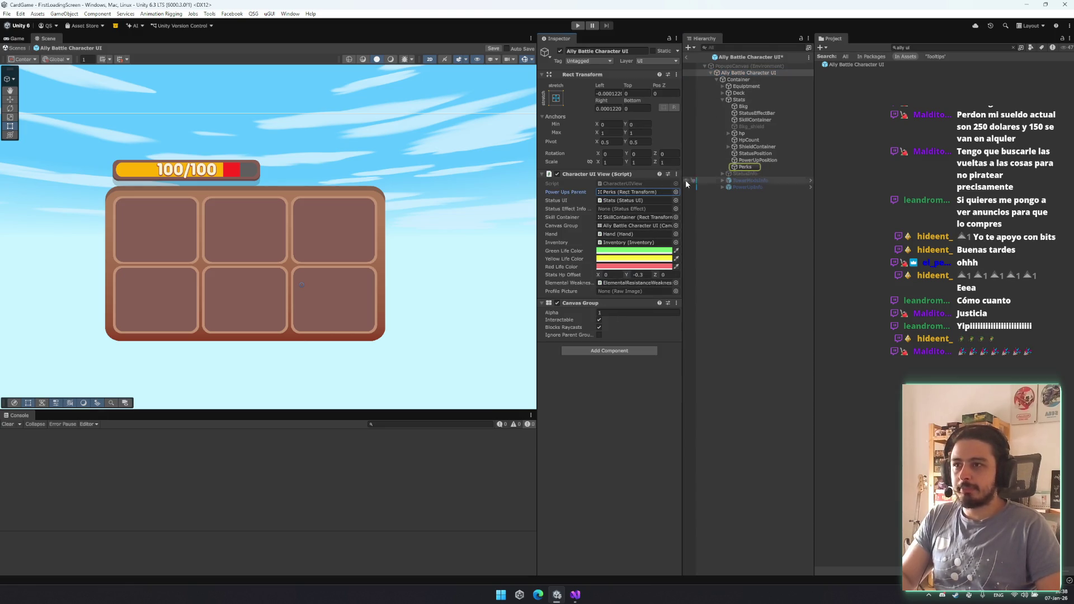
pyautogui.click(618, 185)
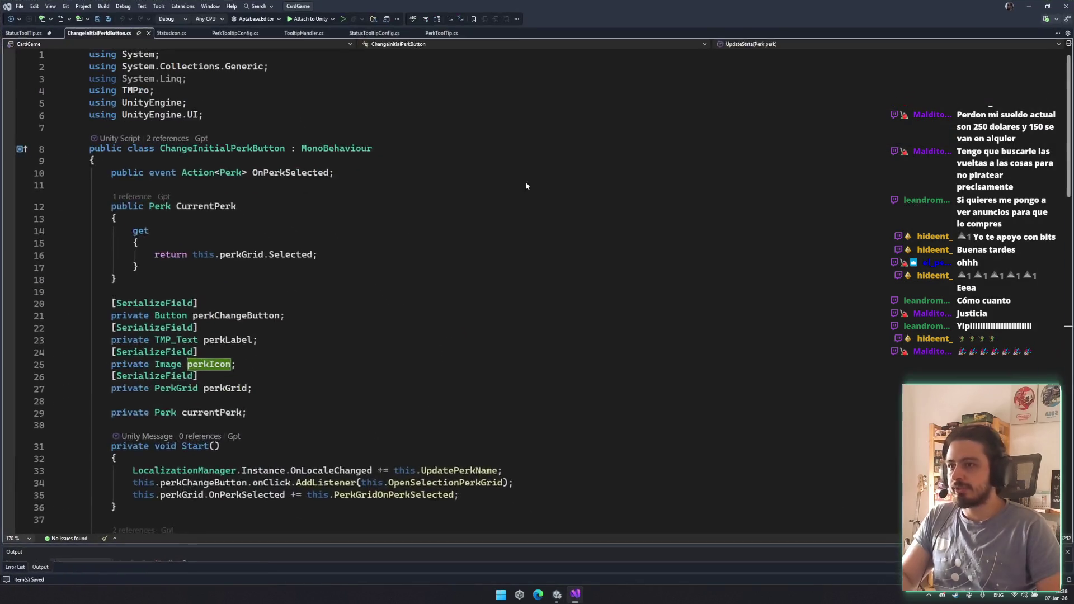
# - Search CharacterUIView for PowerUpsParent and jump to the definition of the Setup call on line 114
pyautogui.doubleClick(257, 248)
pyautogui.hotkey('ctrl', 'f')
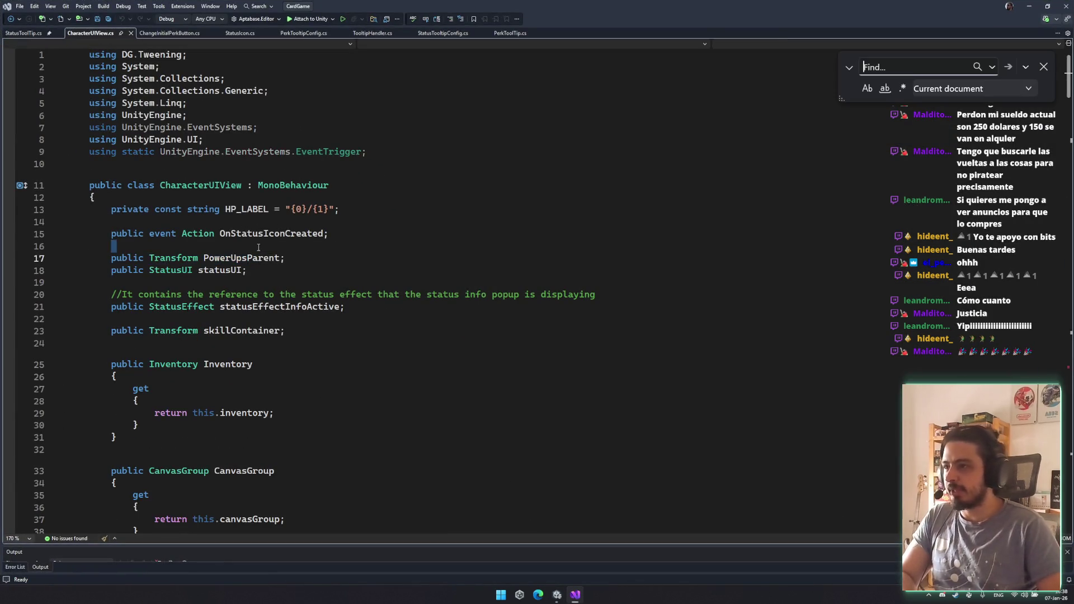
pyautogui.press('Return')
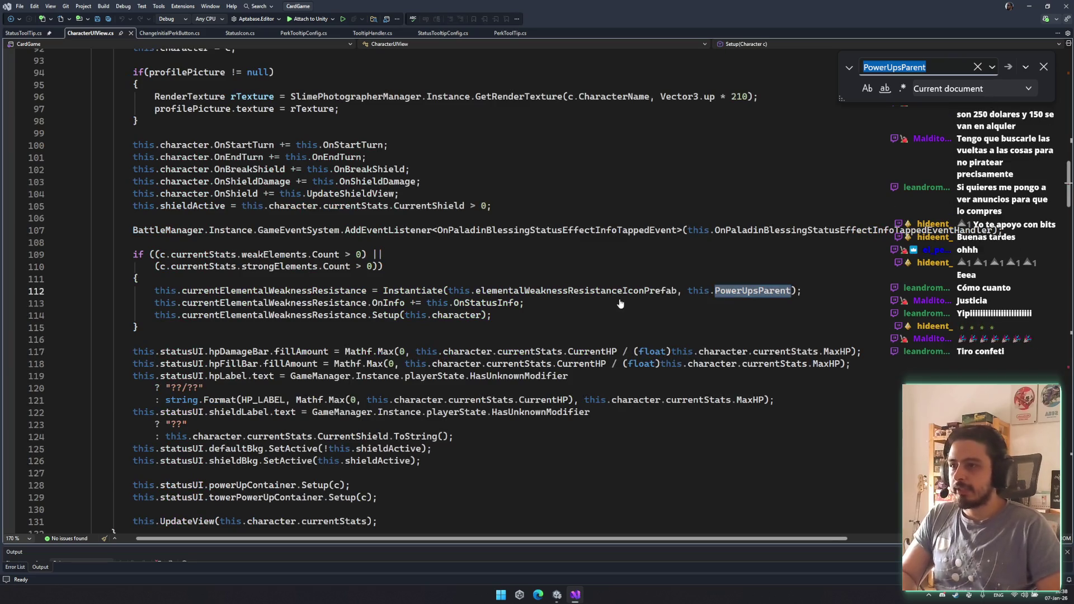
pyautogui.click(415, 295)
pyautogui.click(387, 315)
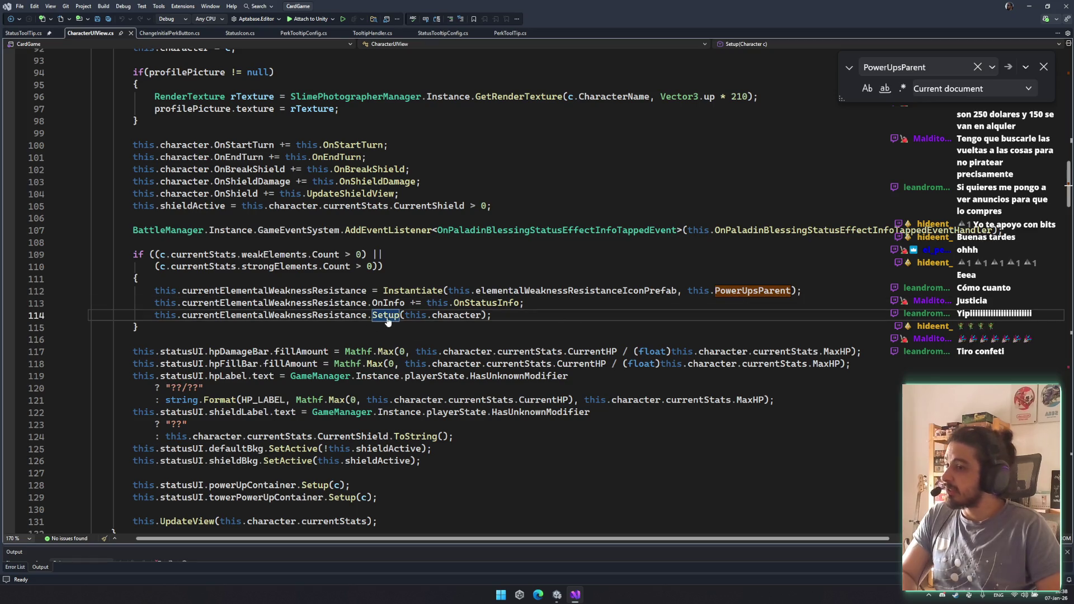
pyautogui.keyDown('ctrl'); pyautogui.click(394, 314); pyautogui.keyUp('ctrl')
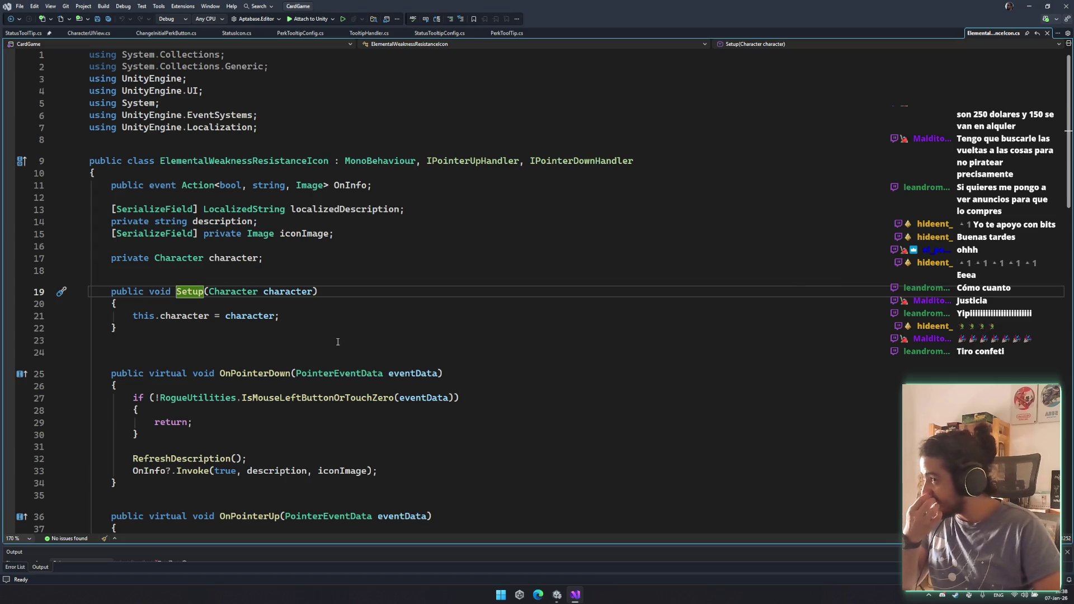
# - Look over the OnPointerDown method and the class body in the Setup definition's file
pyautogui.moveTo(426, 161); pyautogui.dragTo(633, 161)
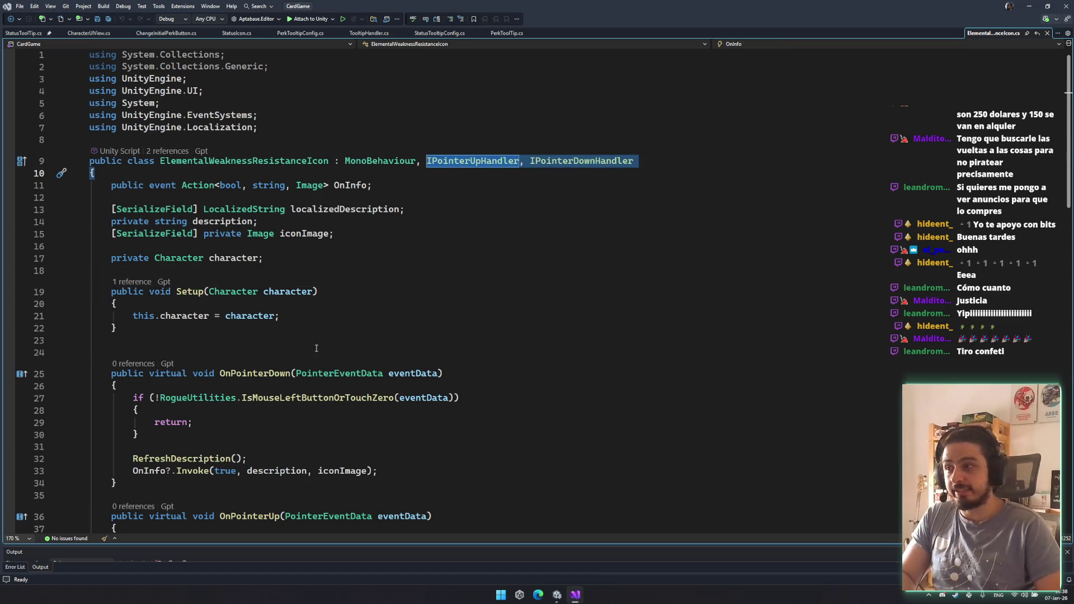
pyautogui.click(222, 353)
pyautogui.scroll(-2, 223, 369)
pyautogui.moveTo(223, 369); pyautogui.dragTo(89, 263)
pyautogui.click(464, 431)
pyautogui.scroll(3, 504, 280)
pyautogui.click(526, 173)
# - Back in CharacterUIView, search PowerUpsParent until reaching its public Transform declaration on line 17
pyautogui.hotkey('ctrl', '-')
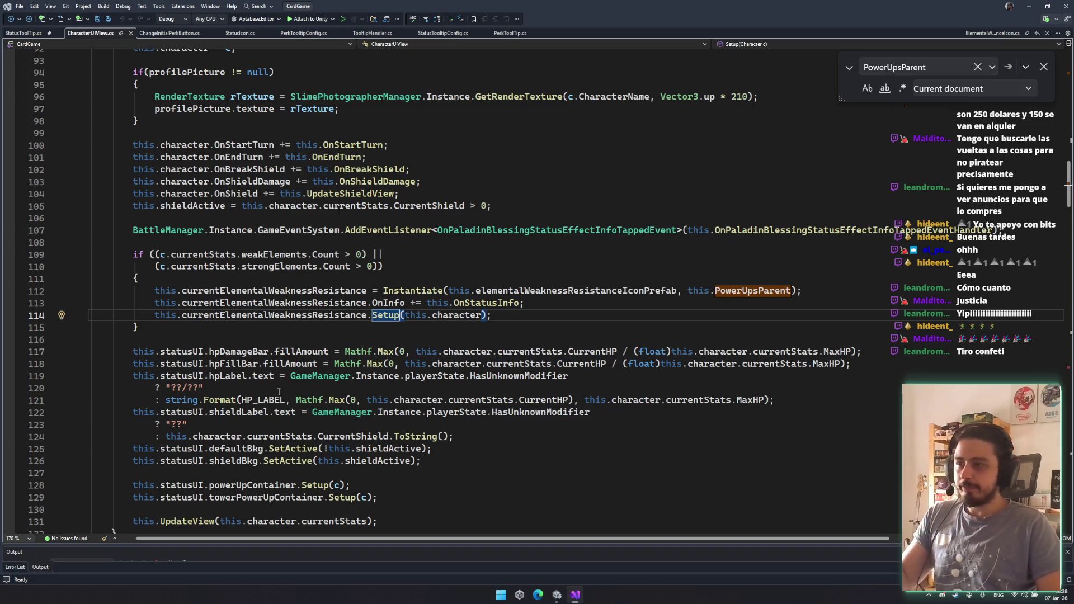
pyautogui.scroll(-5, 371, 326)
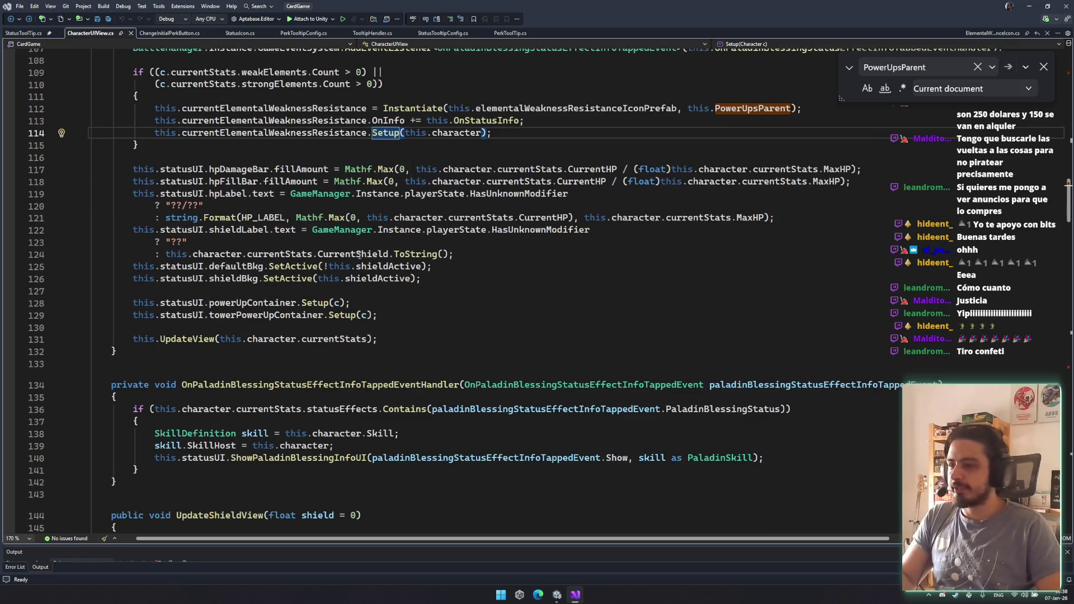
pyautogui.scroll(-2, 360, 255)
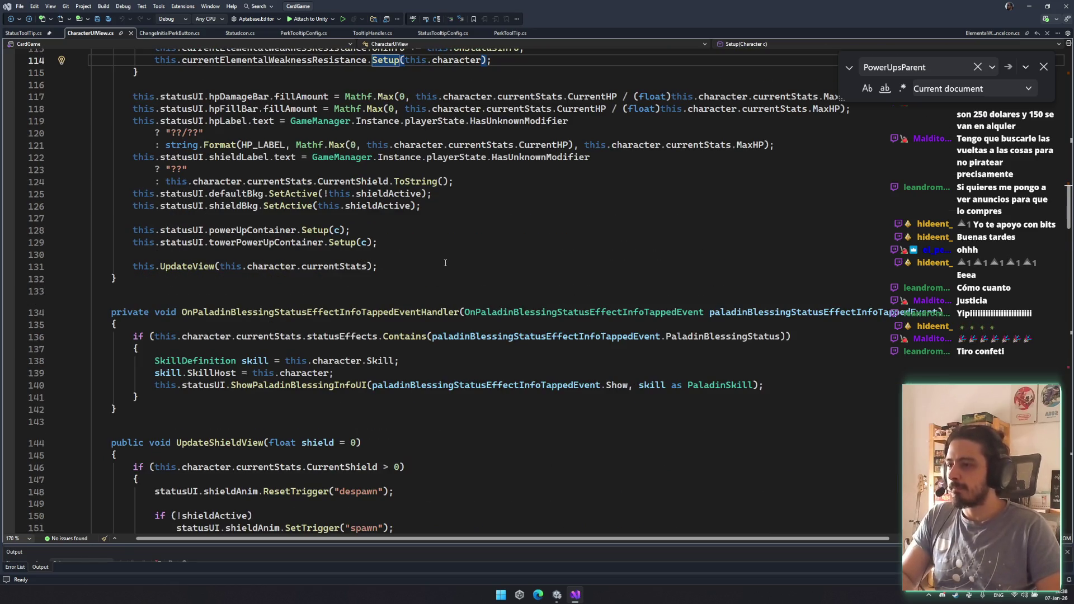
pyautogui.scroll(-14, 445, 263)
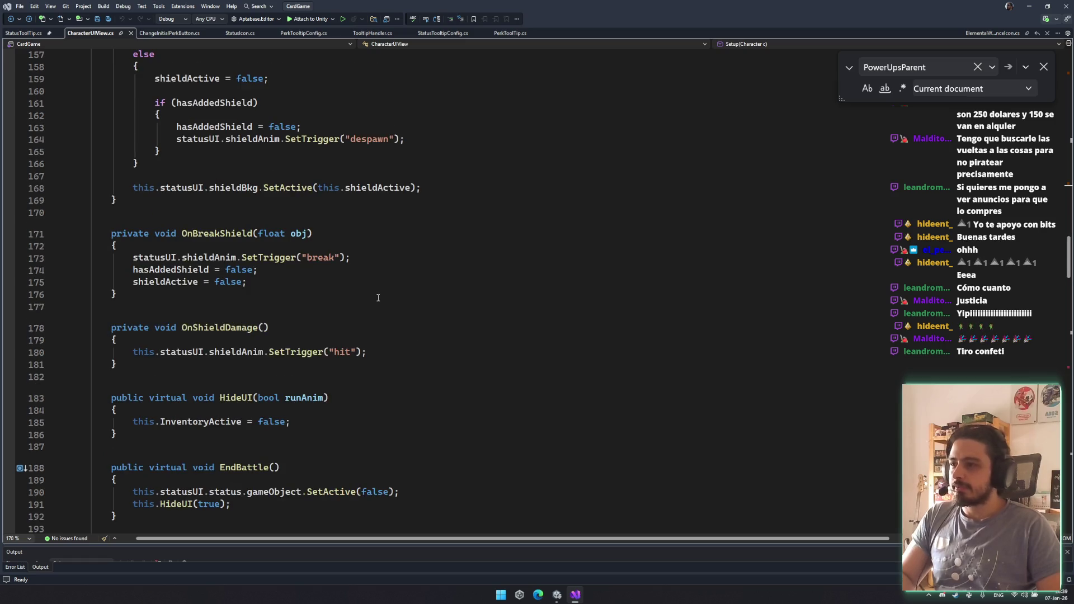
pyautogui.scroll(-6, 353, 290)
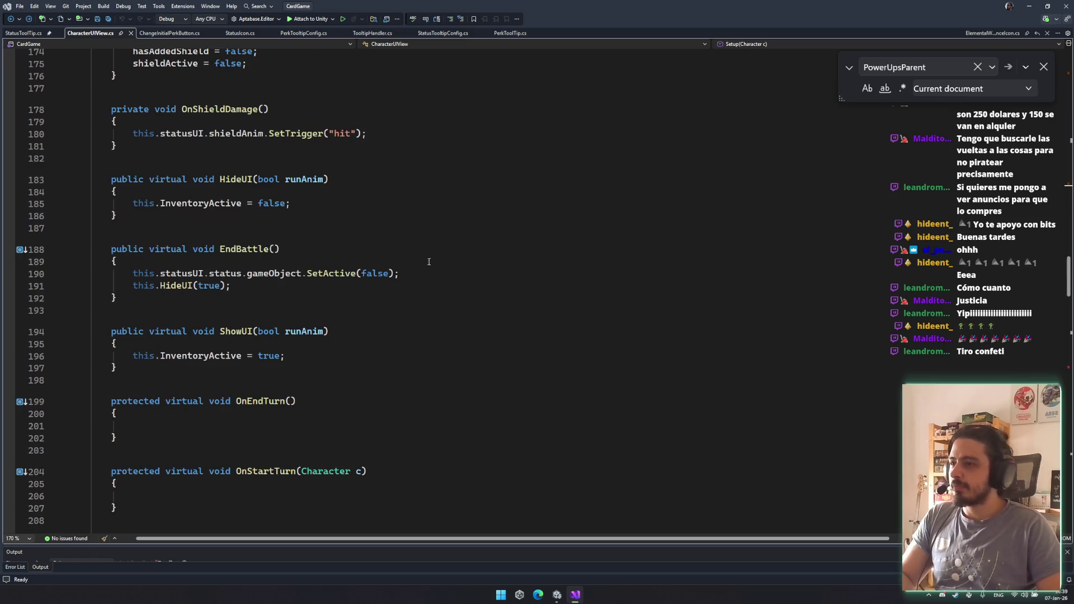
pyautogui.scroll(8, 436, 162)
pyautogui.scroll(18, 435, 161)
pyautogui.hotkey('ctrl', 'f')
pyautogui.write('pwer')
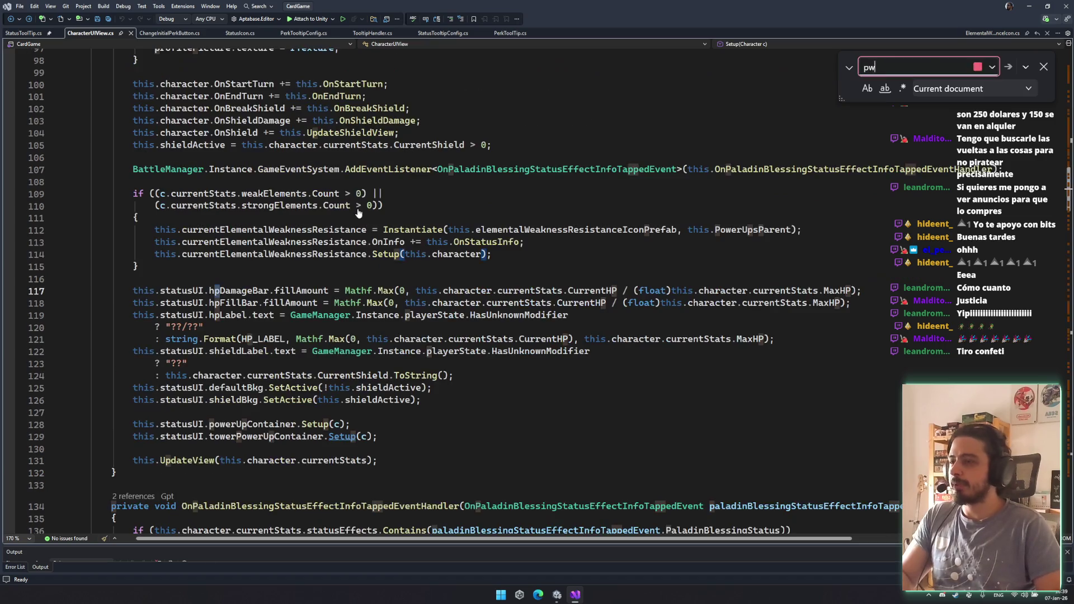
pyautogui.doubleClick(727, 231)
pyautogui.hotkey('ctrl', 'f')
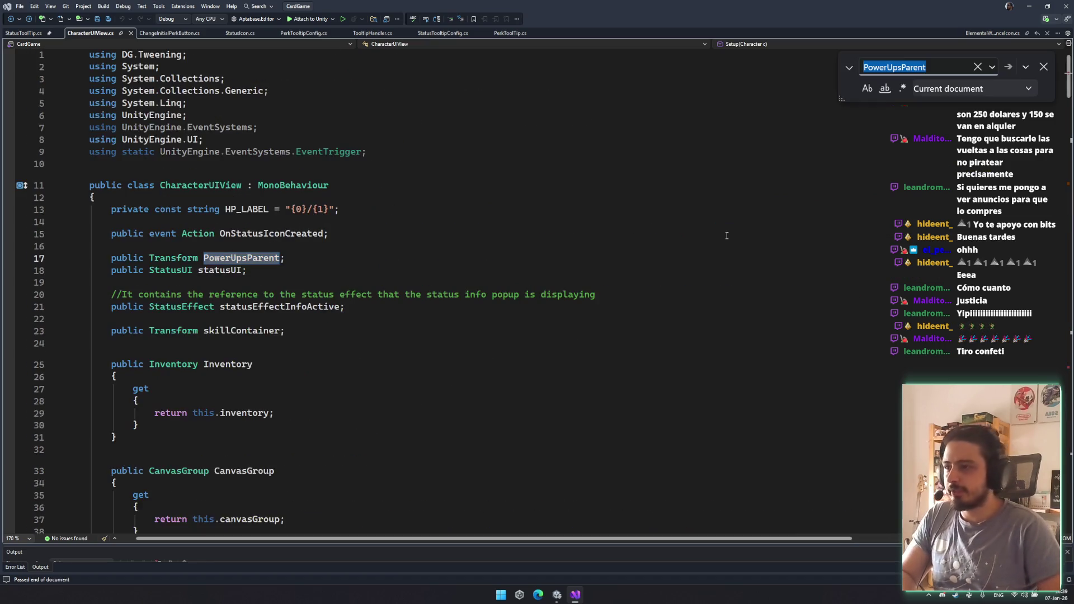
pyautogui.press('Return')
pyautogui.press('Return')
pyautogui.press('Return')
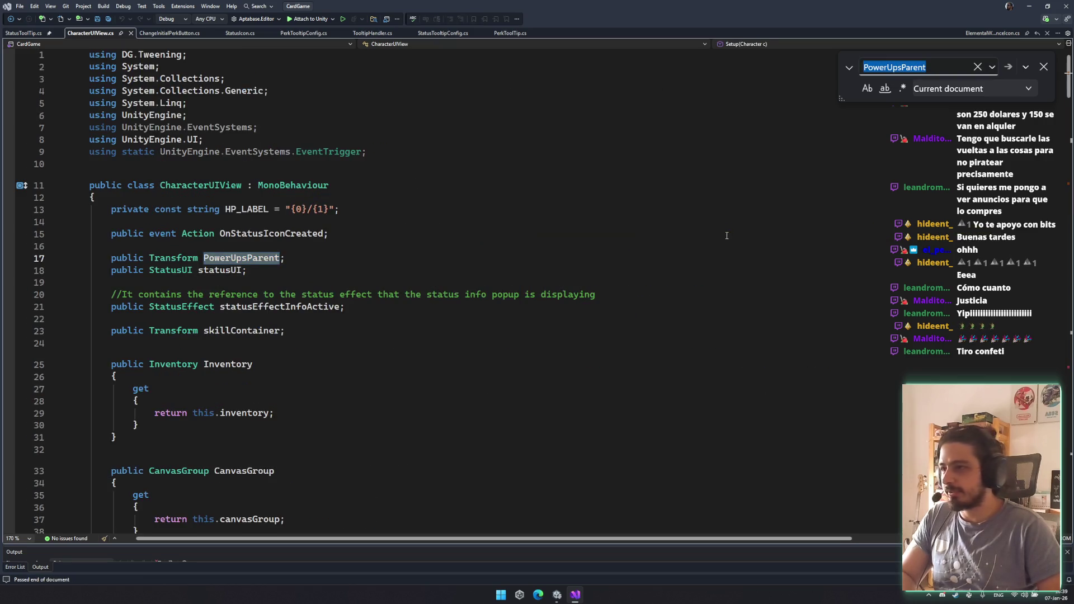
pyautogui.click(230, 259)
# - Find all references to PowerUpsParent and open the BattlePowerUp.cs line 33 result in the main editor
pyautogui.rightClick(229, 259)
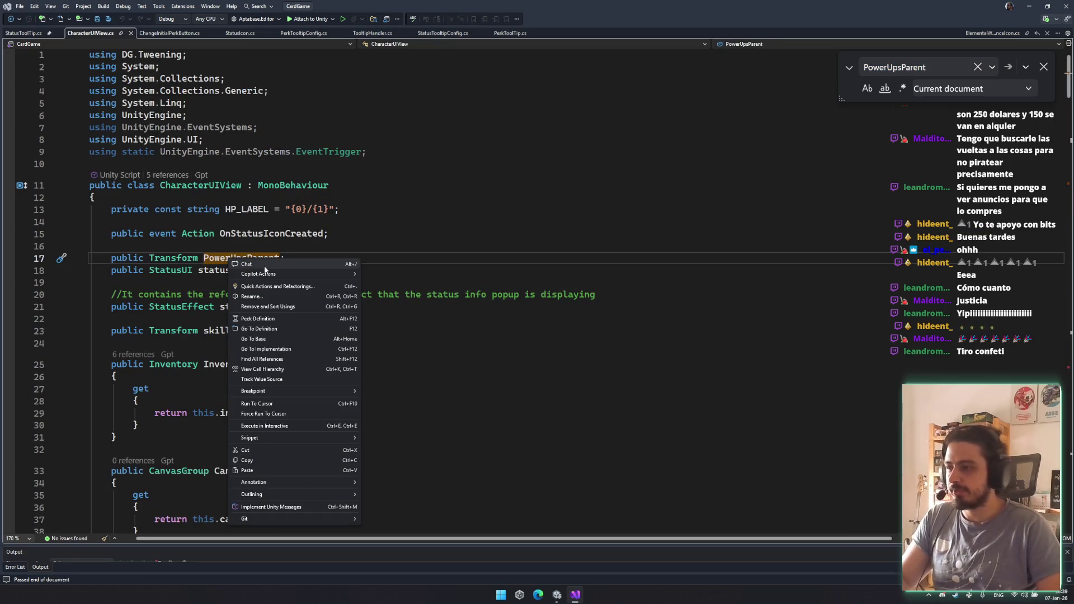
pyautogui.click(285, 358)
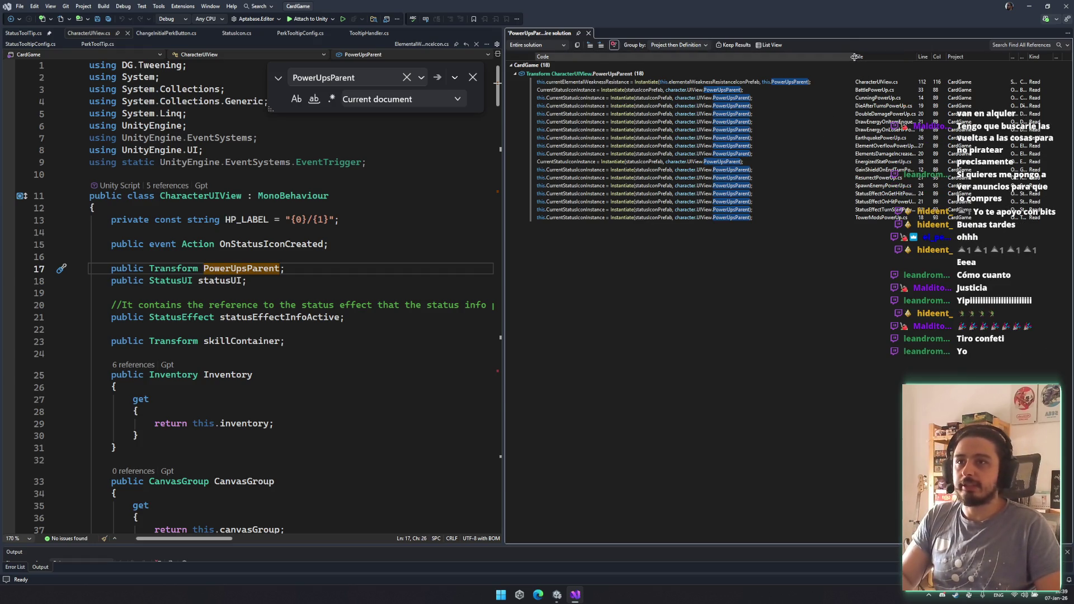
pyautogui.moveTo(855, 57); pyautogui.dragTo(788, 57)
pyautogui.moveTo(859, 59); pyautogui.dragTo(919, 58)
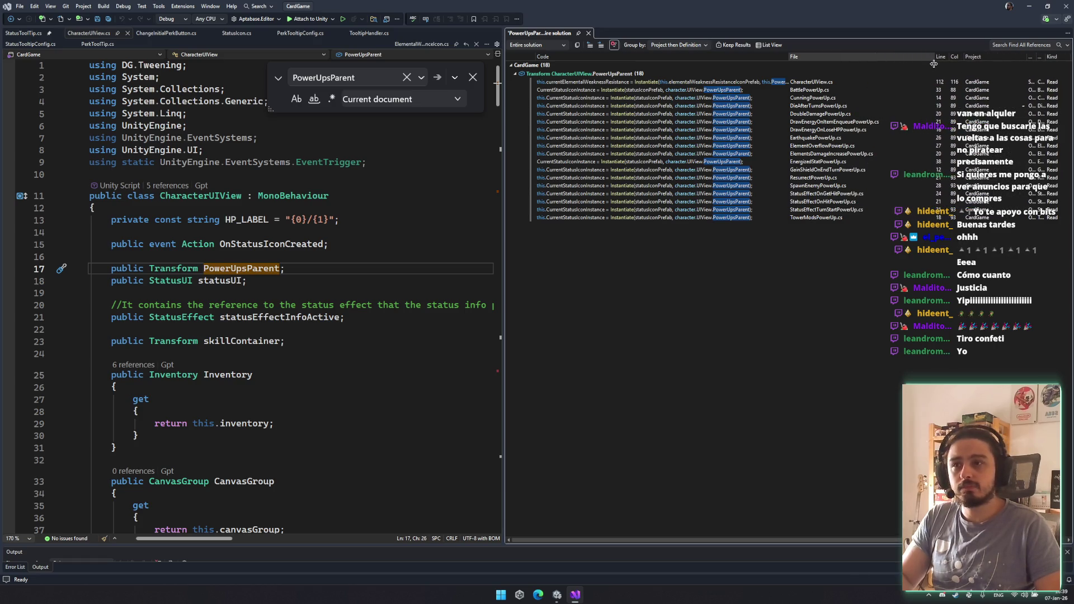
pyautogui.doubleClick(825, 90)
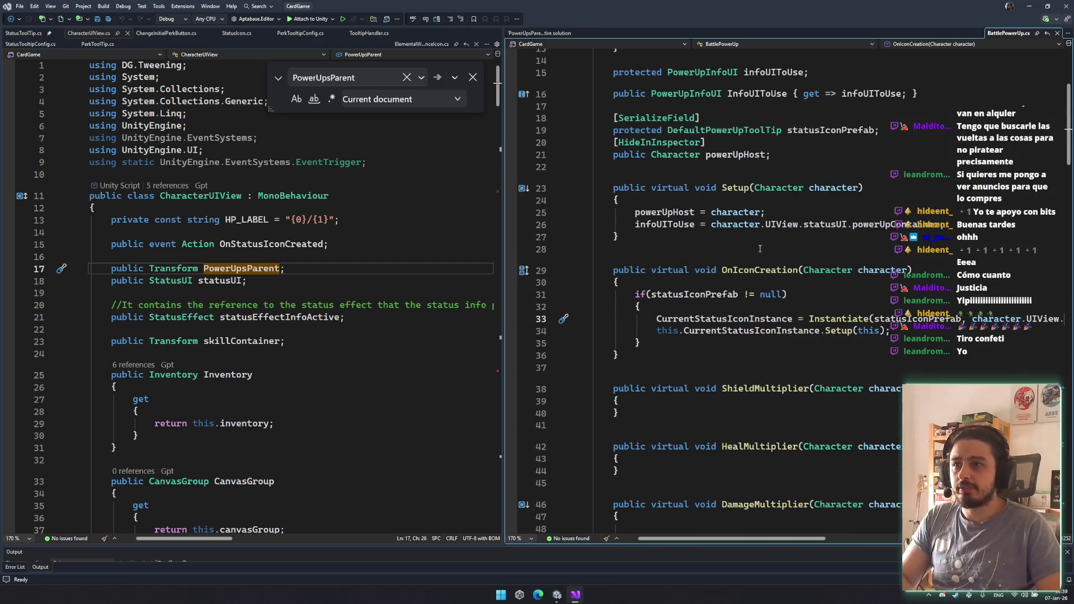
pyautogui.scroll(1, 760, 371)
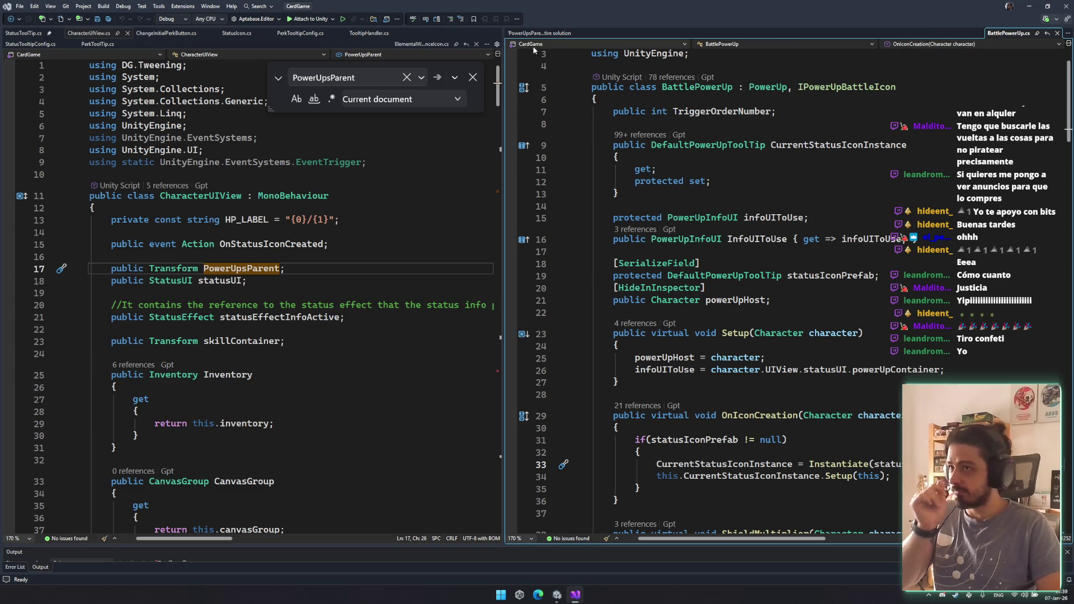
pyautogui.moveTo(1007, 33)
pyautogui.mouseDown()
pyautogui.moveTo(616, 243)
pyautogui.moveTo(509, 284)
pyautogui.moveTo(522, 279)
pyautogui.mouseUp()
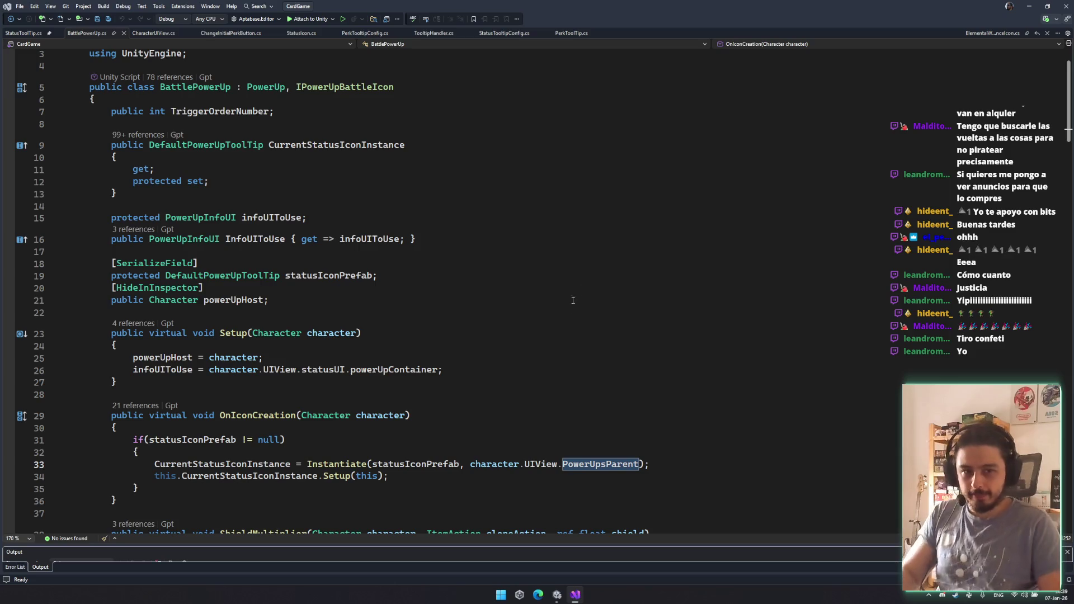
# - Read through BattlePowerUp's OnIconCreation method and its if block
pyautogui.scroll(-4, 408, 292)
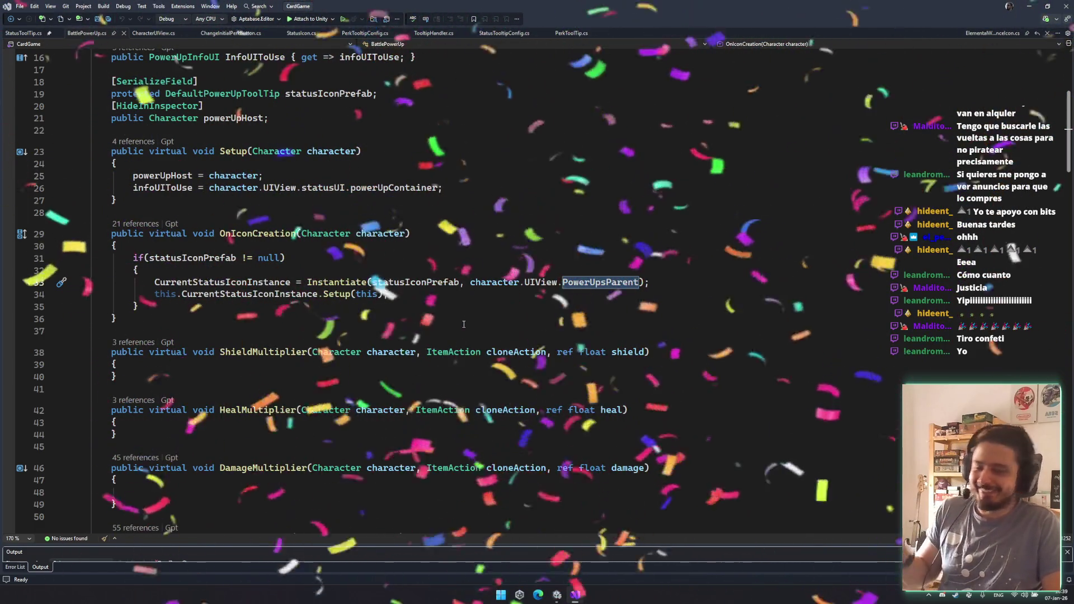
pyautogui.click(117, 246)
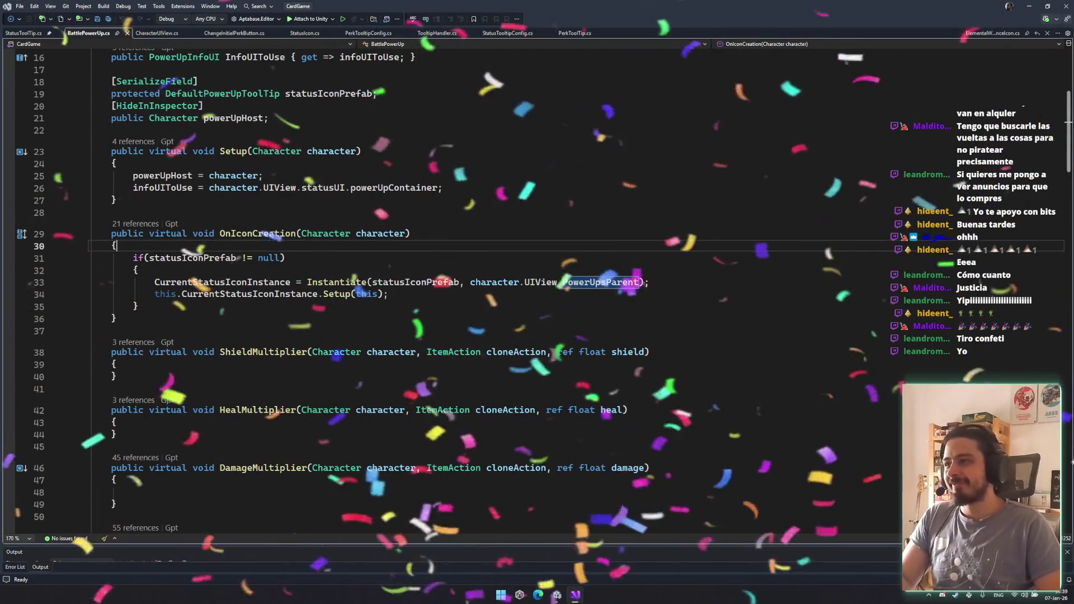
pyautogui.doubleClick(257, 233)
pyautogui.scroll(5, 285, 302)
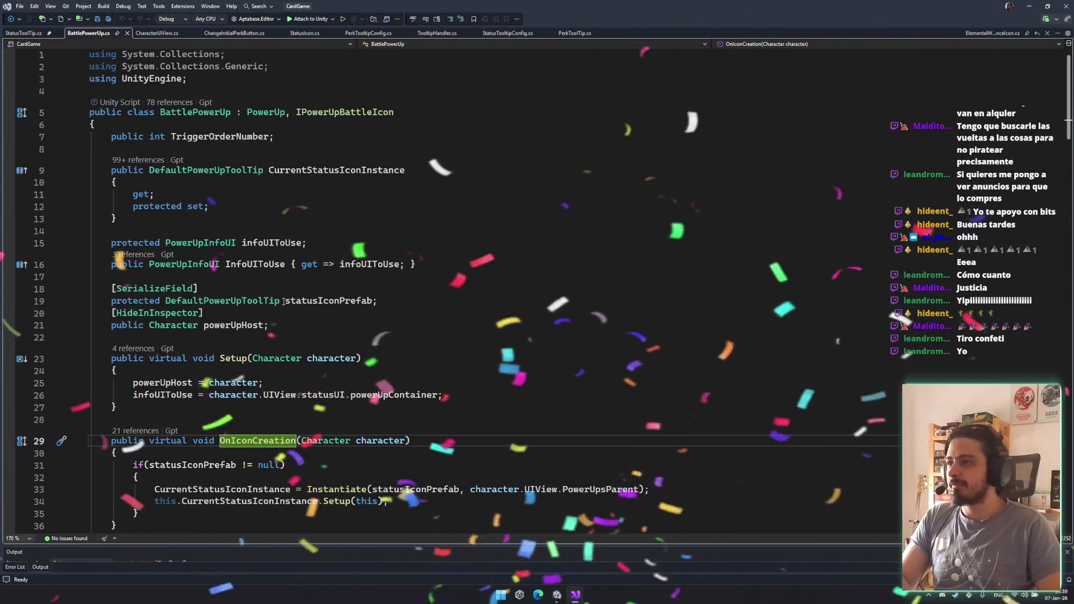
pyautogui.scroll(-4, 285, 301)
pyautogui.click(235, 372)
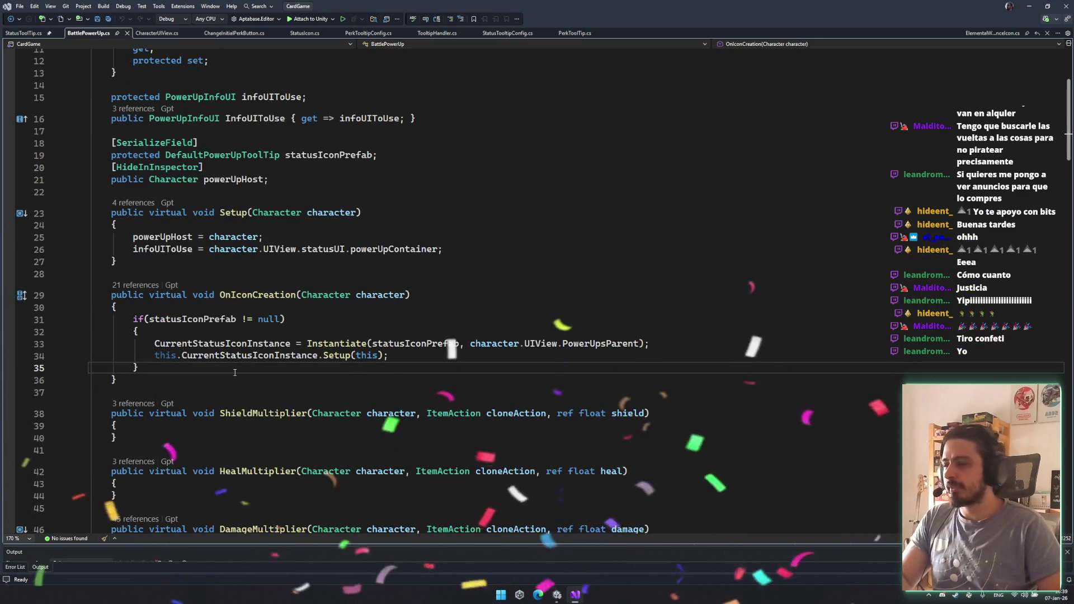
pyautogui.scroll(2, 235, 371)
# - Inspect the DefaultPowerUpToolTip statusIconPrefab field and PowerUpInfoUI infoUIToUse, then switch to Unity
pyautogui.click(252, 264)
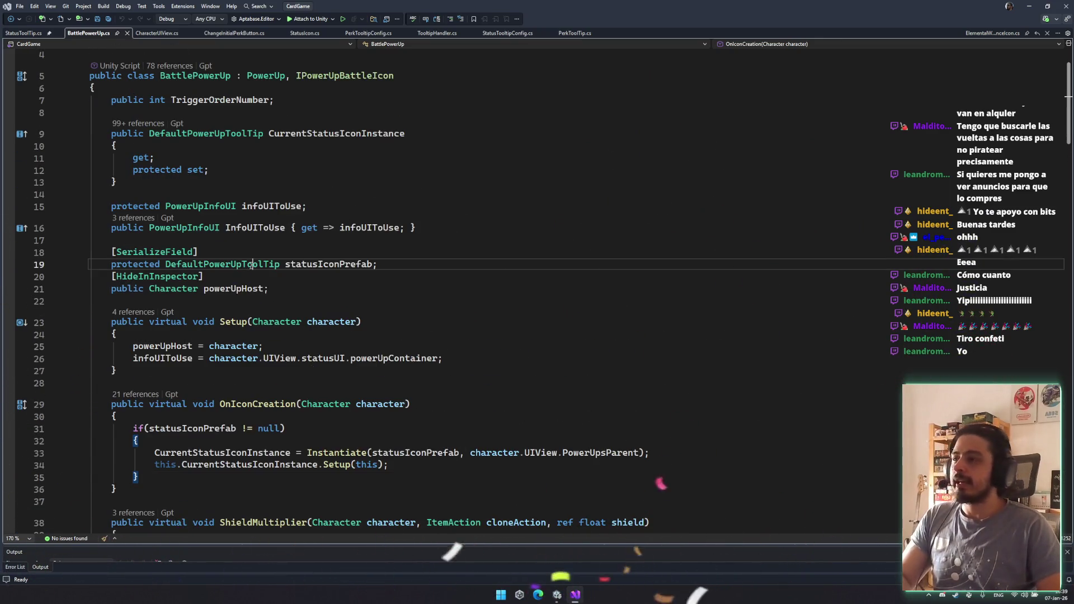
pyautogui.click(200, 228)
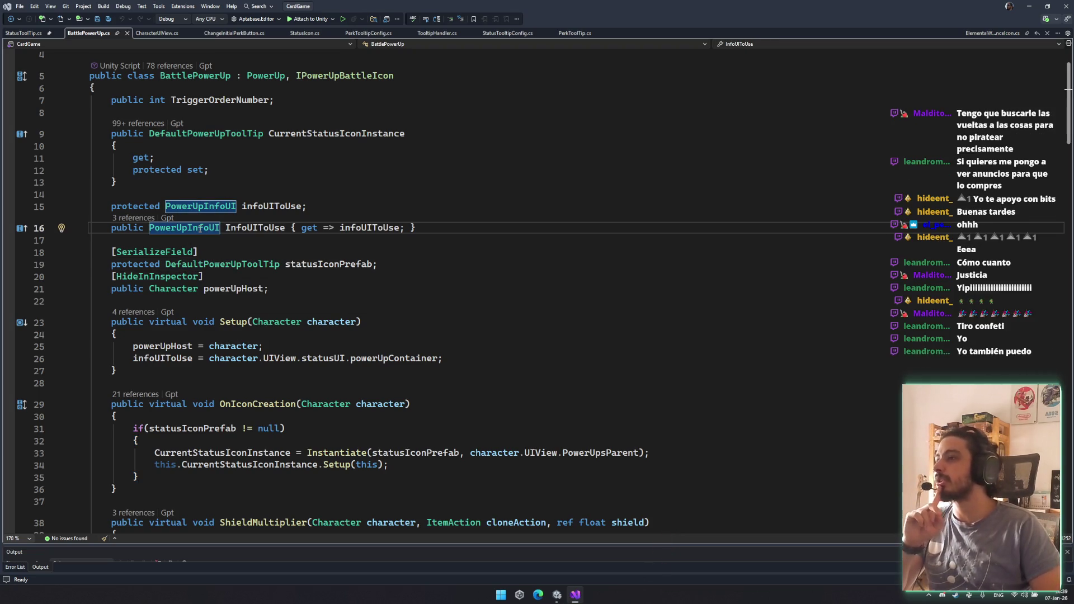
pyautogui.scroll(-3, 508, 269)
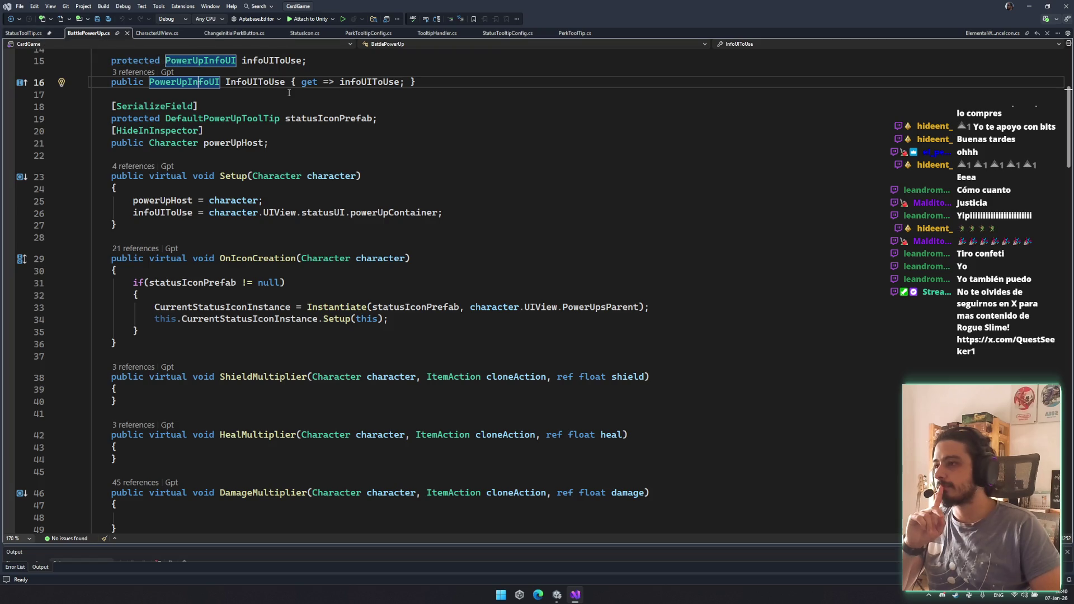
pyautogui.moveTo(315, 121)
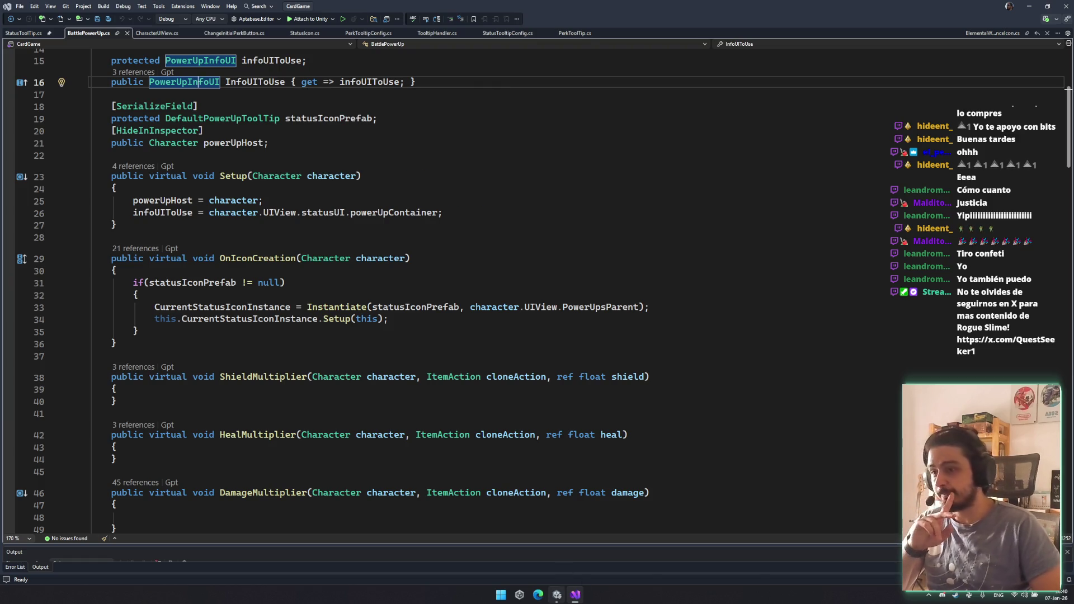
pyautogui.hotkey('alt', 'Tab')
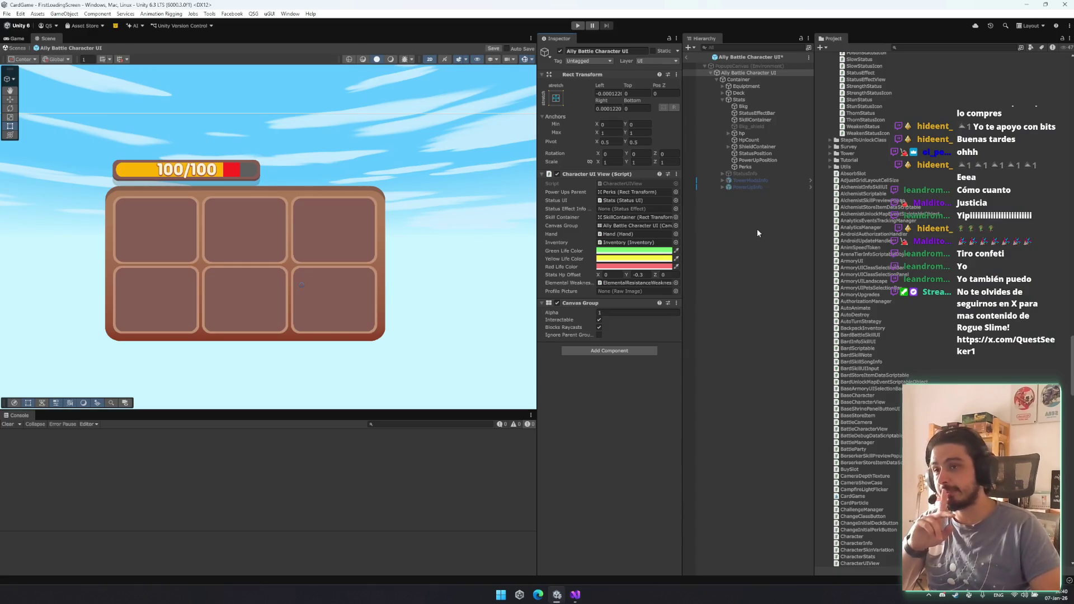
# - Check the Perks object's Image and Grid Layout Group components, then return to Visual Studio
pyautogui.click(761, 167)
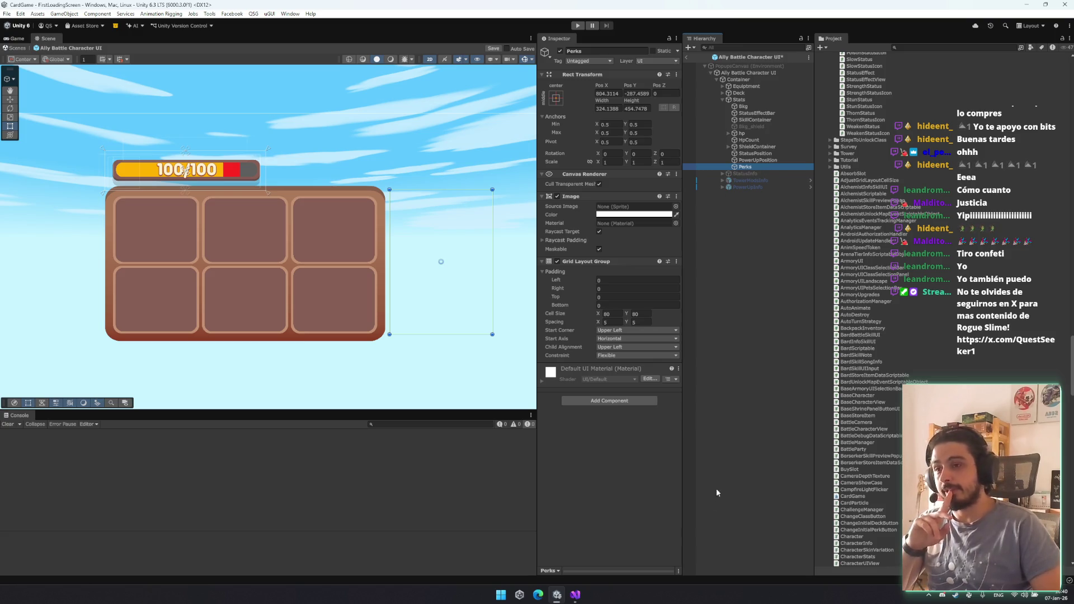
pyautogui.click(576, 596)
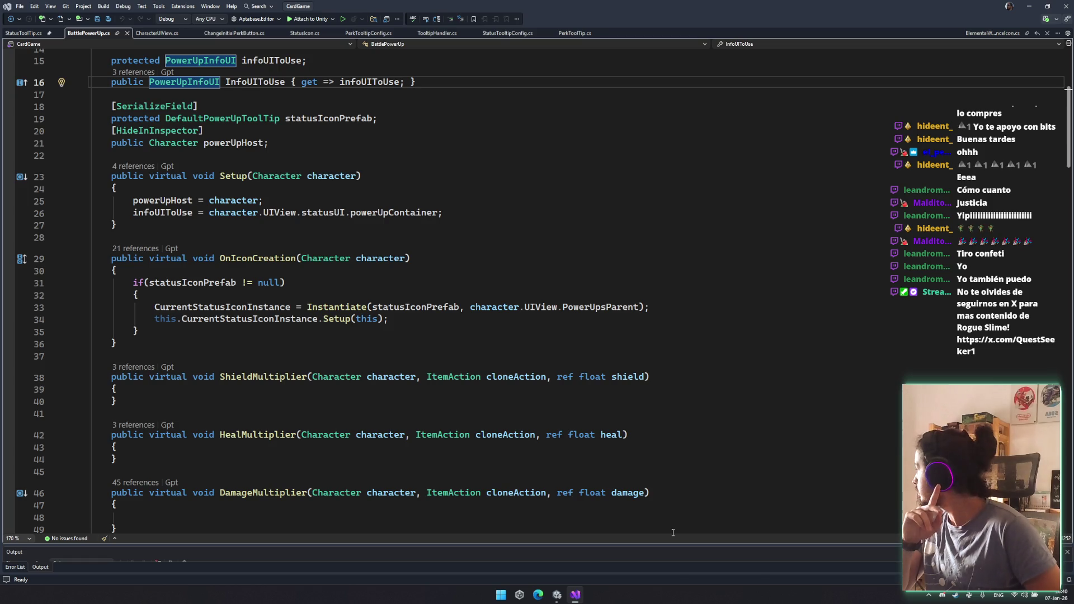
# - In PerkTooltipConfig, make the private field's type PowerUp and save
pyautogui.hotkey('ctrl', 'Tab')
pyautogui.write('ivate ')
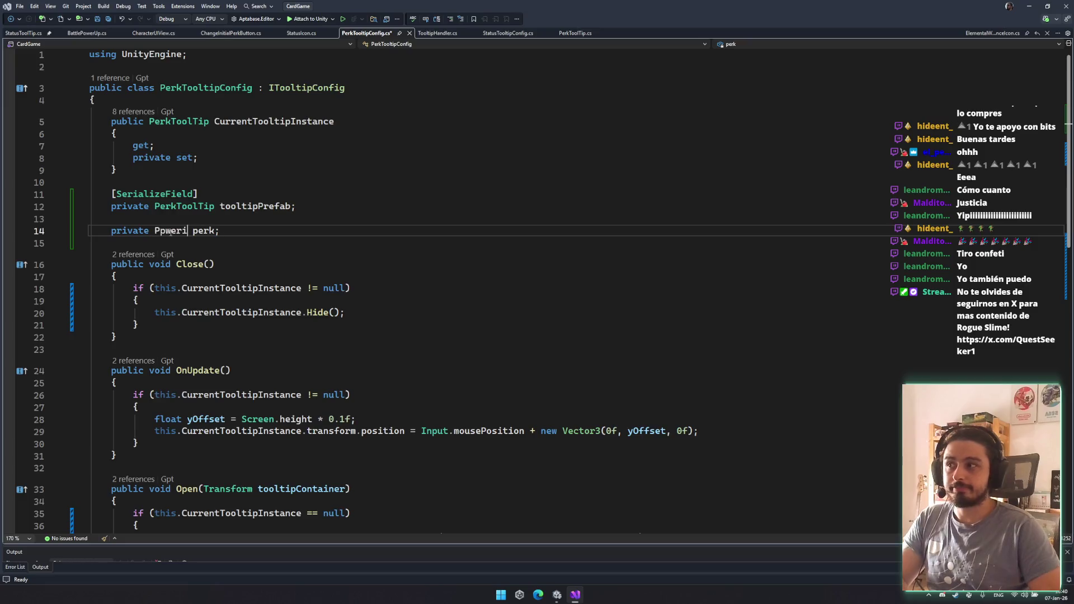
pyautogui.write('Powerup')
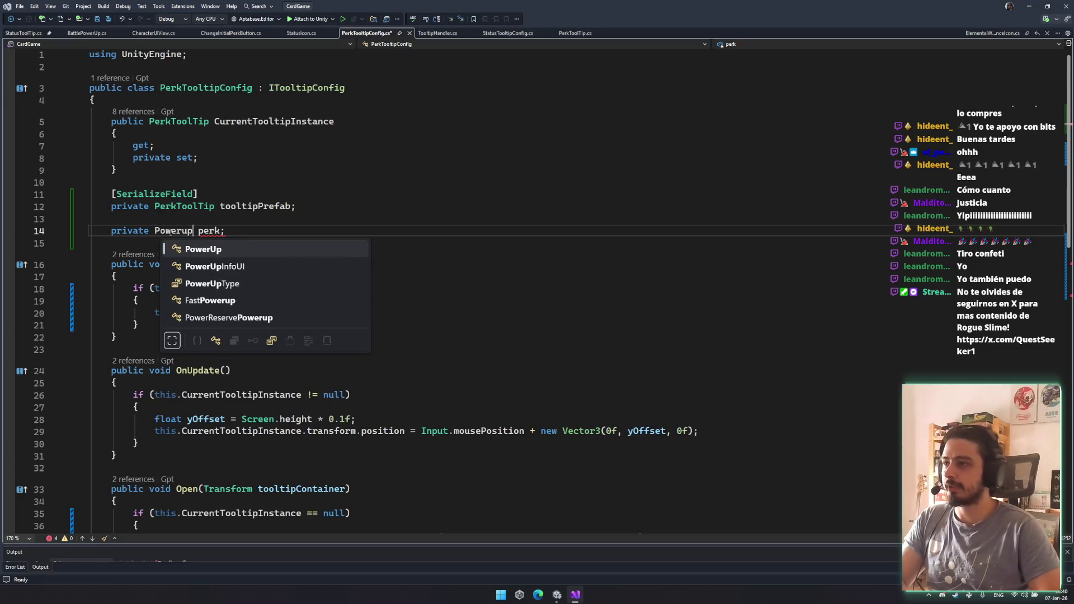
pyautogui.press('Tab')
pyautogui.hotkey('ctrl', 's')
# - Rename the field to powerUp, fixing the 'powerUP' capitalisation
pyautogui.doubleClick(209, 232)
pyautogui.write('powerup')
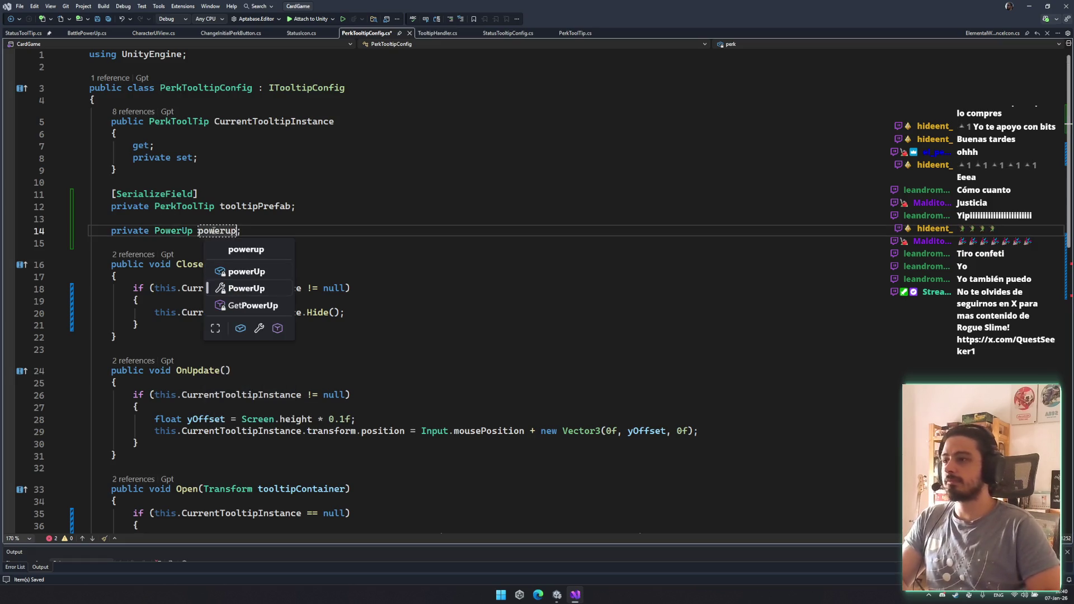
pyautogui.press('BackSpace')
pyautogui.press('BackSpace')
pyautogui.write('UP')
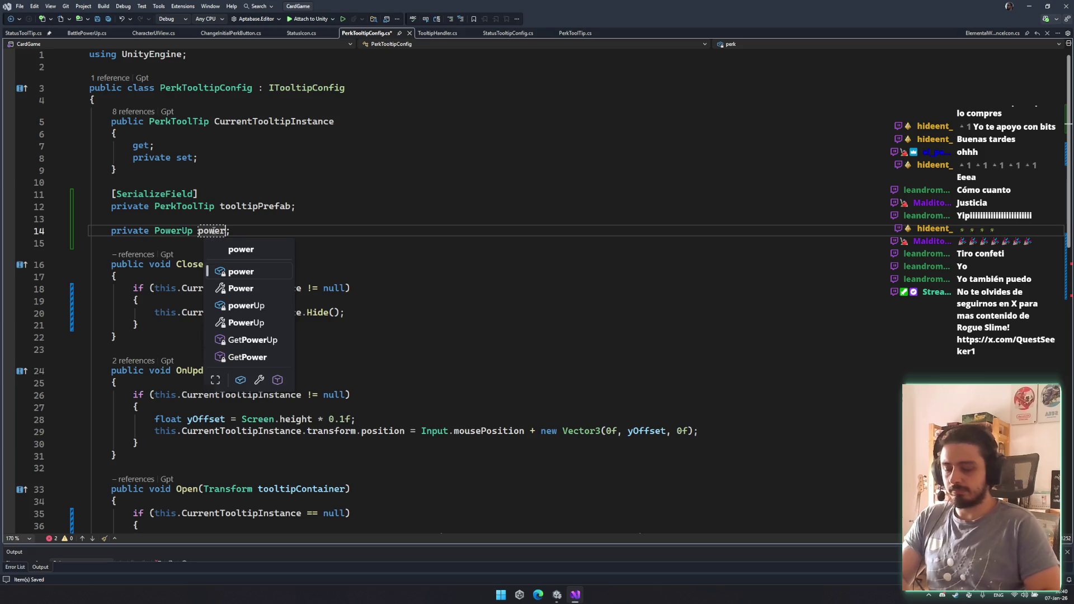
pyautogui.hotkey('ctrl', 's')
pyautogui.click(214, 88)
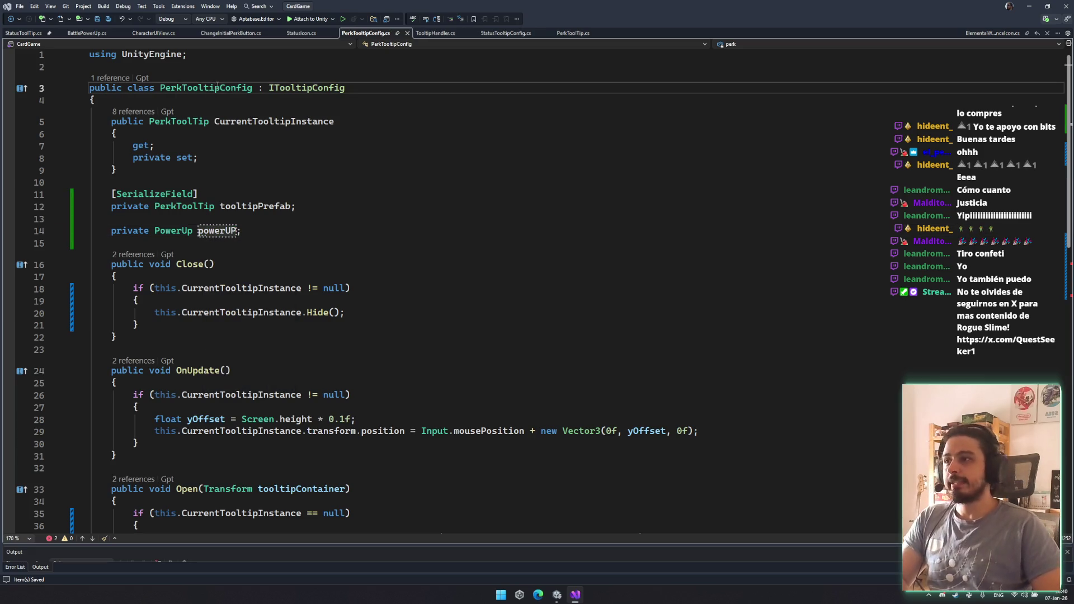
pyautogui.press('Down')
pyautogui.press('Down')
pyautogui.press('Down')
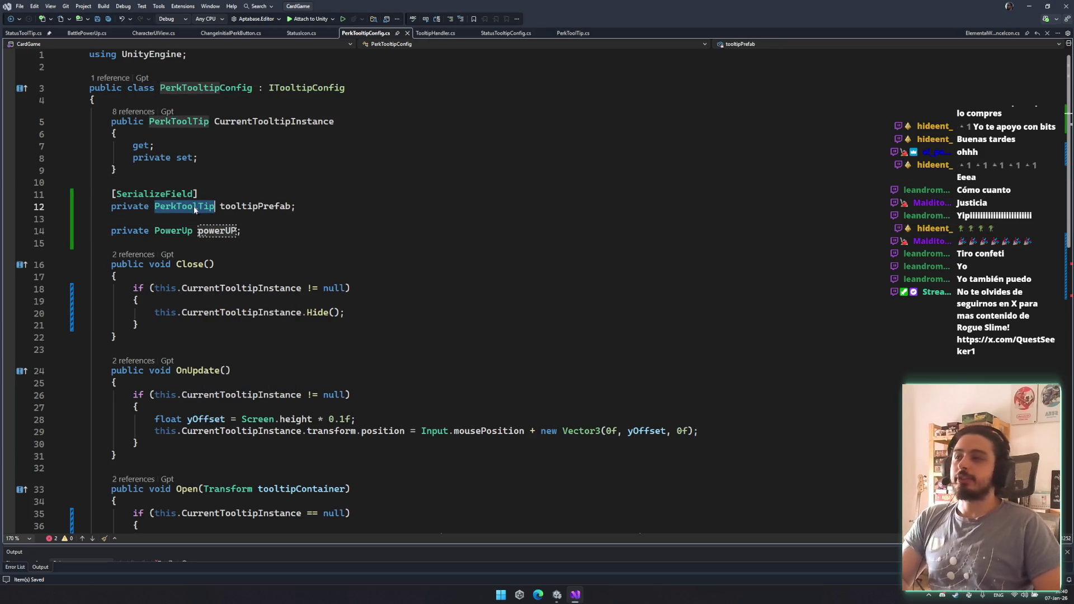
pyautogui.click(233, 231)
pyautogui.press('BackSpace')
# - Rename the PerkToolTip class to PowerUpToolTip across both referencing files
pyautogui.click(206, 207)
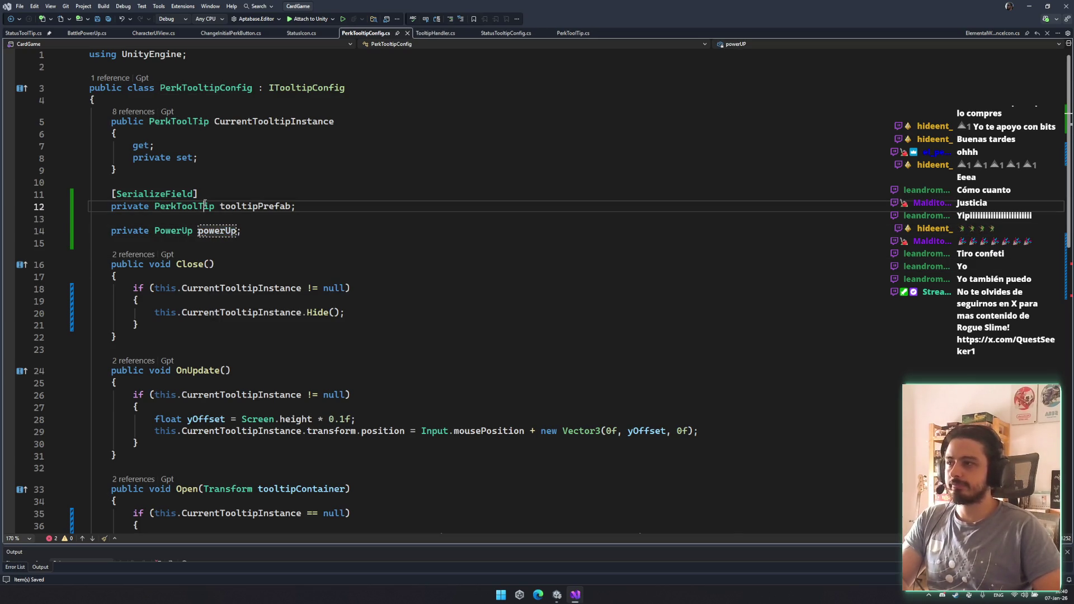
pyautogui.hotkey('ctrl', 'r')
pyautogui.hotkey('ctrl', 'r')
pyautogui.press('Home')
pyautogui.press('Right')
pyautogui.press('Delete')
pyautogui.press('Delete')
pyautogui.press('Delete')
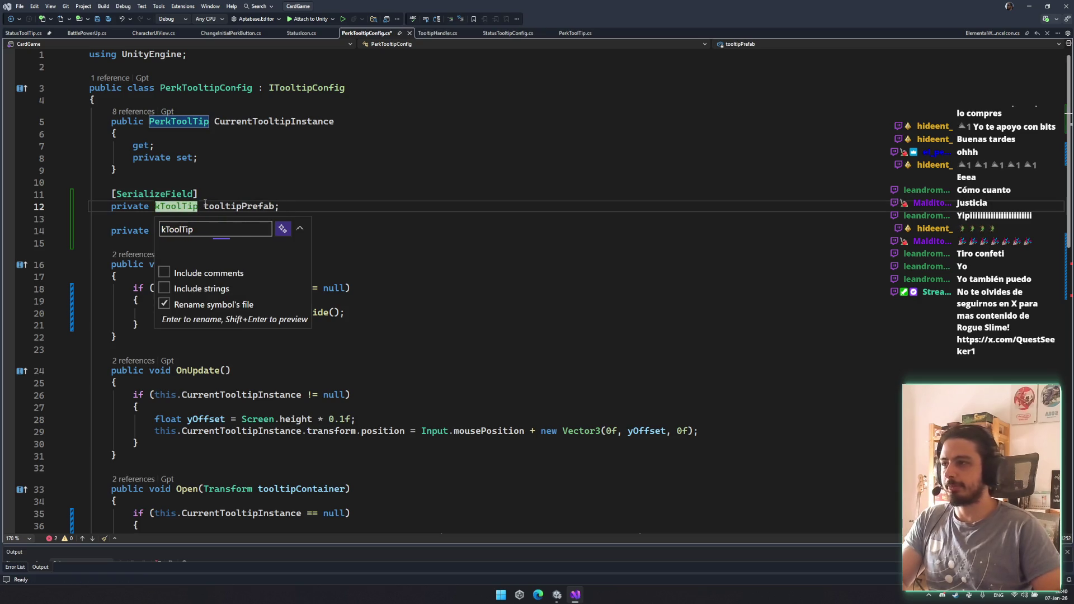
pyautogui.write('owerup')
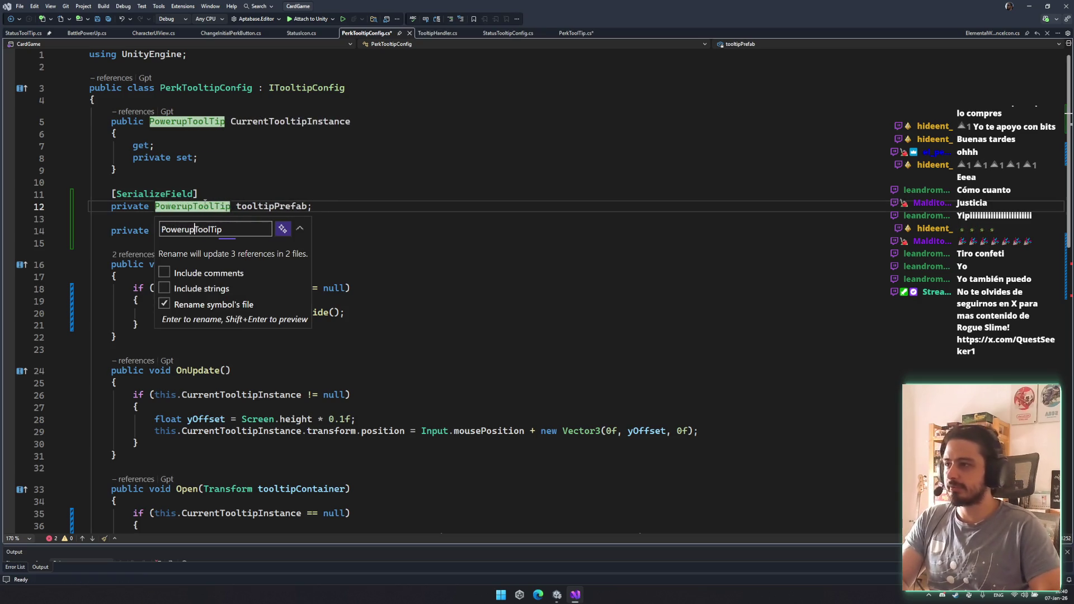
pyautogui.press('BackSpace')
pyautogui.press('BackSpace')
pyautogui.write('Up')
pyautogui.press('Return')
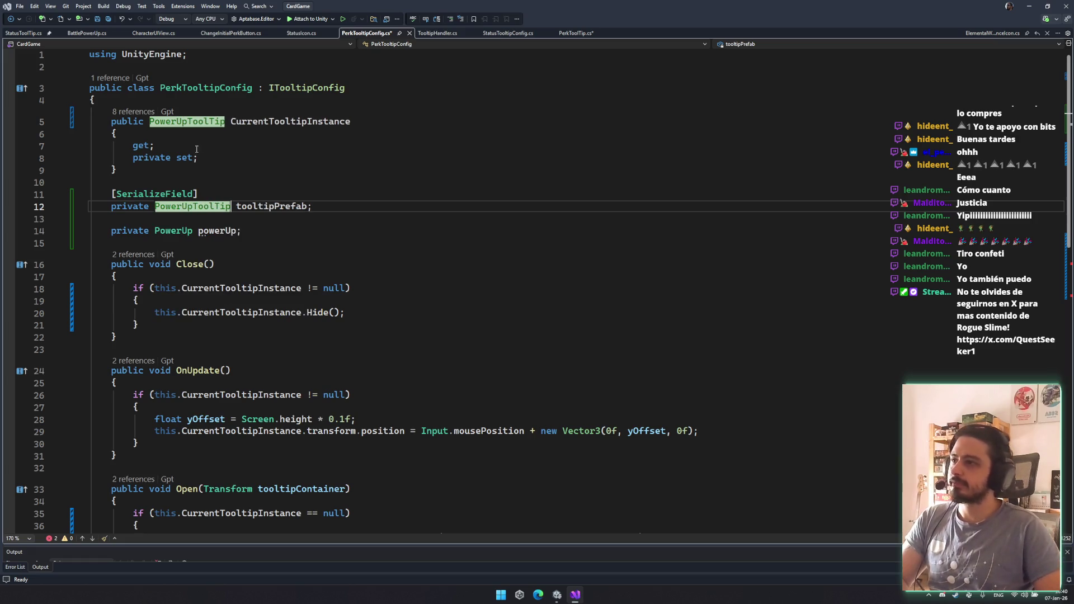
pyautogui.click(223, 88)
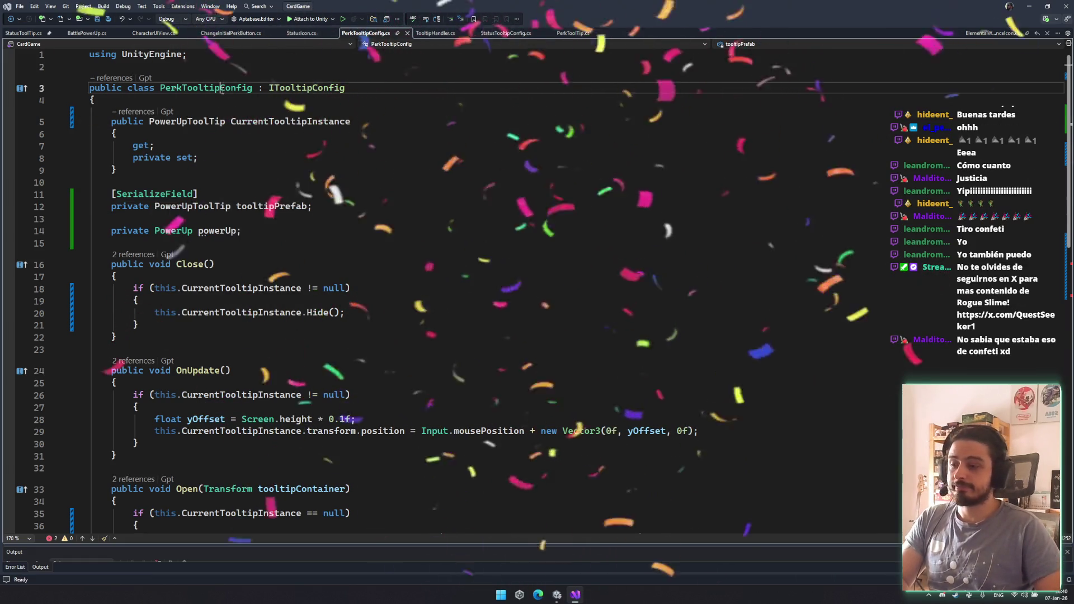
# - Rename PerkTooltipConfig to PowerUpTooltipConfig and save all files
pyautogui.hotkey('ctrl', 'r')
pyautogui.hotkey('ctrl', 'r')
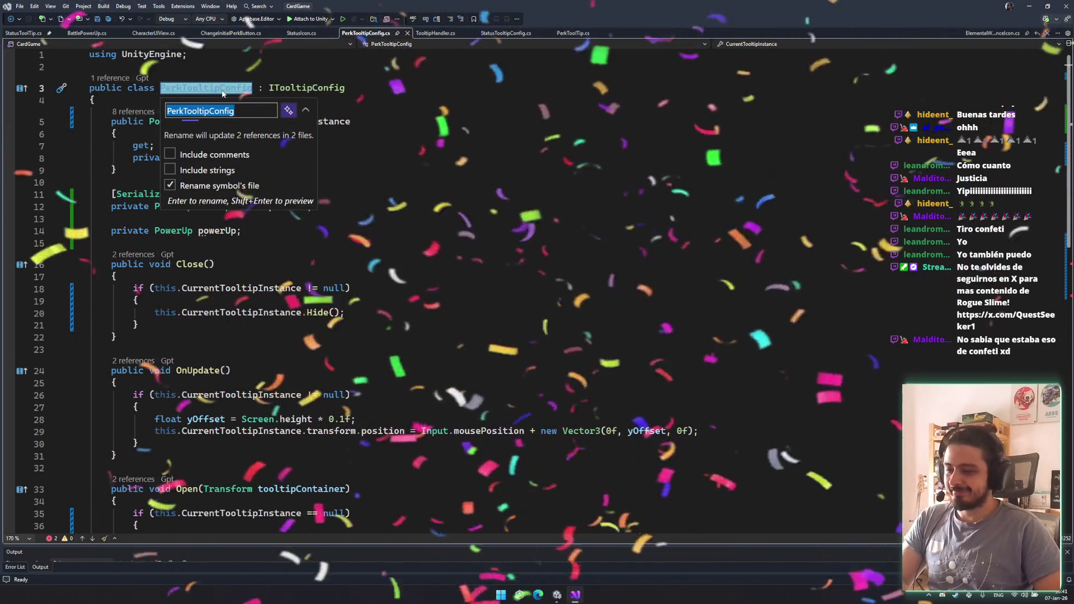
pyautogui.press('Home')
pyautogui.press('Delete')
pyautogui.press('Delete')
pyautogui.press('Delete')
pyautogui.write('Po')
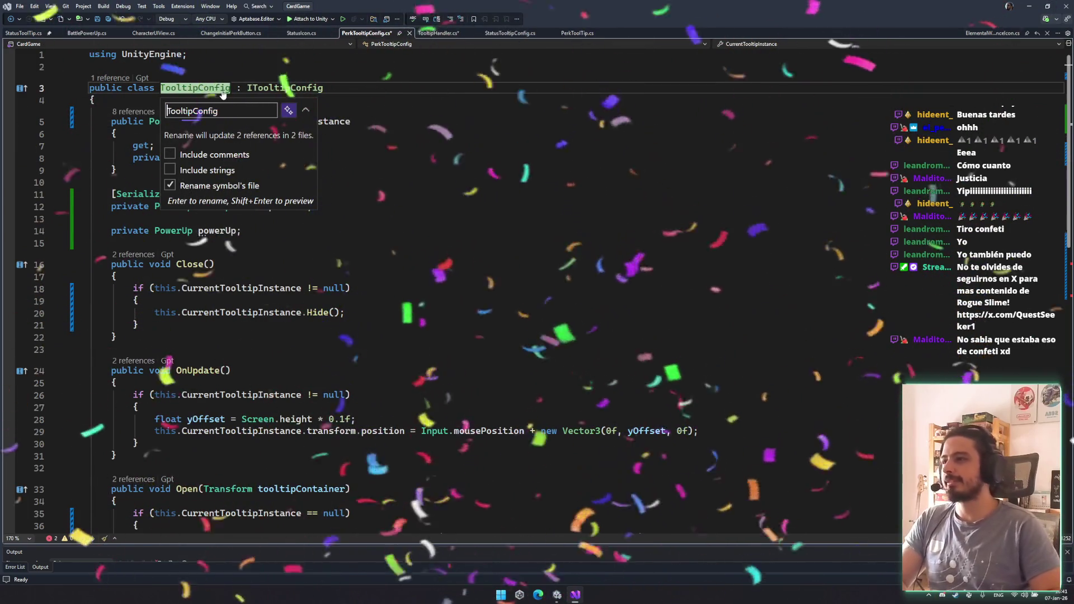
pyautogui.write('werUp')
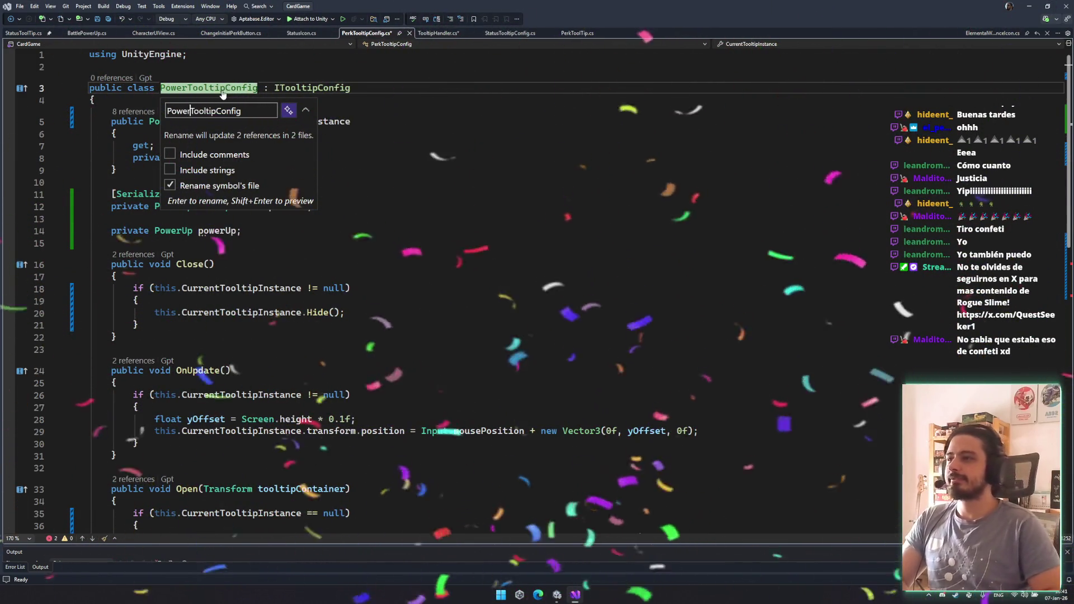
pyautogui.press('Return')
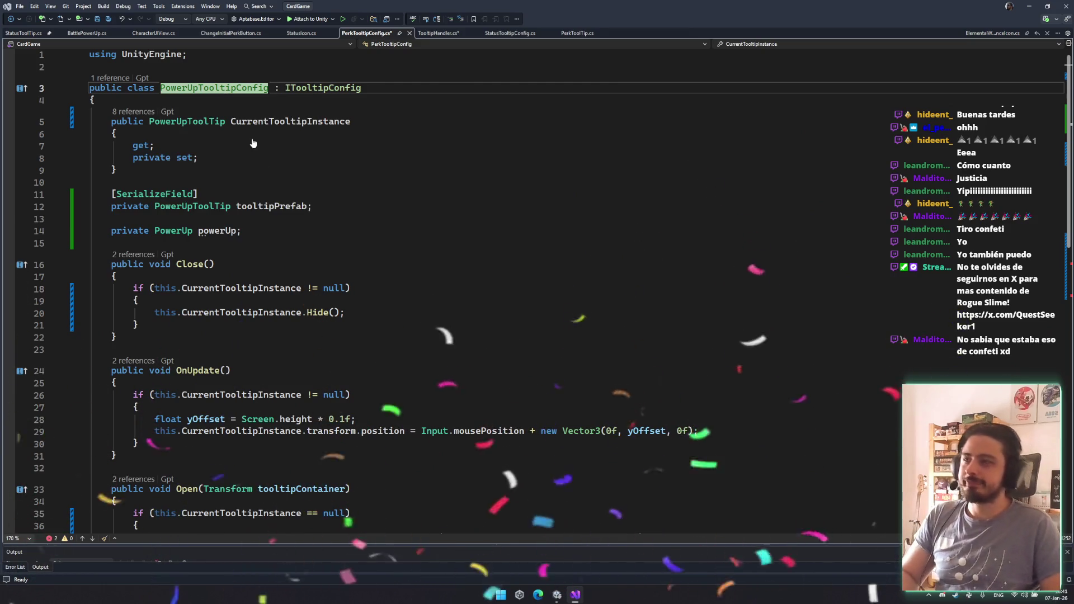
pyautogui.hotkey('ctrl', 'shift', 's')
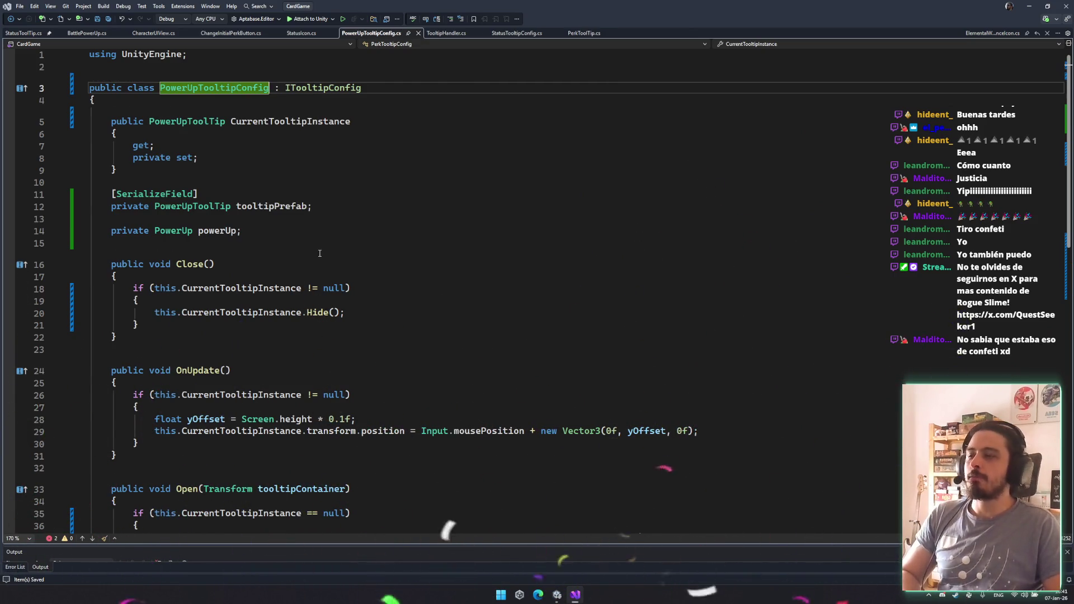
# - Change the Setup parameter from Perk perk to PowerUp powerUp
pyautogui.click(205, 238)
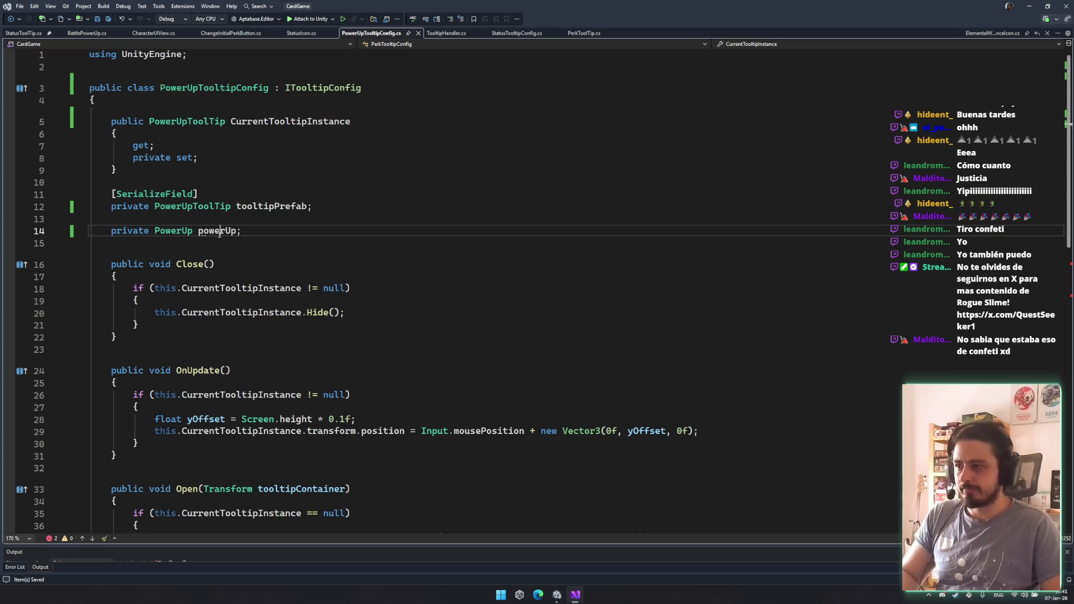
pyautogui.scroll(-6, 343, 334)
pyautogui.hotkey('ctrl', 'shift', 'F12')
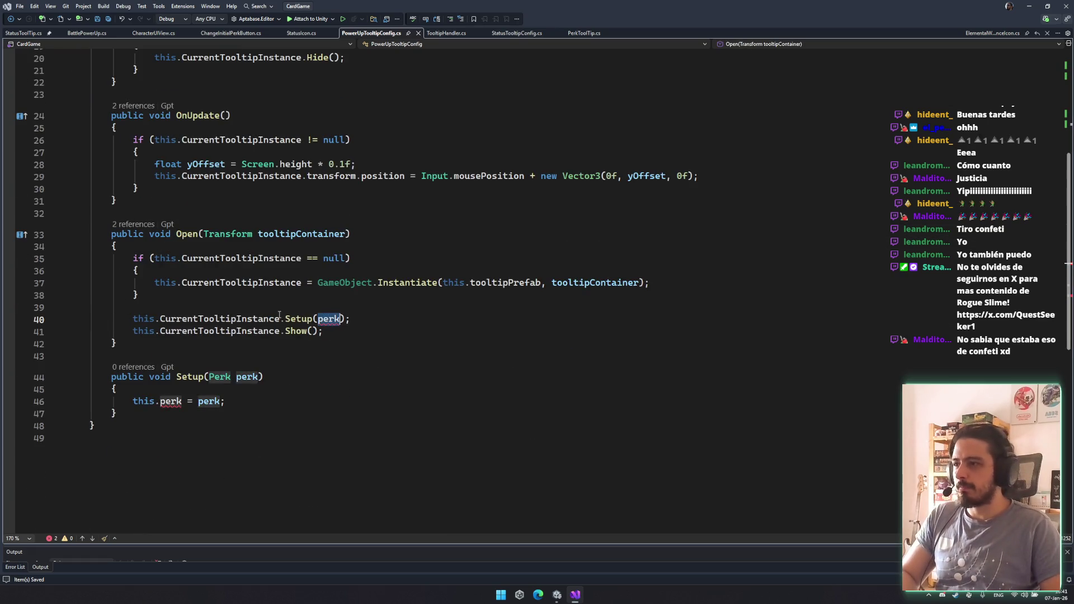
pyautogui.doubleClick(220, 377)
pyautogui.write('Pow')
pyautogui.press('Tab')
pyautogui.doubleClick(263, 377)
pyautogui.write('powerup')
pyautogui.press('Return')
pyautogui.press('BackSpace')
pyautogui.write('Up')
pyautogui.hotkey('ctrl', 's')
# - Replace the remaining perk references on lines 46 and 40 with powerUp
pyautogui.click(166, 402)
pyautogui.press('Return')
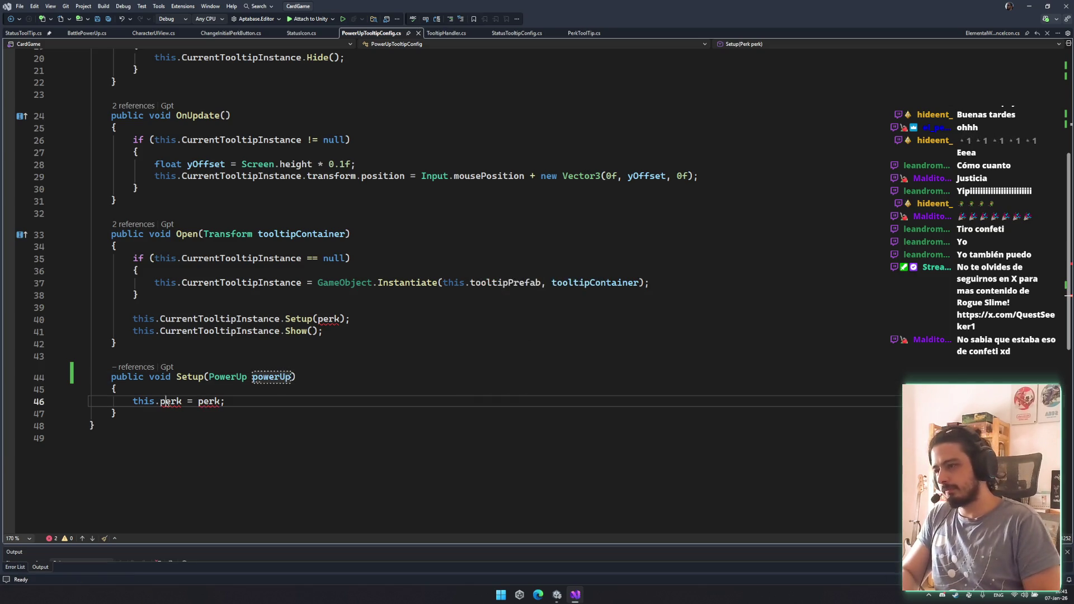
pyautogui.doubleClick(168, 402)
pyautogui.write('poweurp')
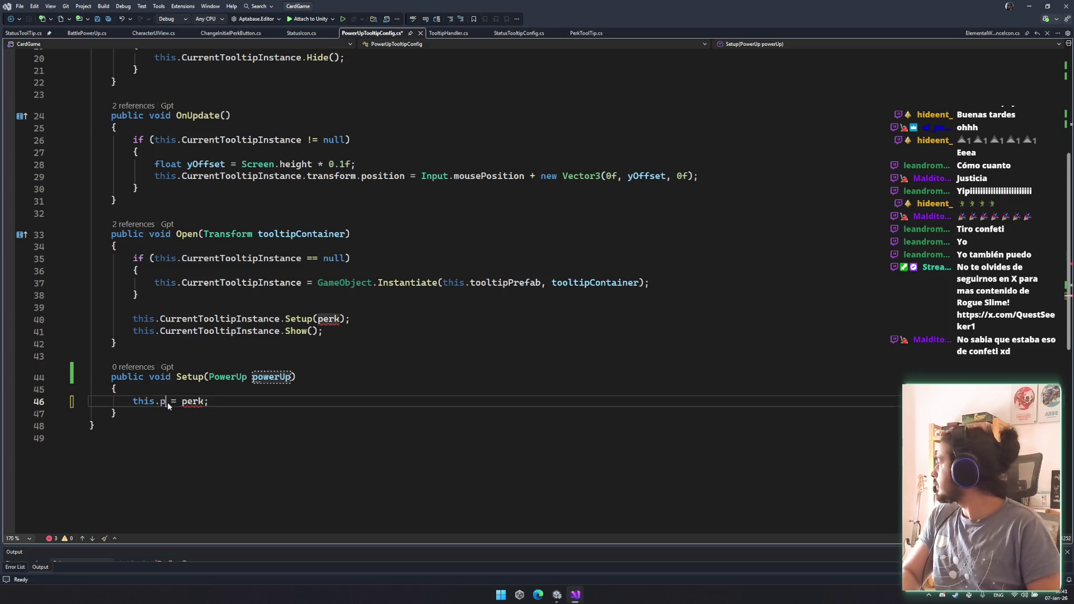
pyautogui.press('Return')
pyautogui.hotkey('ctrl', 's')
pyautogui.click(262, 381)
pyautogui.hotkey('ctrl', 'c')
pyautogui.doubleClick(225, 402)
pyautogui.hotkey('ctrl', 'v')
pyautogui.doubleClick(329, 319)
pyautogui.hotkey('ctrl', 'v')
pyautogui.click(330, 319)
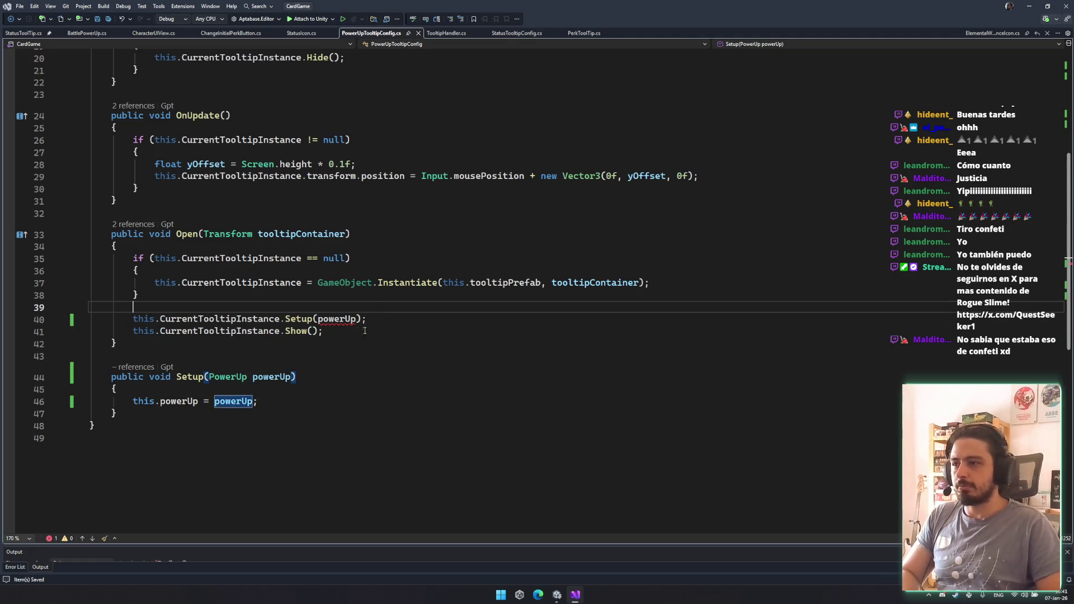
# - Go to PowerUpToolTip's Setup definition and select its Perk parameter type
pyautogui.doubleClick(300, 320)
pyautogui.keyDown('ctrl'); pyautogui.click(303, 324); pyautogui.keyUp('ctrl')
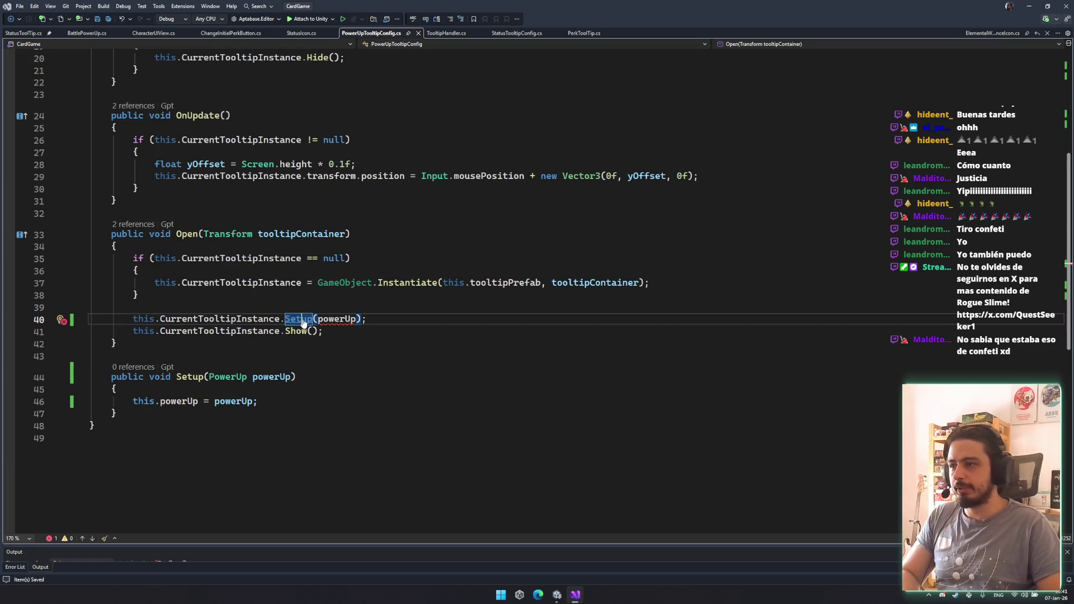
pyautogui.doubleClick(221, 237)
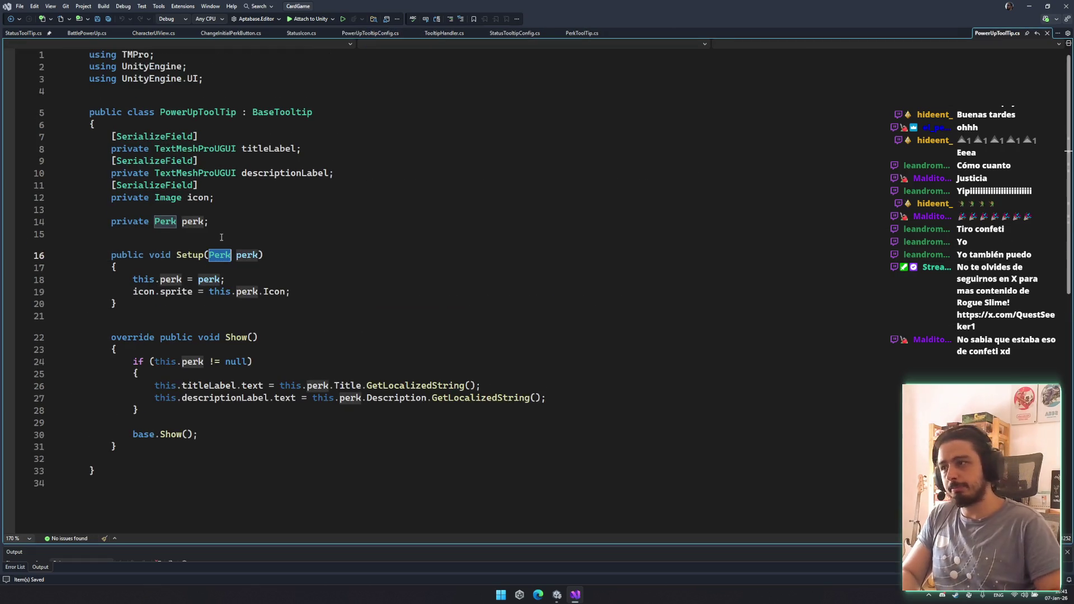
# - Change the perk parameter and field to type PowerUp named powerUp, and save
pyautogui.write('PowerU')
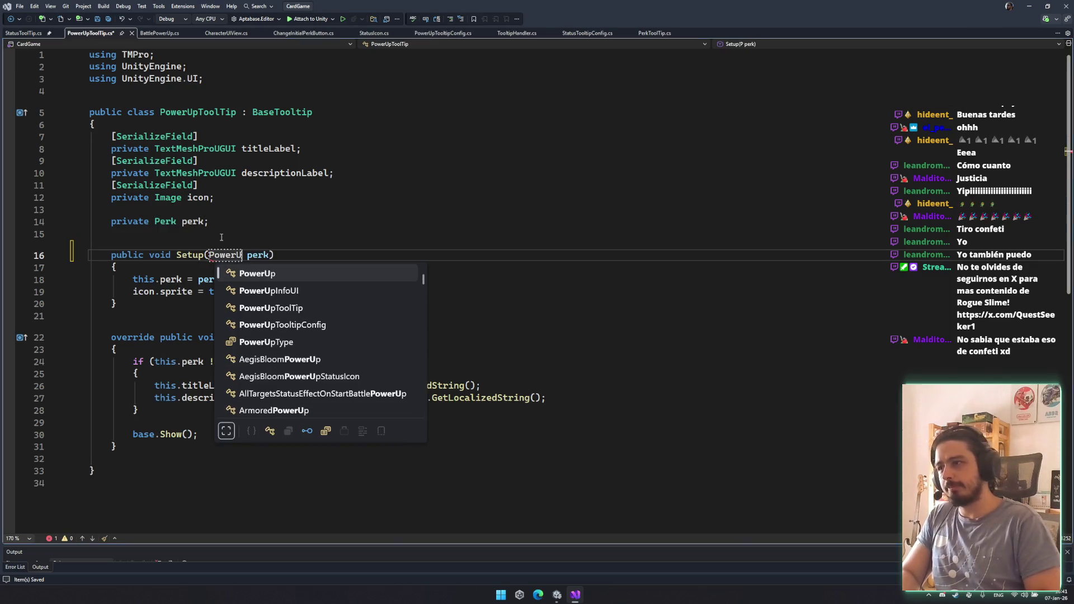
pyautogui.press('Tab')
pyautogui.doubleClick(263, 254)
pyautogui.write('powerup')
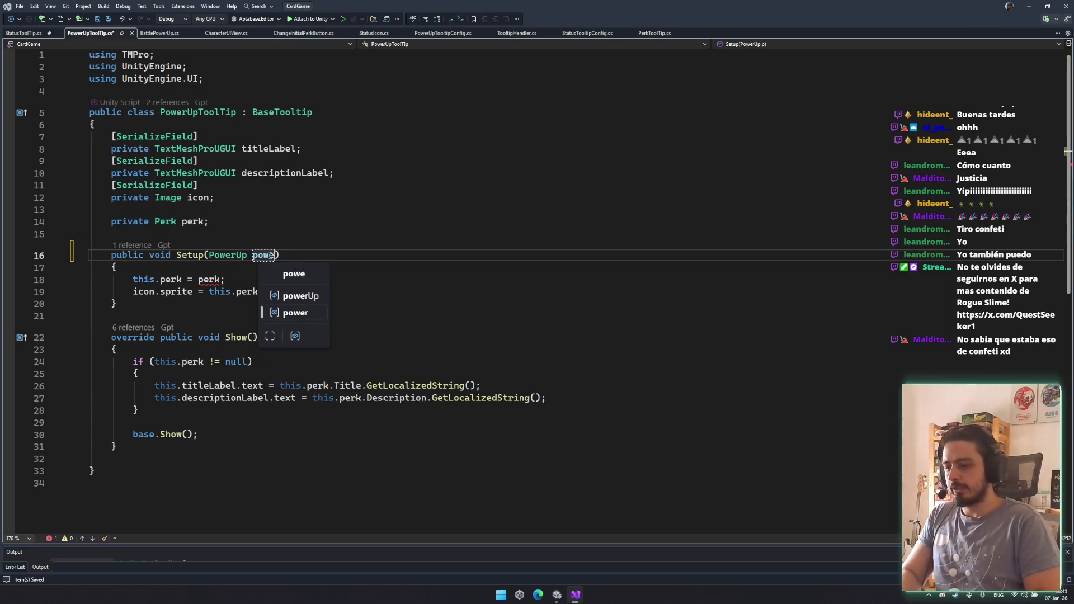
pyautogui.press('BackSpace')
pyautogui.press('BackSpace')
pyautogui.write('Up')
pyautogui.doubleClick(209, 279)
pyautogui.write('powerUp')
pyautogui.doubleClick(170, 279)
pyautogui.write('powerUp')
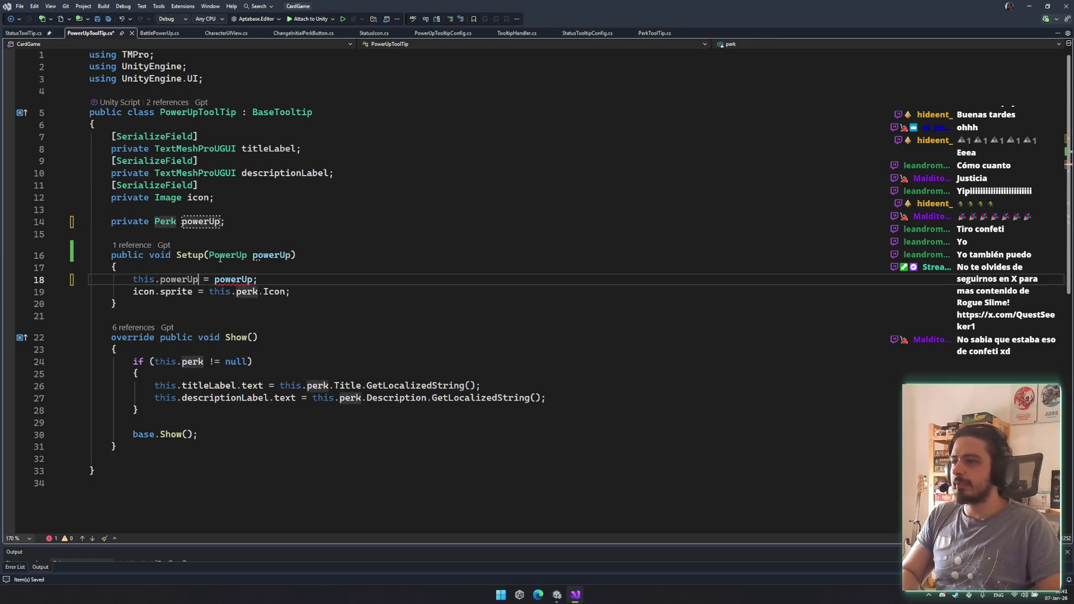
pyautogui.doubleClick(220, 257)
pyautogui.hotkey('ctrl', 'c')
pyautogui.doubleClick(168, 221)
pyautogui.hotkey('ctrl', 'v')
pyautogui.hotkey('ctrl', 's')
# - Replace the remaining perk references on lines 19–27 with powerUp and save
pyautogui.click(271, 316)
pyautogui.doubleClick(271, 255)
pyautogui.hotkey('ctrl', 'c')
pyautogui.doubleClick(246, 291)
pyautogui.hotkey('ctrl', 'v')
pyautogui.doubleClick(192, 361)
pyautogui.hotkey('ctrl', 'v')
pyautogui.doubleClick(317, 386)
pyautogui.hotkey('ctrl', 'v')
pyautogui.doubleClick(350, 398)
pyautogui.hotkey('ctrl', 'v')
pyautogui.hotkey('ctrl', 's')
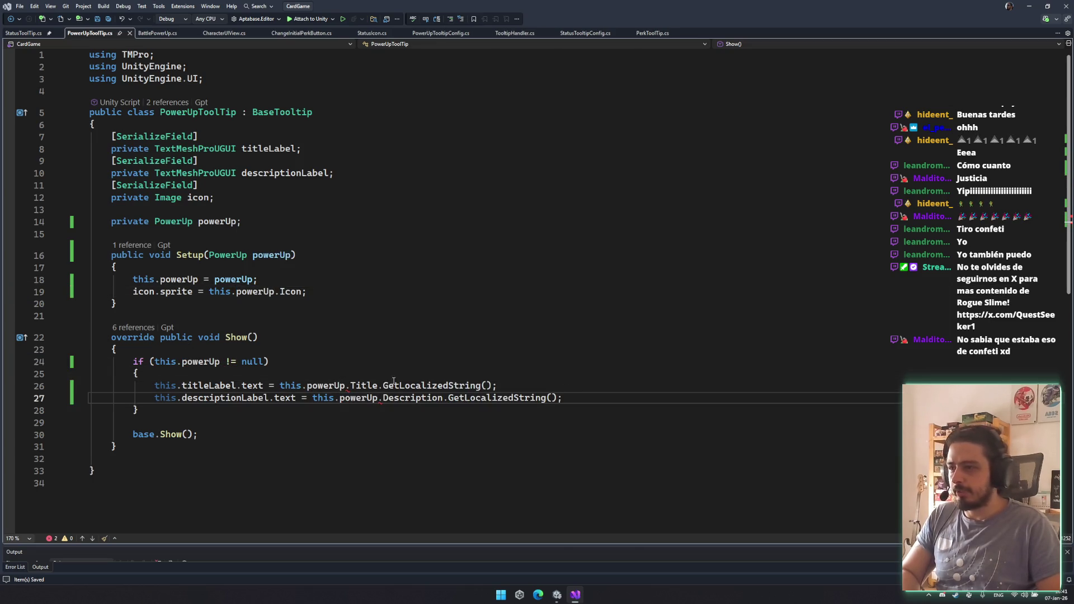
# - Remove the title assignment line and the titleLabel field from the tooltip script
pyautogui.moveTo(367, 385); pyautogui.dragTo(543, 383)
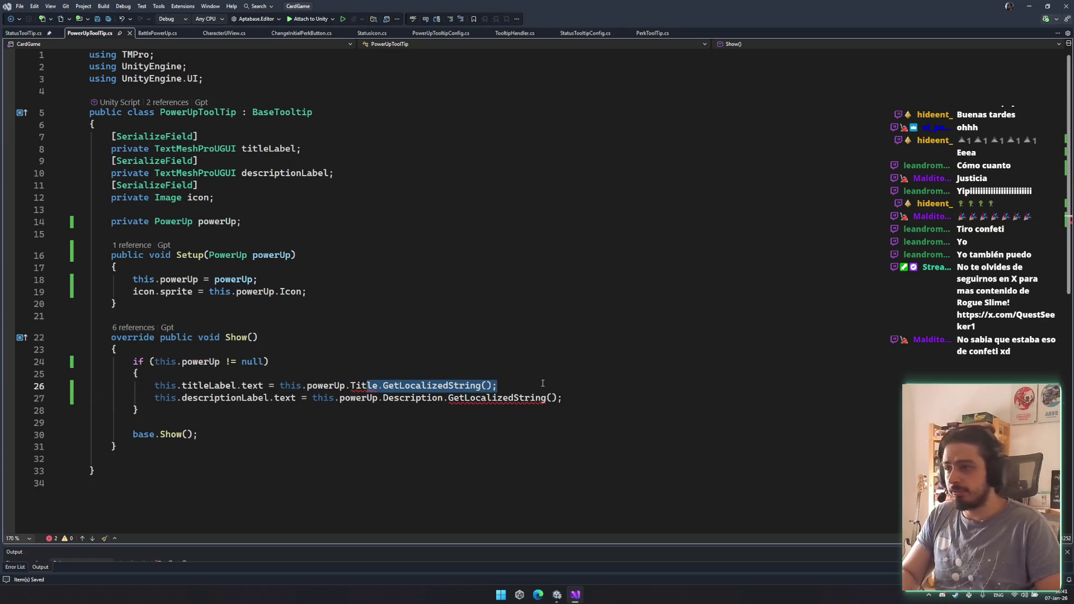
pyautogui.press('BackSpace')
pyautogui.press('BackSpace')
pyautogui.press('BackSpace')
pyautogui.write('.des')
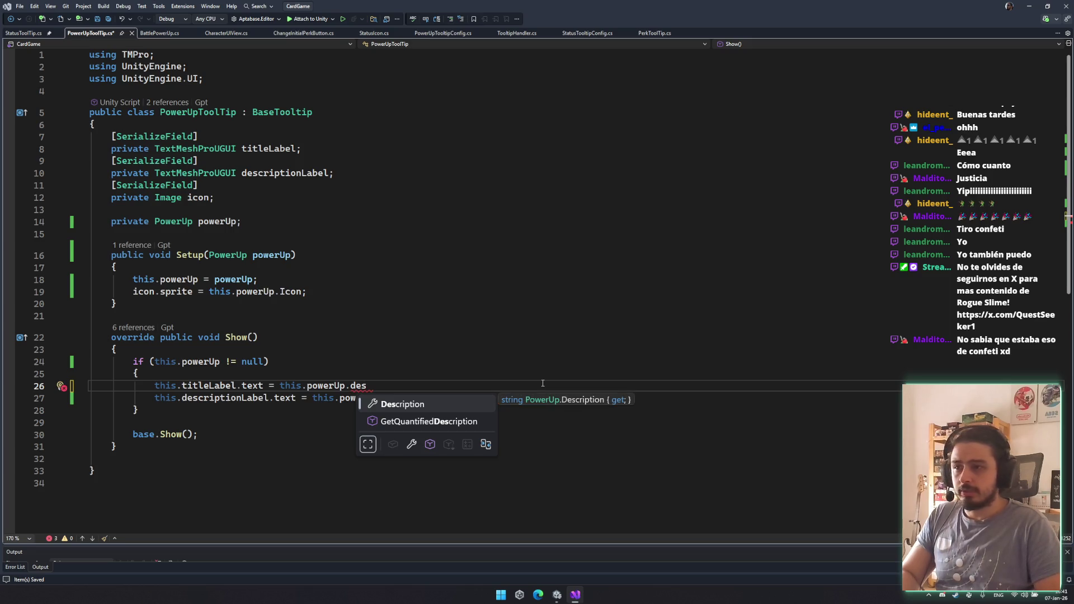
pyautogui.press('Down')
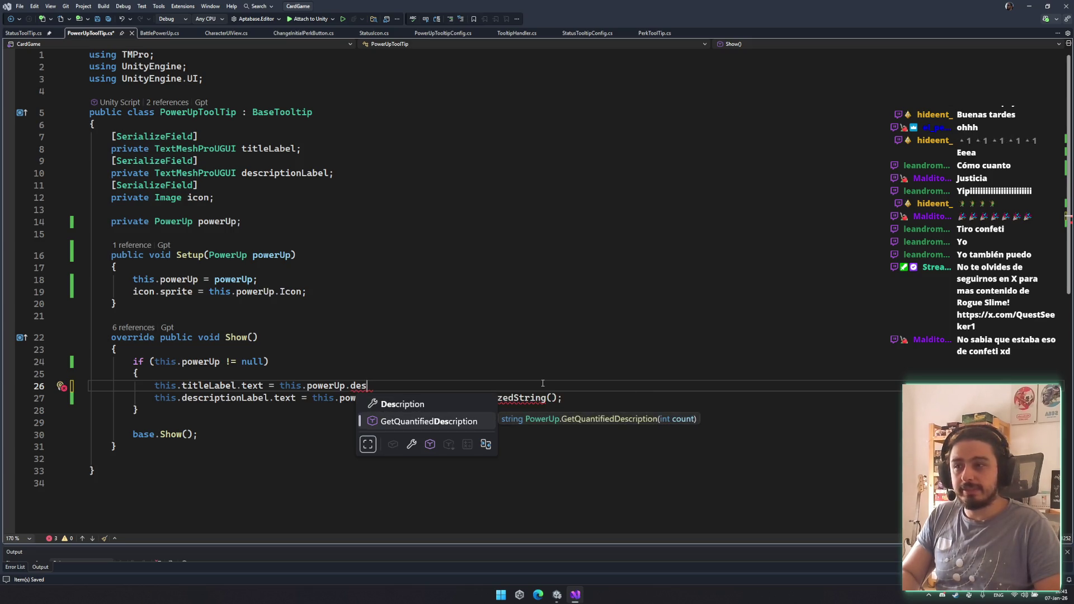
pyautogui.press('BackSpace')
pyautogui.press('BackSpace')
pyautogui.press('BackSpace')
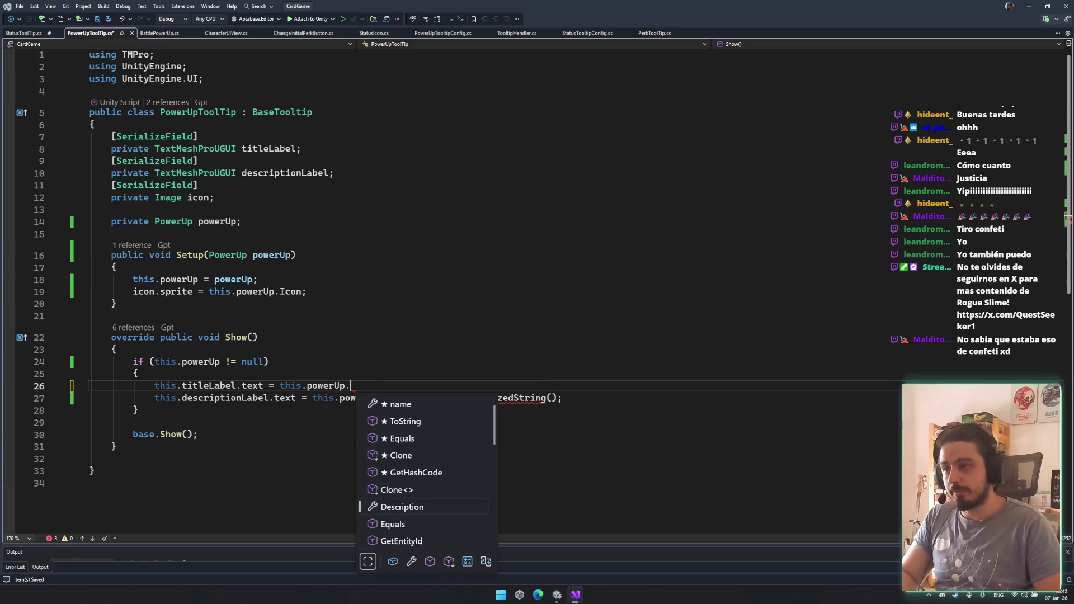
pyautogui.press('BackSpace')
pyautogui.press('Down')
pyautogui.press('Down')
pyautogui.press('Down')
pyautogui.press('Up')
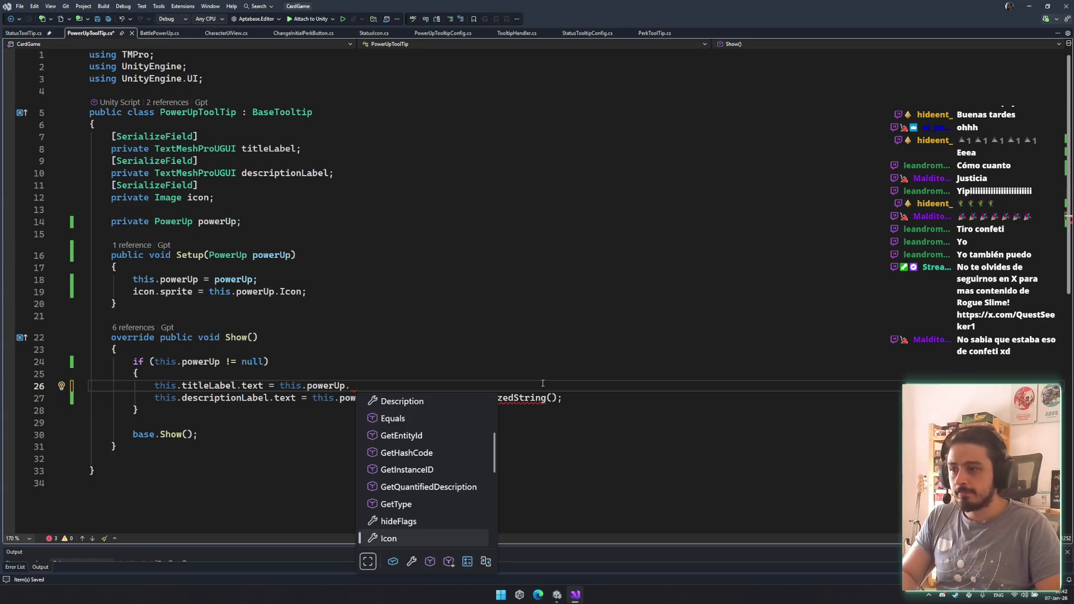
pyautogui.press('Down')
pyautogui.press('Down')
pyautogui.press('Down')
pyautogui.press('Down')
pyautogui.press('Down')
pyautogui.press('Down')
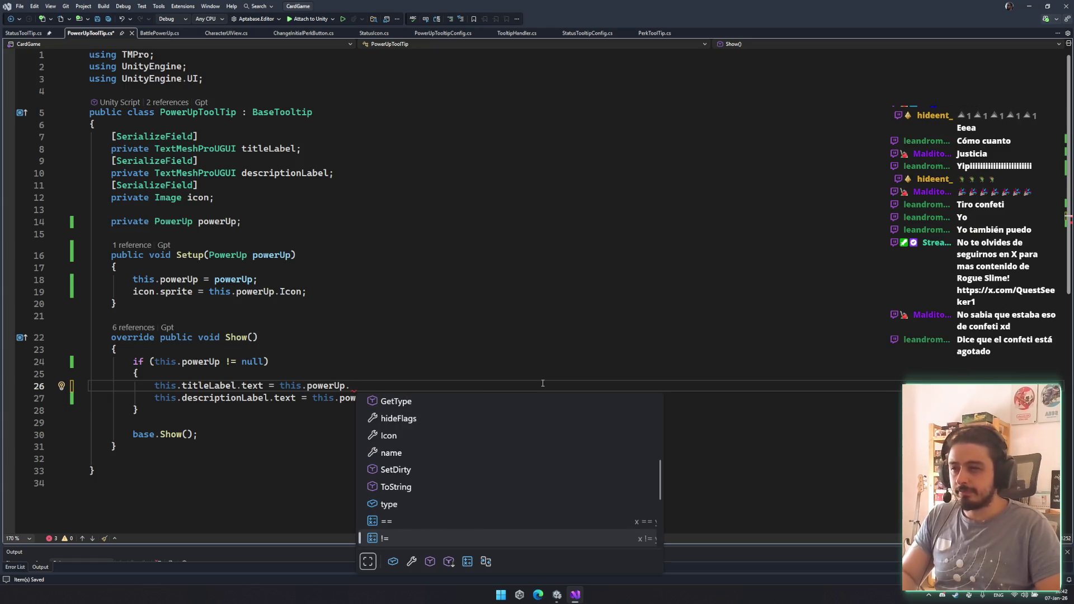
pyautogui.press('Down')
pyautogui.press('Down')
pyautogui.press('Down')
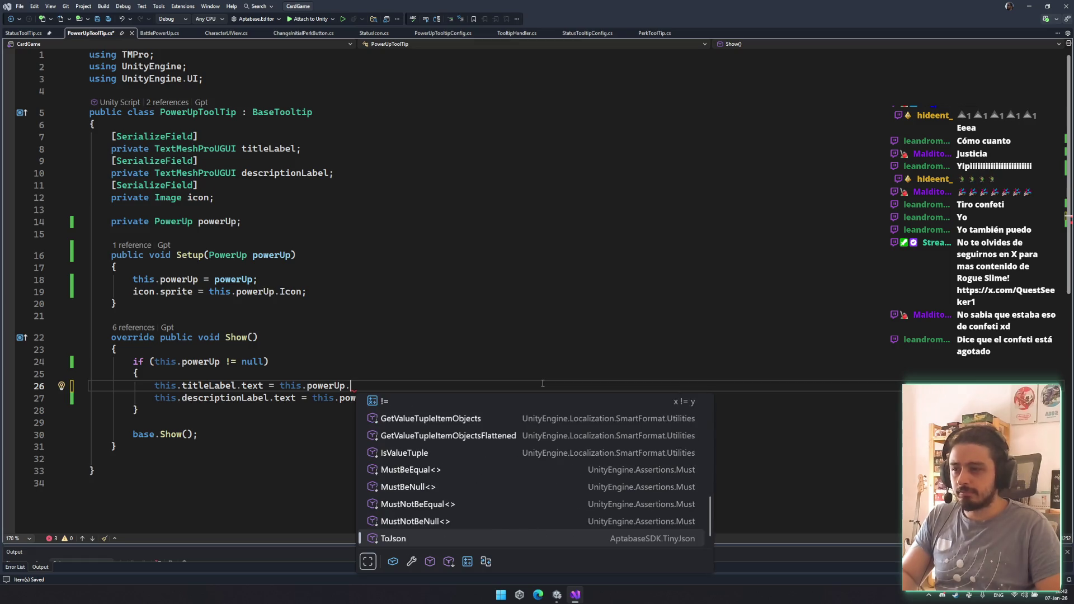
pyautogui.press('BackSpace')
pyautogui.hotkey('ctrl', 'x')
pyautogui.hotkey('ctrl', 's')
pyautogui.moveTo(313, 148); pyautogui.dragTo(402, 132)
pyautogui.press('Delete')
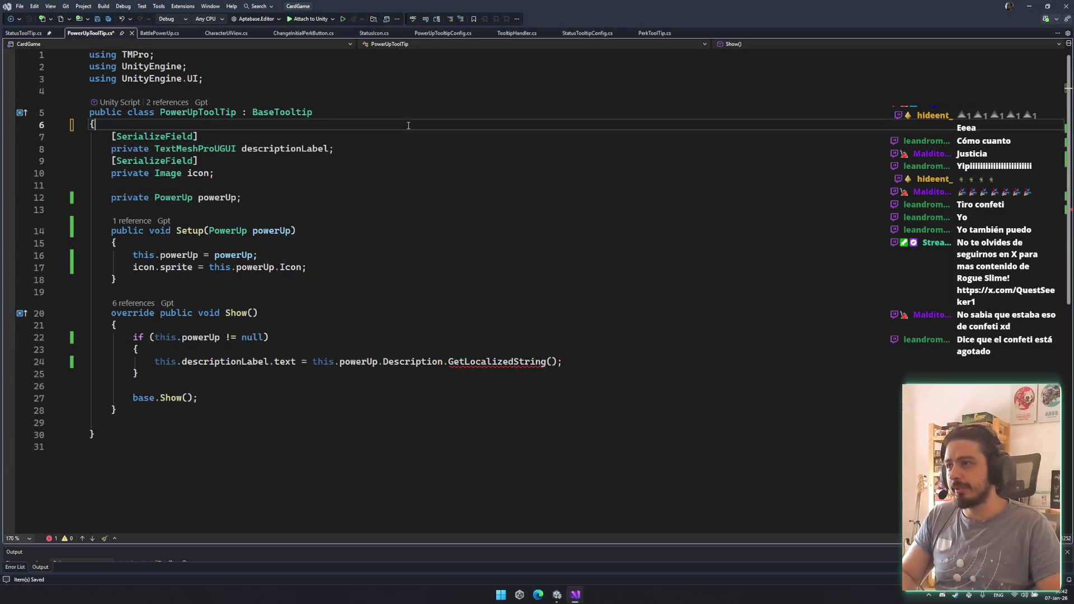
pyautogui.click(338, 170)
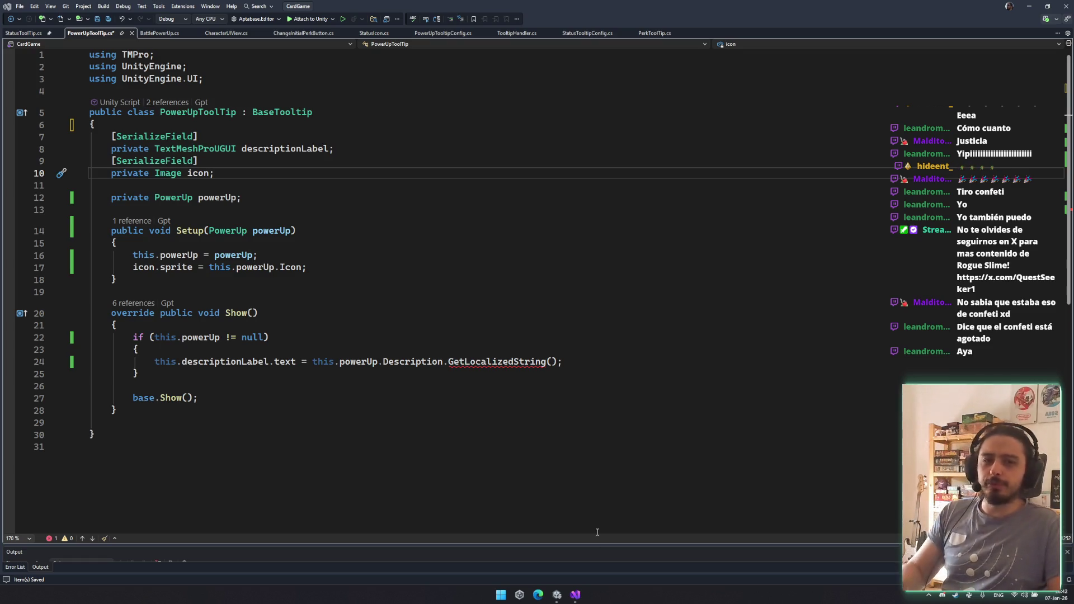
# - End line 24 at powerUp.Description without GetLocalizedString, save, and go to Description's definition
pyautogui.click(582, 372)
pyautogui.moveTo(582, 372); pyautogui.dragTo(492, 362)
pyautogui.click(620, 356)
pyautogui.moveTo(620, 357)
pyautogui.mouseDown()
pyautogui.moveTo(162, 361)
pyautogui.moveTo(440, 361)
pyautogui.mouseUp()
pyautogui.press('BackSpace')
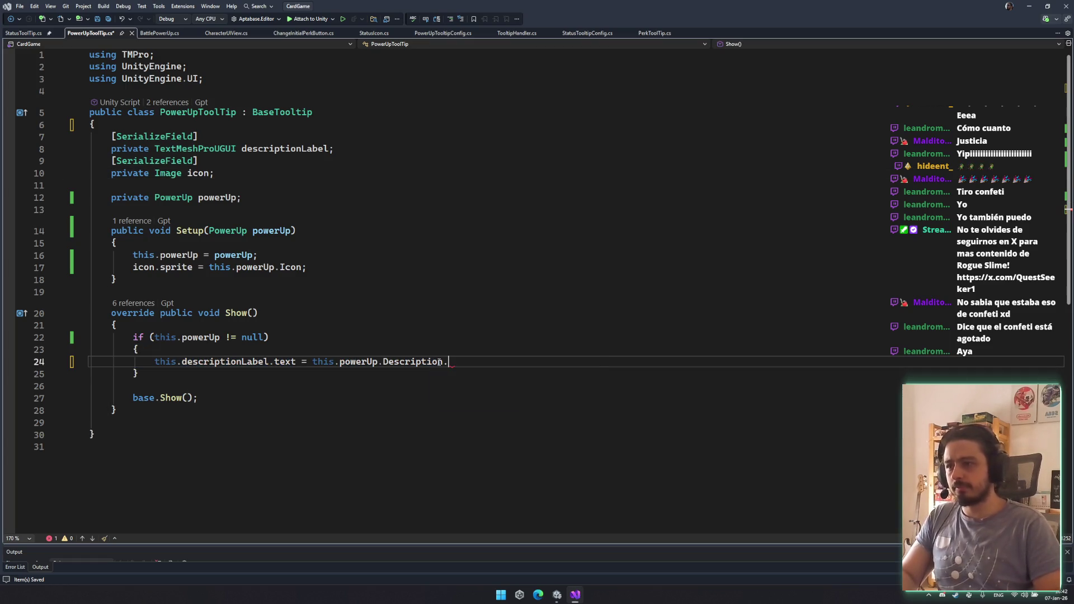
pyautogui.hotkey('ctrl', 'space')
pyautogui.press('BackSpace')
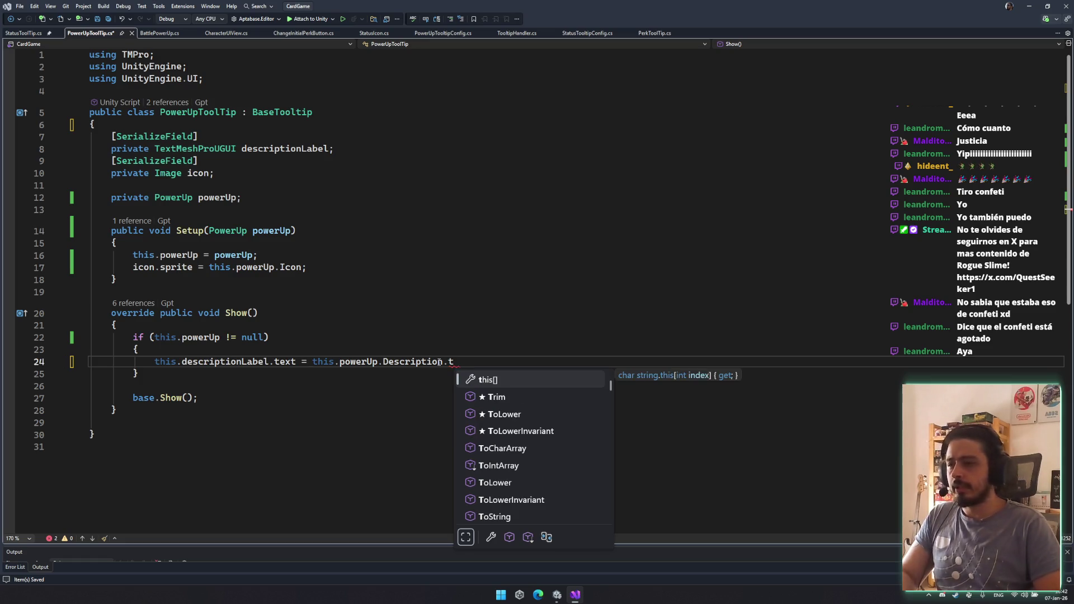
pyautogui.write(';')
pyautogui.hotkey('ctrl', 's')
pyautogui.keyDown('ctrl'); pyautogui.click(439, 363); pyautogui.keyUp('ctrl')
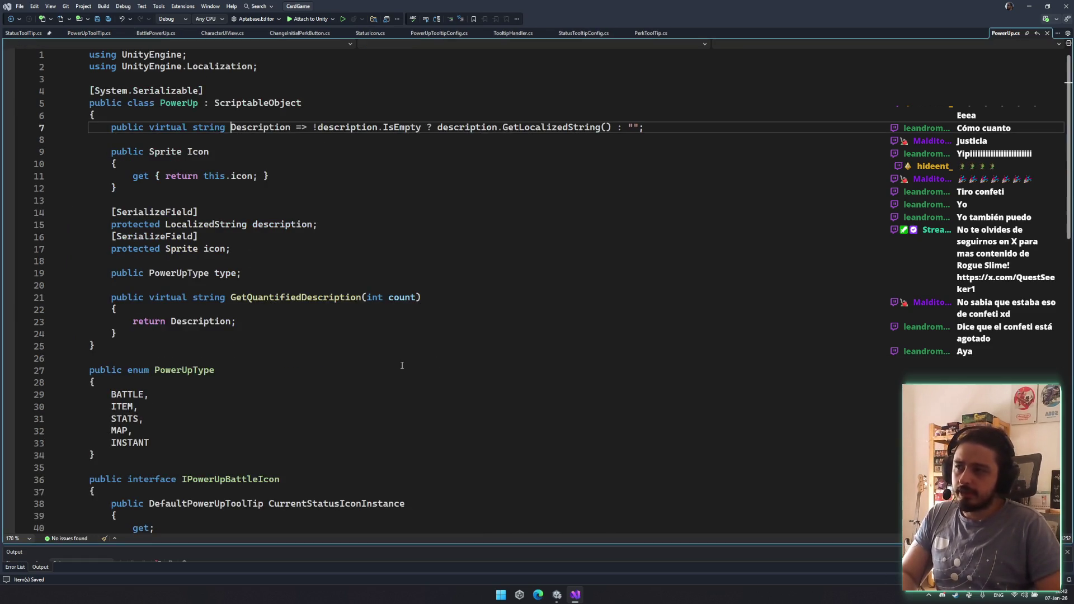
# - Confirm Description already calls GetLocalizedString, return to PowerUpToolTip.cs, then switch to the running Unity game
pyautogui.doubleClick(559, 150)
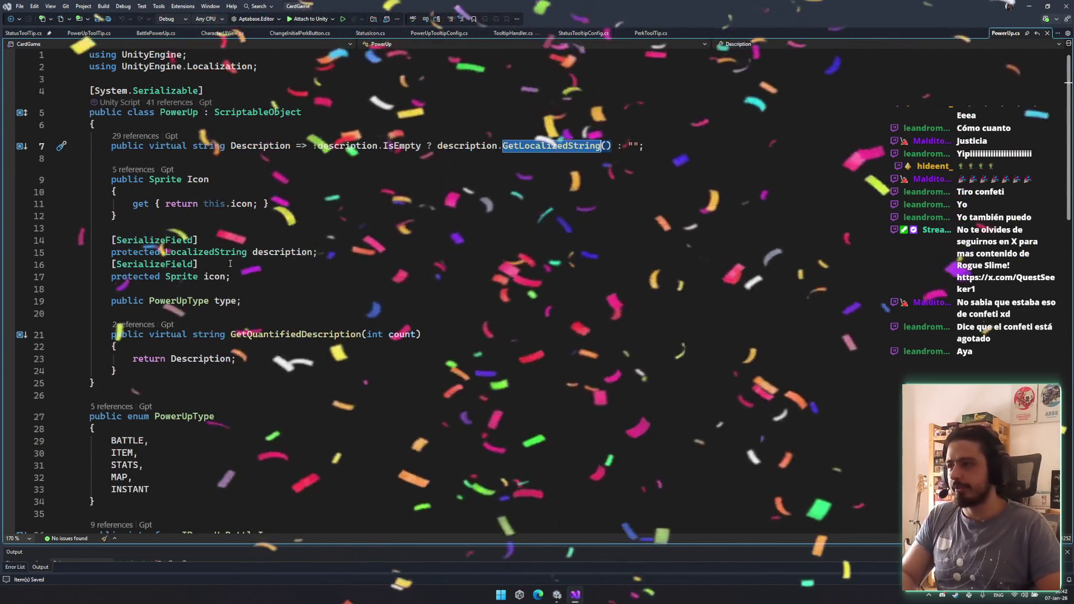
pyautogui.hotkey('ctrl', '-')
pyautogui.hotkey('ctrl', '-')
pyautogui.hotkey('ctrl', '-')
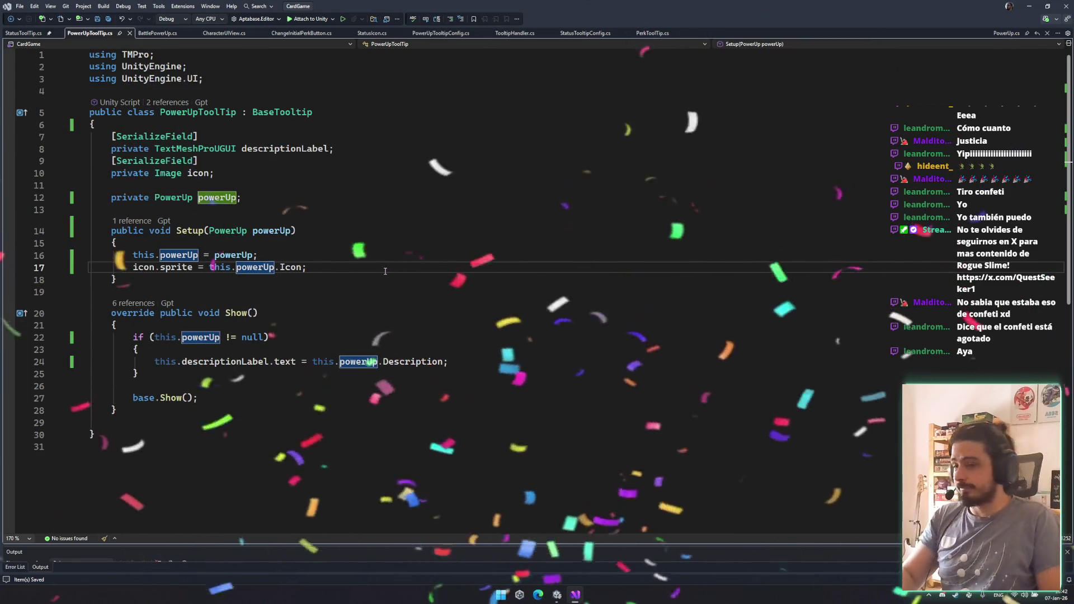
pyautogui.hotkey('ctrl', '-')
pyautogui.hotkey('ctrl', '-')
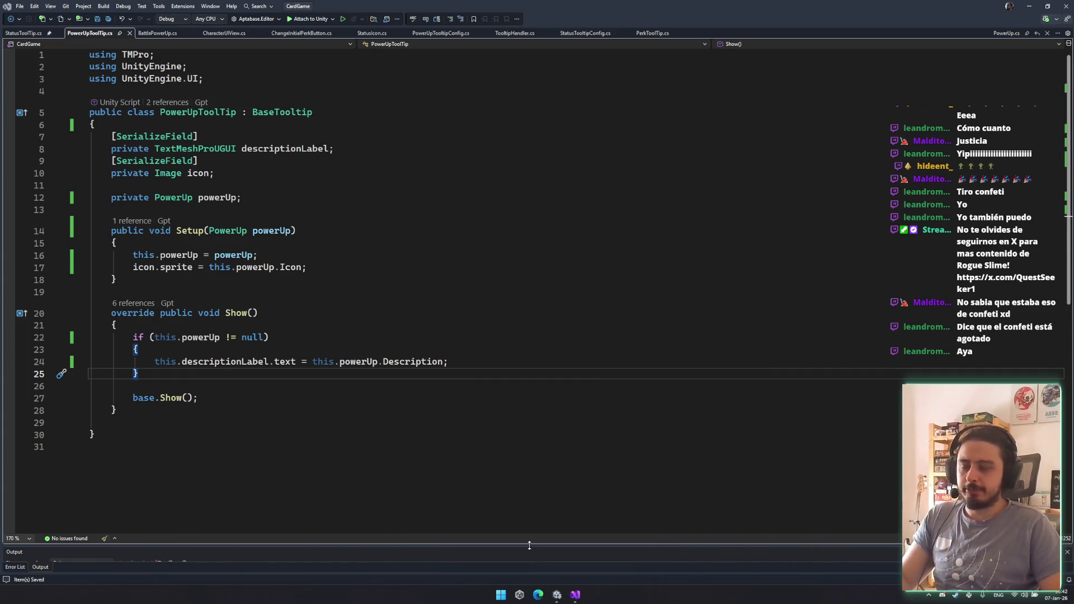
pyautogui.hotkey('alt', 'Tab')
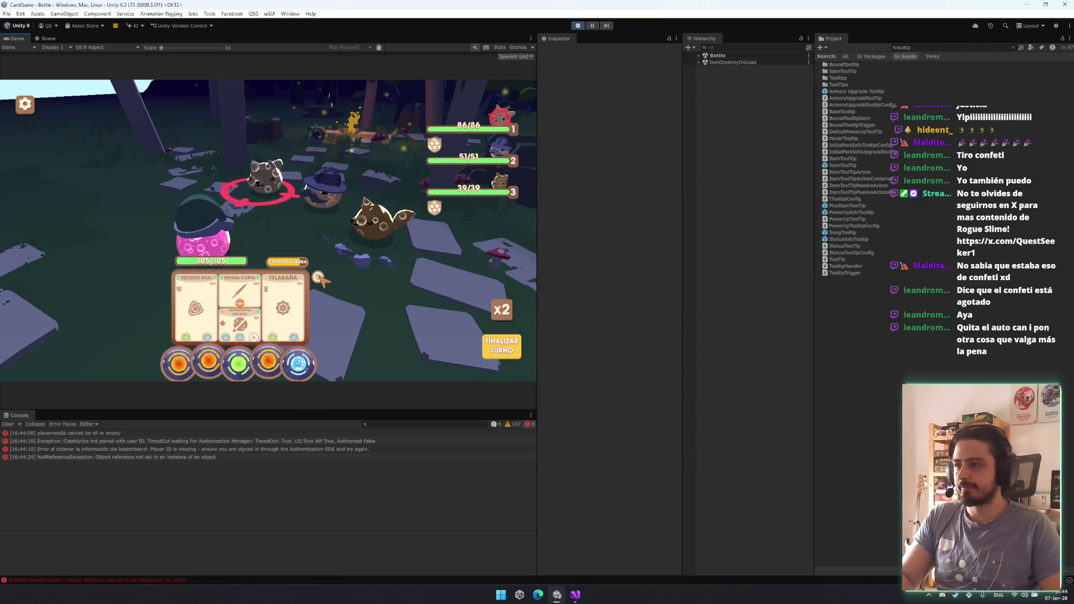
# - Trace the NullReferenceException to TooltipHandler.cs line 25 and its tooltipContainer declaration
pyautogui.click(169, 458)
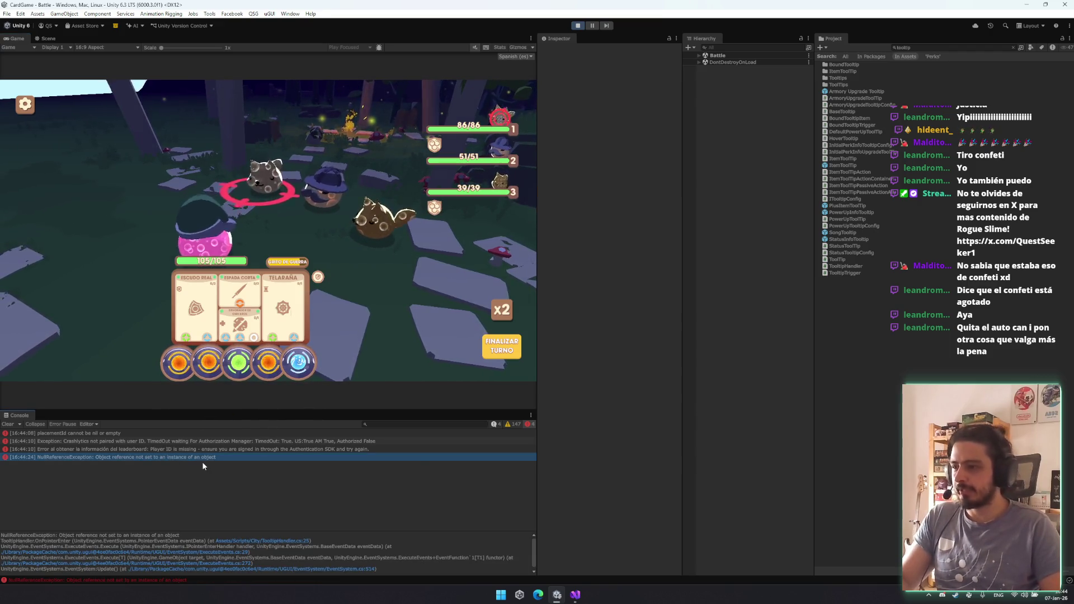
pyautogui.doubleClick(288, 541)
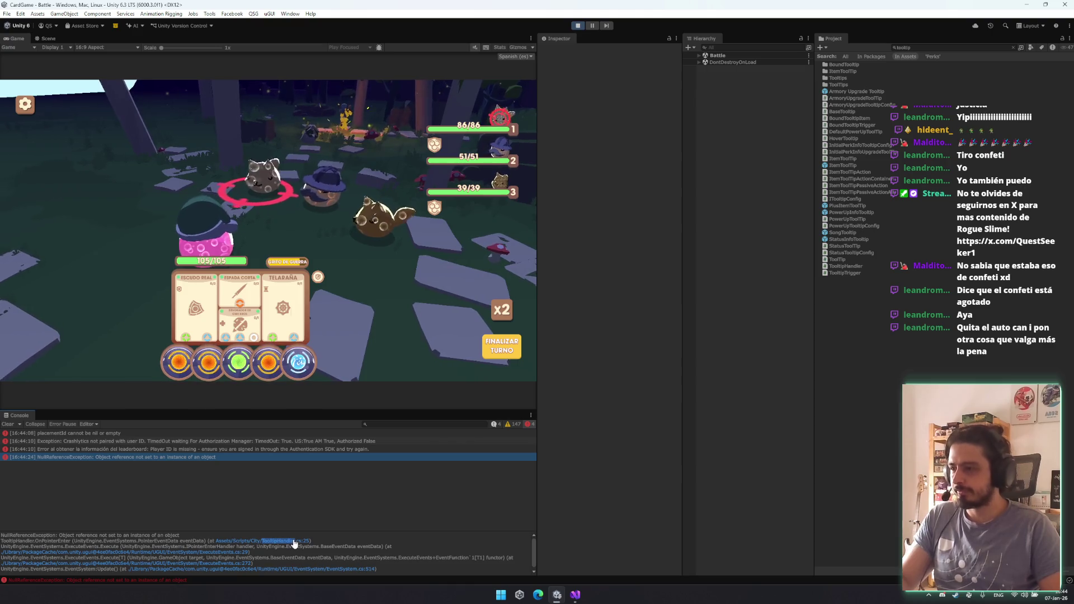
pyautogui.doubleClick(354, 457)
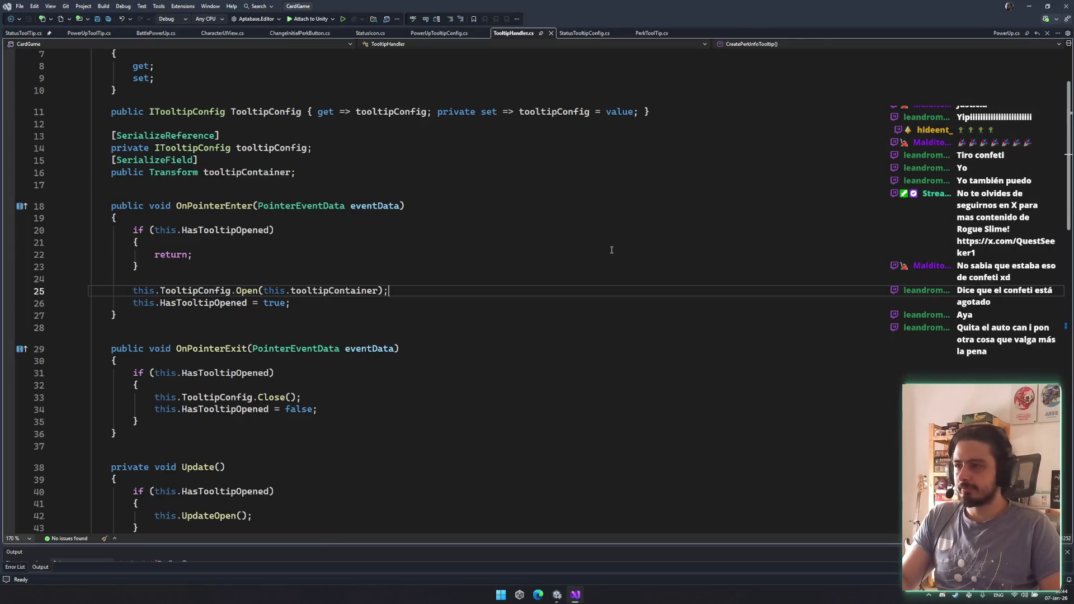
pyautogui.doubleClick(359, 291)
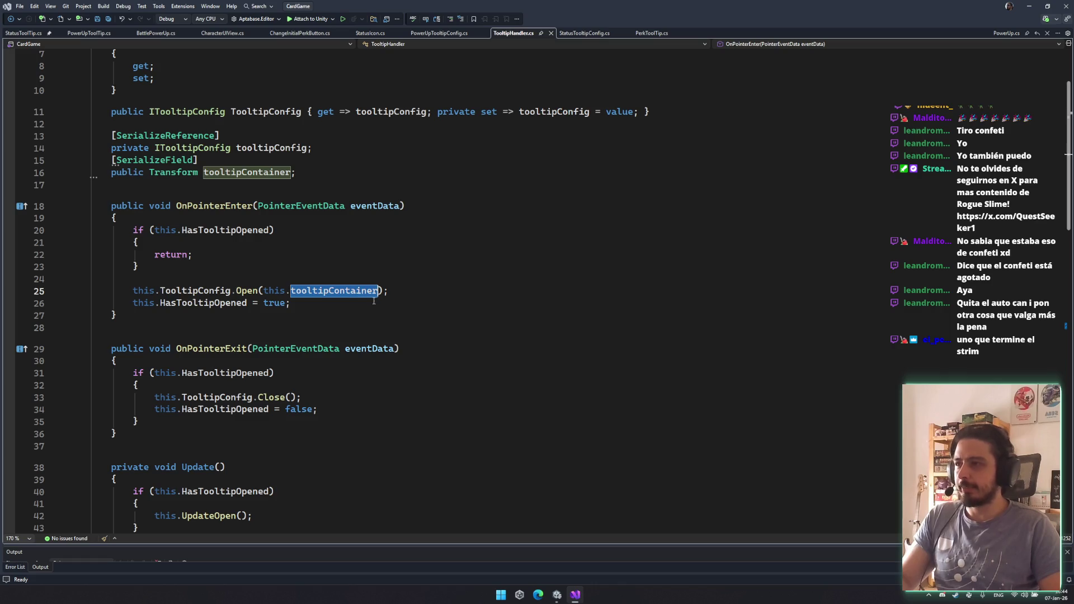
# - Stop Play mode in Unity and search the Project assets for 'defaultde'
pyautogui.click(556, 594)
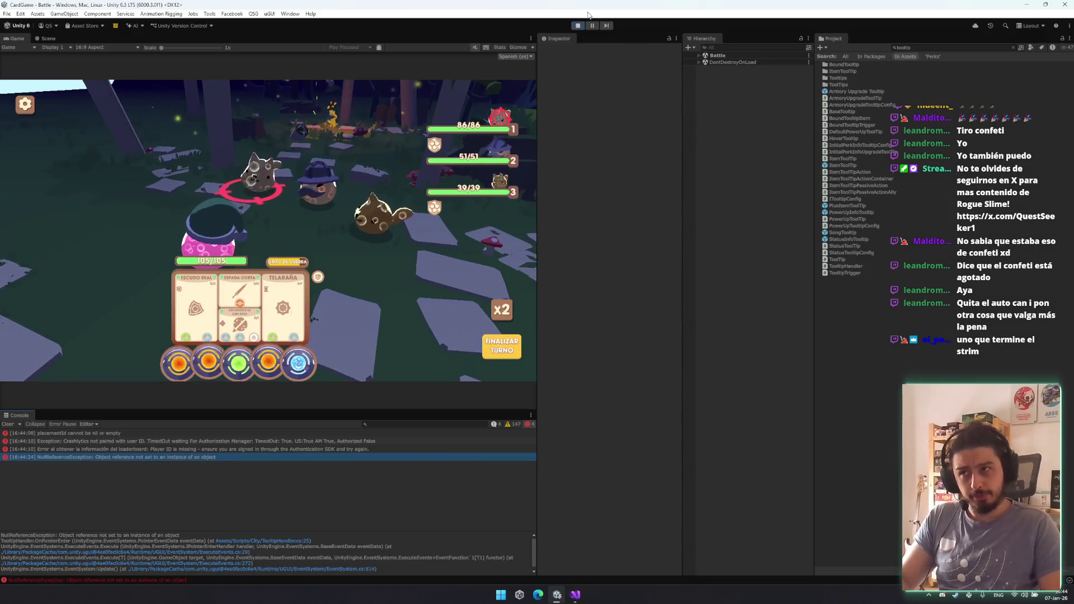
pyautogui.hotkey('ctrl', 'p')
pyautogui.click(925, 45)
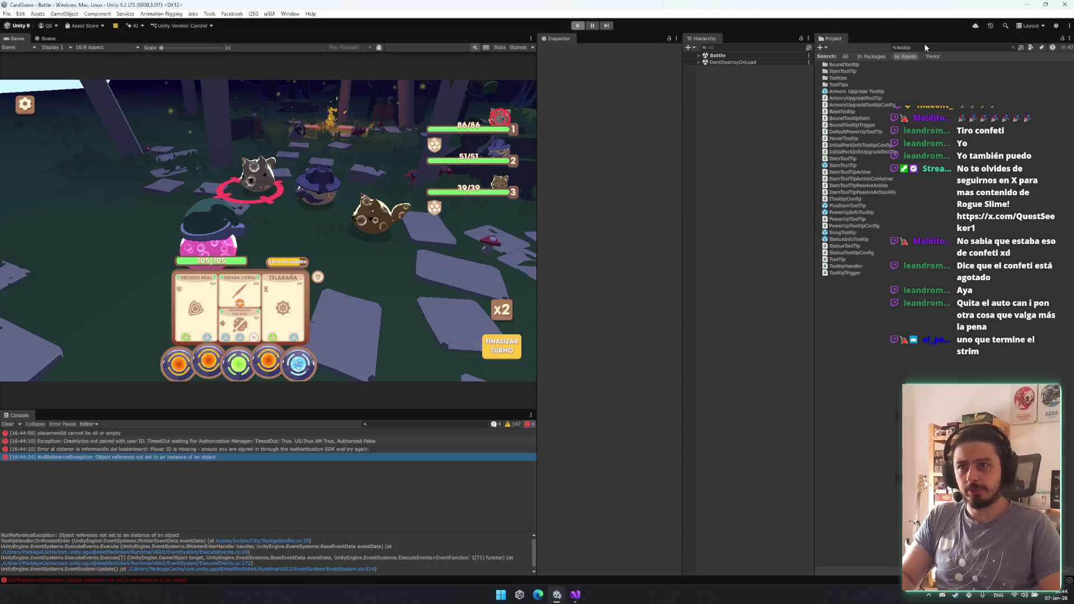
pyautogui.write('default')
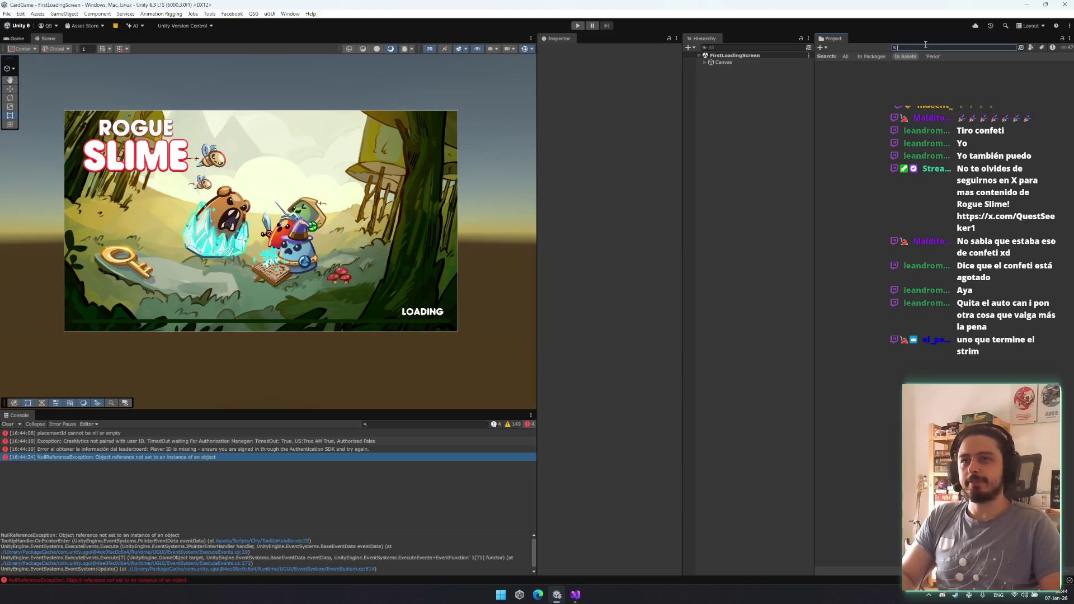
pyautogui.write('de')
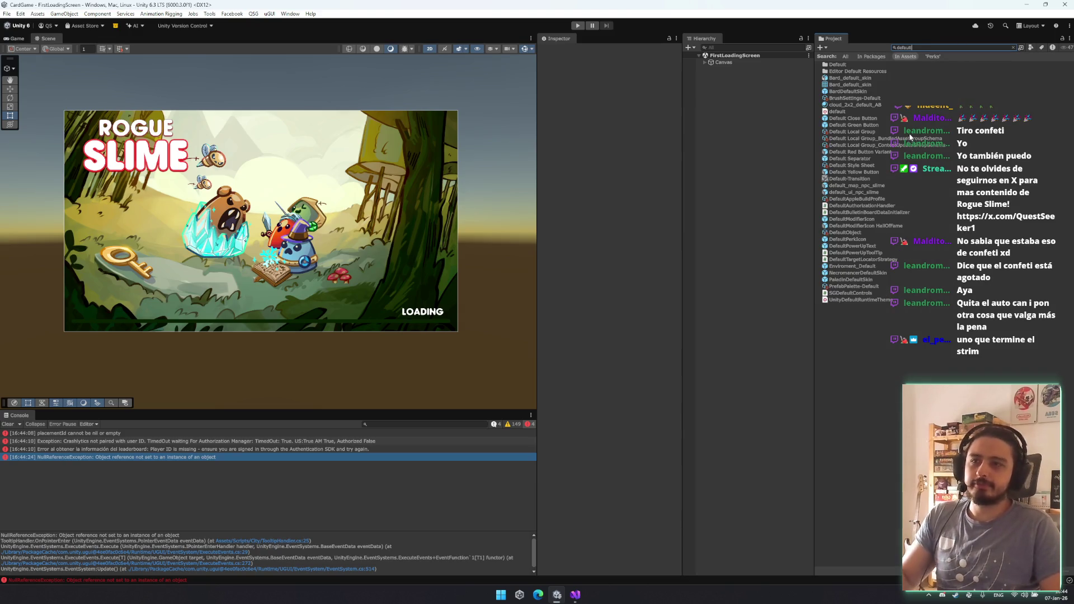
# - Browse the default assets in Project and settle on the DefaultPerkIcon prefab's components
pyautogui.click(877, 239)
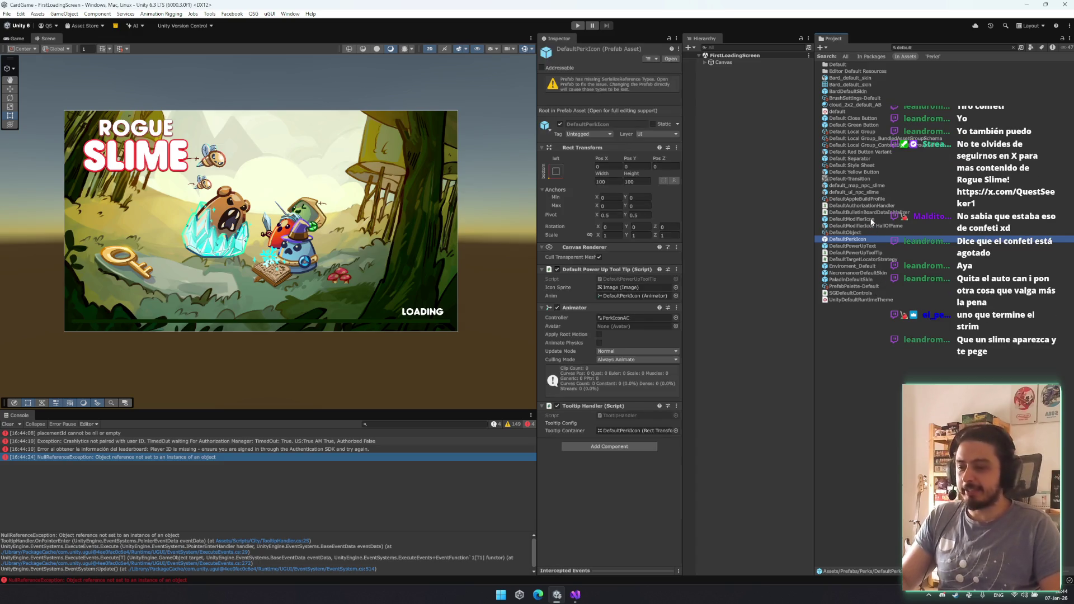
pyautogui.click(881, 191)
pyautogui.click(872, 77)
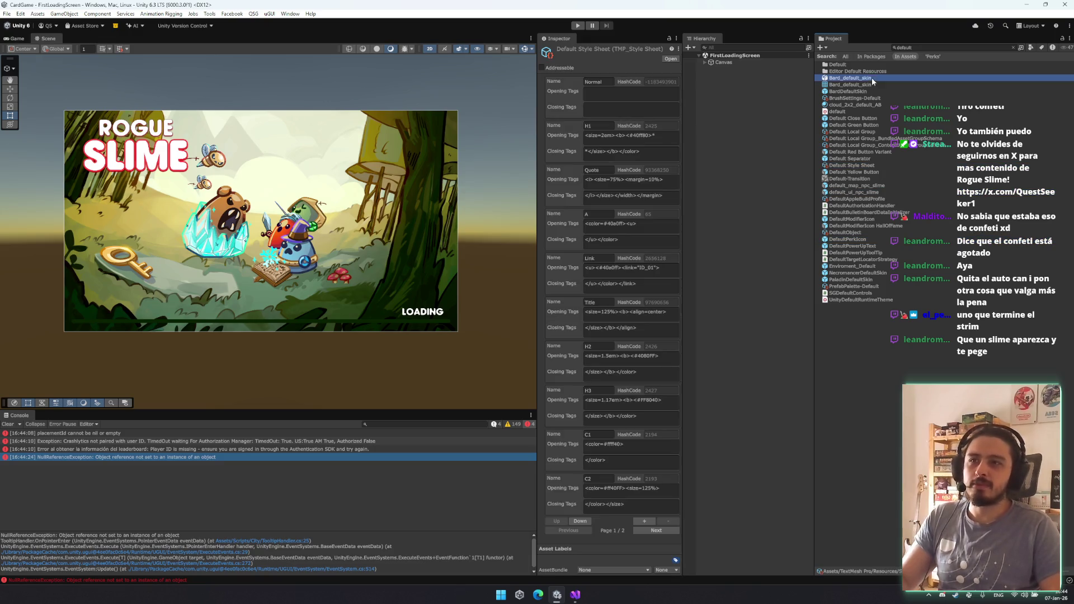
pyautogui.click(859, 126)
pyautogui.click(875, 158)
pyautogui.click(877, 171)
pyautogui.click(879, 192)
pyautogui.click(882, 219)
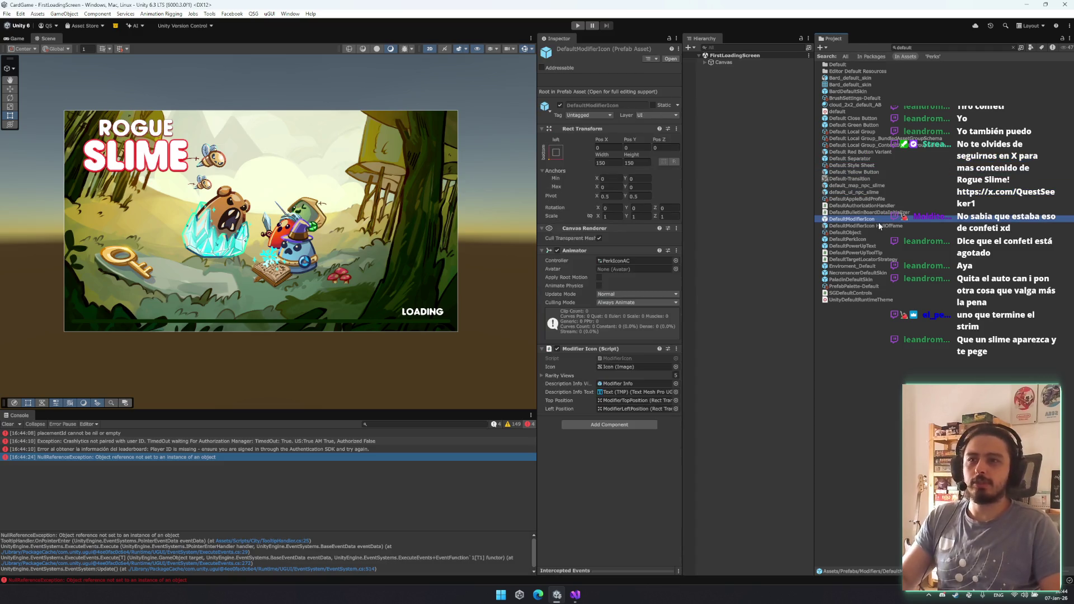
pyautogui.press('Down')
pyautogui.press('Down')
pyautogui.press('Down')
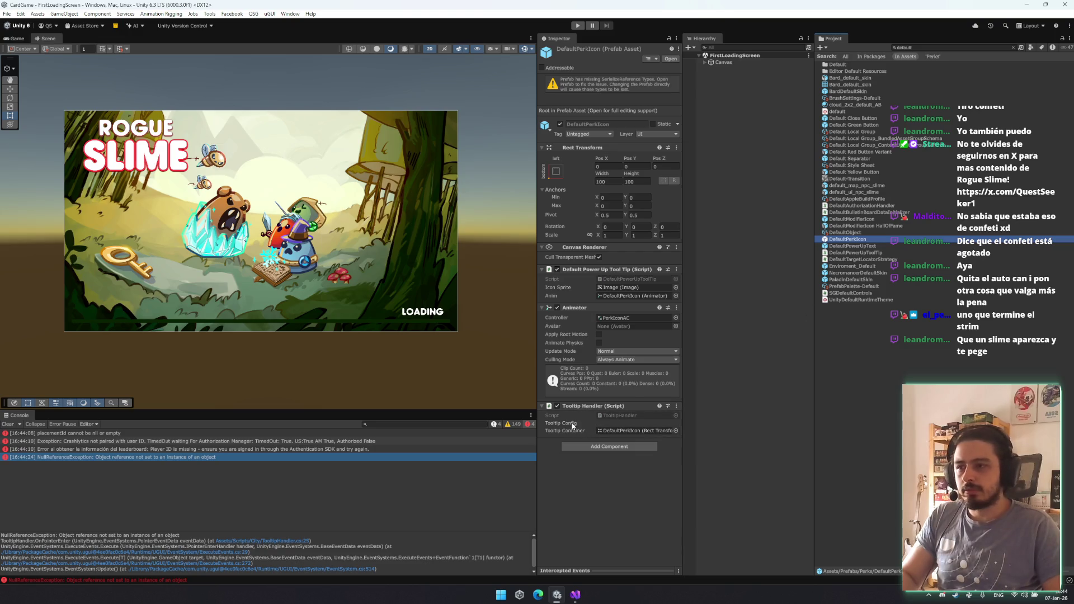
# - Set the Tooltip Handler to a Perk Info Tooltip config and open DefaultPerkIcon in Prefab Mode
pyautogui.rightClick(590, 408)
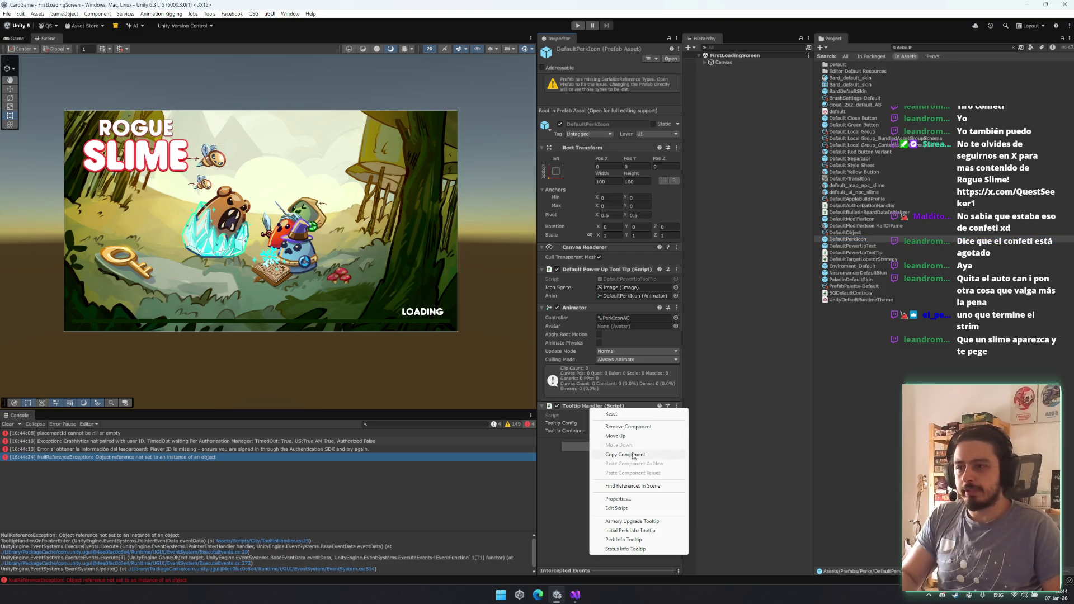
pyautogui.click(646, 540)
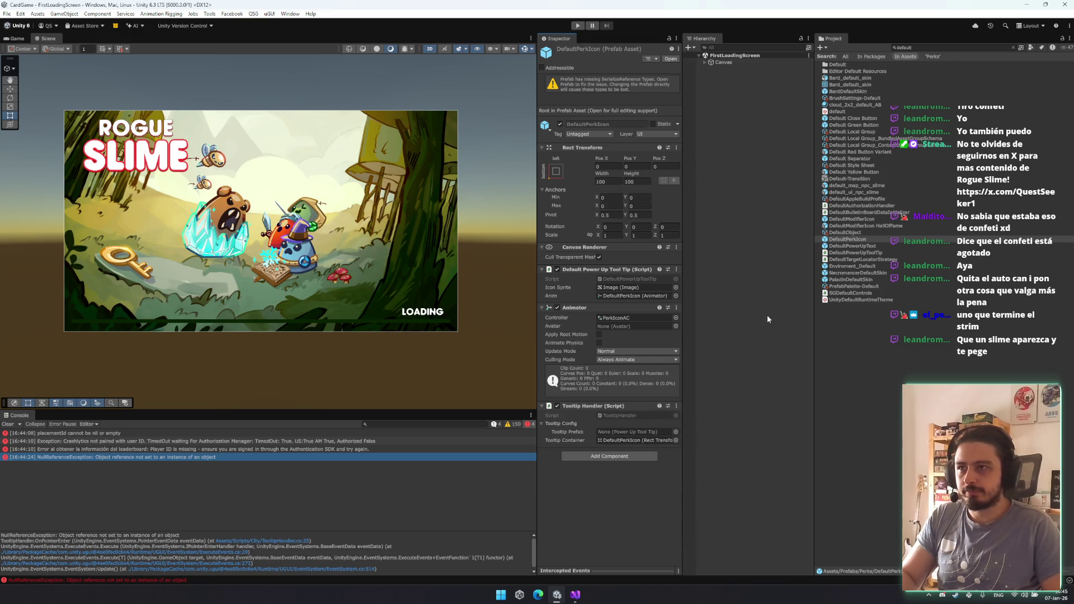
pyautogui.click(857, 240)
pyautogui.doubleClick(856, 240)
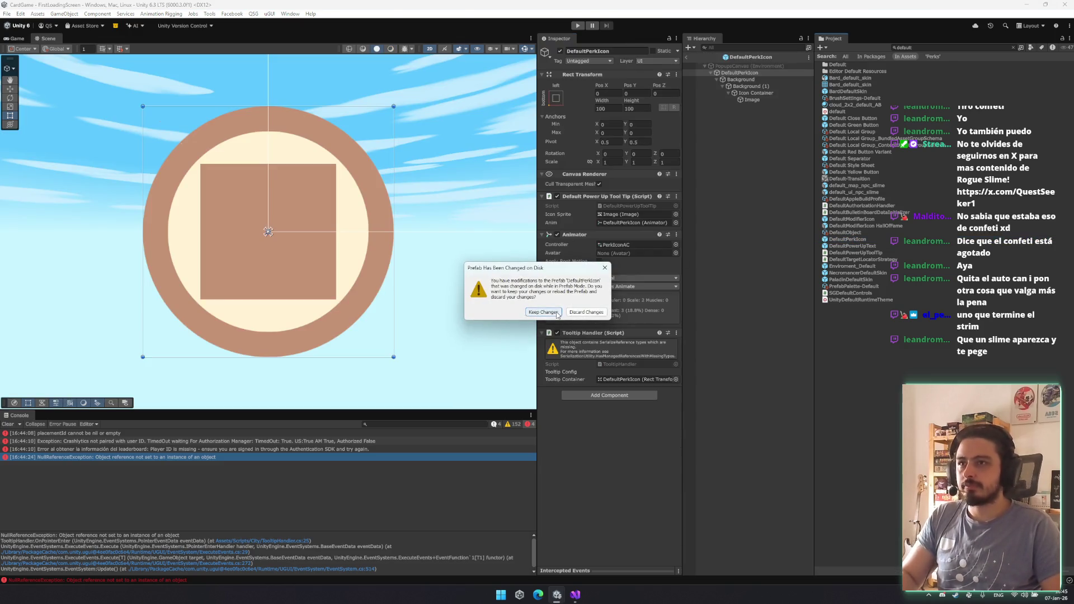
# - Keep the prefab changes, clear the Console, and replace the Tooltip Handler with a new one
pyautogui.click(557, 312)
pyautogui.click(14, 425)
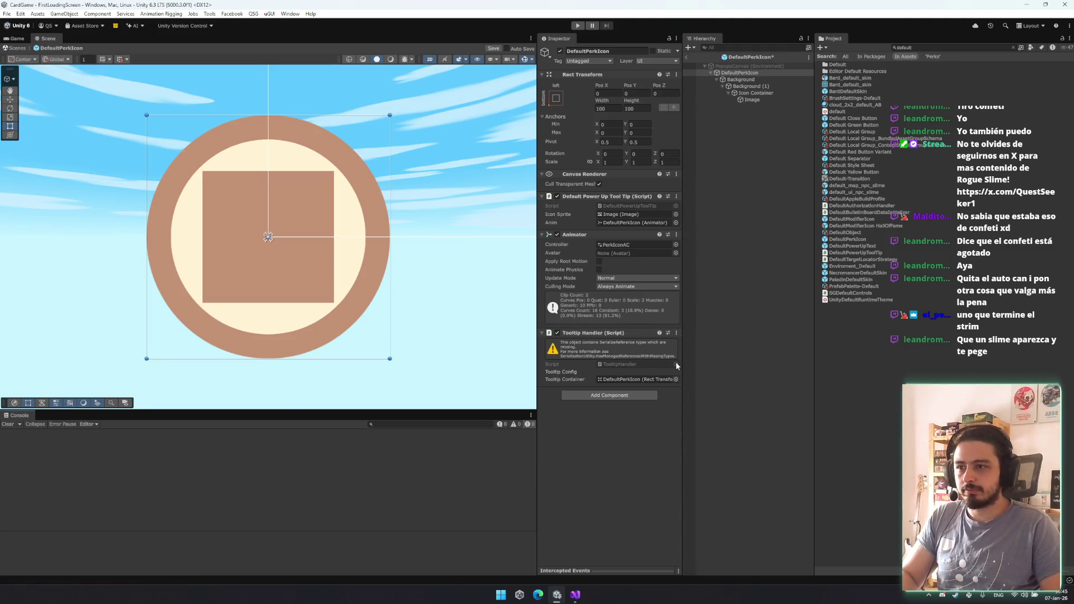
pyautogui.click(676, 333)
pyautogui.click(694, 359)
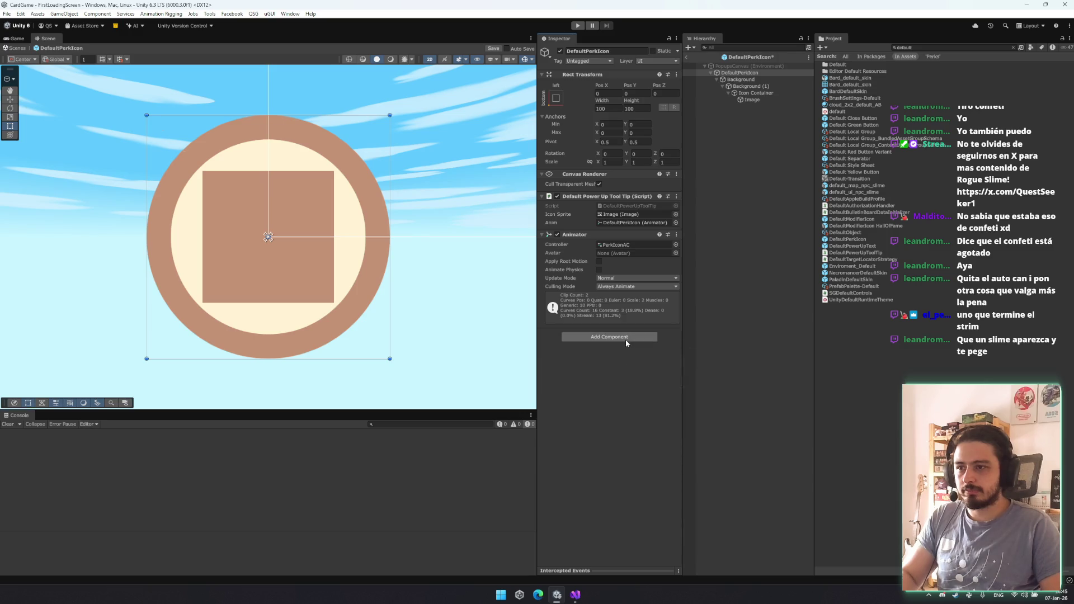
pyautogui.click(626, 338)
pyautogui.write('tooltip')
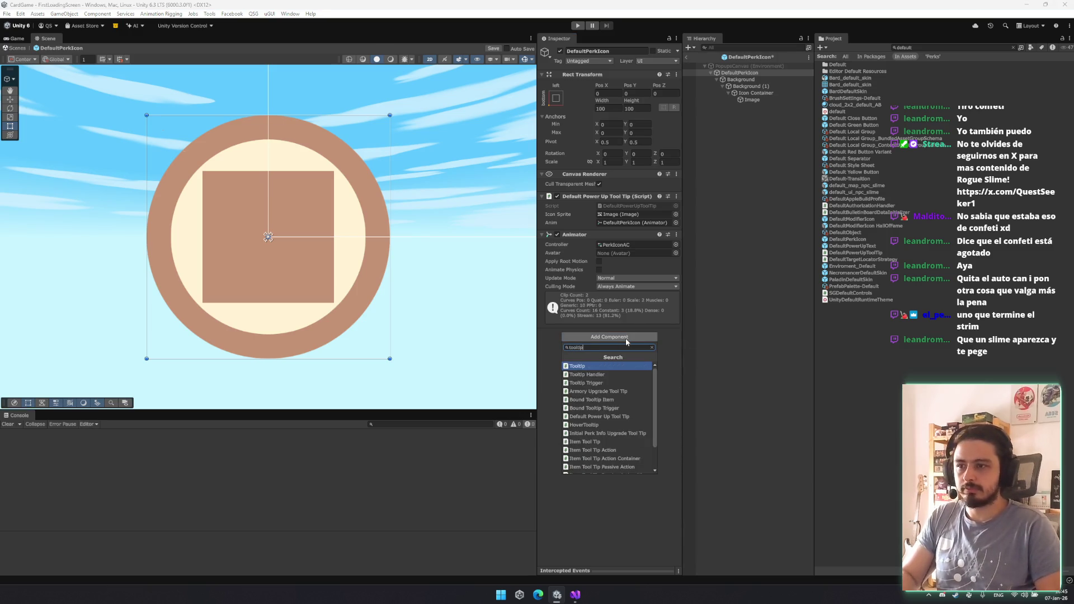
pyautogui.press('Down')
pyautogui.press('Return')
# - Give the new Tooltip Handler a config with DefaultPerkIcon as Tooltip Container
pyautogui.rightClick(586, 333)
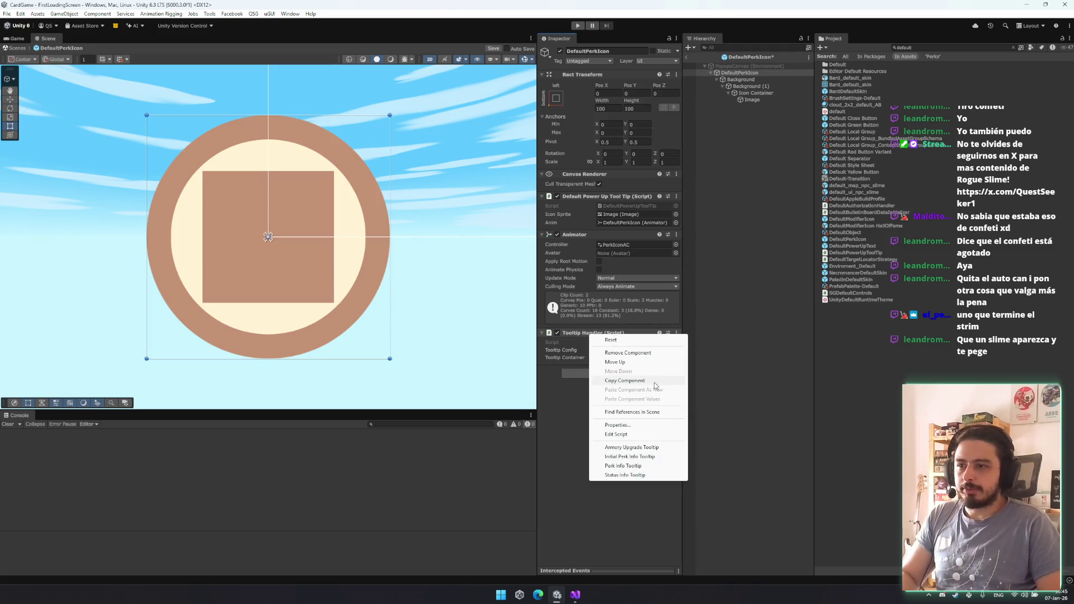
pyautogui.click(626, 466)
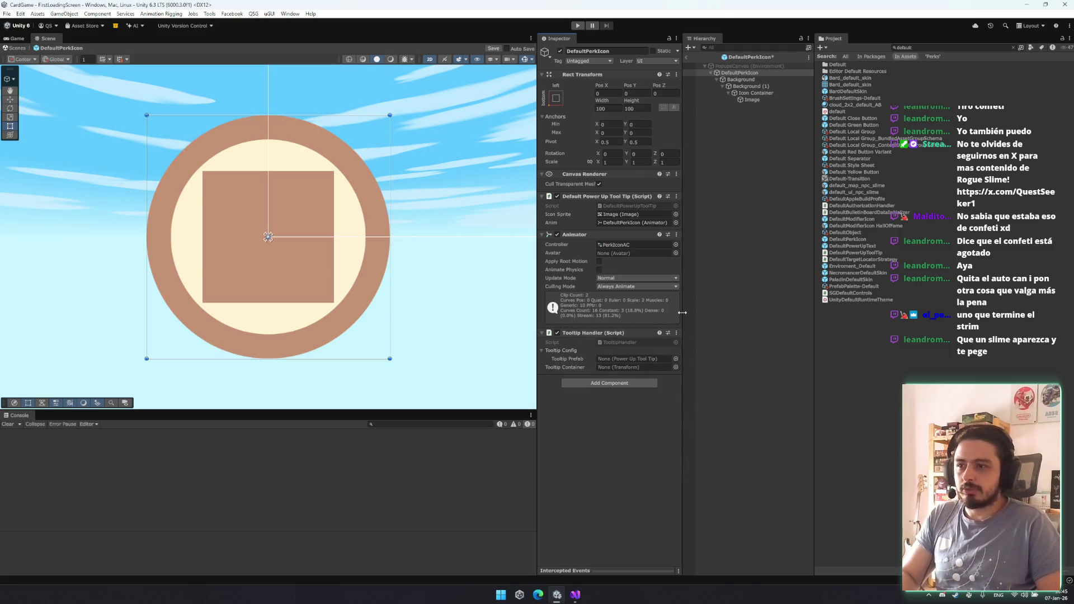
pyautogui.click(634, 368)
pyautogui.moveTo(634, 371); pyautogui.dragTo(635, 372)
# - Search the assets for tooltip and assign a tooltip asset as the Tooltip Prefab
pyautogui.click(929, 48)
pyautogui.hotkey('ctrl', 'a')
pyautogui.press('BackSpace')
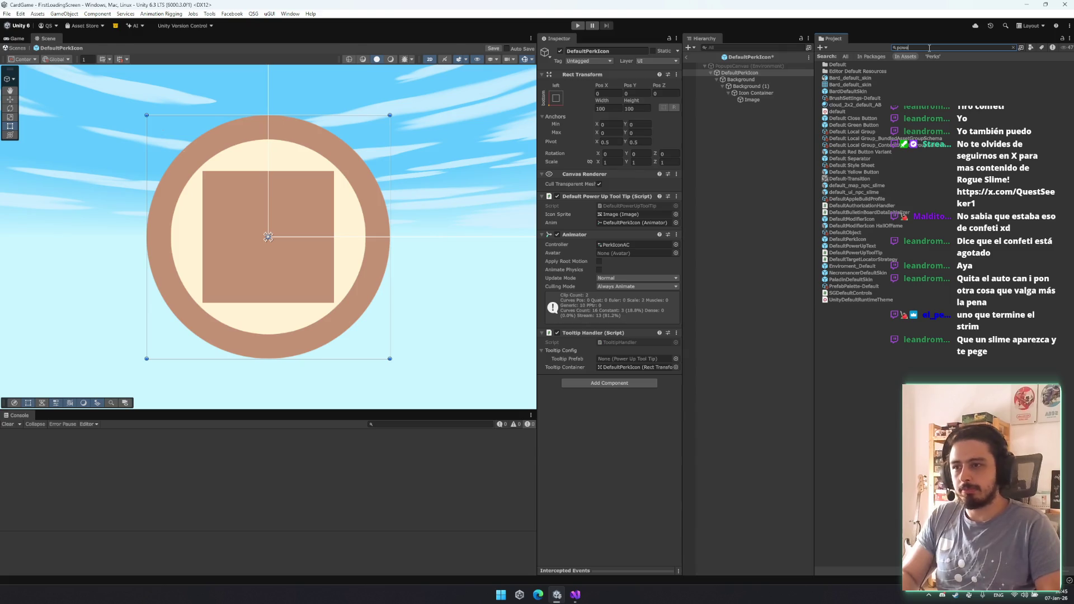
pyautogui.hotkey('ctrl', 'a')
pyautogui.press('BackSpace')
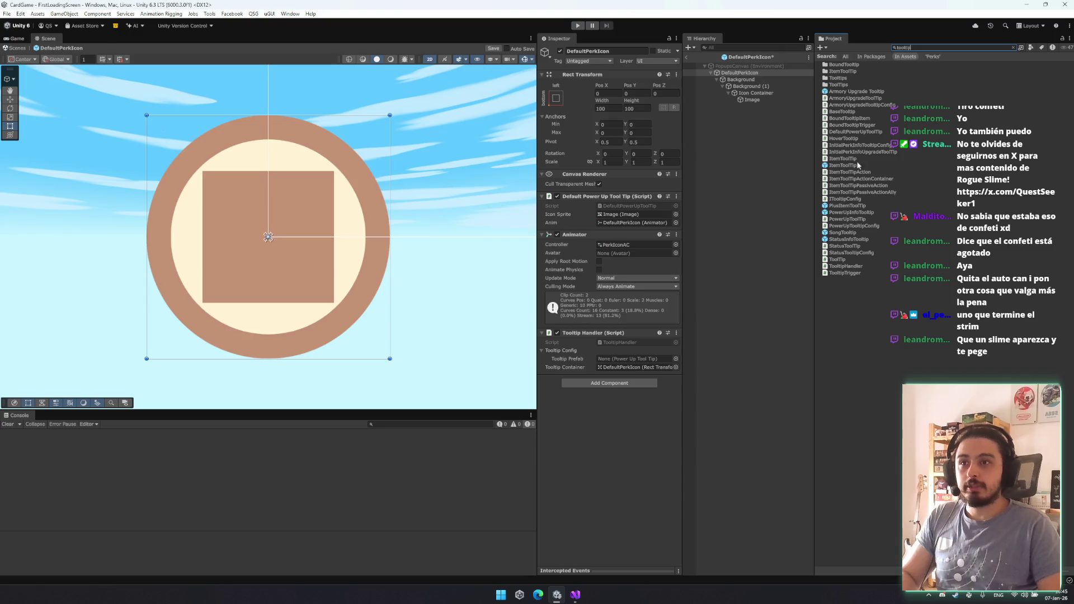
pyautogui.moveTo(846, 217)
pyautogui.mouseDown()
pyautogui.moveTo(640, 375)
pyautogui.moveTo(641, 356)
pyautogui.mouseUp()
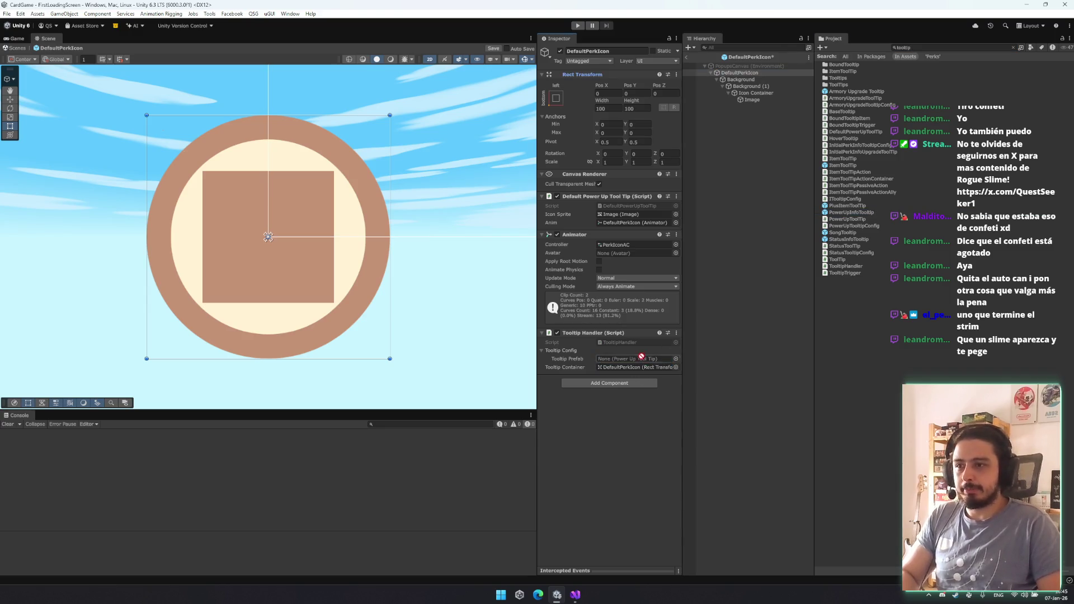
pyautogui.click(731, 188)
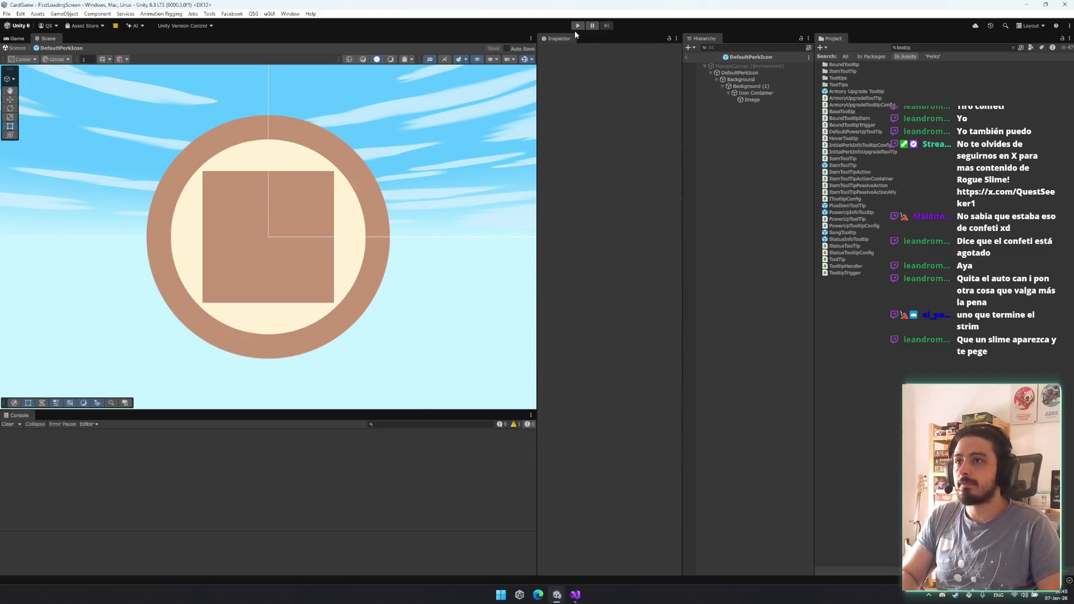
# - Play from the main menu through the city and map into a battle to see the tooltip
pyautogui.click(687, 56)
pyautogui.hotkey('ctrl', 'p')
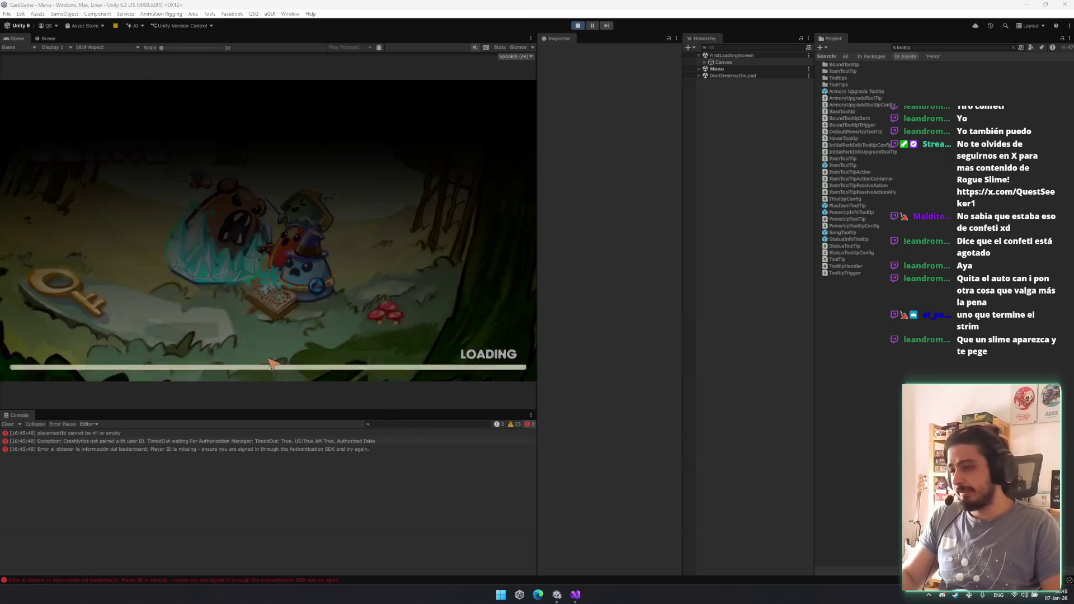
pyautogui.click(69, 245)
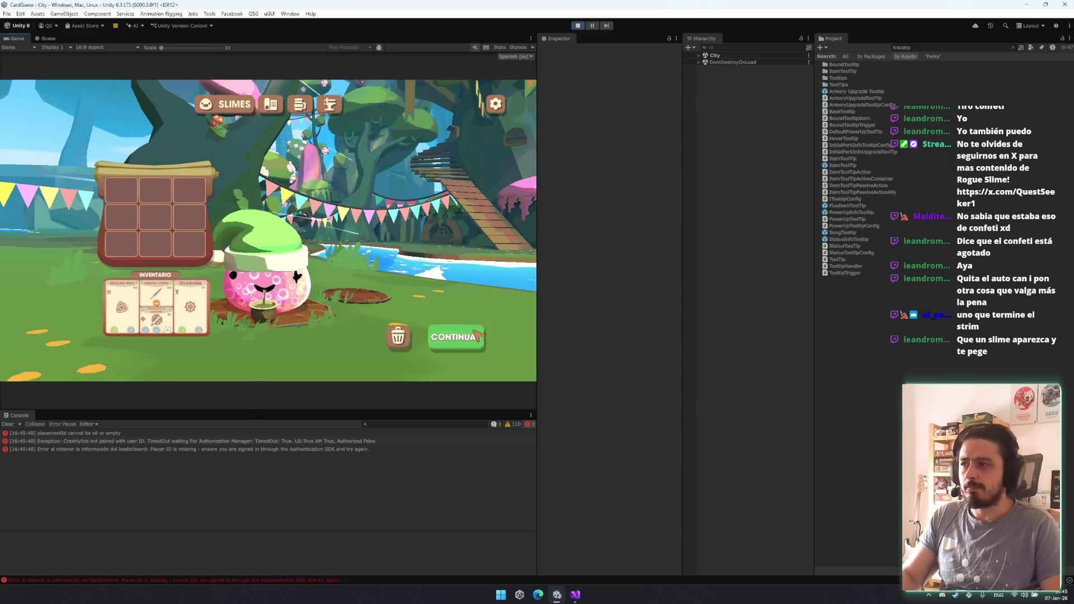
pyautogui.click(467, 335)
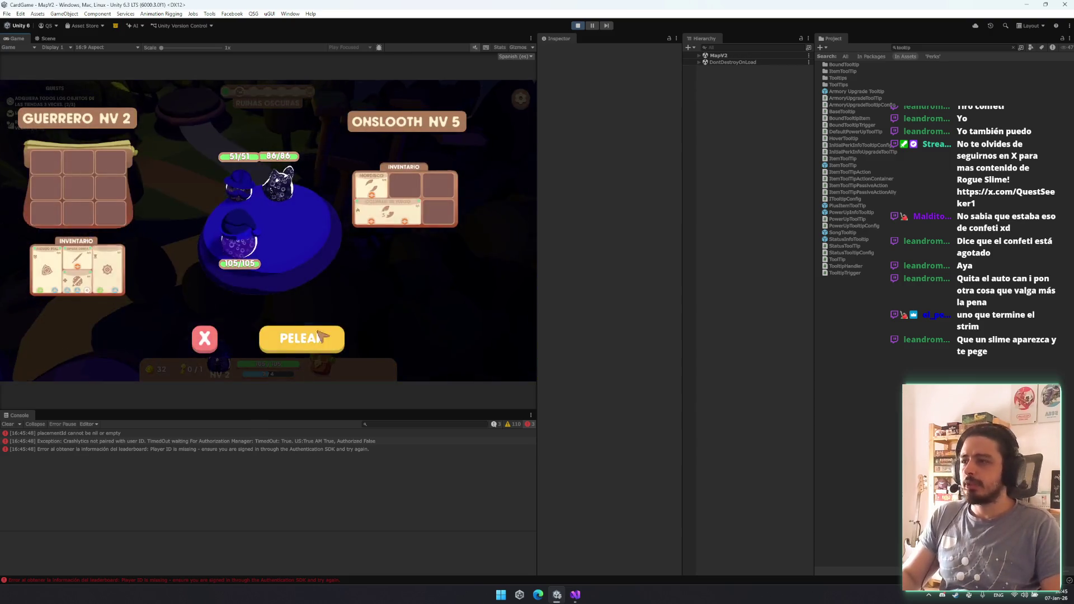
pyautogui.click(329, 340)
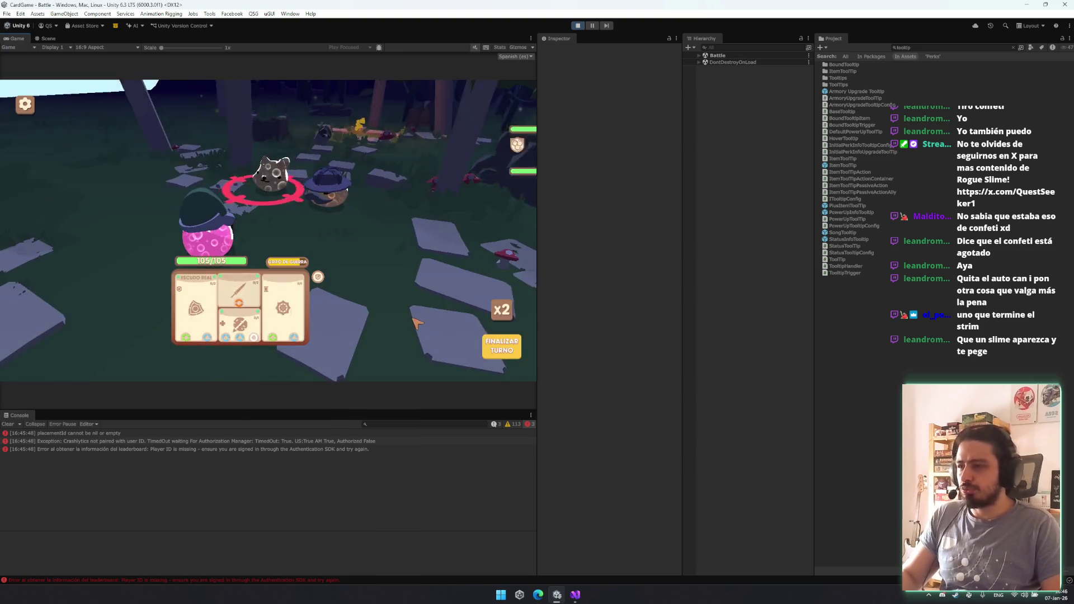
pyautogui.moveTo(325, 281)
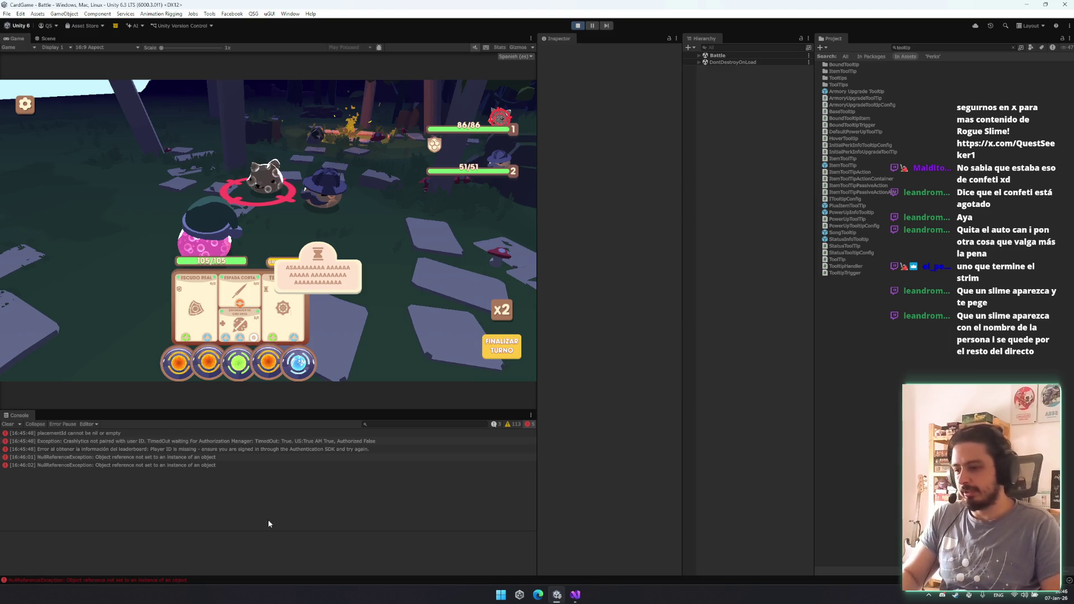
# - Stop Play mode and bring Visual Studio to the front
pyautogui.hotkey('ctrl', 'p')
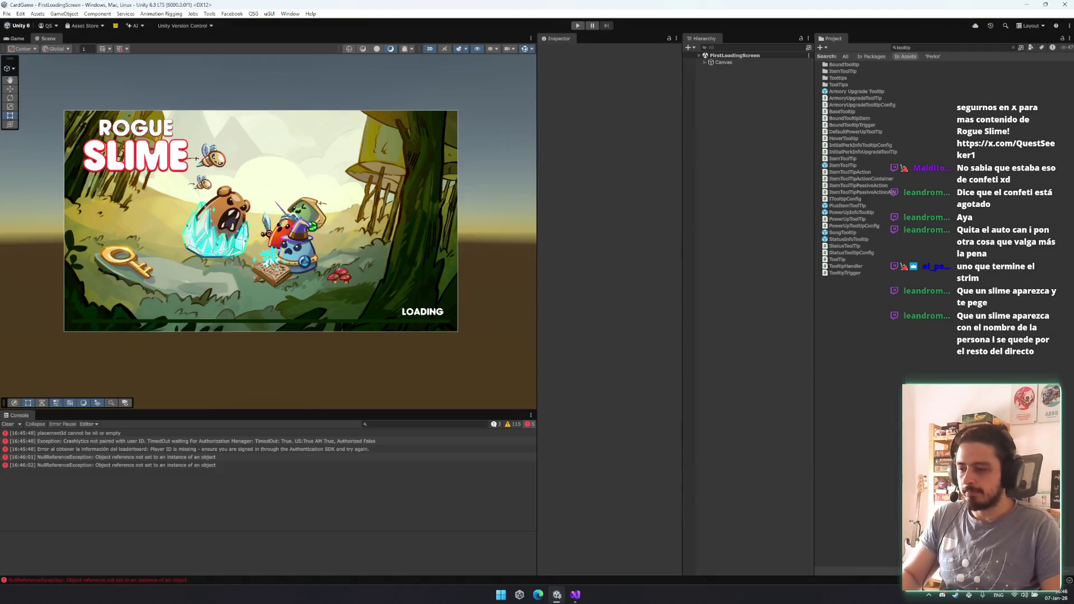
pyautogui.moveTo(557, 598)
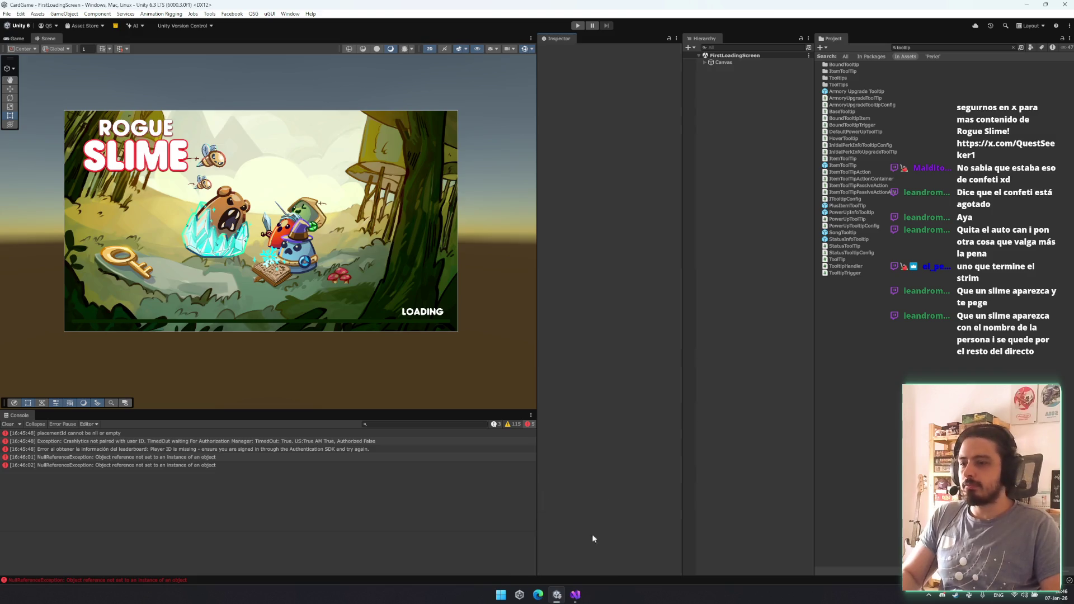
pyautogui.click(575, 595)
# - Rename the 'Perk' context-menu label to 'Power UP' in TooltipHandler.cs and save
pyautogui.click(213, 349)
pyautogui.click(213, 291)
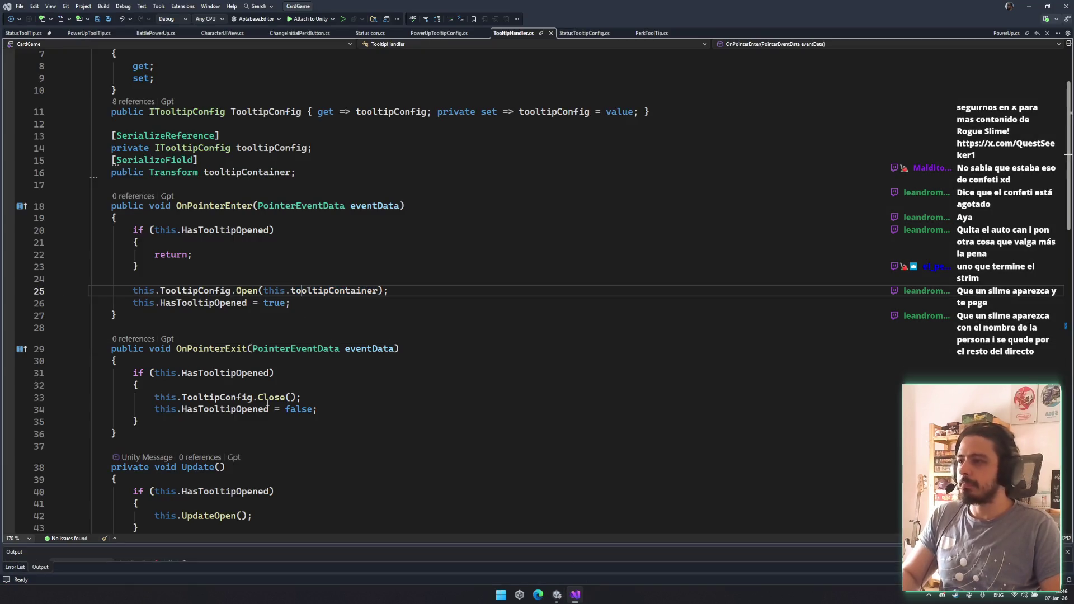
pyautogui.scroll(-7, 224, 333)
pyautogui.scroll(-5, 388, 322)
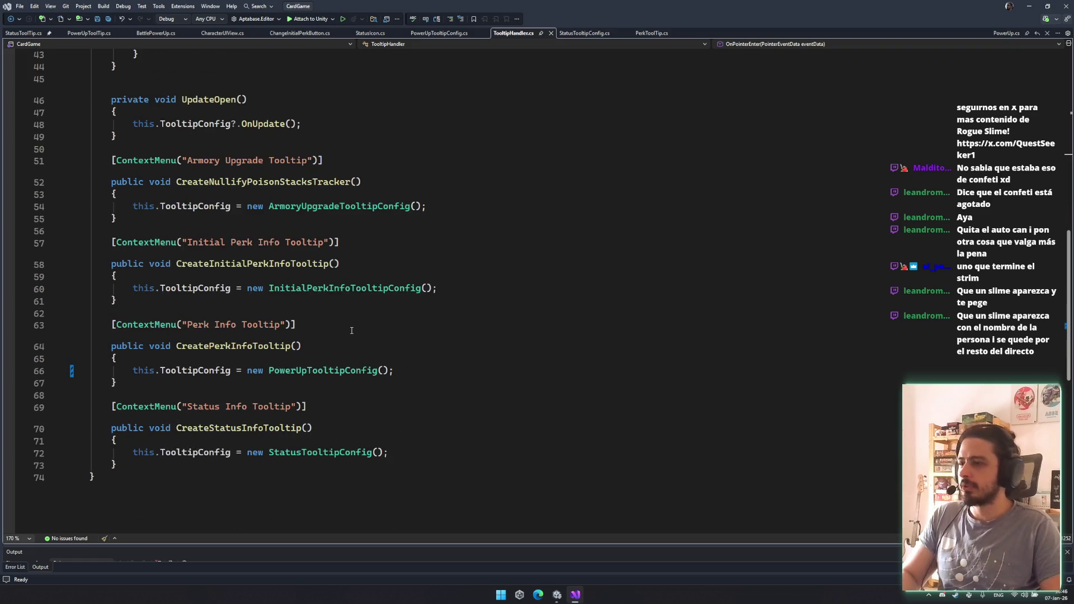
pyautogui.doubleClick(202, 324)
pyautogui.write('Power')
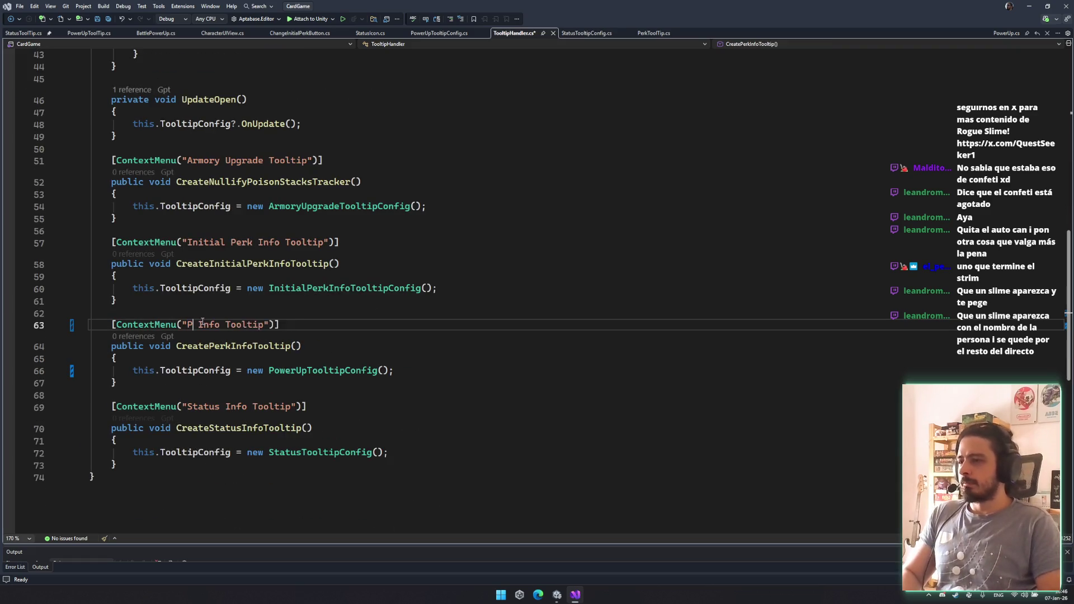
pyautogui.write(' UP')
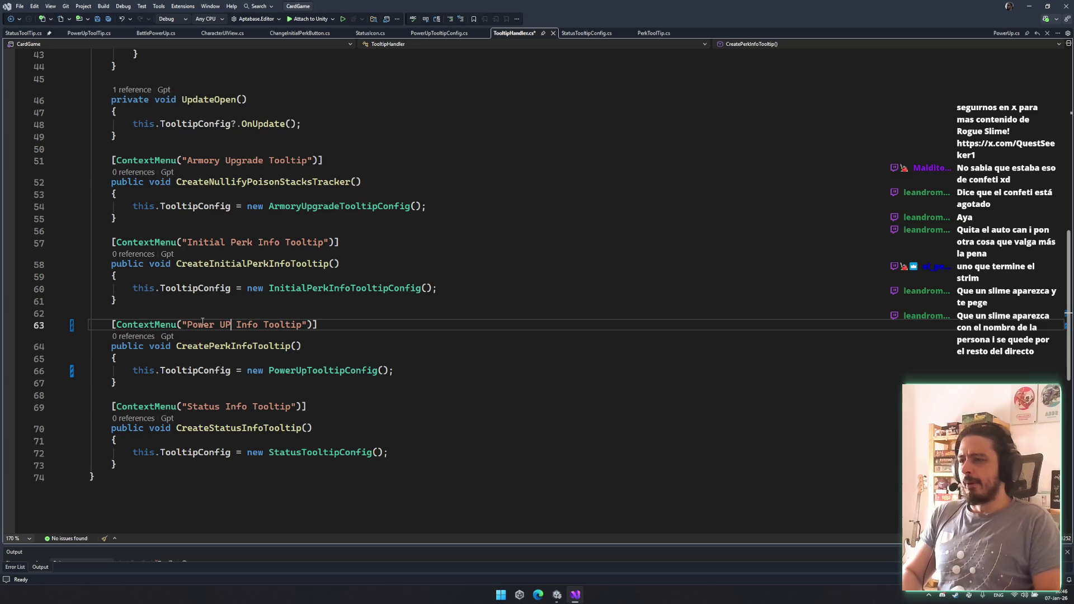
pyautogui.hotkey('ctrl', 's')
pyautogui.press('Up')
pyautogui.press('Up')
# - Jump to the PowerUpTooltipConfig definition and review its Open, Close and OnUpdate code
pyautogui.click(362, 370)
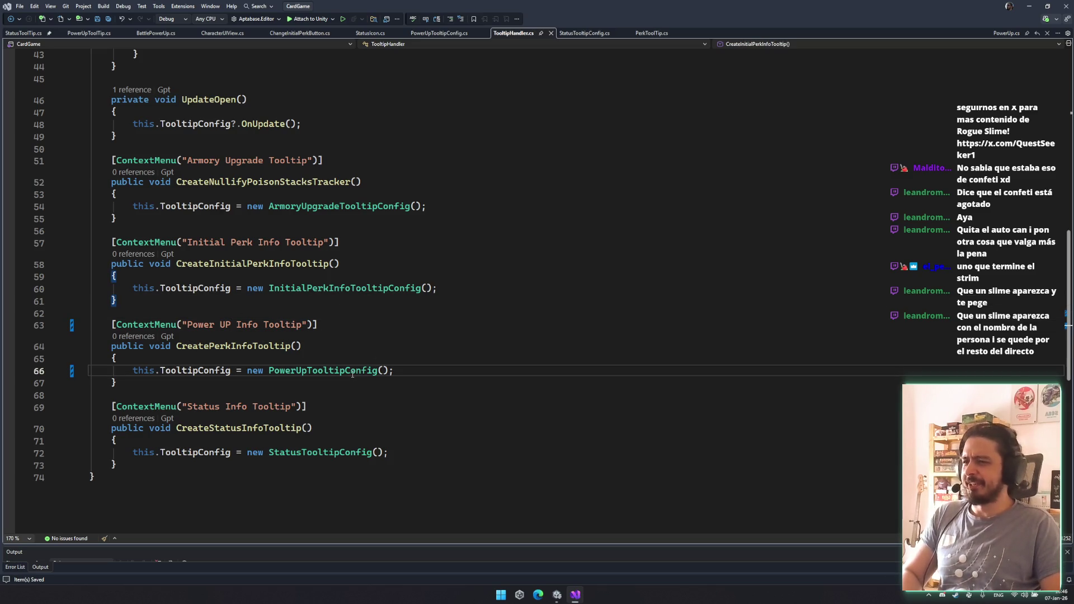
pyautogui.doubleClick(352, 371)
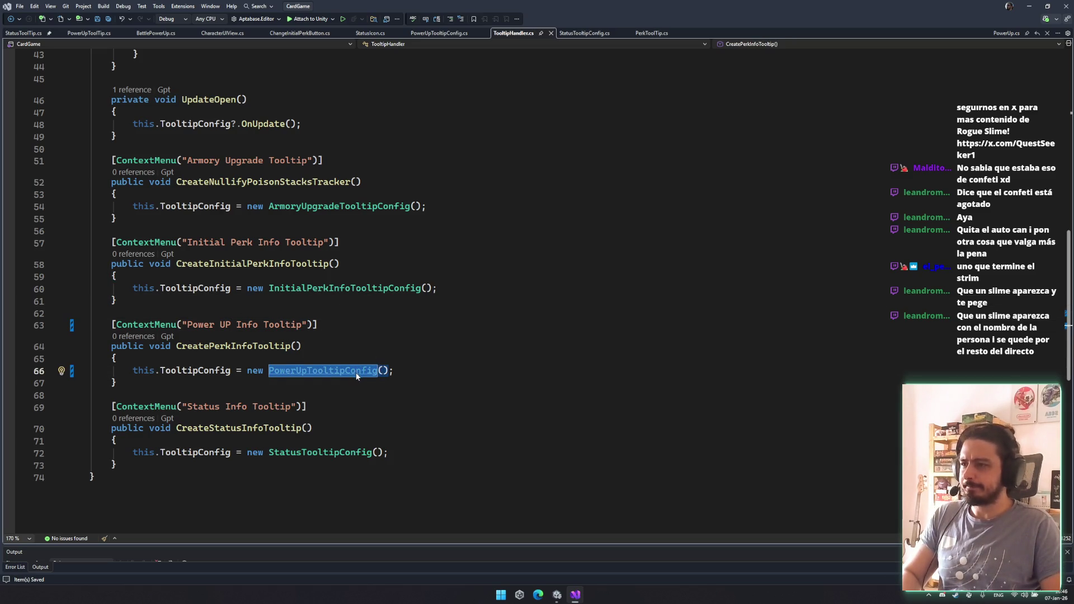
pyautogui.press('F12')
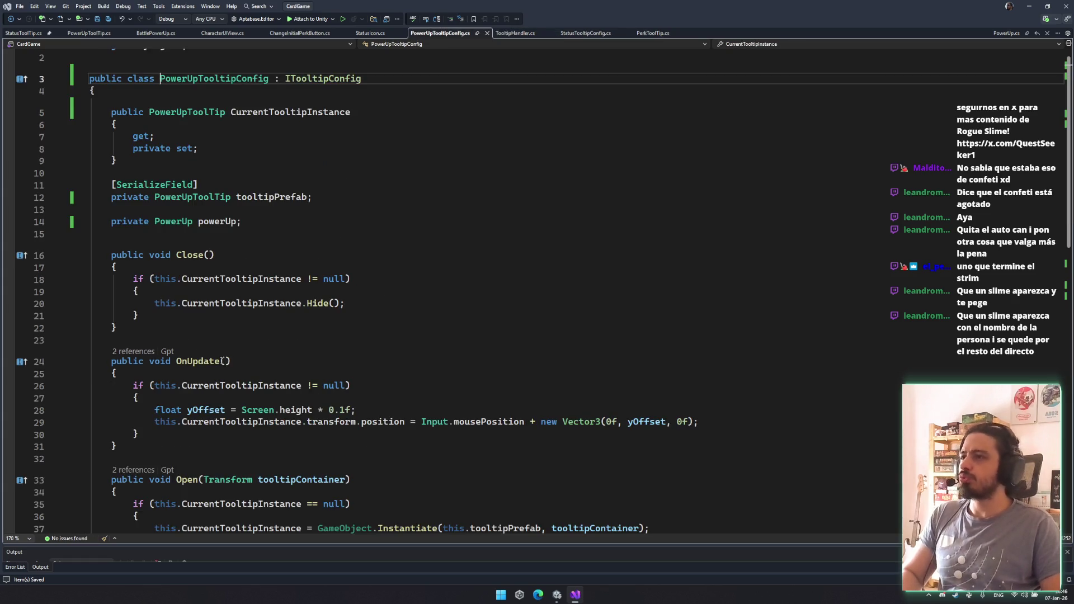
pyautogui.scroll(-8, 289, 399)
pyautogui.scroll(4, 294, 337)
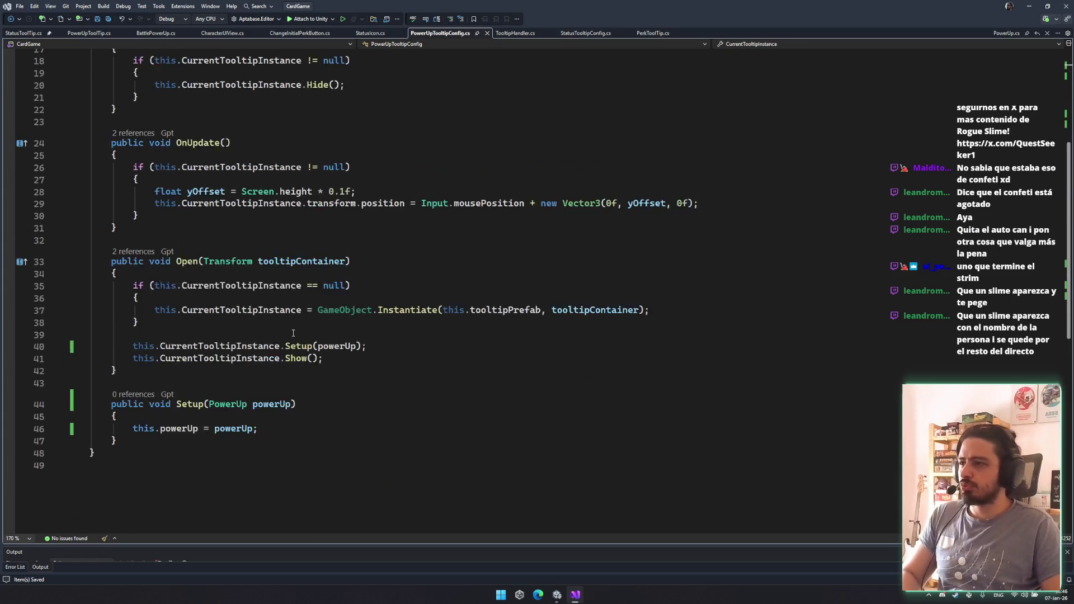
pyautogui.moveTo(126, 193); pyautogui.dragTo(512, 350)
pyautogui.click(453, 364)
# - From the Setup call, go to the PowerUp class definition
pyautogui.doubleClick(337, 382)
pyautogui.doubleClick(190, 442)
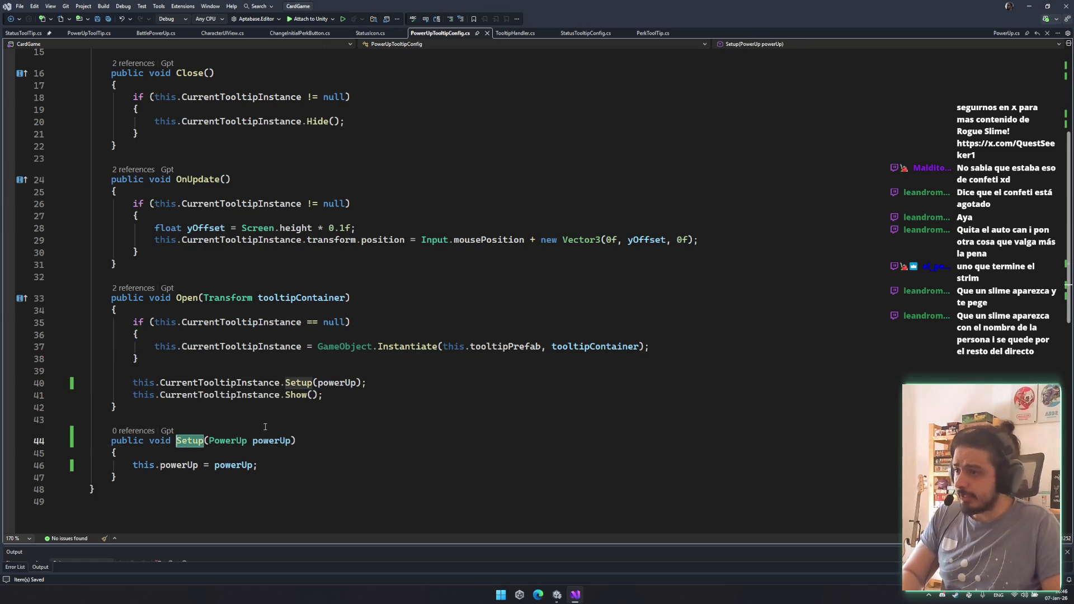
pyautogui.click(246, 442)
pyautogui.doubleClick(244, 442)
pyautogui.press('F12')
pyautogui.click(323, 154)
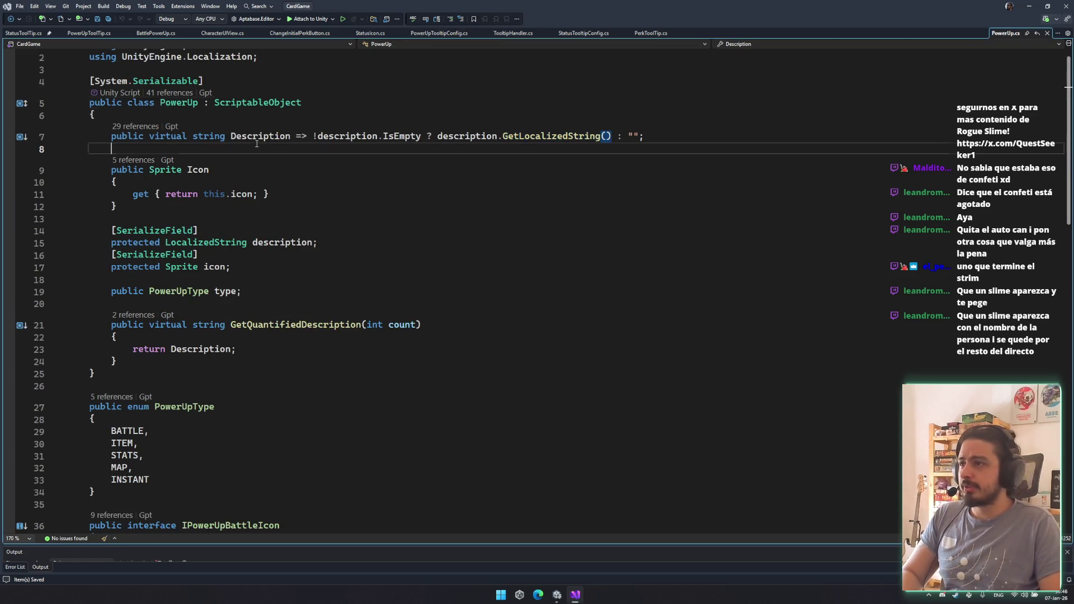
pyautogui.click(191, 169)
pyautogui.doubleClick(191, 170)
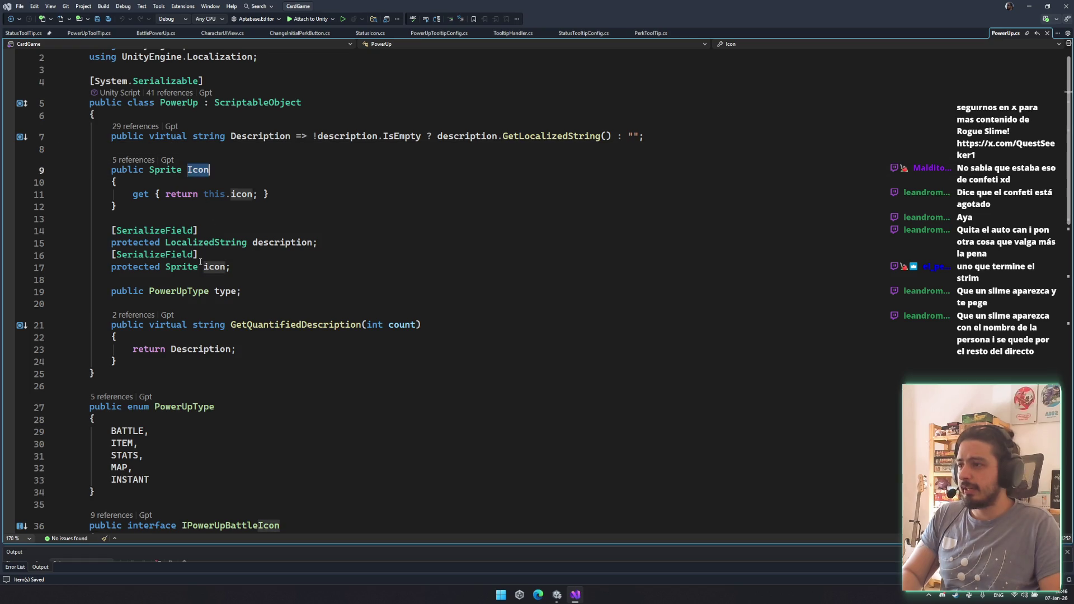
pyautogui.scroll(-8, 216, 270)
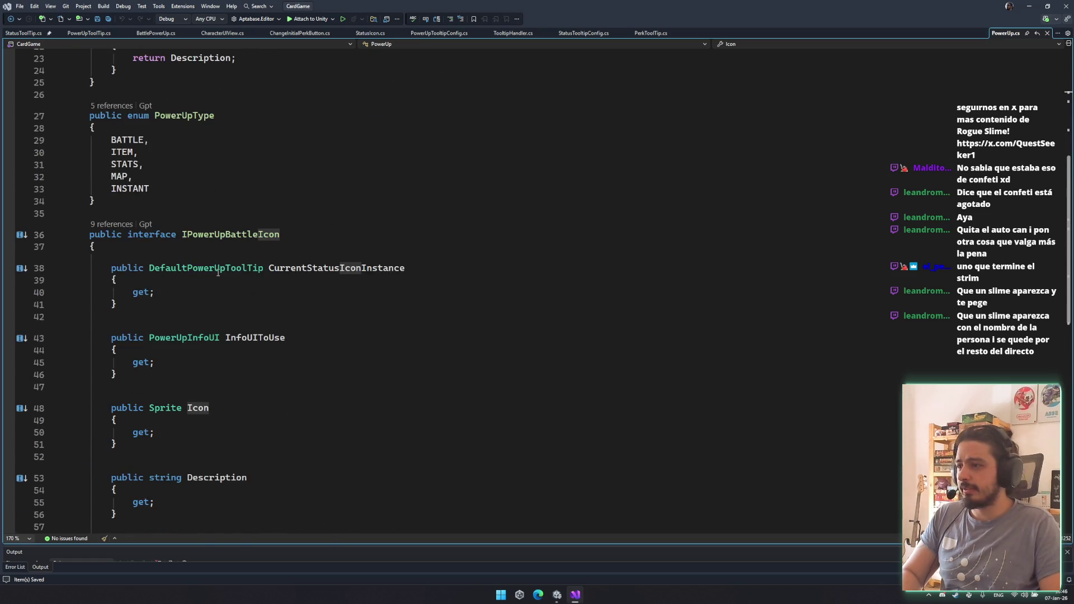
pyautogui.doubleClick(327, 231)
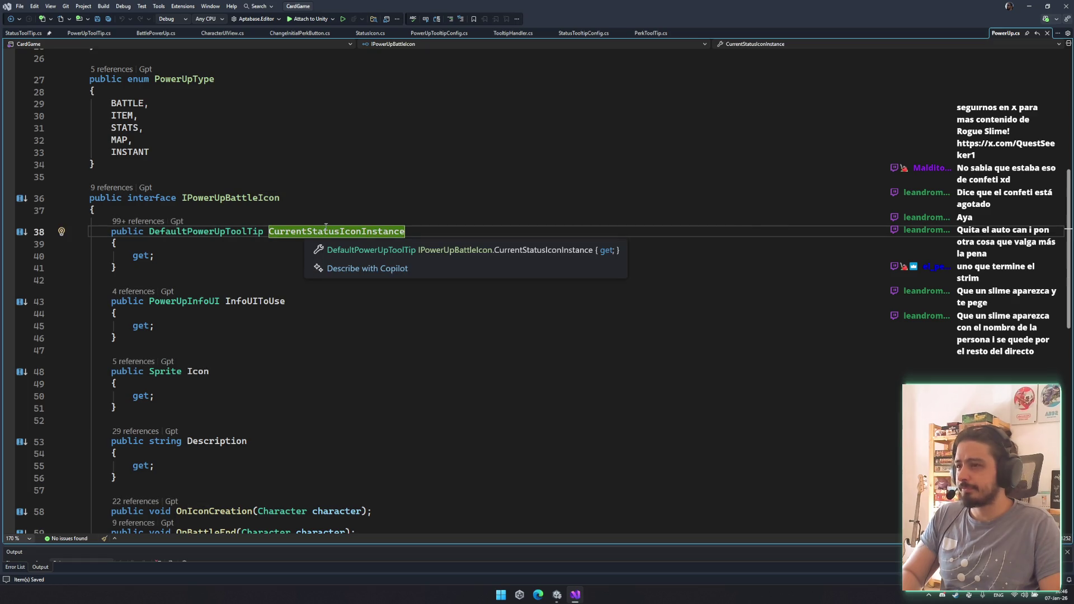
pyautogui.scroll(-6, 331, 267)
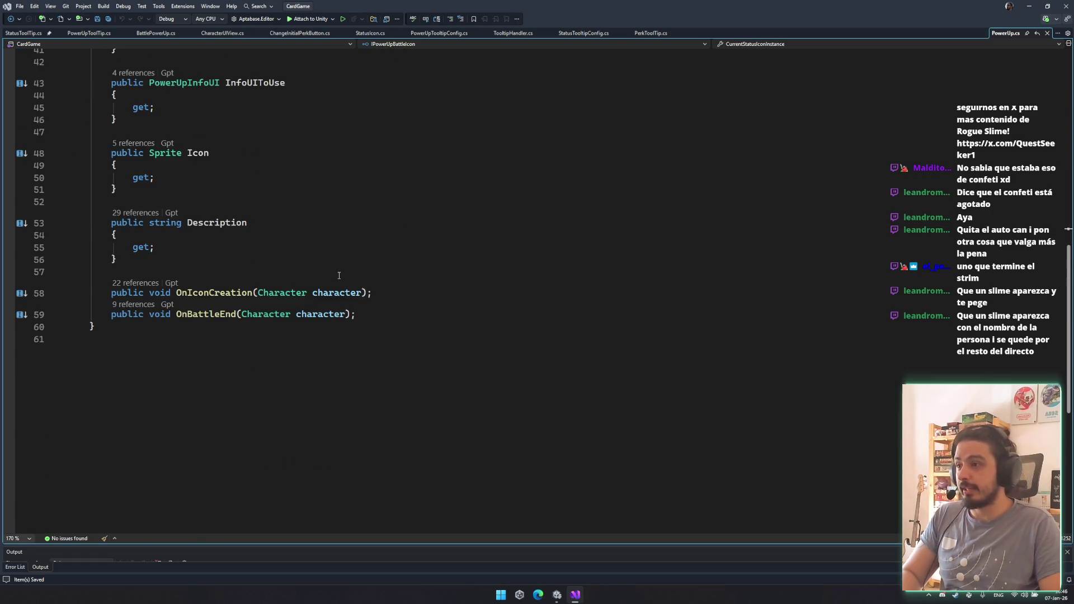
pyautogui.doubleClick(245, 296)
pyautogui.scroll(3, 408, 296)
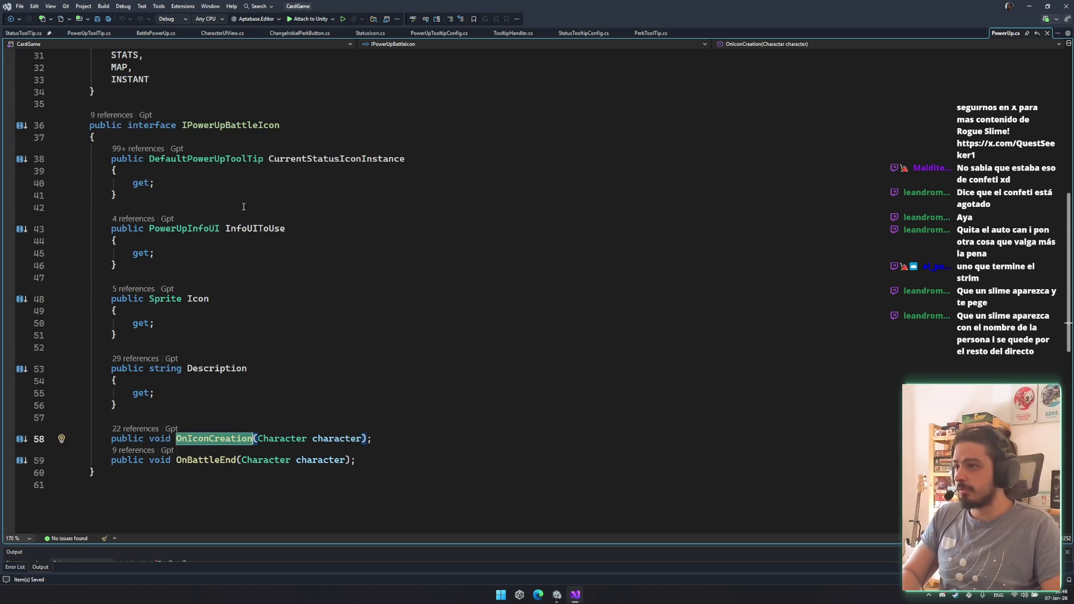
pyautogui.scroll(3, 248, 226)
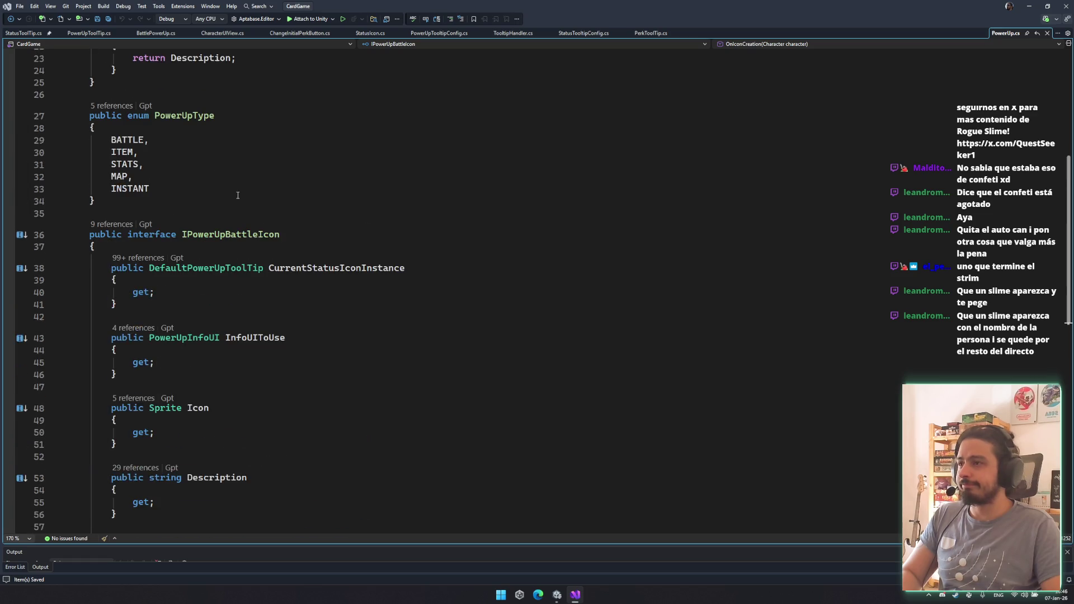
pyautogui.scroll(-1, 242, 249)
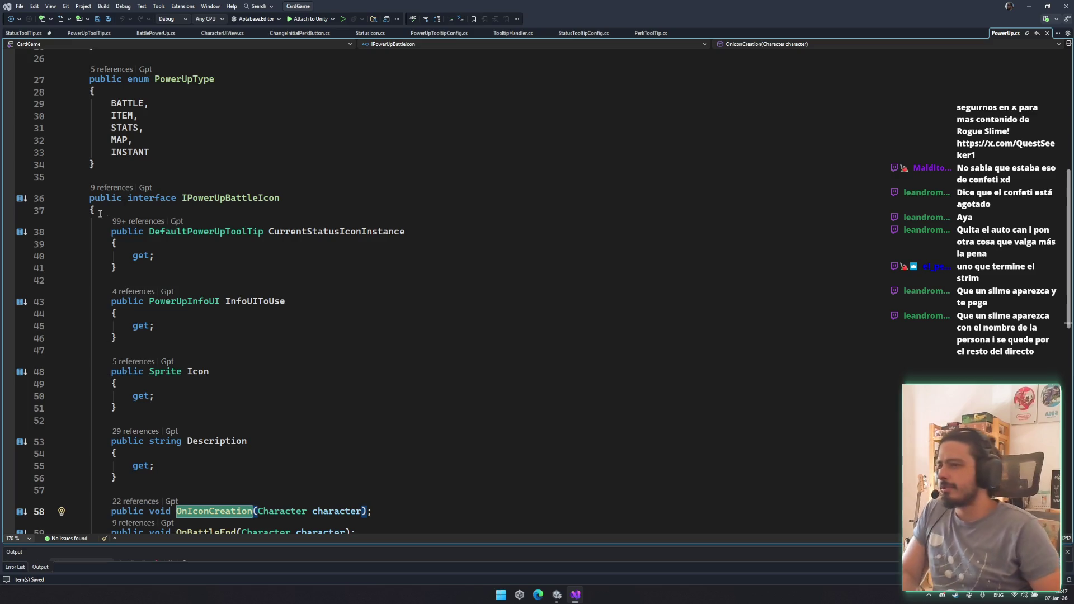
pyautogui.click(224, 197)
pyautogui.click(111, 188)
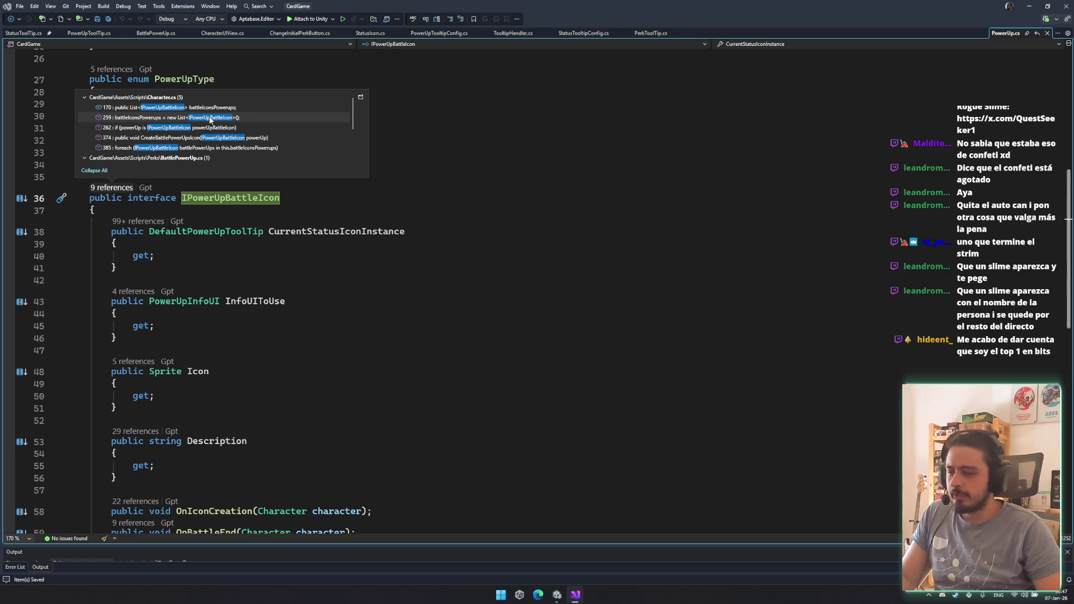
pyautogui.moveTo(336, 148)
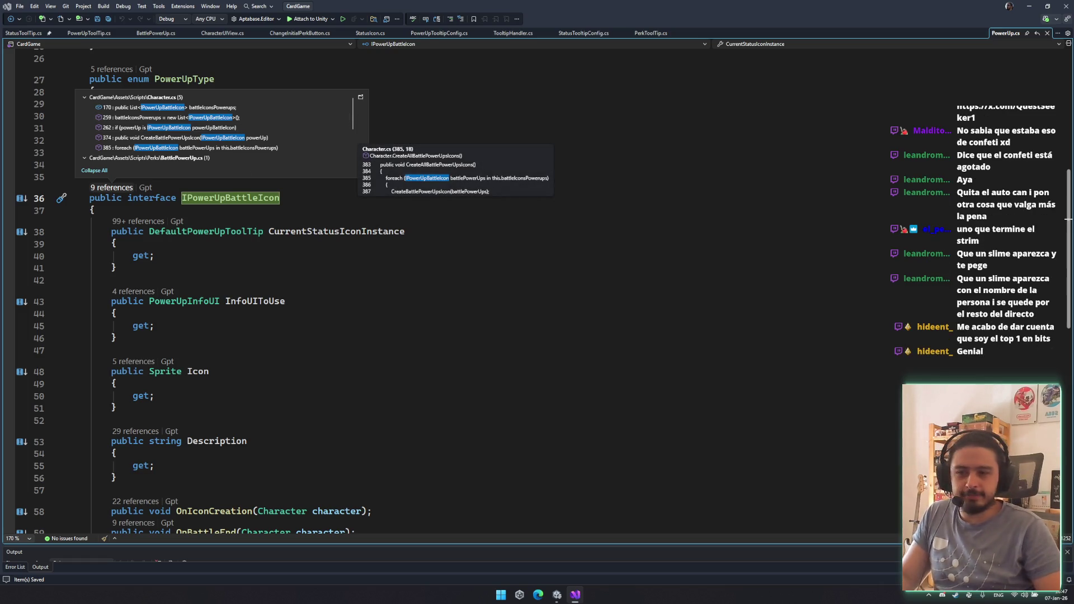
pyautogui.press('Escape')
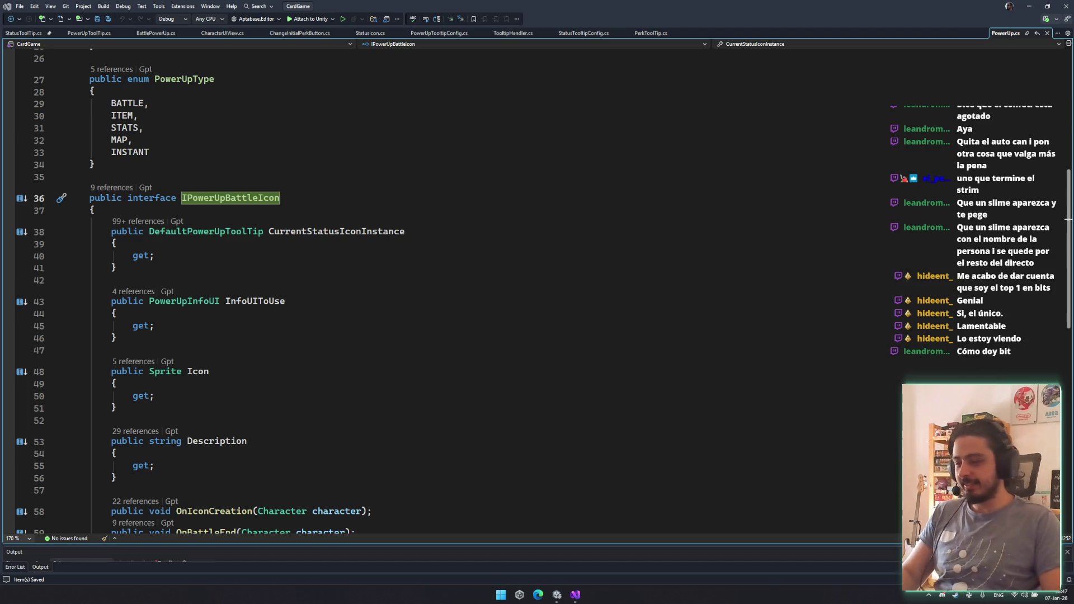
# - Inspect the PowerUp class's InfoUIToUse, icon and description field declarations
pyautogui.click(364, 303)
pyautogui.scroll(-4, 276, 444)
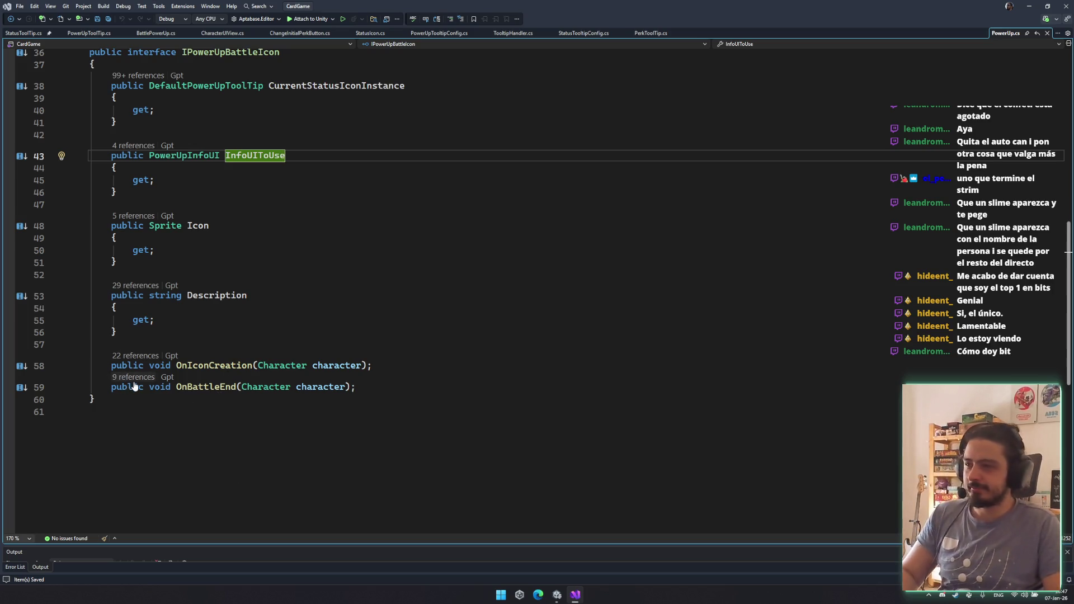
pyautogui.scroll(4, 281, 324)
pyautogui.scroll(8, 317, 255)
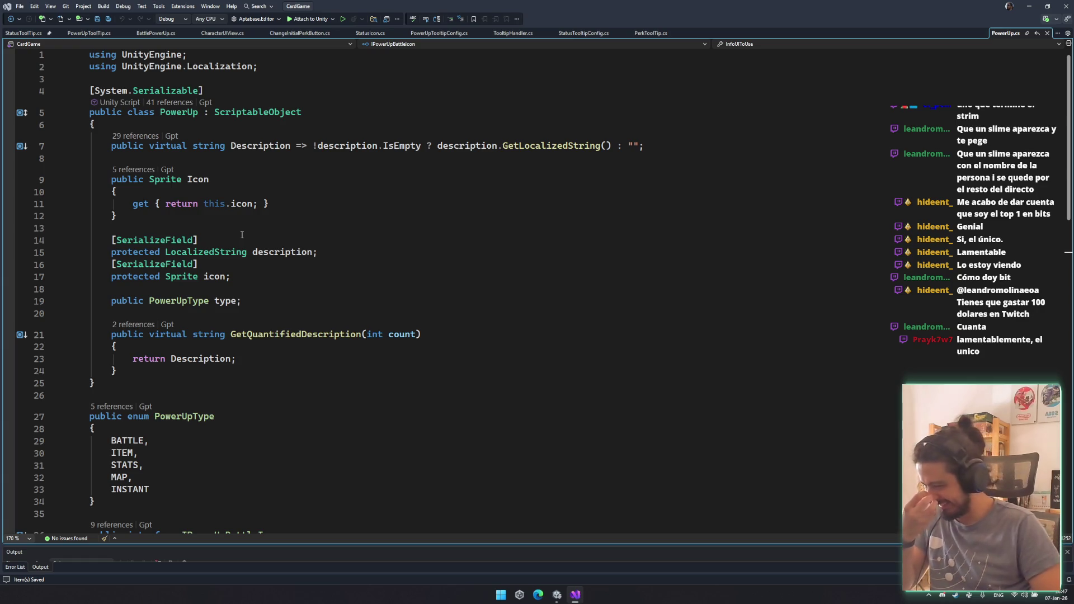
pyautogui.click(229, 276)
pyautogui.press('Up')
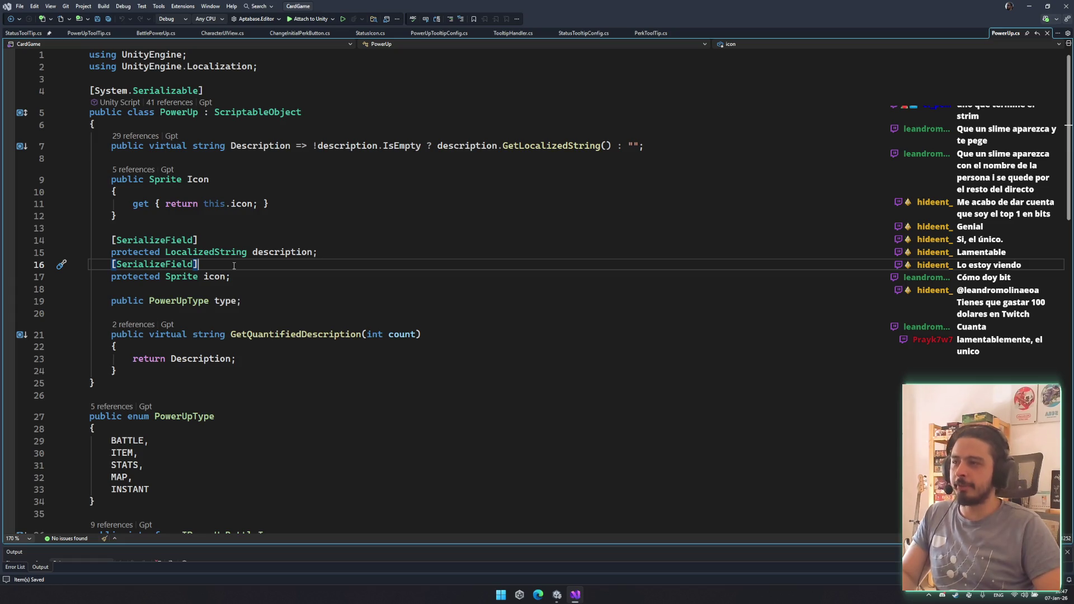
pyautogui.click(313, 255)
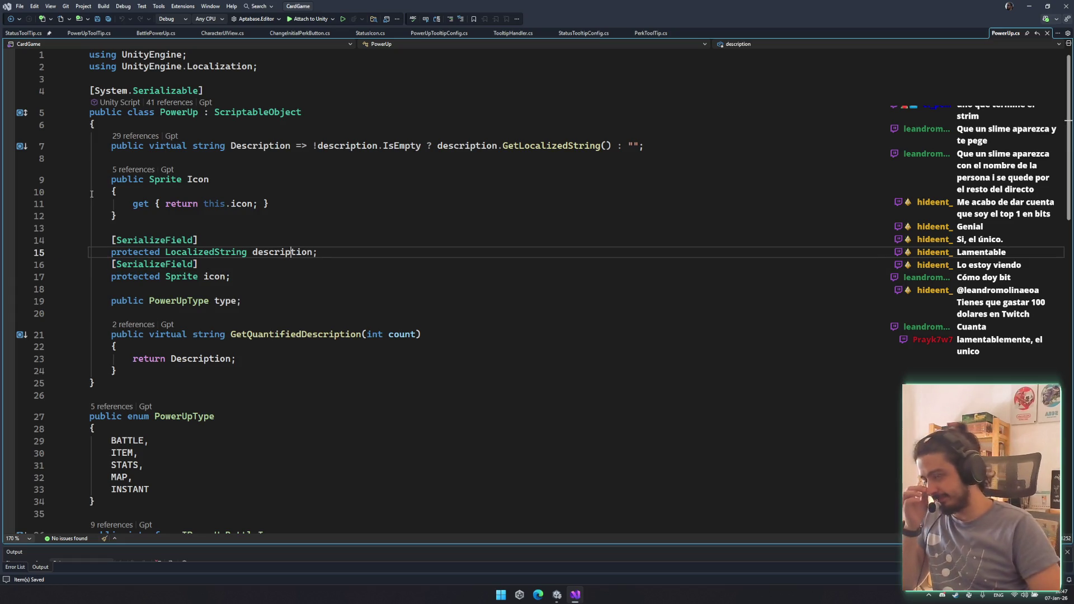
# - Review CodeLens references for the PowerUp class, its Description property and icon field
pyautogui.click(98, 159)
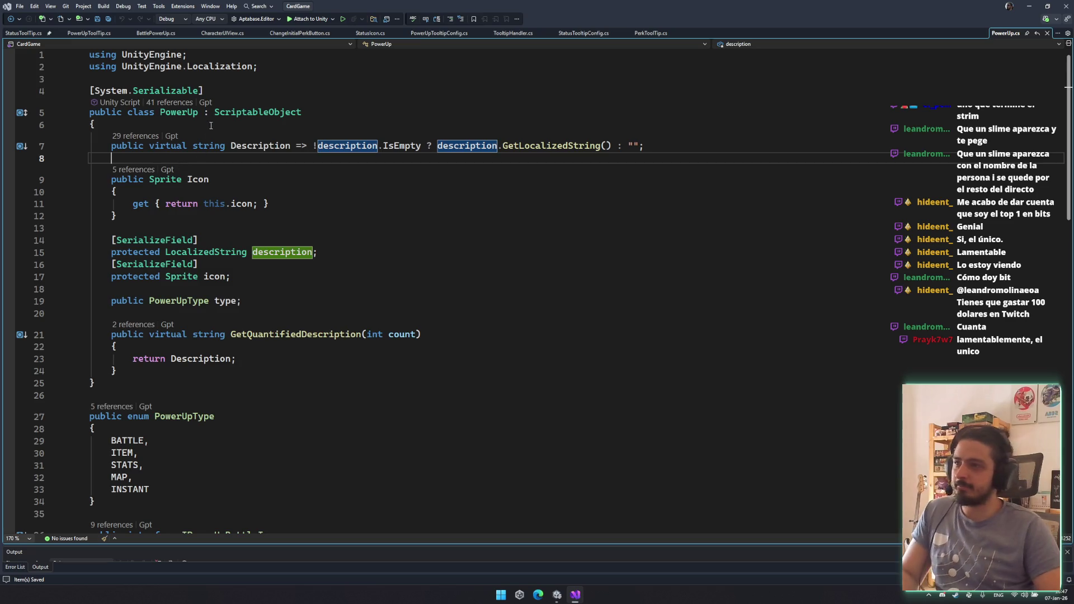
pyautogui.click(178, 113)
pyautogui.click(171, 103)
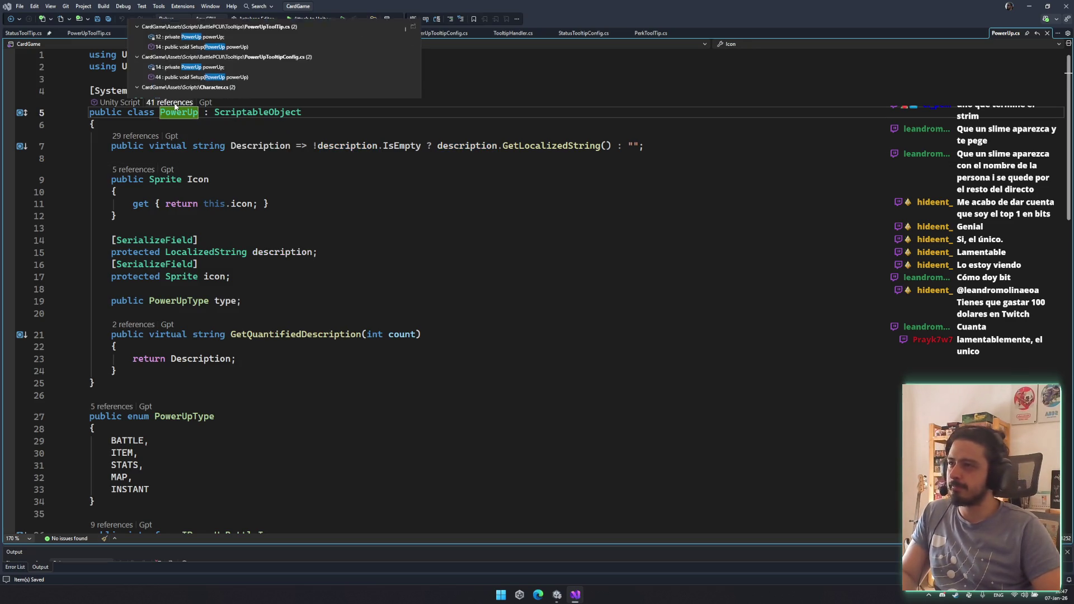
pyautogui.click(274, 147)
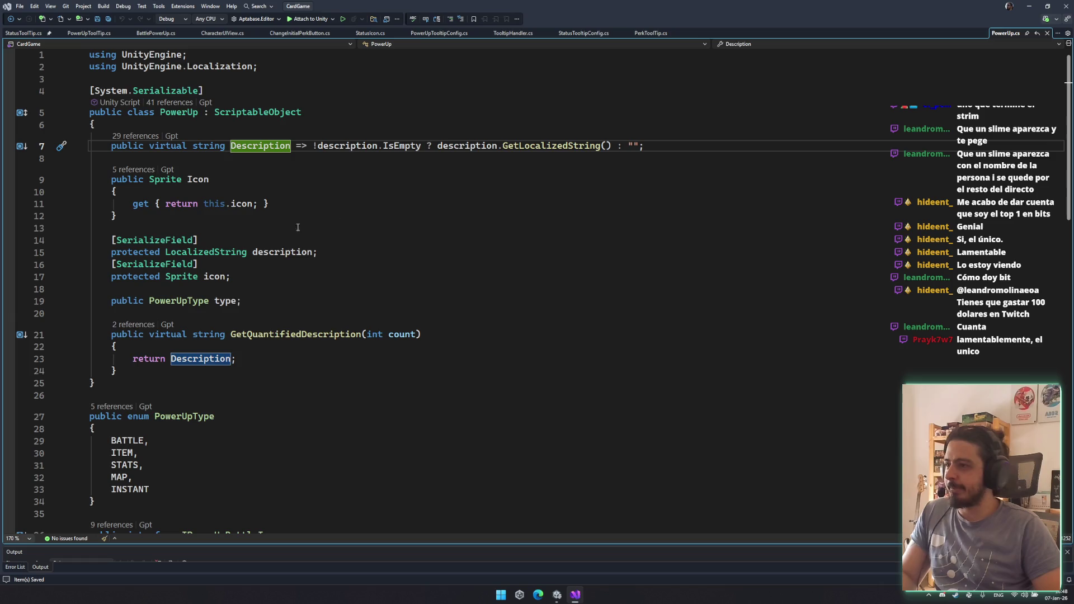
pyautogui.scroll(-1, 286, 227)
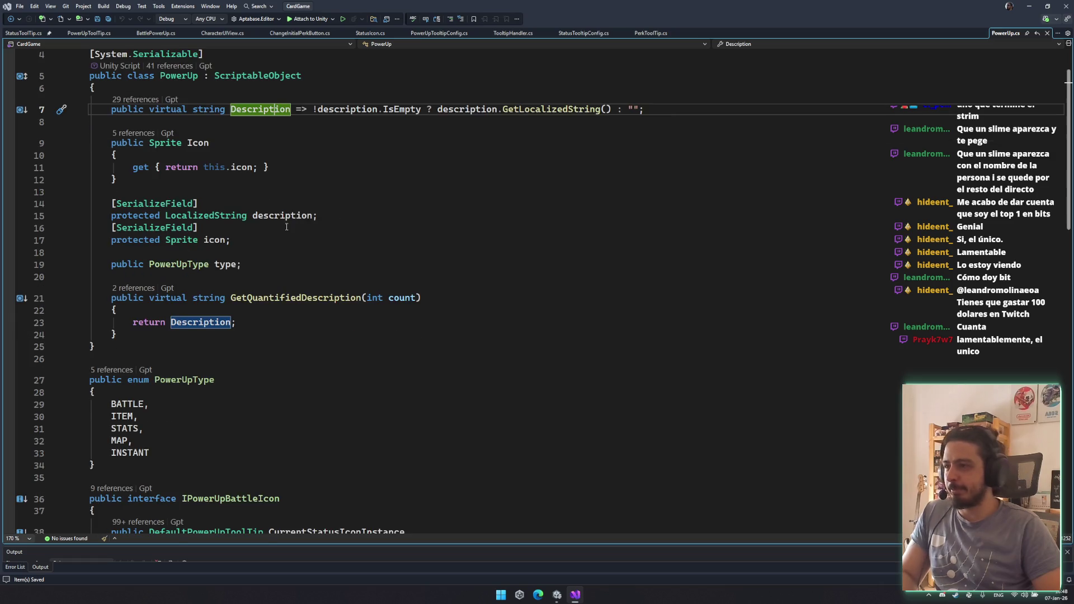
pyautogui.click(215, 240)
pyautogui.scroll(1, 370, 254)
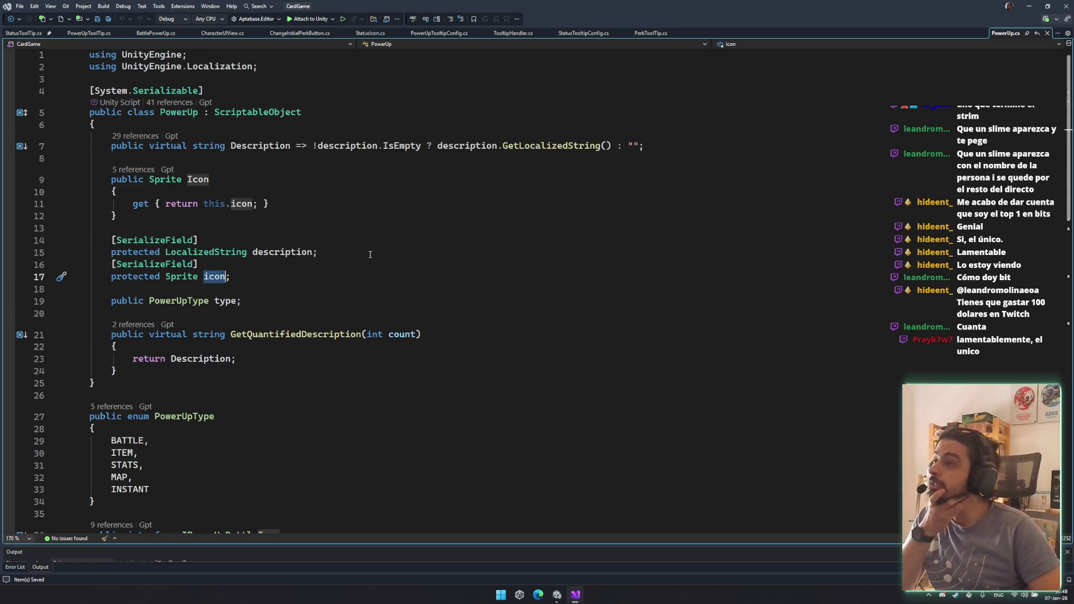
pyautogui.click(179, 112)
pyautogui.click(179, 103)
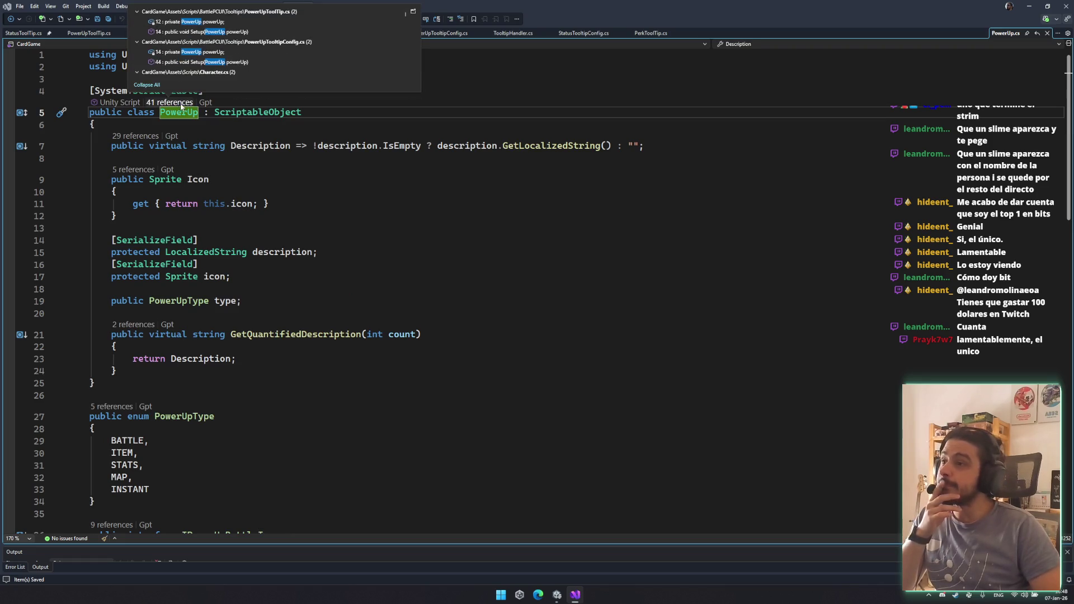
# - Find where Icon is referenced and open DefaultPowerUpToolTip.cs at its Setup usage
pyautogui.click(137, 138)
pyautogui.click(135, 173)
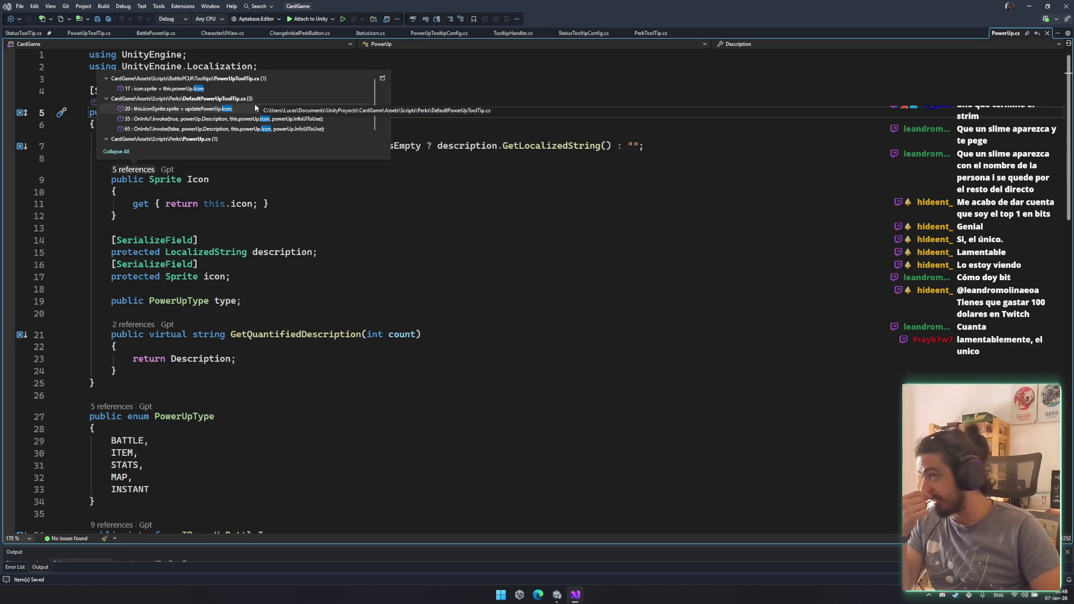
pyautogui.doubleClick(255, 108)
pyautogui.click(329, 268)
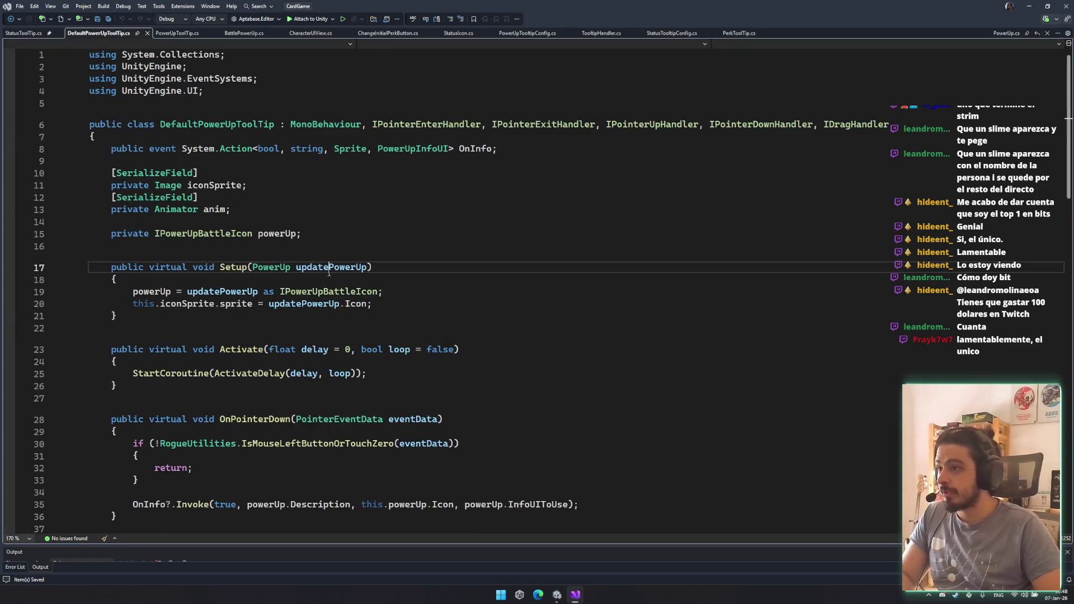
# - Add a blank line below the powerUp field in DefaultPowerUpToolTip for a copied field
pyautogui.click(391, 304)
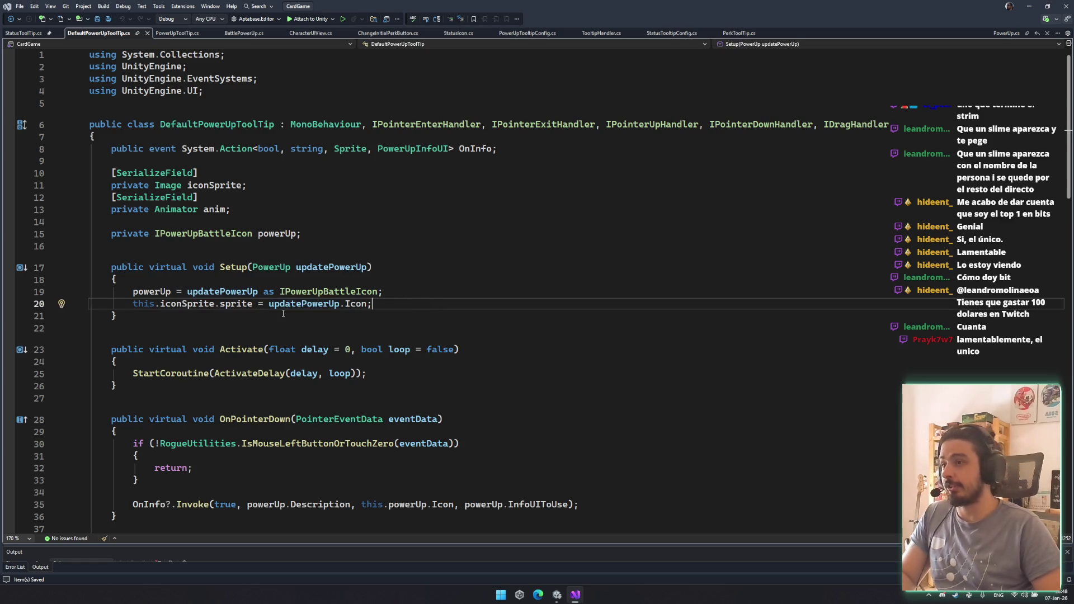
pyautogui.press('Return')
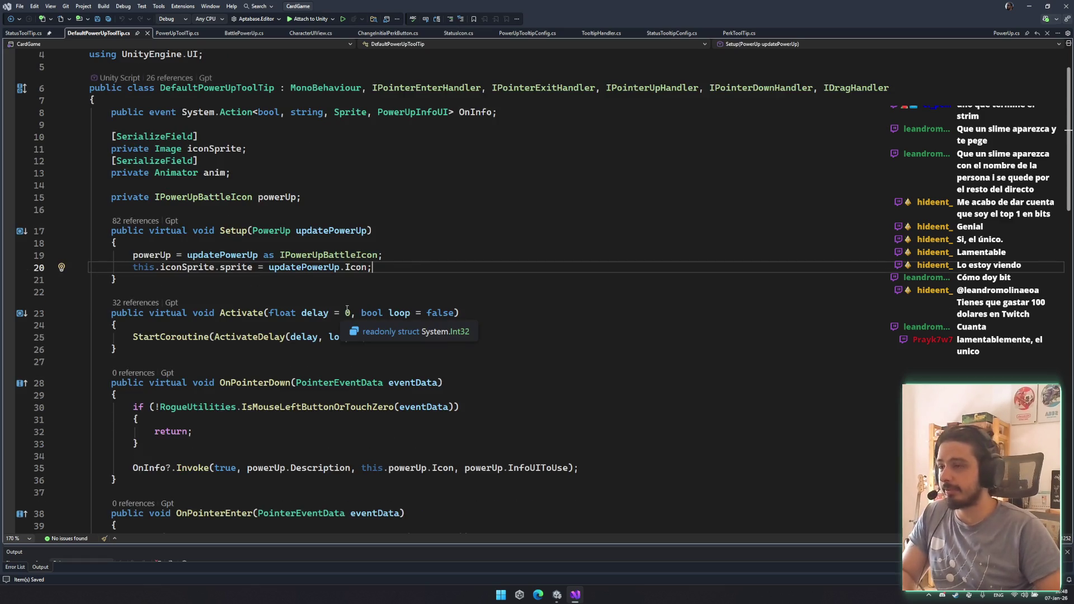
pyautogui.press('Return')
pyautogui.press('Up')
pyautogui.write('[')
pyautogui.hotkey('ctrl', 'z')
pyautogui.hotkey('ctrl', 'z')
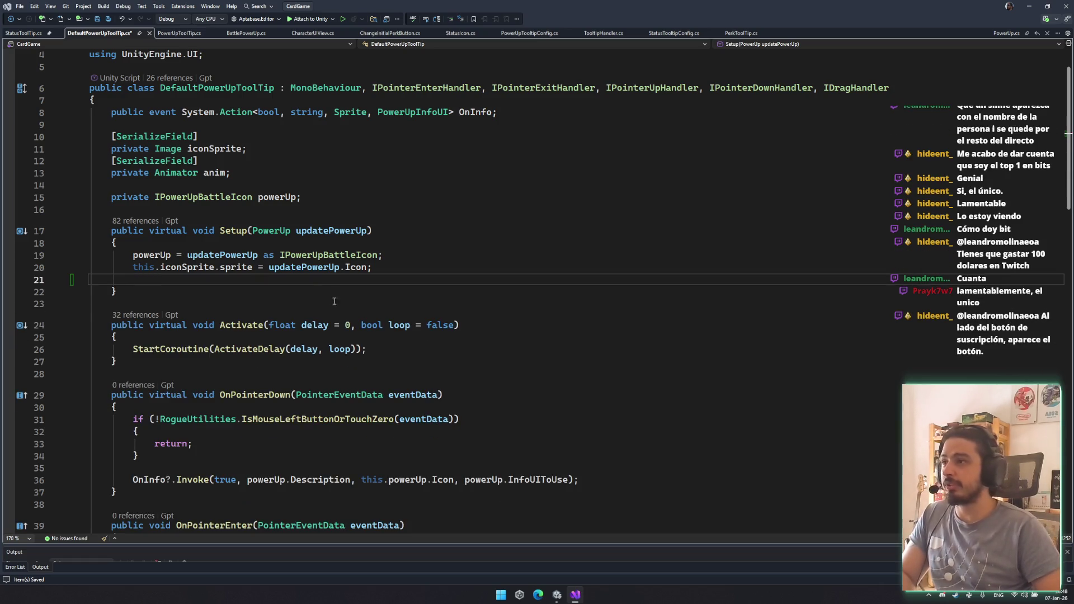
pyautogui.moveTo(305, 179); pyautogui.dragTo(89, 136)
pyautogui.click(397, 197)
pyautogui.press('Return')
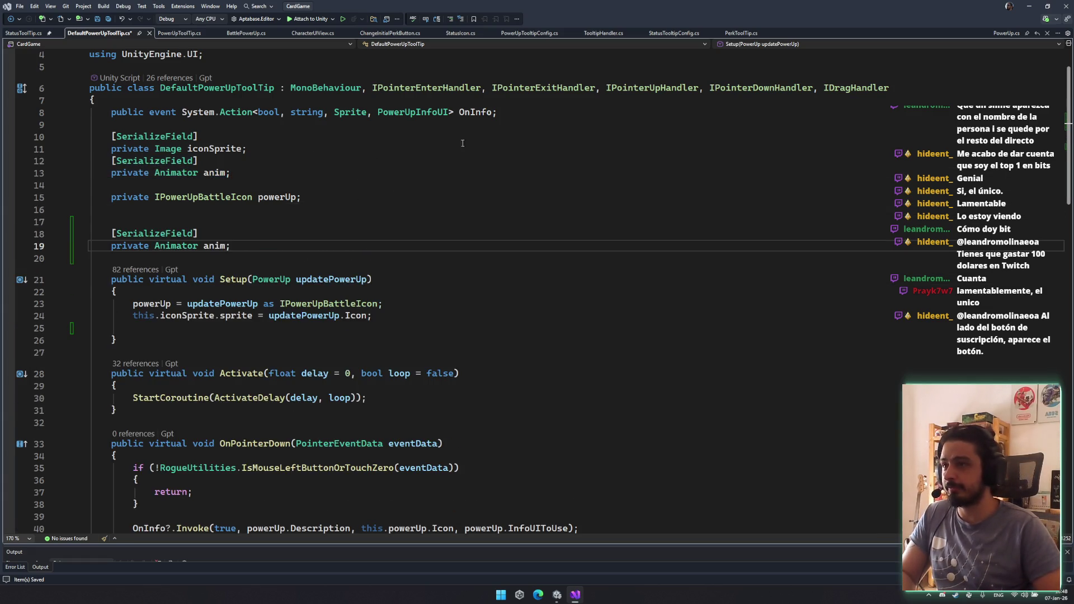
pyautogui.scroll(-9, 462, 116)
# - Delete the OnPointerEnter, OnPointerExit and OnPointerUp methods
pyautogui.moveTo(98, 200)
pyautogui.mouseDown()
pyautogui.moveTo(280, 234)
pyautogui.moveTo(281, 296)
pyautogui.mouseUp()
pyautogui.scroll(-4, 280, 234)
pyautogui.press('Delete')
pyautogui.scroll(2, 281, 296)
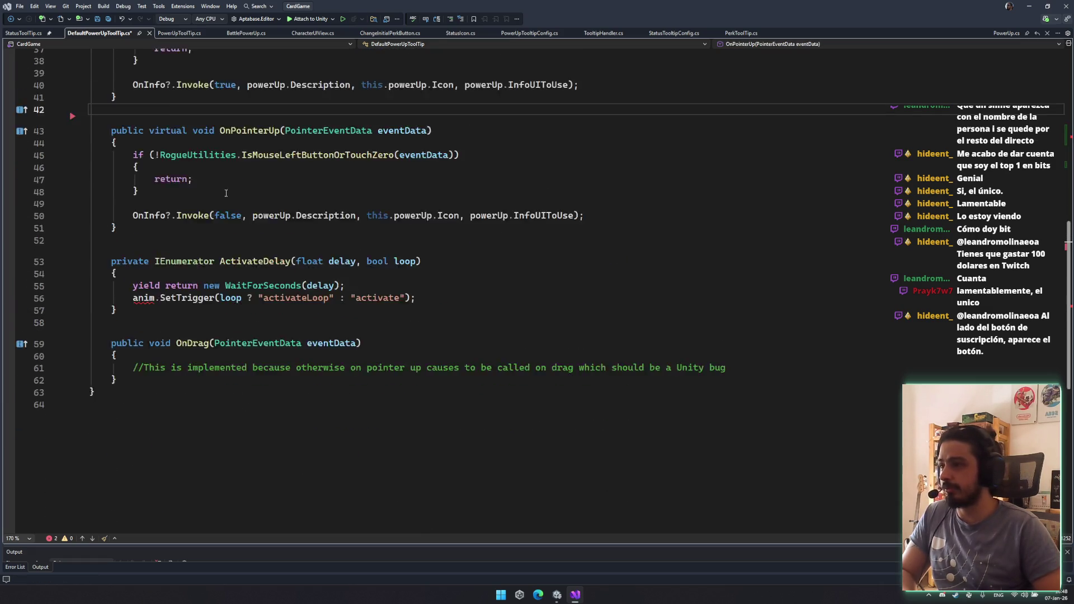
pyautogui.moveTo(112, 146)
pyautogui.mouseDown()
pyautogui.moveTo(269, 254)
pyautogui.moveTo(269, 274)
pyautogui.mouseUp()
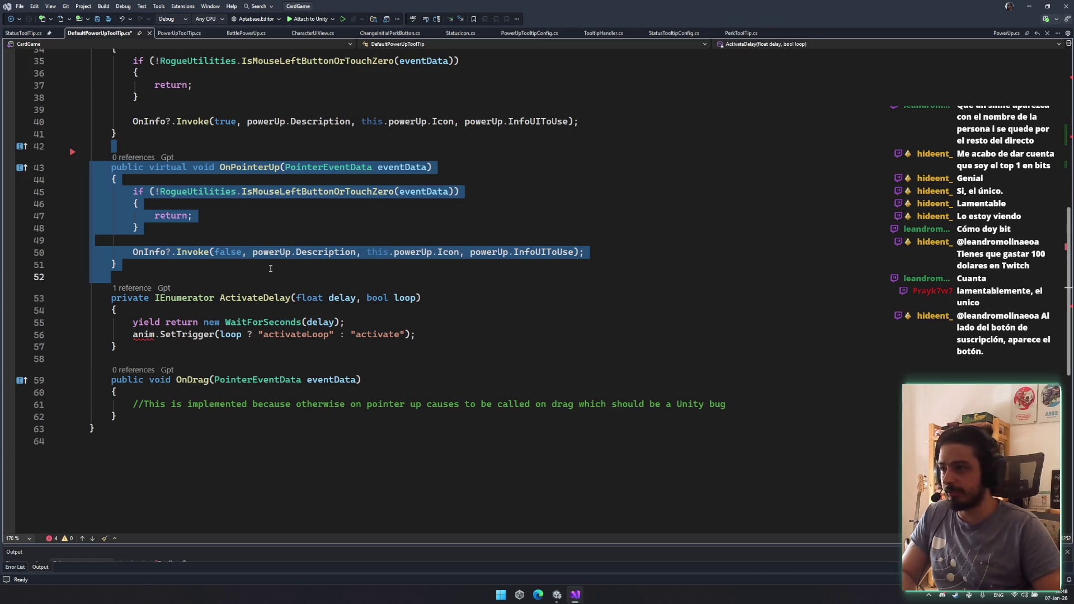
pyautogui.press('Delete')
# - Remove the pointer interface list so the class only extends MonoBehaviour, and save
pyautogui.doubleClick(143, 204)
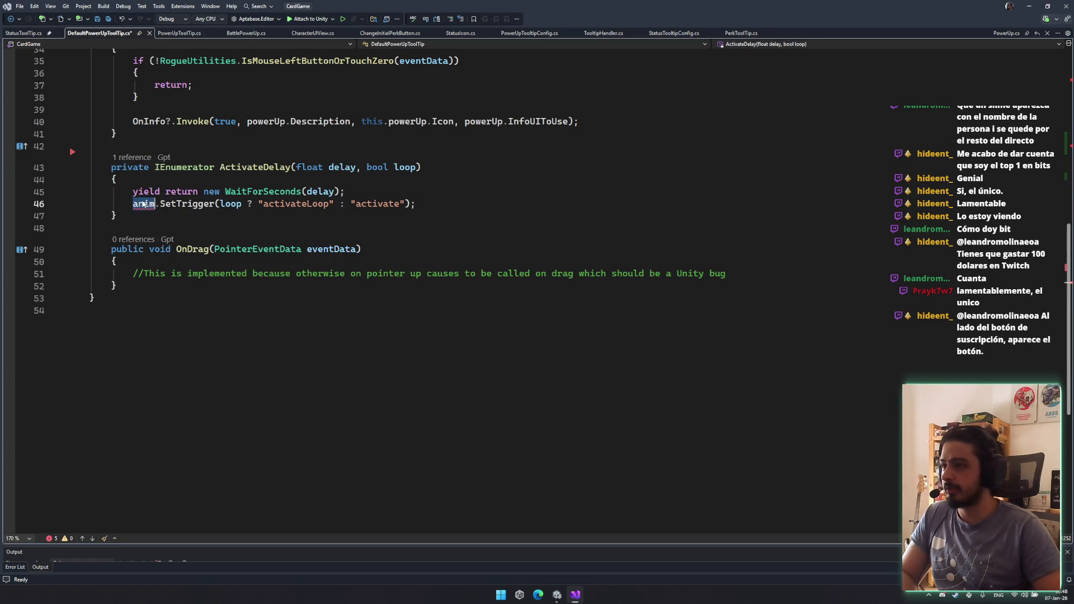
pyautogui.scroll(10, 269, 207)
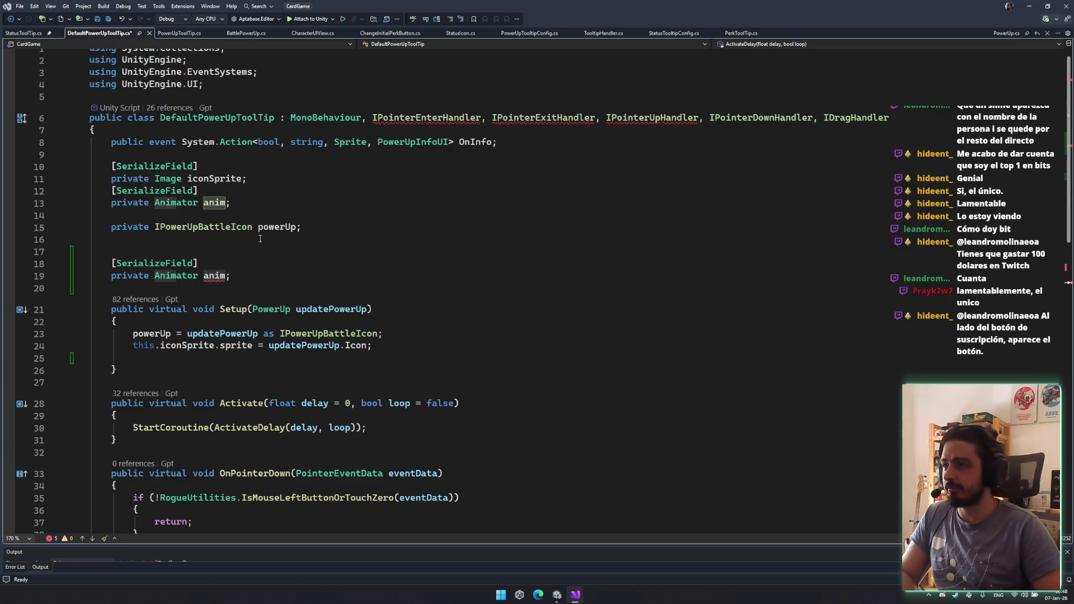
pyautogui.moveTo(373, 117); pyautogui.dragTo(923, 127)
pyautogui.press('BackSpace')
pyautogui.write('rUpToolTip : MonoBehaviour')
pyautogui.hotkey('ctrl', 's')
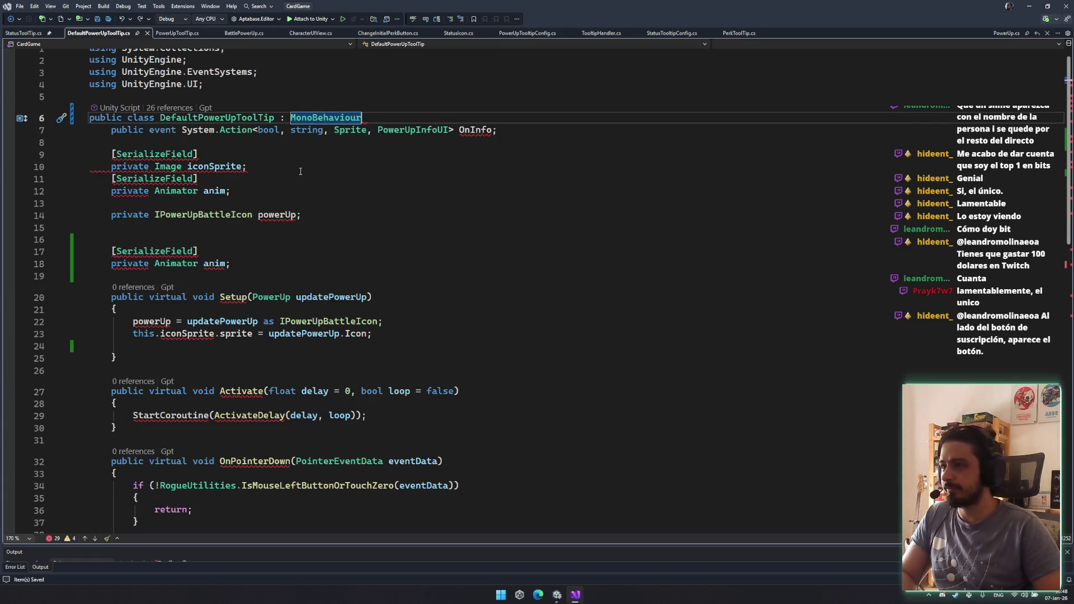
pyautogui.click(264, 181)
pyautogui.click(445, 118)
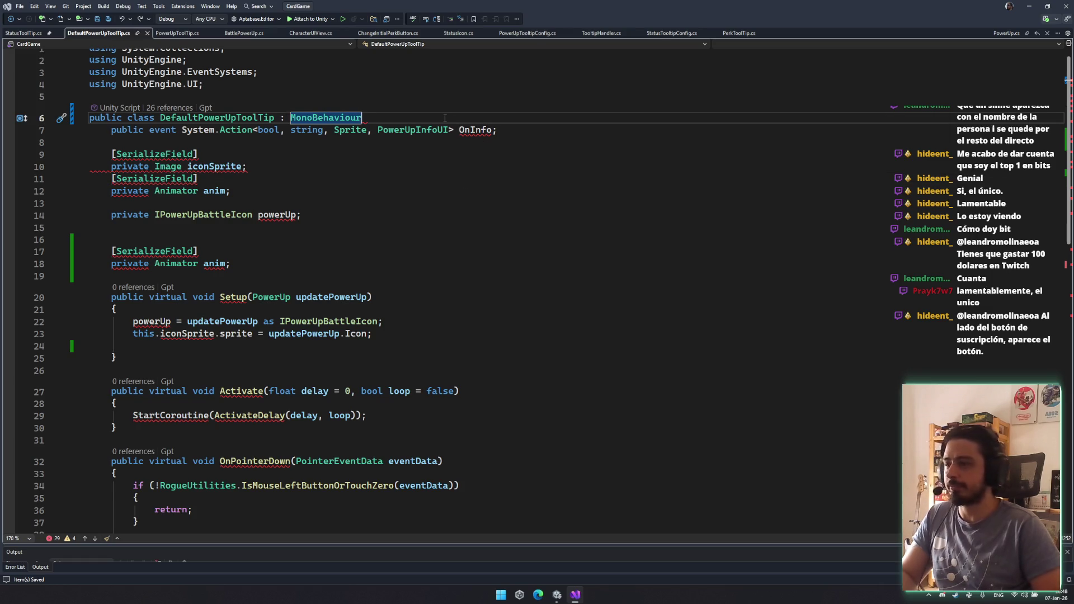
pyautogui.press('Return')
pyautogui.write('{}')
pyautogui.hotkey('ctrl', 's')
# - Delete the OnInfo event and retype the duplicated Animator field's type as 'Tar'
pyautogui.click(455, 142)
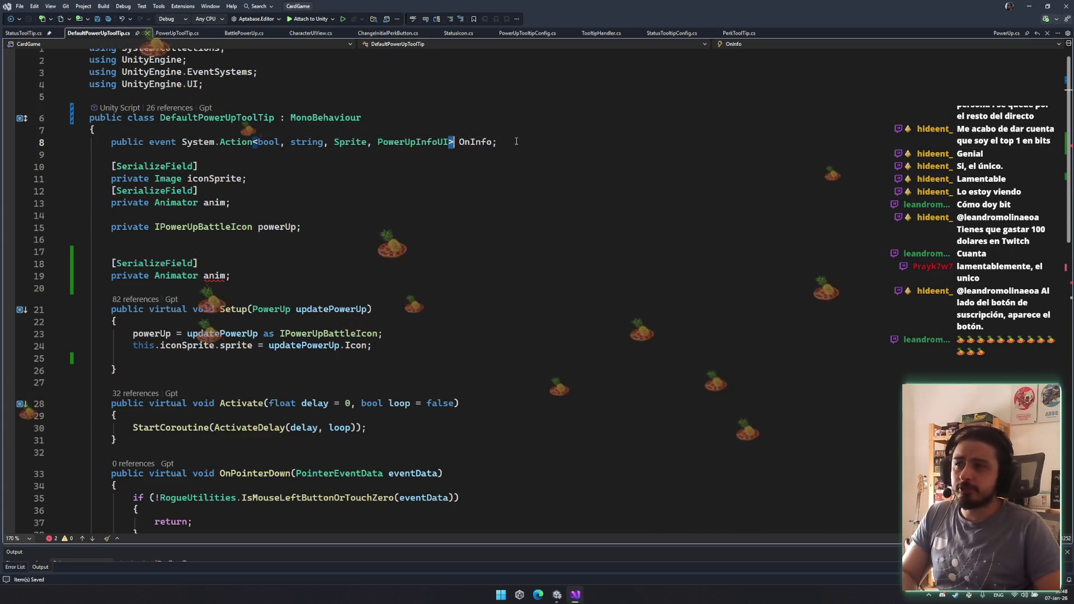
pyautogui.hotkey('ctrl', 'x')
pyautogui.hotkey('ctrl', 'x')
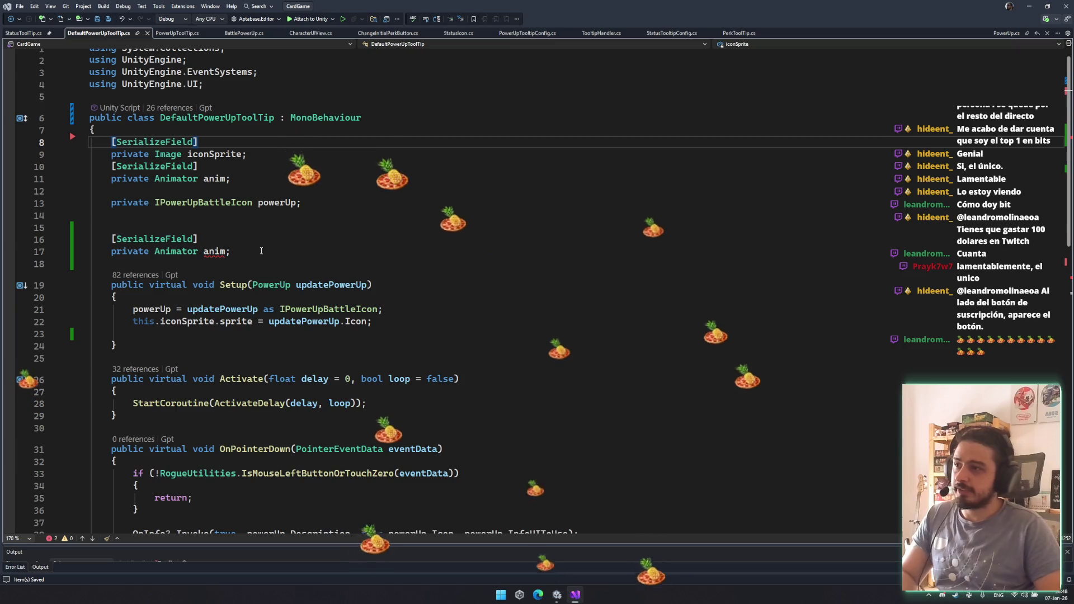
pyautogui.click(217, 251)
pyautogui.doubleClick(190, 252)
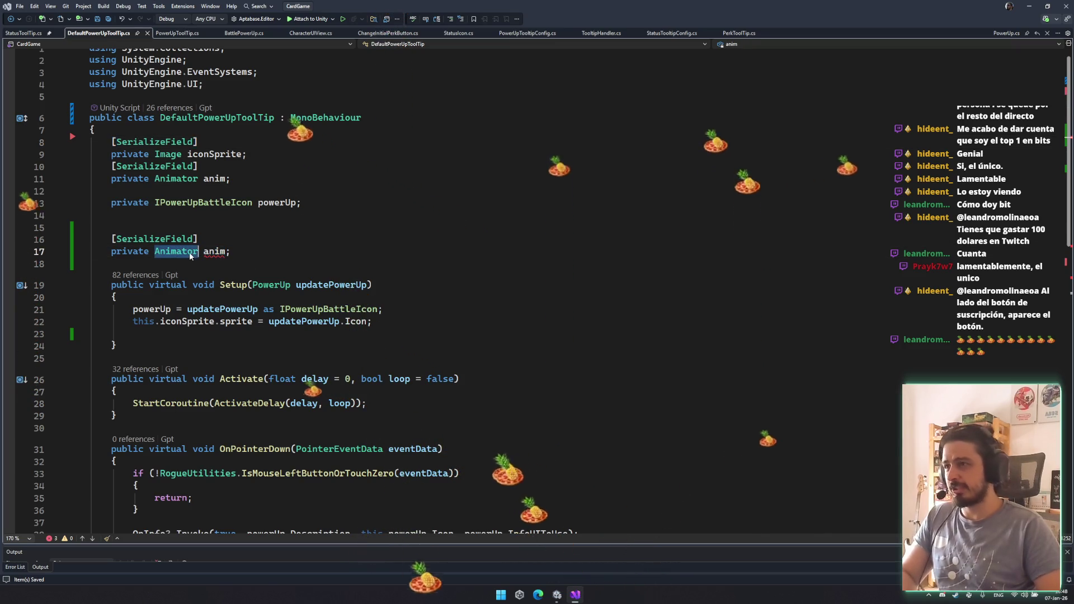
pyautogui.write('Tar')
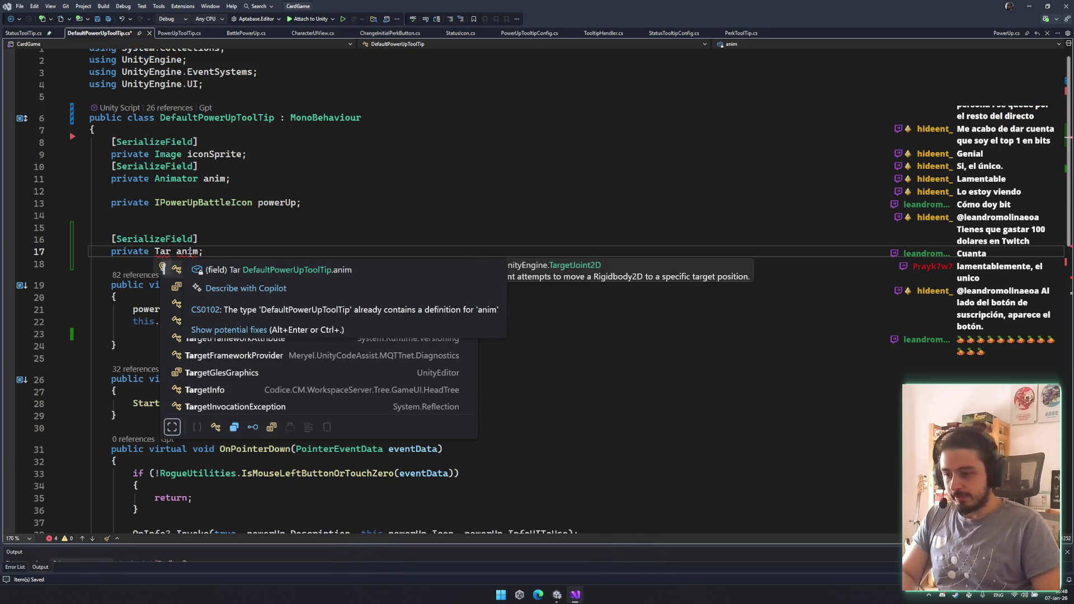
# - Turn the duplicated field into a serialized TooltipHandler named handler
pyautogui.press('BackSpace')
pyautogui.press('BackSpace')
pyautogui.press('BackSpace')
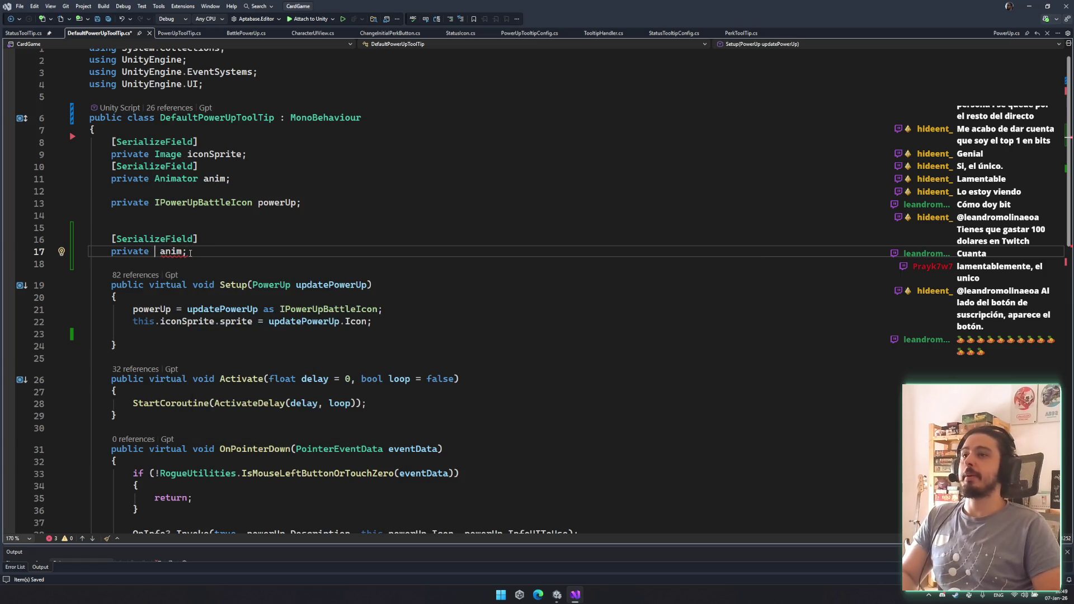
pyautogui.write('Tooltiph')
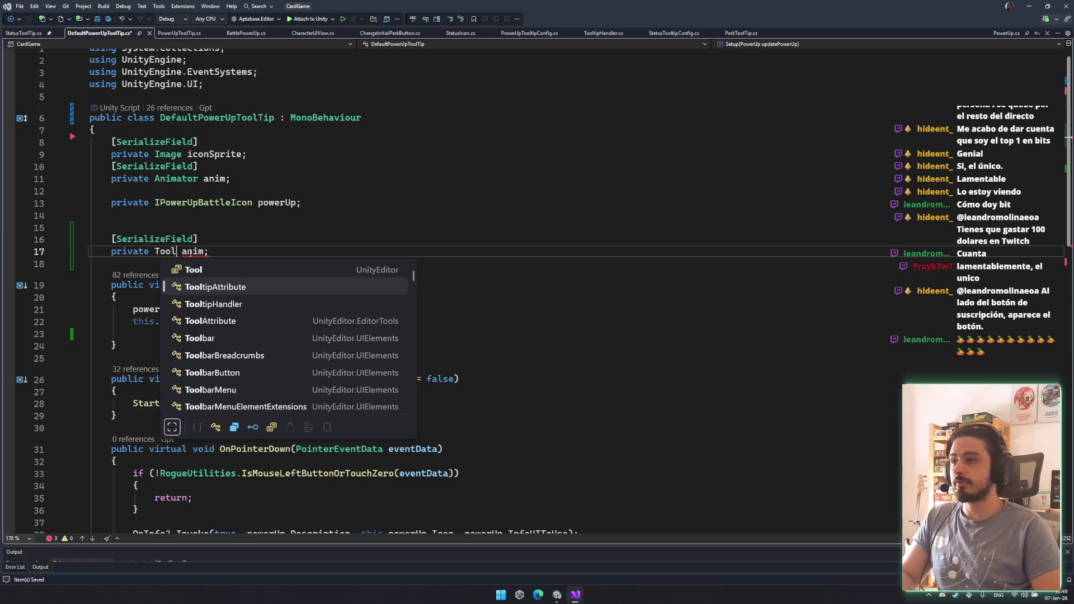
pyautogui.press('Tab')
pyautogui.doubleClick(215, 251)
pyautogui.write('handler')
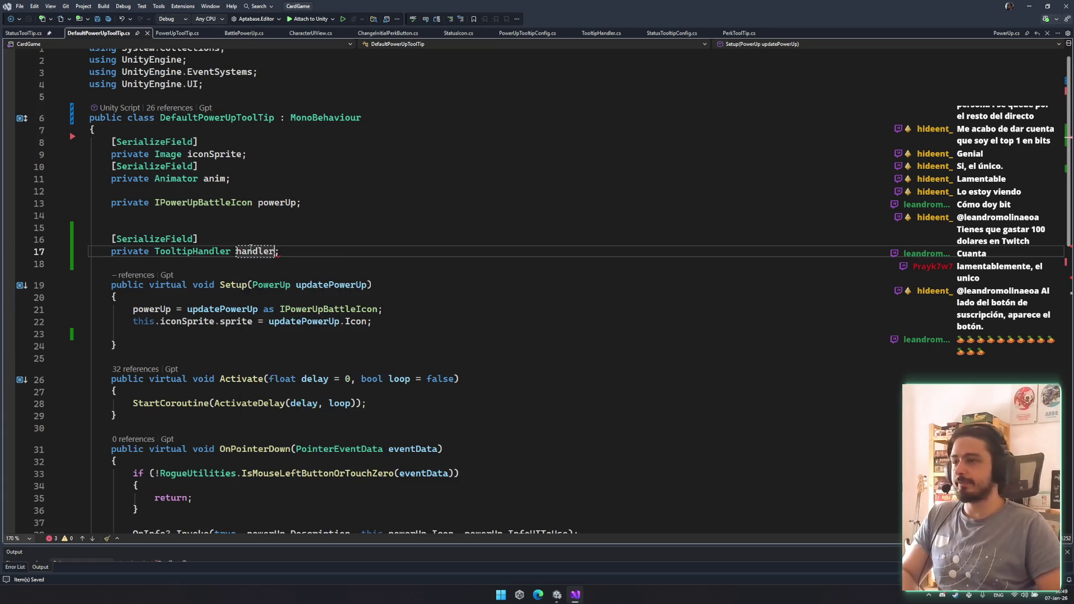
# - Write the call (handler.TooltipConfig as PowerUpTooltipConfig).Setup( inside the Setup method
pyautogui.click(396, 319)
pyautogui.press('Return')
pyautogui.press('Return')
pyautogui.write('handler')
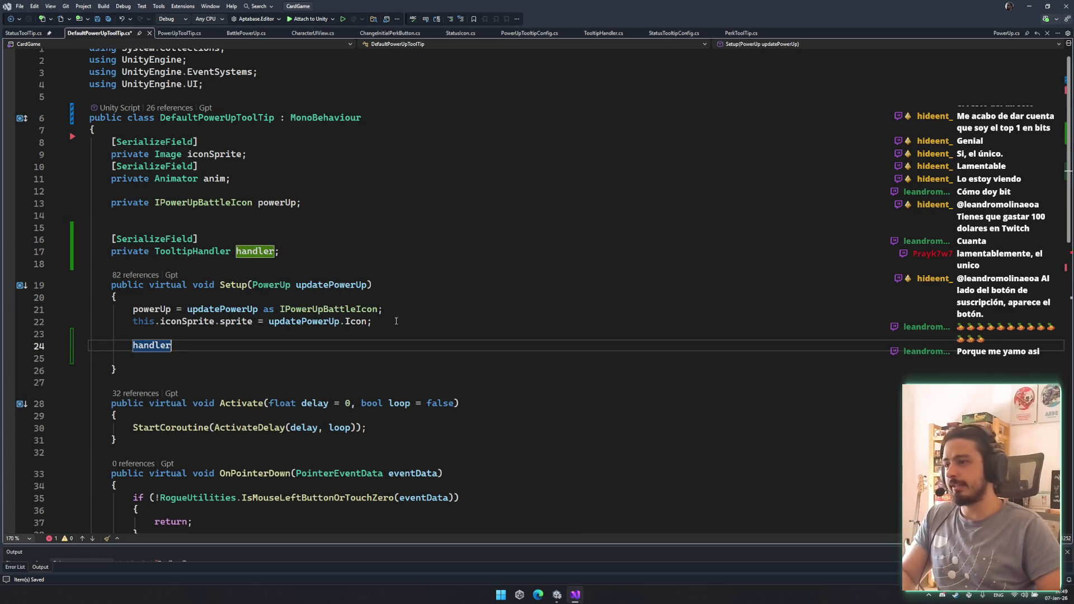
pyautogui.write('.Tool')
pyautogui.press('Tab')
pyautogui.write('as Powerupconf')
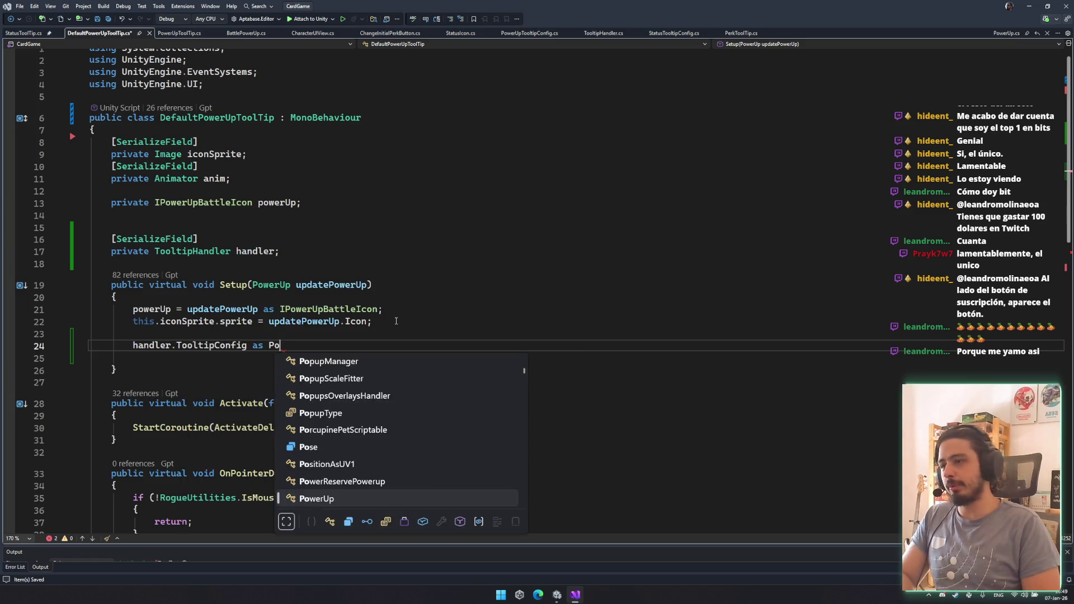
pyautogui.hotkey('ctrl', 'BackSpace')
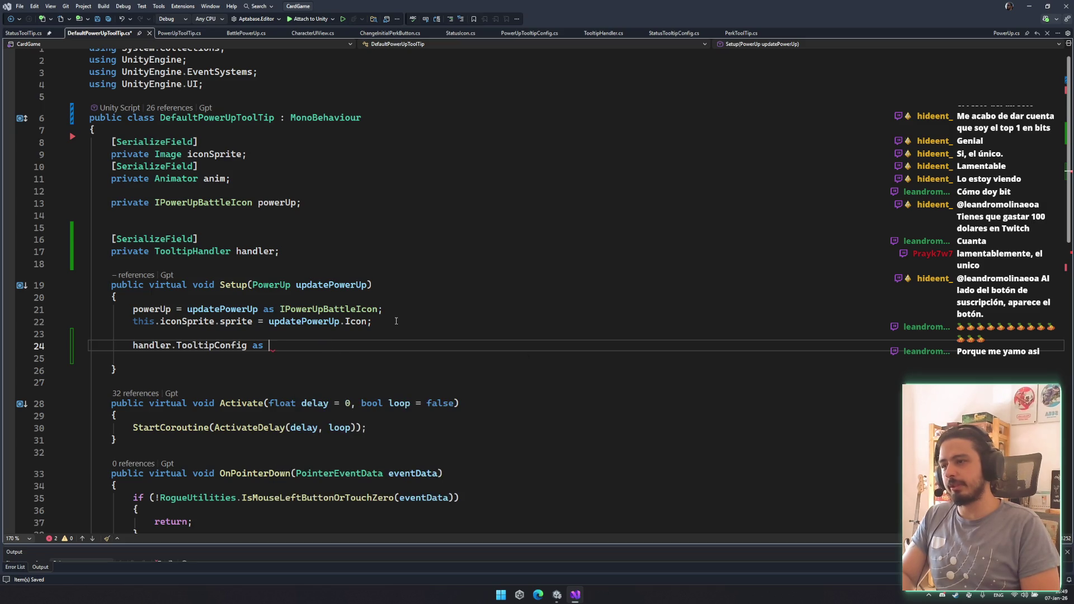
pyautogui.write('Powerupto')
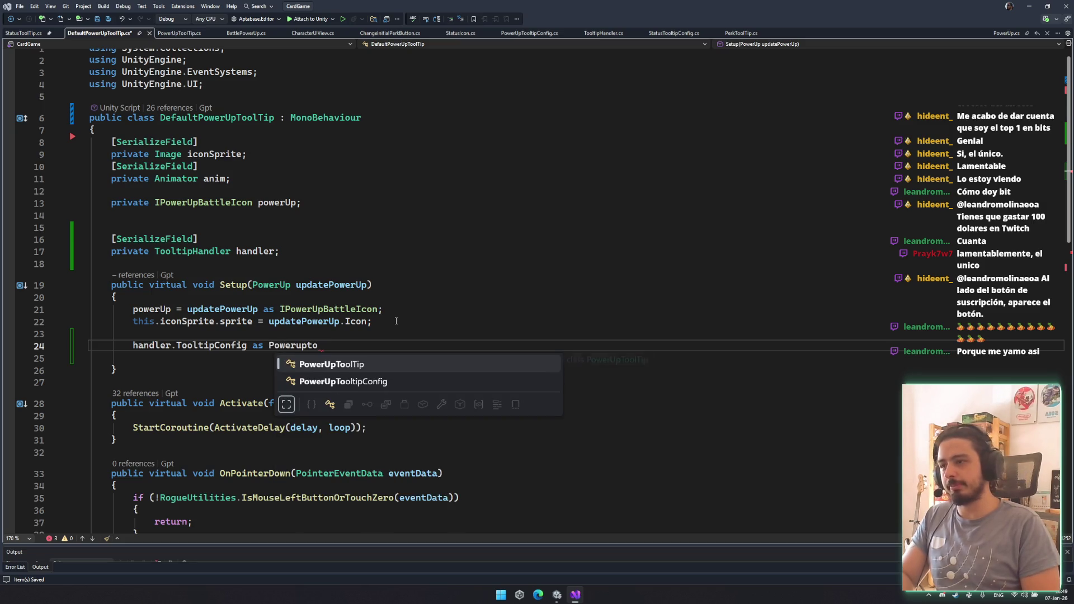
pyautogui.press('Down')
pyautogui.write(')')
pyautogui.press('Tab')
pyautogui.write('(')
# - Pass updatePowerUp as the Setup call's argument and save the file
pyautogui.click(517, 361)
pyautogui.press('BackSpace')
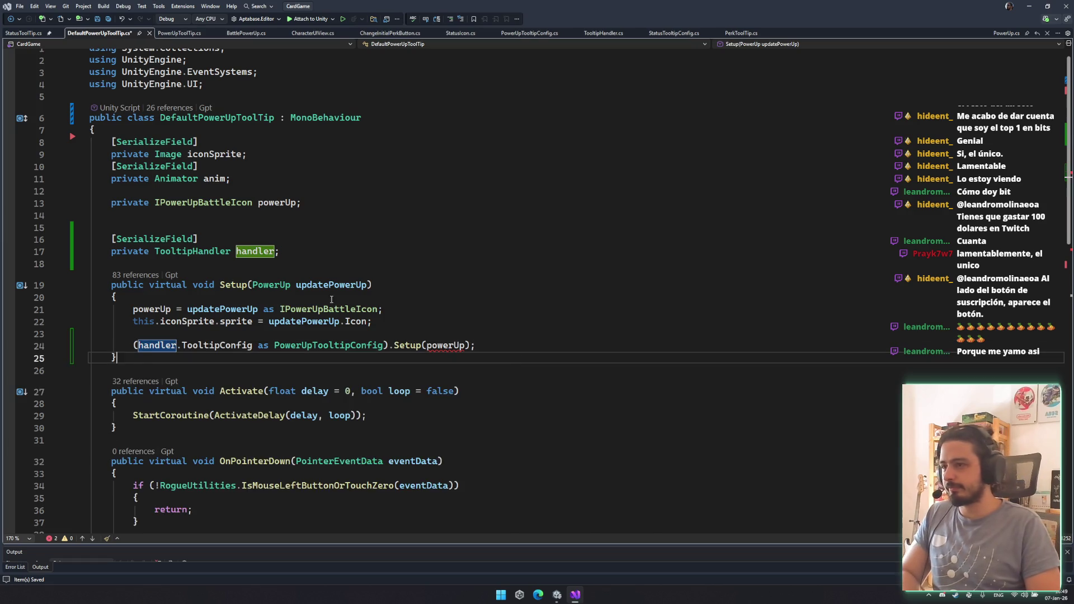
pyautogui.doubleClick(445, 345)
pyautogui.write('updatePowerUp')
pyautogui.hotkey('ctrl', 's')
# - Tidy the blank lines around the Setup call, then switch to Unity
pyautogui.click(579, 334)
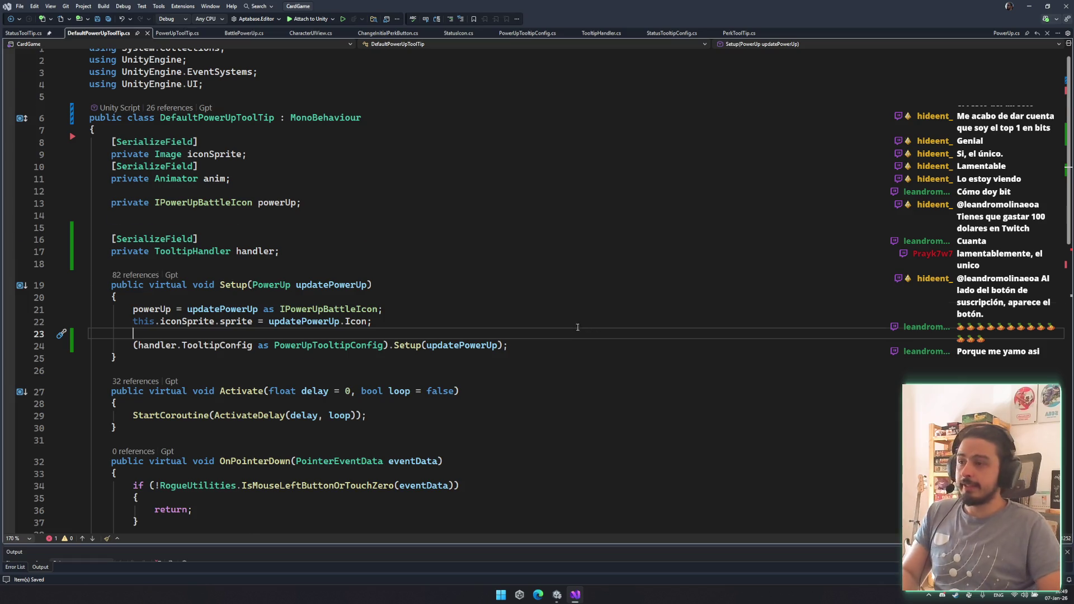
pyautogui.press('Delete')
pyautogui.doubleClick(203, 285)
pyautogui.click(578, 321)
pyautogui.moveTo(578, 203); pyautogui.dragTo(578, 226)
pyautogui.click(503, 321)
pyautogui.click(486, 333)
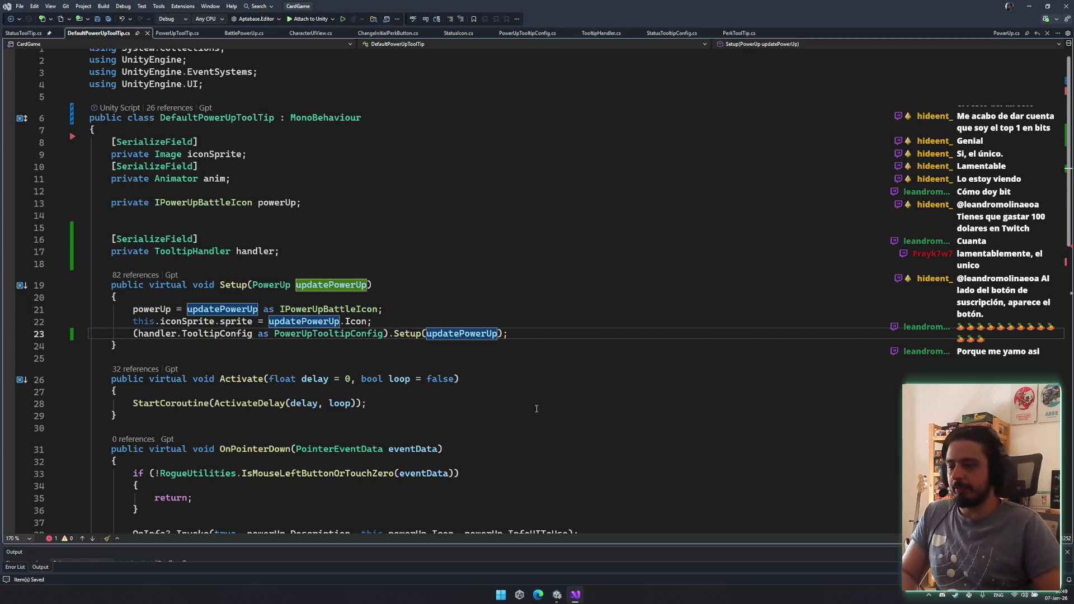
pyautogui.scroll(-2, 608, 462)
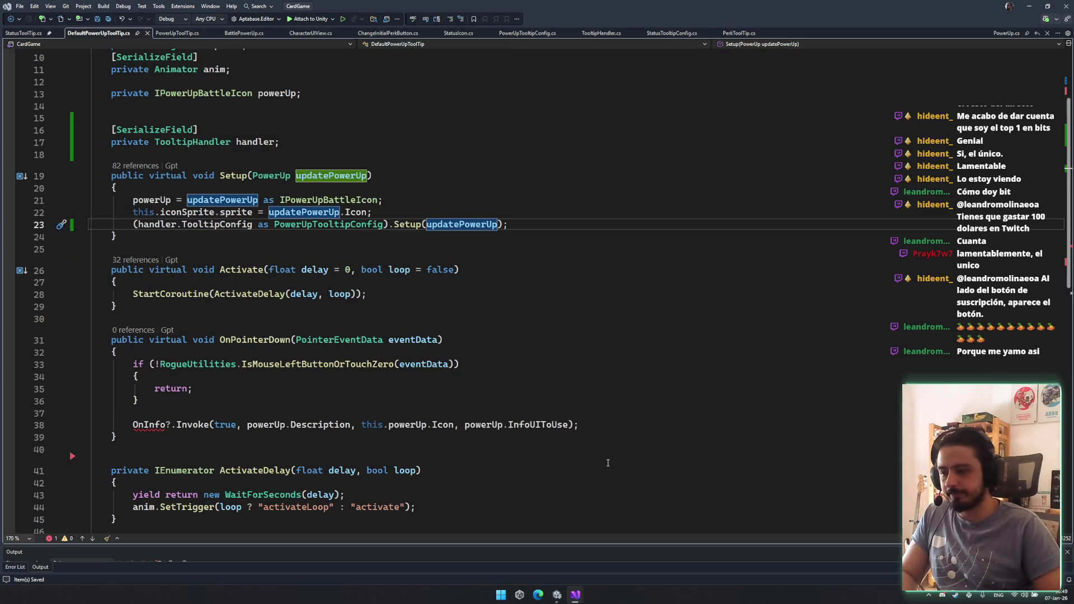
pyautogui.scroll(2, 607, 463)
pyautogui.click(634, 384)
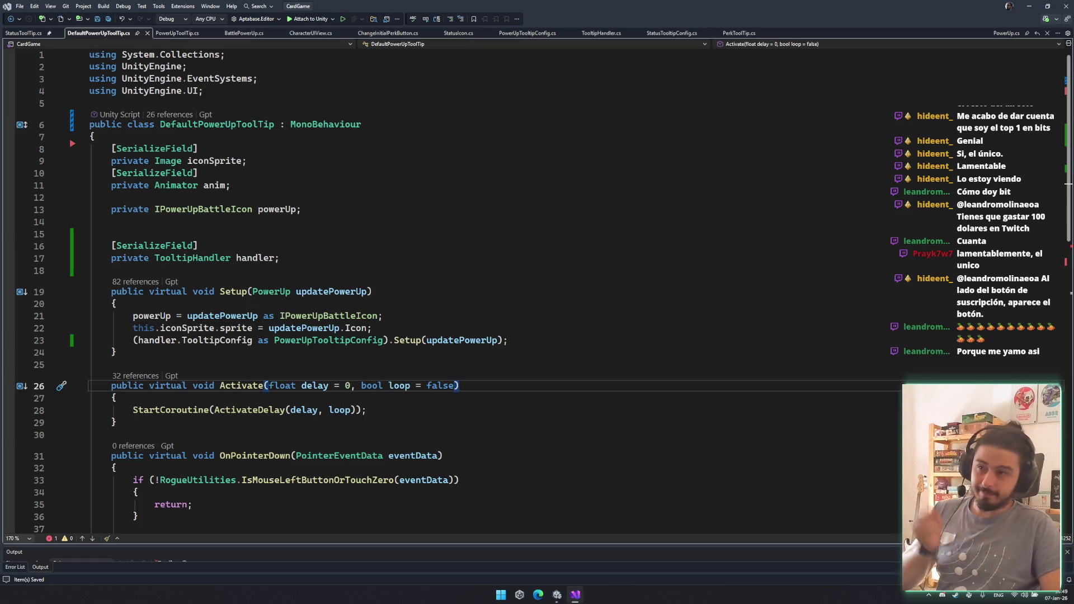
pyautogui.hotkey('alt', 'Tab')
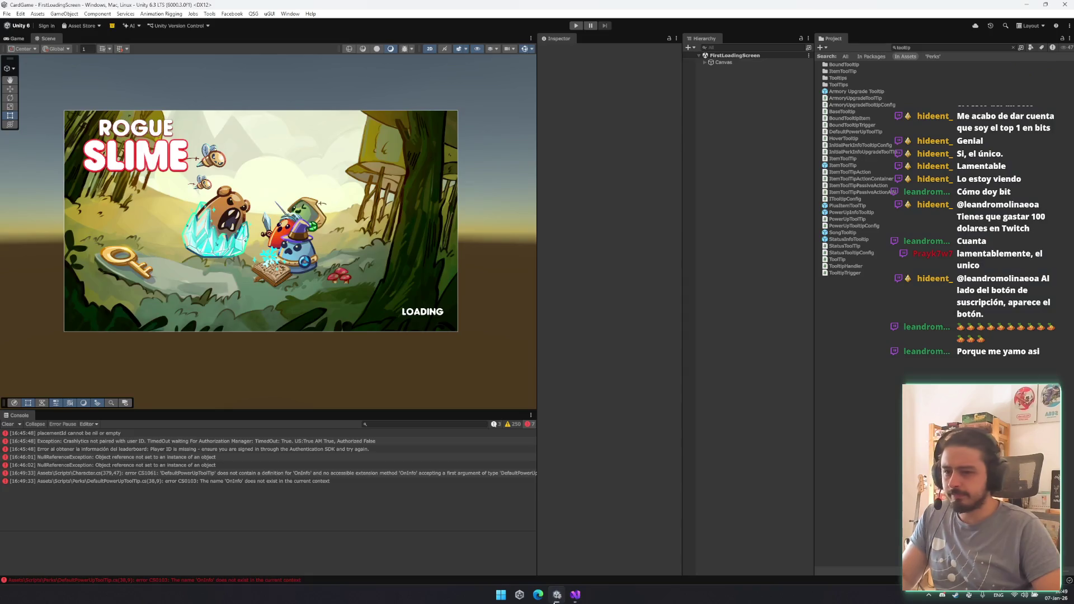
# - Clear the console, open Character.cs at the OnInfo error, and trial-delete the subscription block
pyautogui.click(7, 425)
pyautogui.click(264, 433)
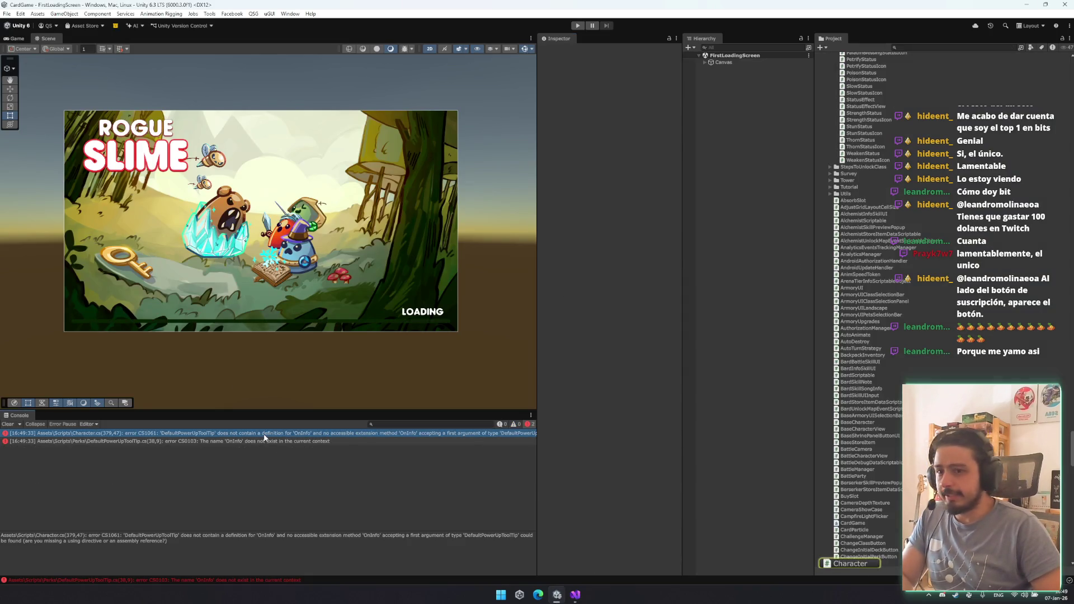
pyautogui.doubleClick(265, 435)
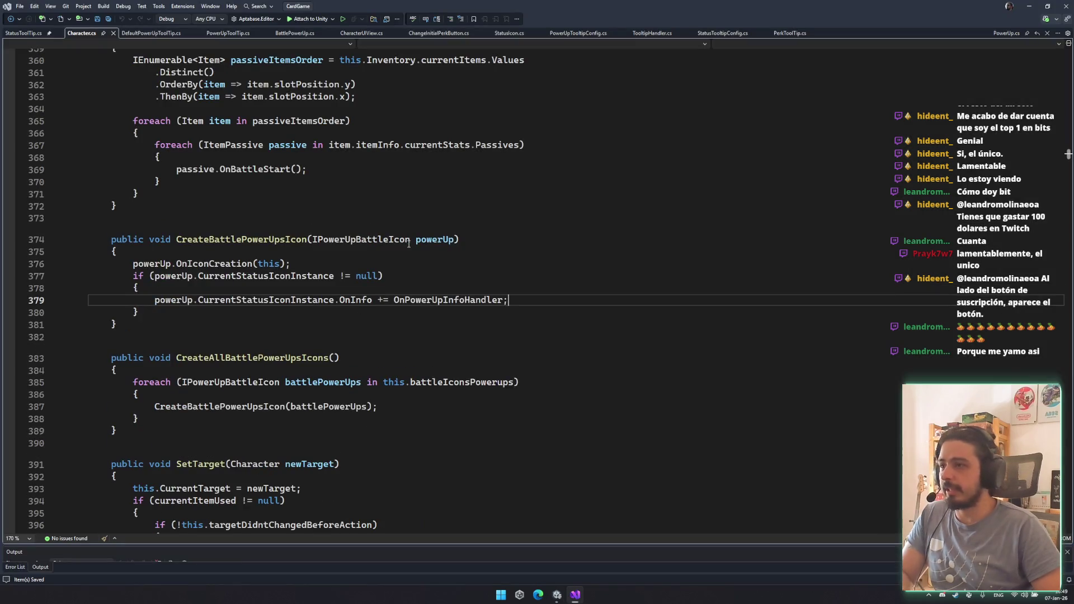
pyautogui.moveTo(512, 312); pyautogui.dragTo(356, 263)
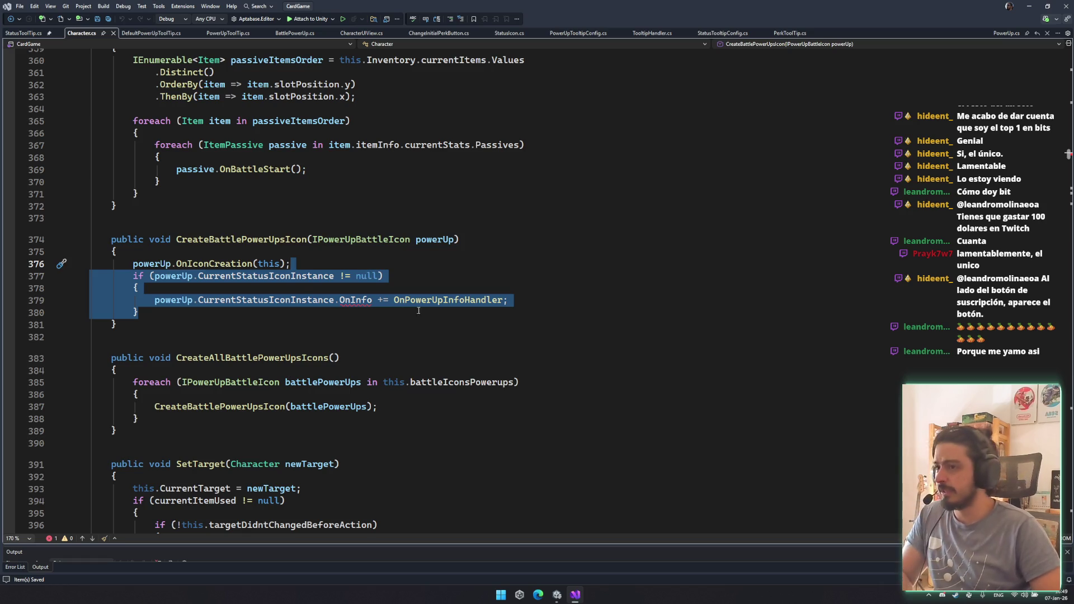
pyautogui.press('Delete')
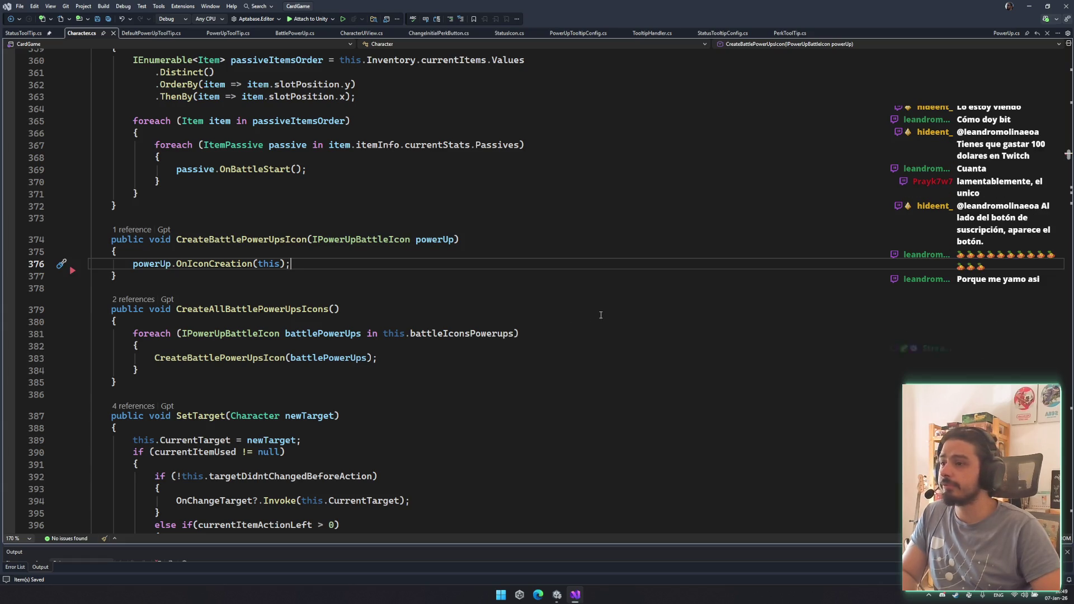
pyautogui.scroll(-5, 573, 491)
pyautogui.click(572, 597)
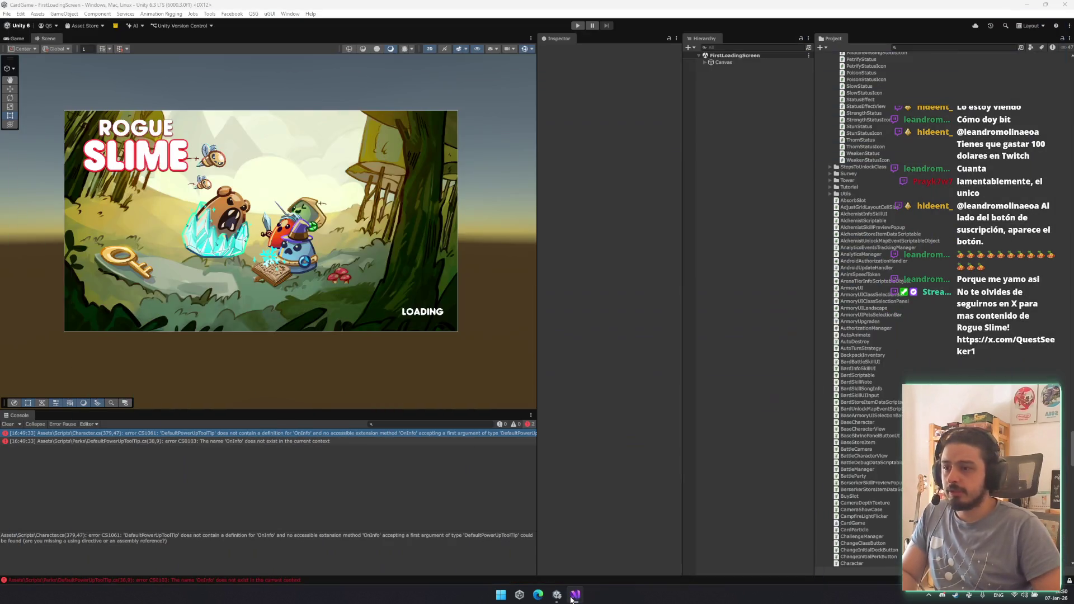
pyautogui.click(572, 597)
pyautogui.hotkey('ctrl', 'z')
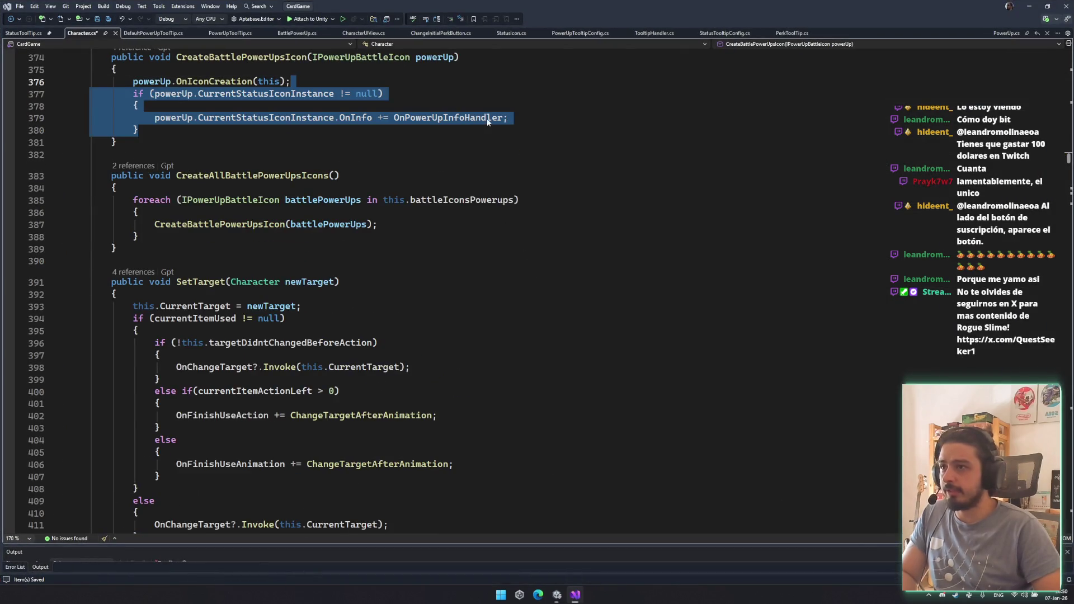
# - Delete the OnPowerUpInfoHandler method from Character.cs
pyautogui.click(449, 119)
pyautogui.press('F12')
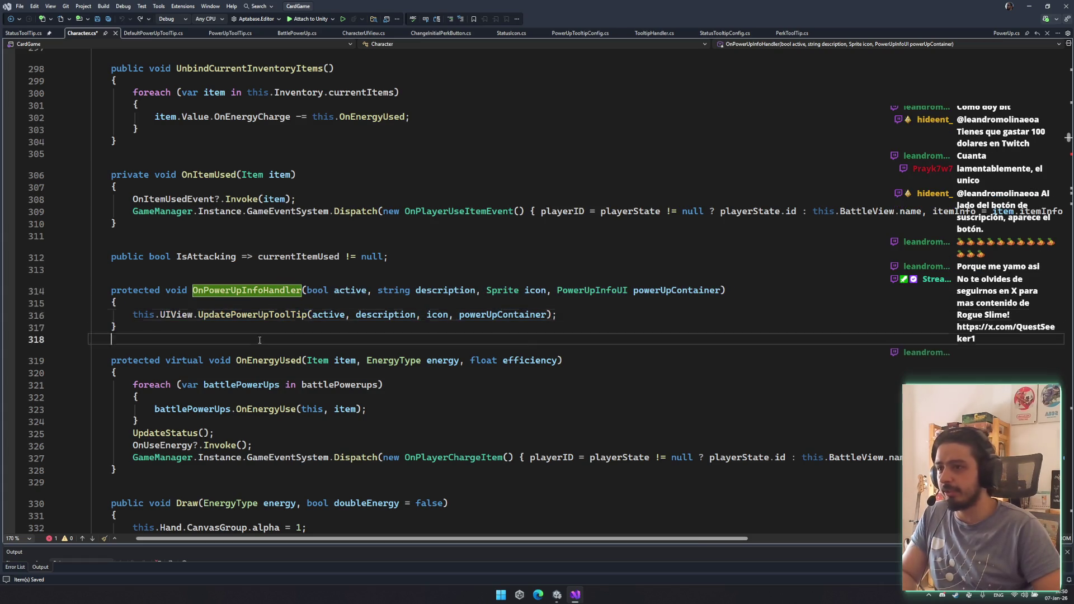
pyautogui.moveTo(112, 340); pyautogui.dragTo(318, 273)
pyautogui.click(251, 314)
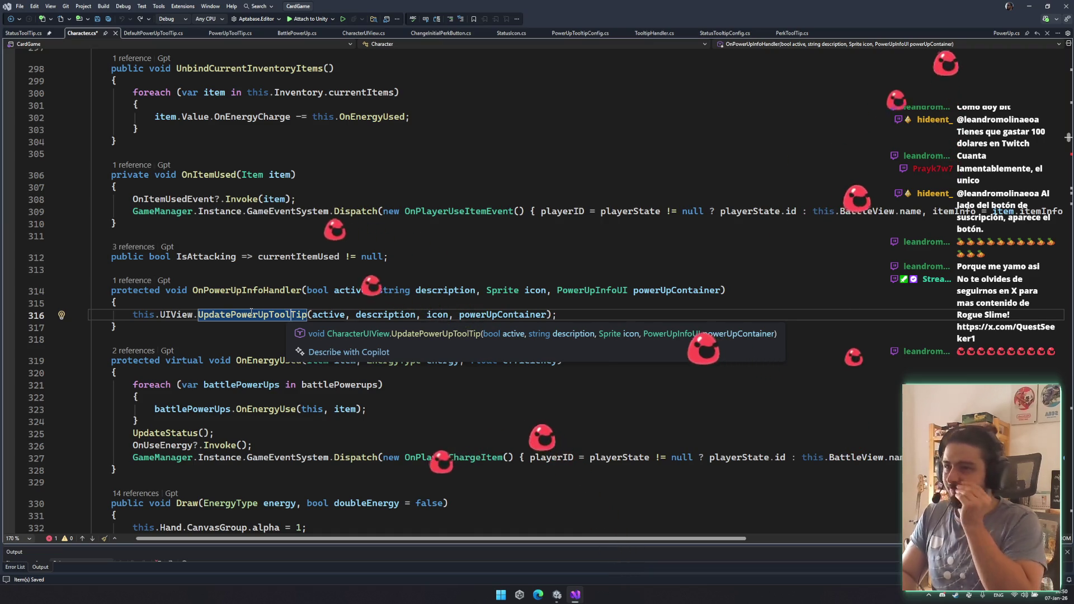
pyautogui.hotkey('shift', 'alt', '=')
pyautogui.press('Delete')
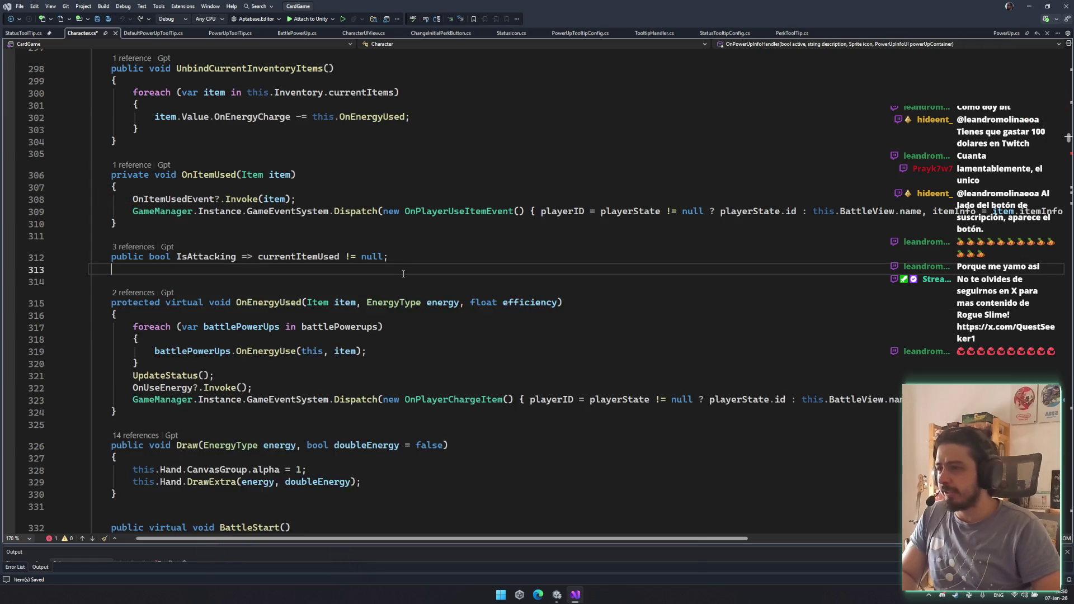
# - Delete the OnInfo if-block in CreateBattlePowerUpsIcon and return to Unity
pyautogui.hotkey('ctrl', '-')
pyautogui.hotkey('shift', 'alt', '=')
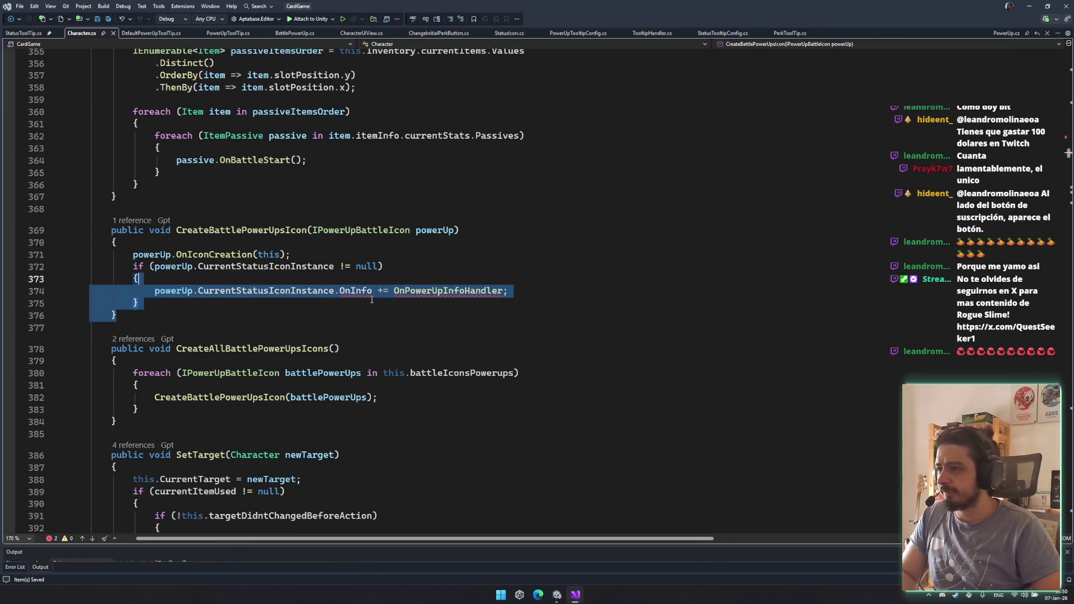
pyautogui.hotkey('shift', 'alt', '=')
pyautogui.press('Delete')
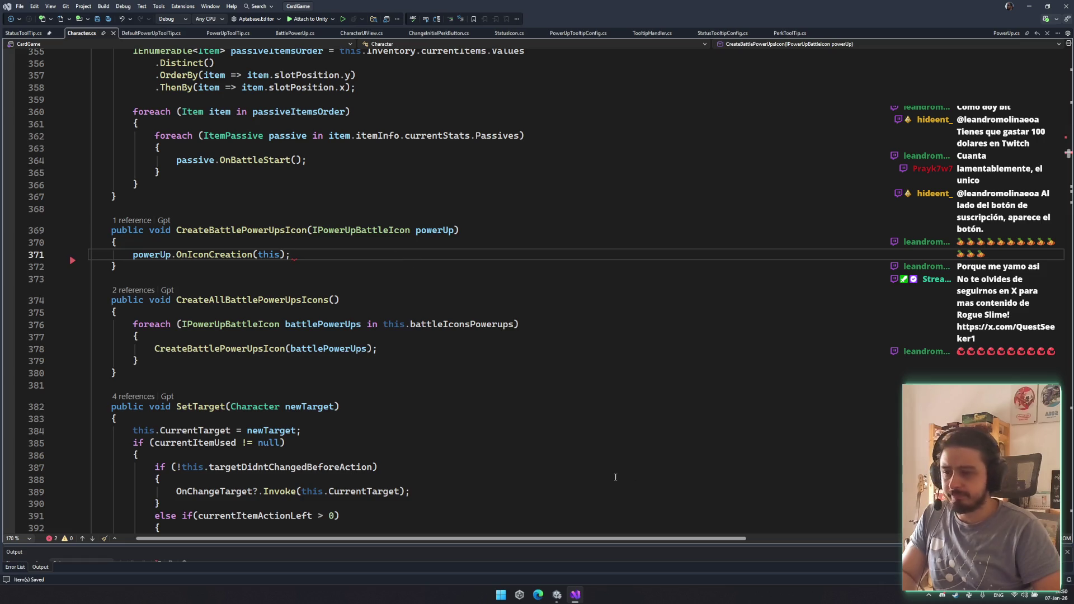
pyautogui.click(588, 373)
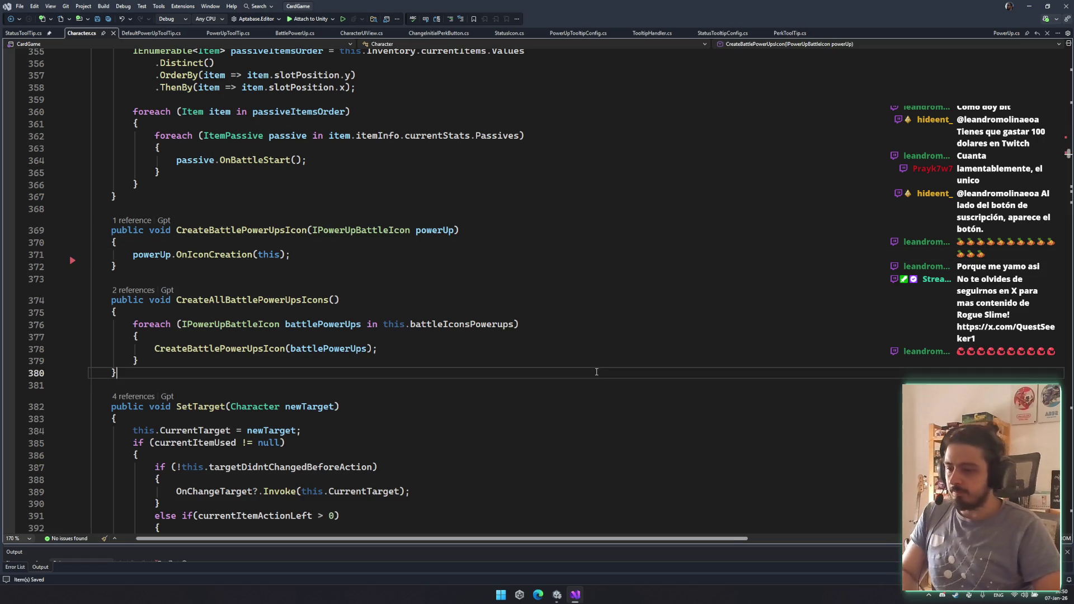
pyautogui.click(574, 596)
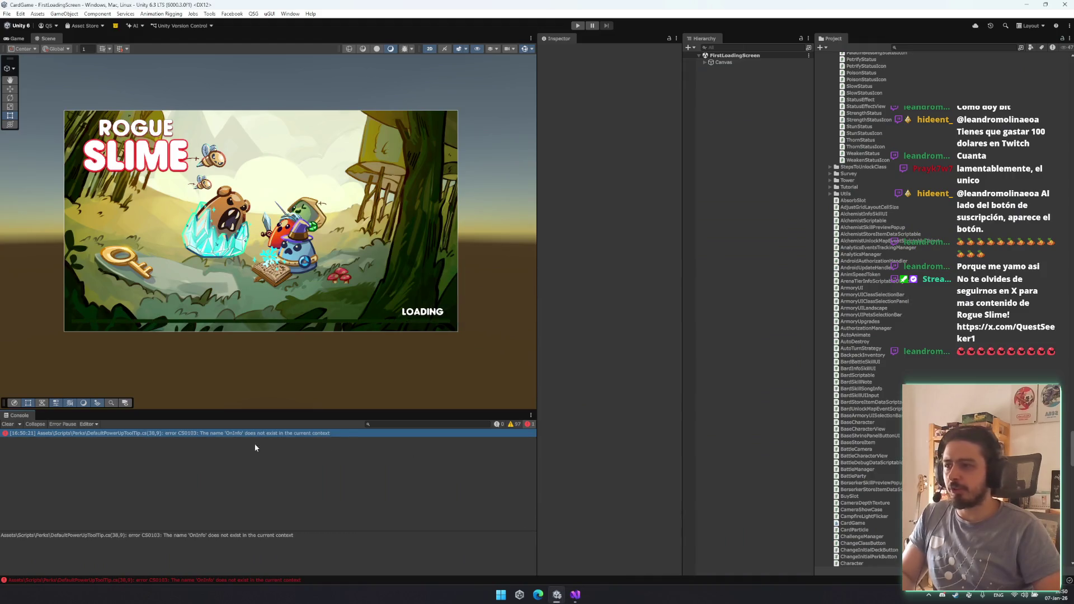
# - Open DefaultPowerUpToolTip.cs from the remaining error and delete OnPointerDown and OnDrag
pyautogui.doubleClick(160, 435)
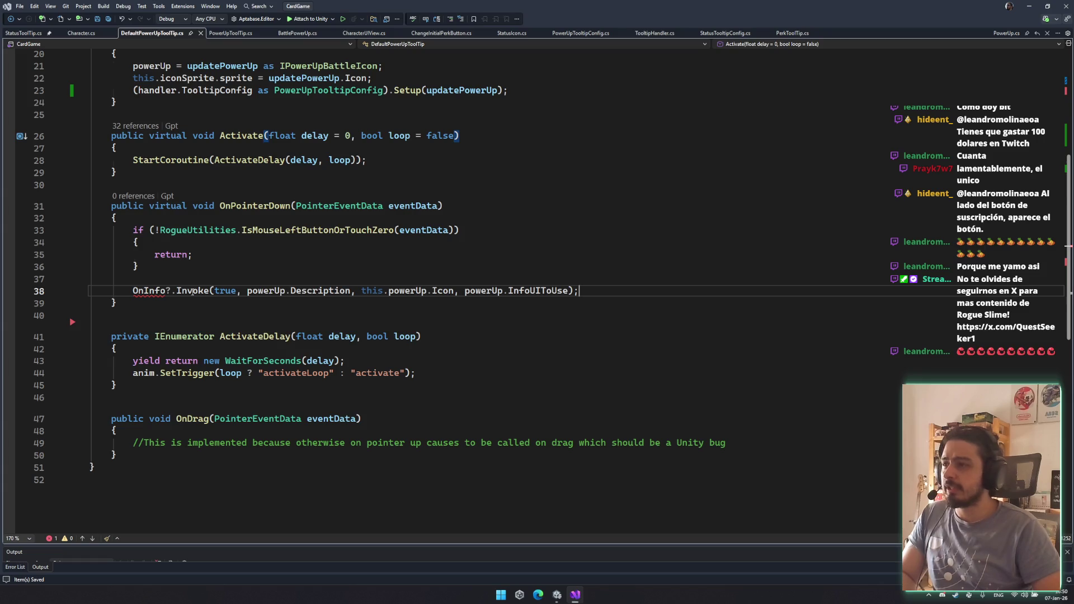
pyautogui.moveTo(112, 316)
pyautogui.mouseDown()
pyautogui.moveTo(129, 313)
pyautogui.moveTo(248, 182)
pyautogui.mouseUp()
pyautogui.press('Delete')
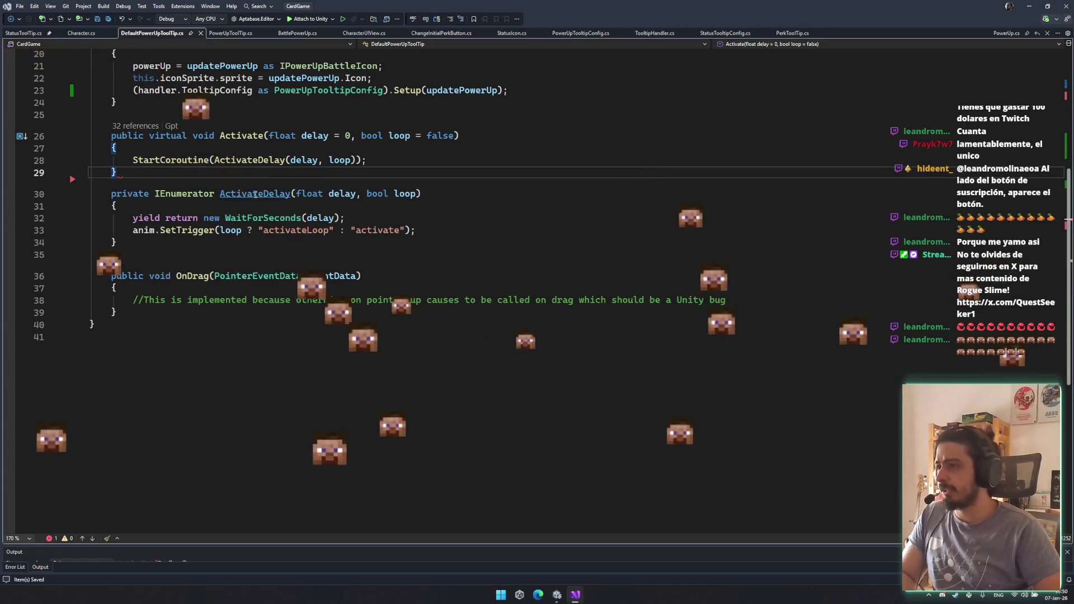
pyautogui.moveTo(111, 288); pyautogui.dragTo(120, 327)
pyautogui.press('Delete')
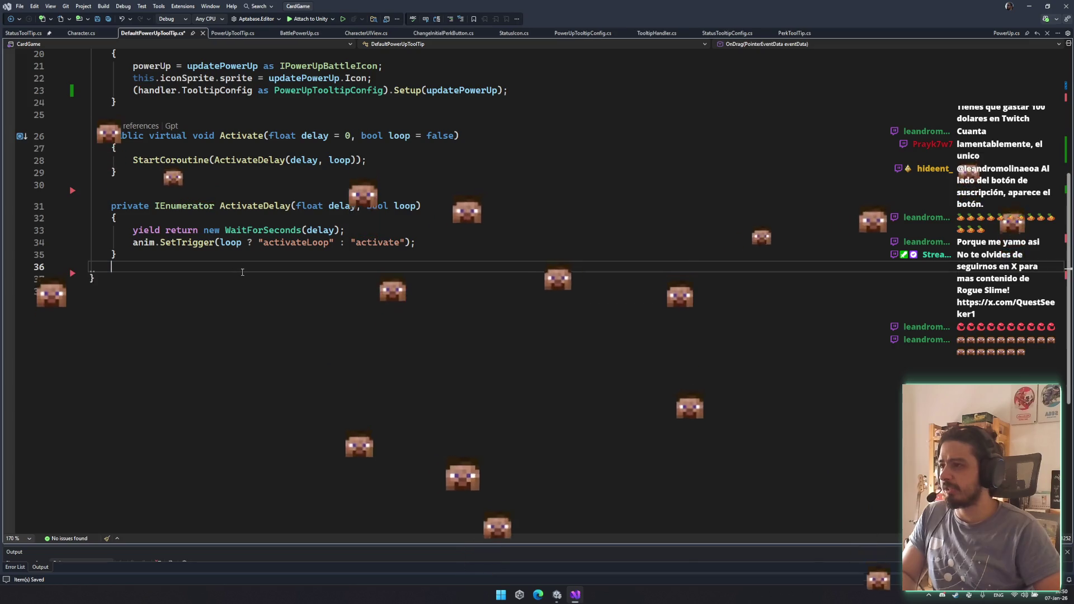
# - Return to the Setup method, then switch to Unity so scripts recompile
pyautogui.scroll(4, 343, 290)
pyautogui.scroll(2, 343, 290)
pyautogui.click(621, 307)
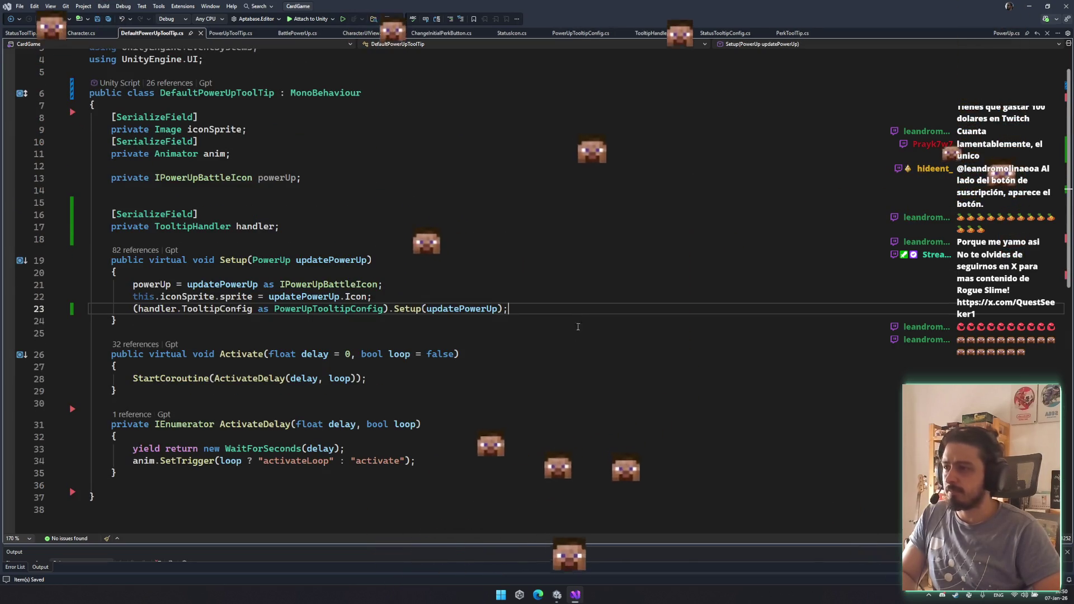
pyautogui.press('Up')
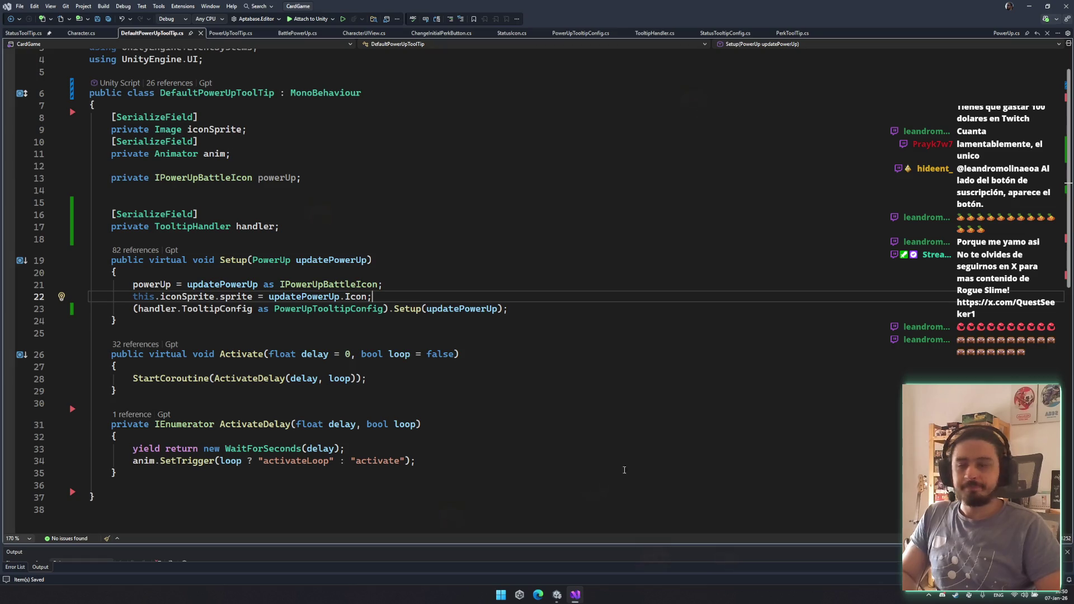
pyautogui.click(558, 596)
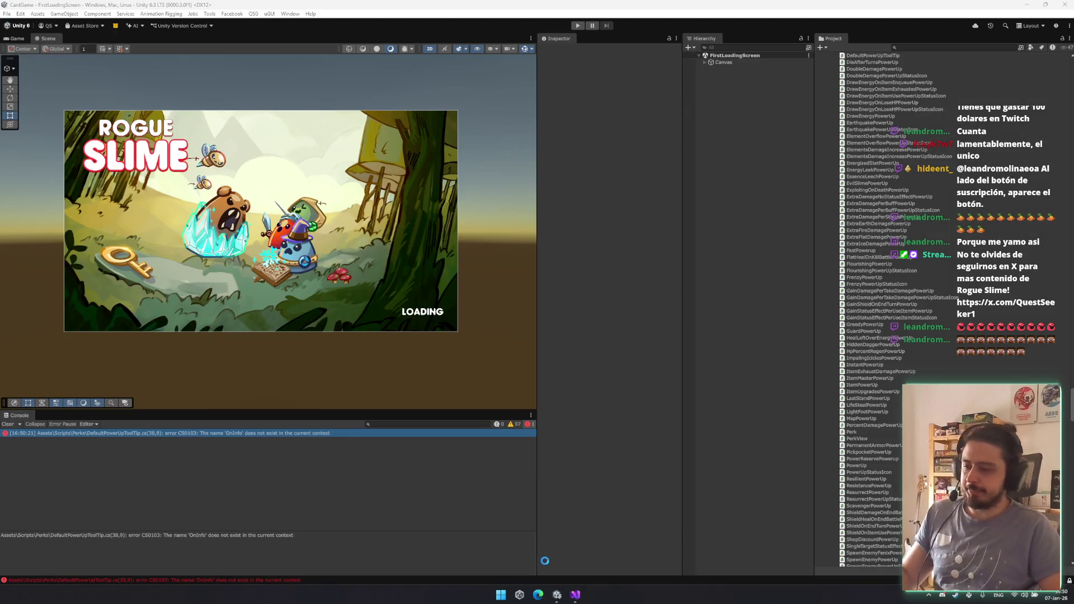
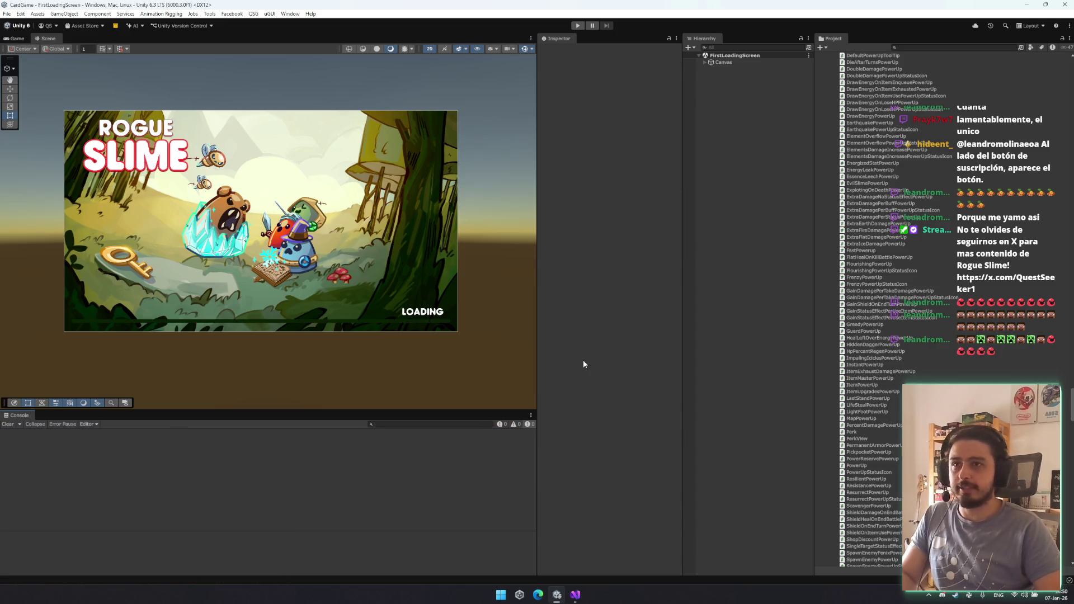
# - Enter Play mode to run the game from the FirstLoadingScreen scene
pyautogui.click(580, 27)
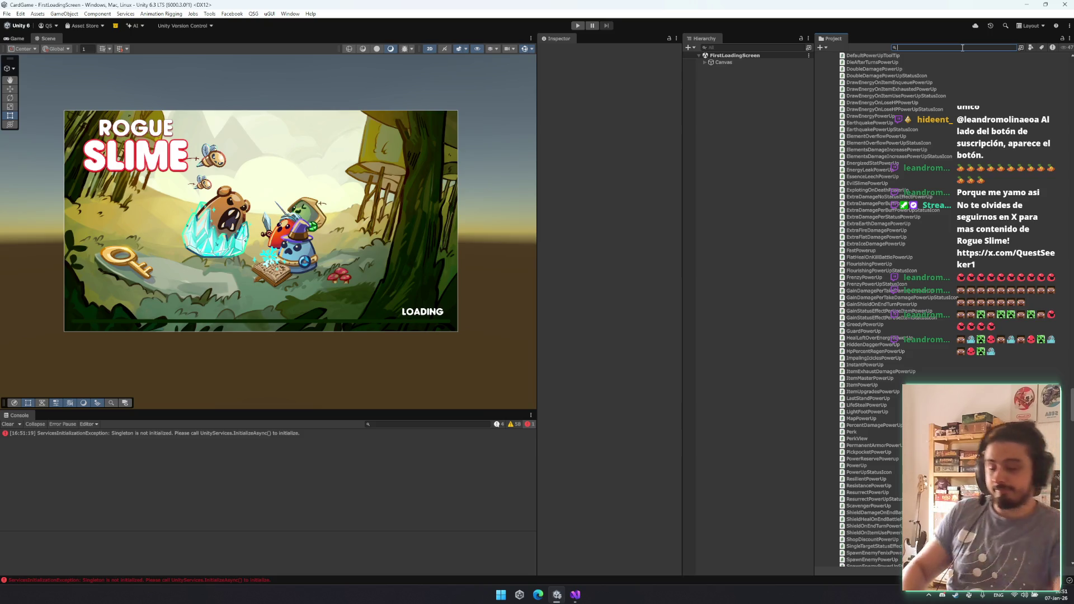
# - Drag DefaultPerkIcon's own Tooltip Handler component into its tooltip's Handler field
pyautogui.write('tip')
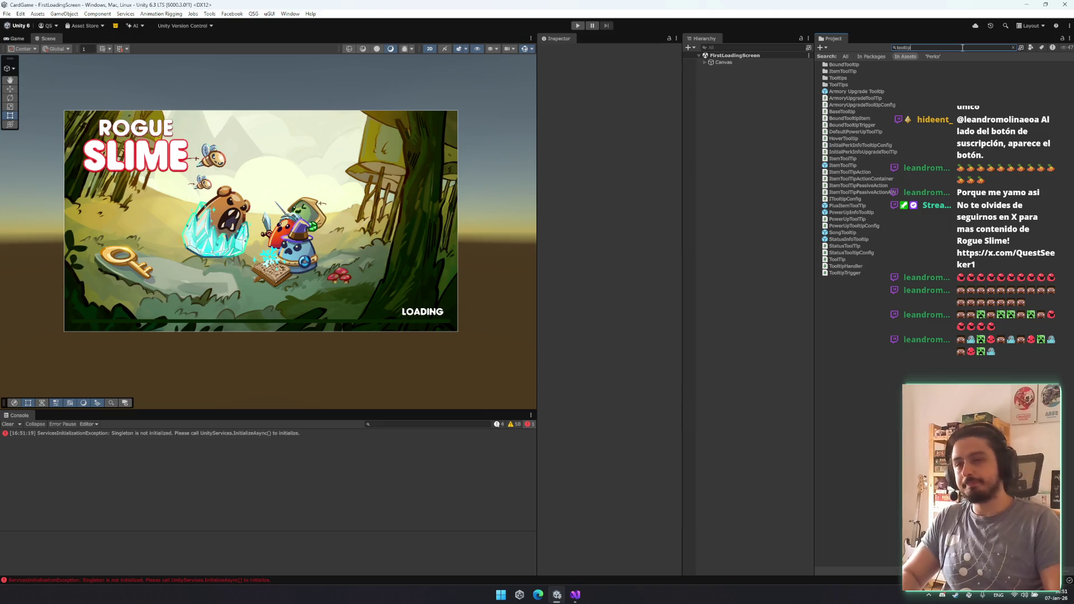
pyautogui.click(856, 213)
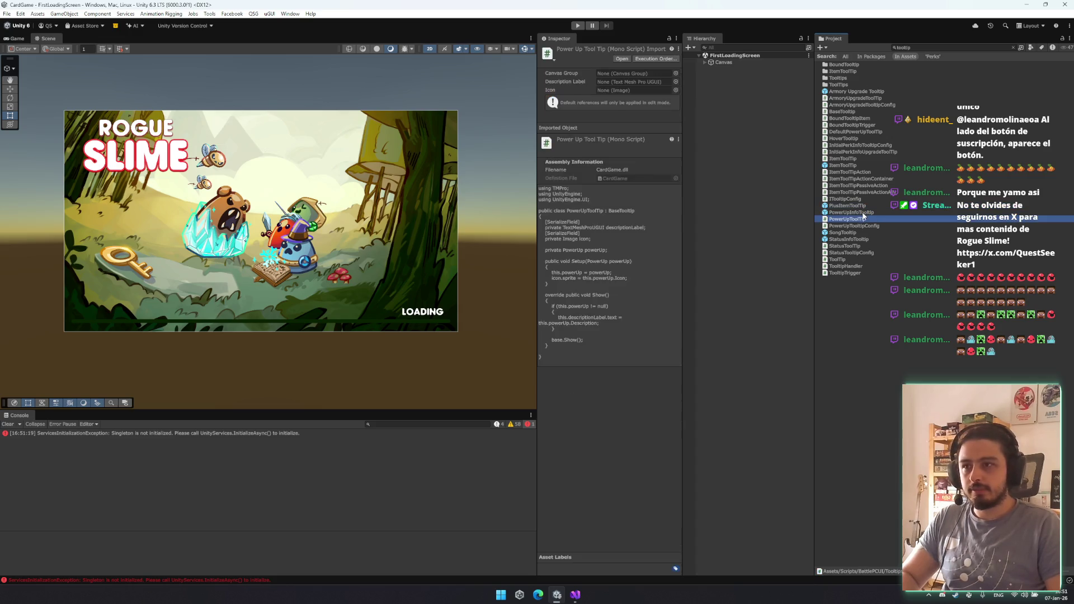
pyautogui.click(917, 48)
pyautogui.write('lt')
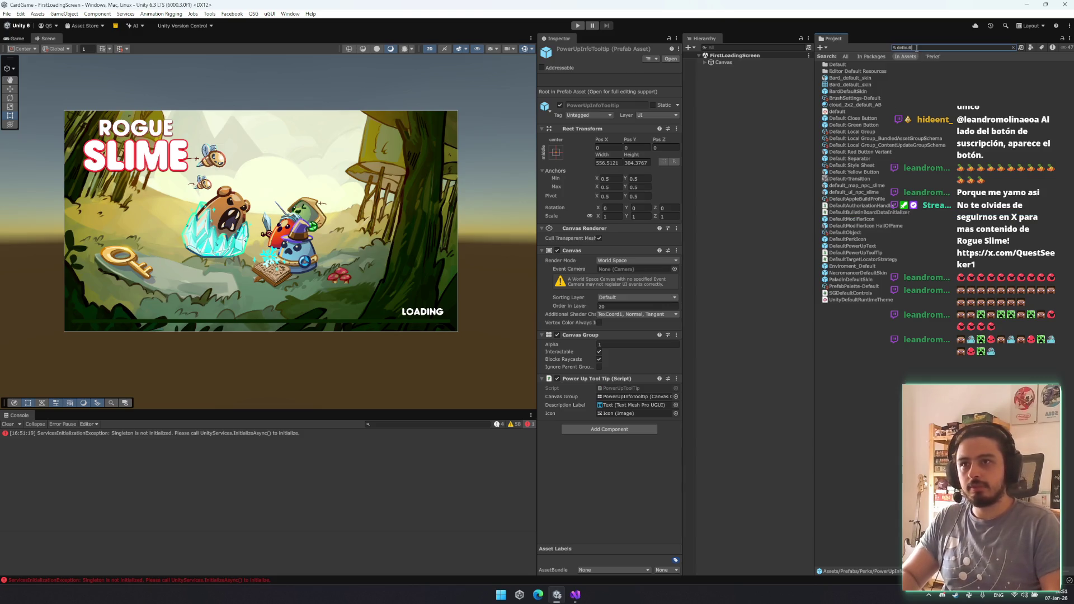
pyautogui.click(848, 240)
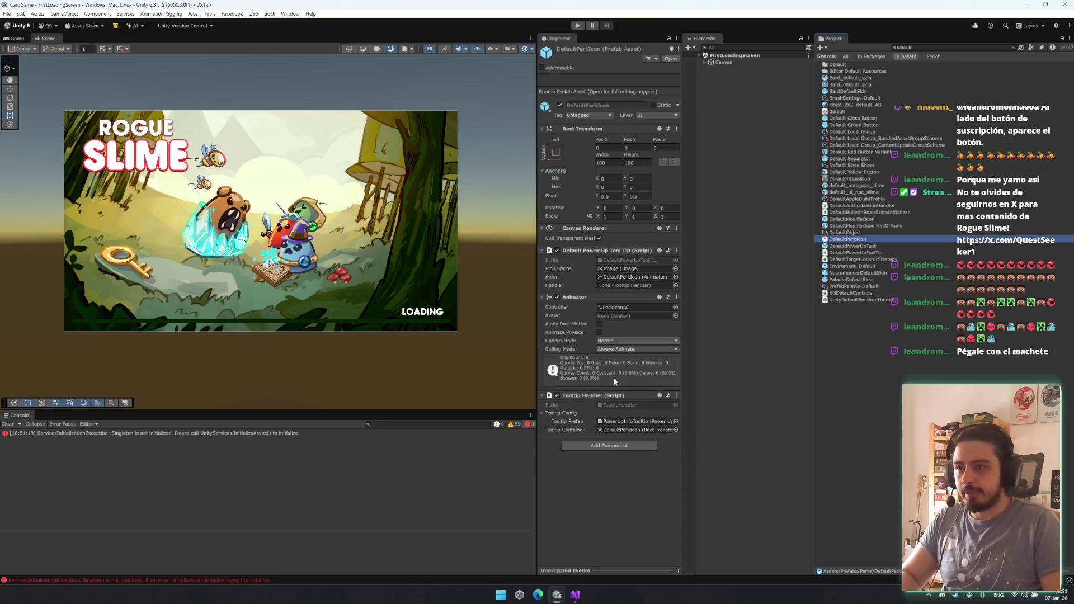
pyautogui.moveTo(597, 396); pyautogui.dragTo(626, 285)
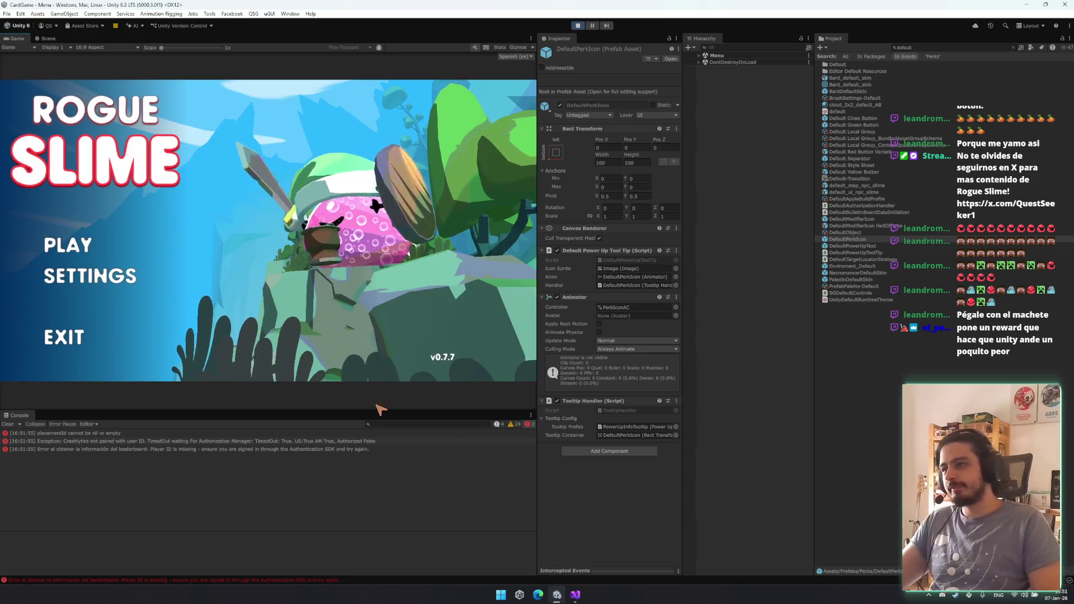
# - Play into a battle via PLAY and PELEAR, check the perk tooltip during a turn, then stop
pyautogui.click(128, 254)
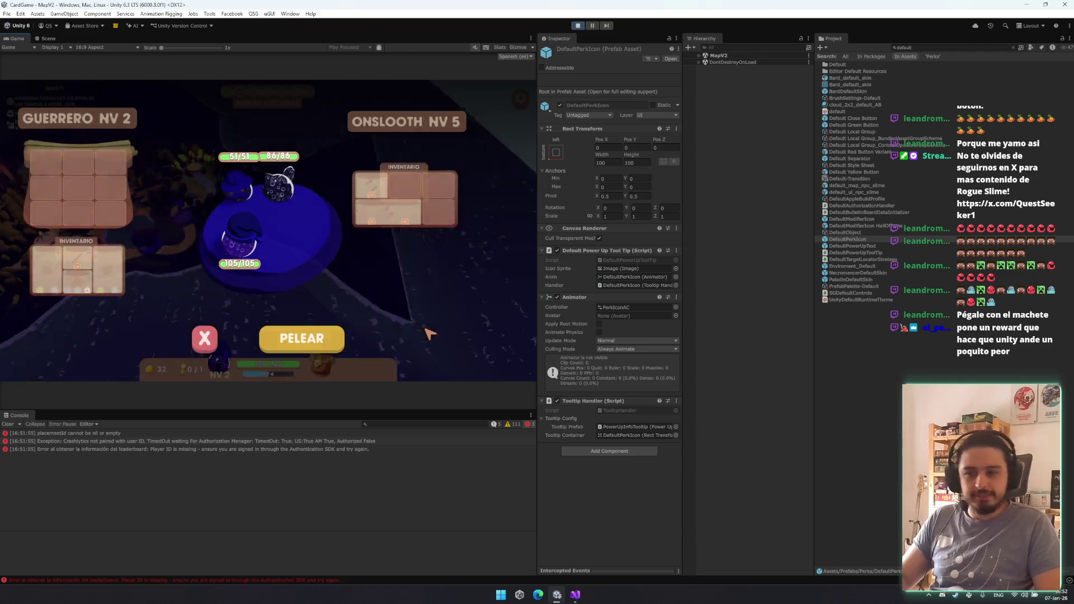
pyautogui.click(300, 341)
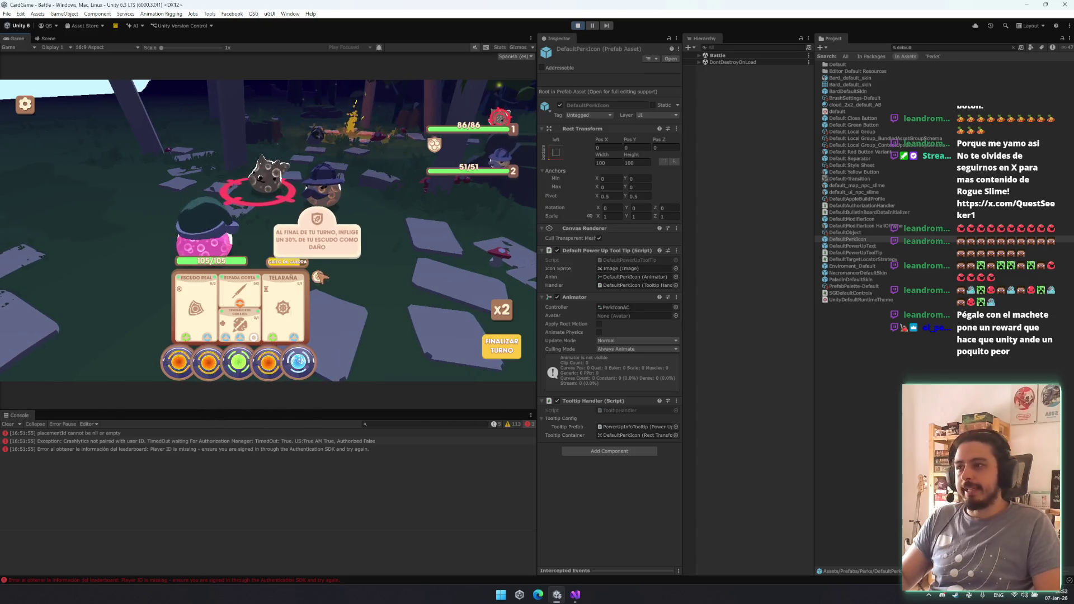
pyautogui.moveTo(331, 276)
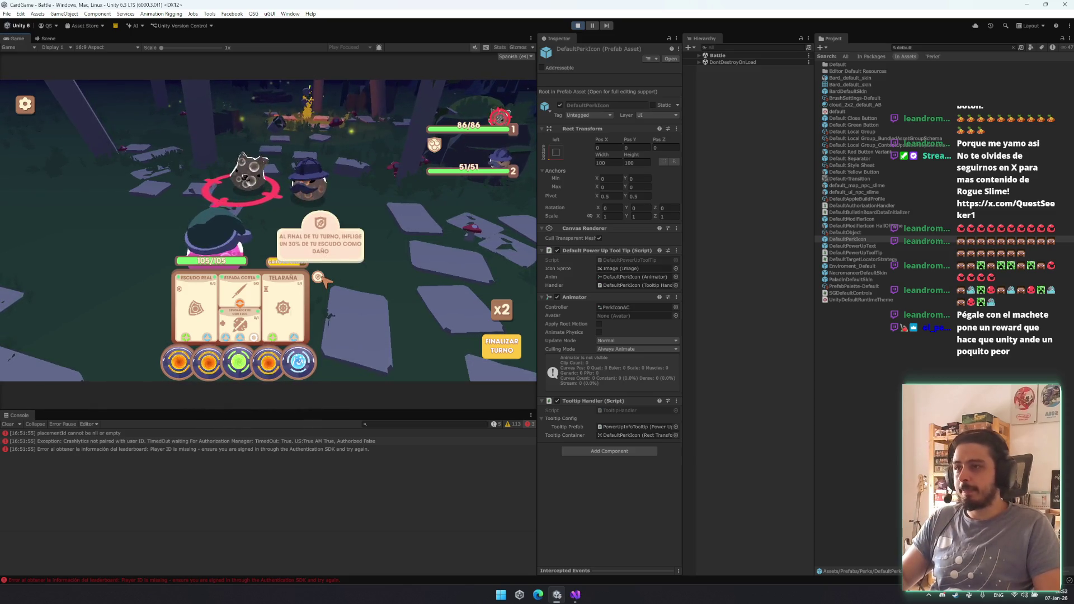
pyautogui.click(314, 193)
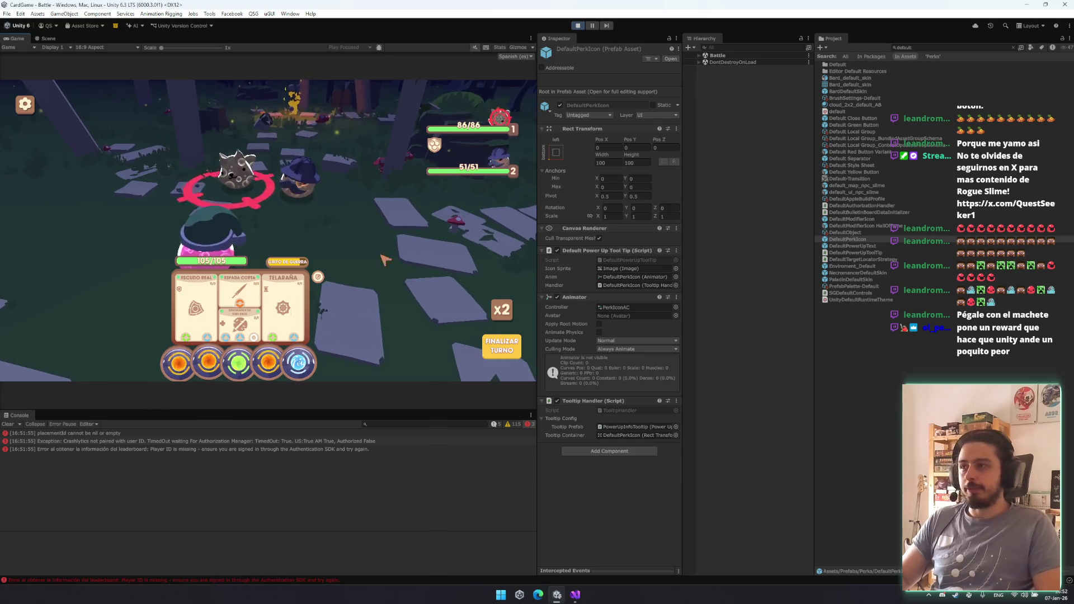
pyautogui.click(512, 355)
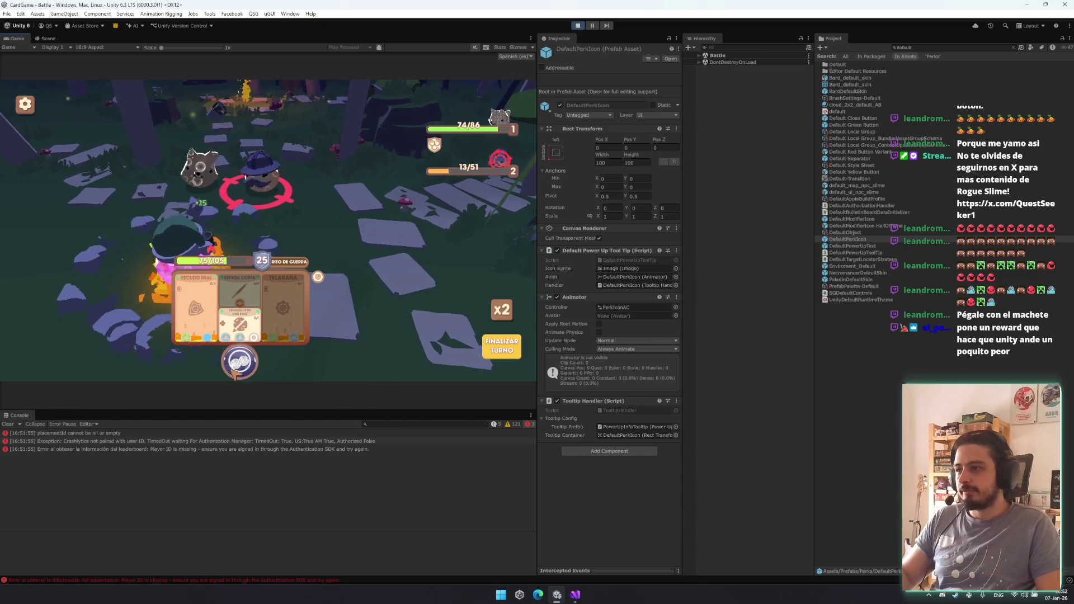
pyautogui.click(234, 372)
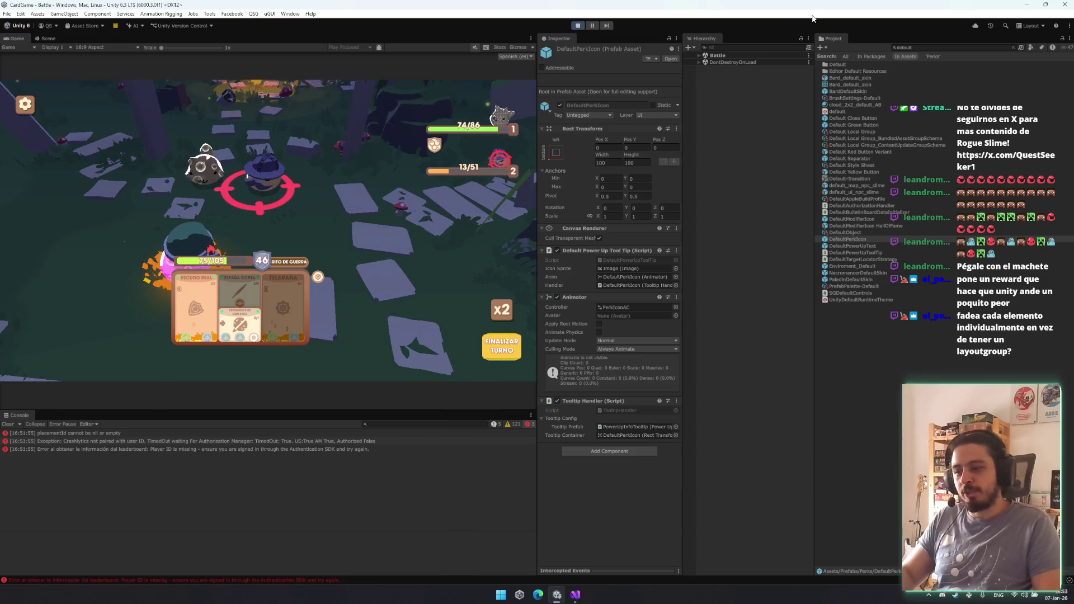
pyautogui.hotkey('ctrl', 'p')
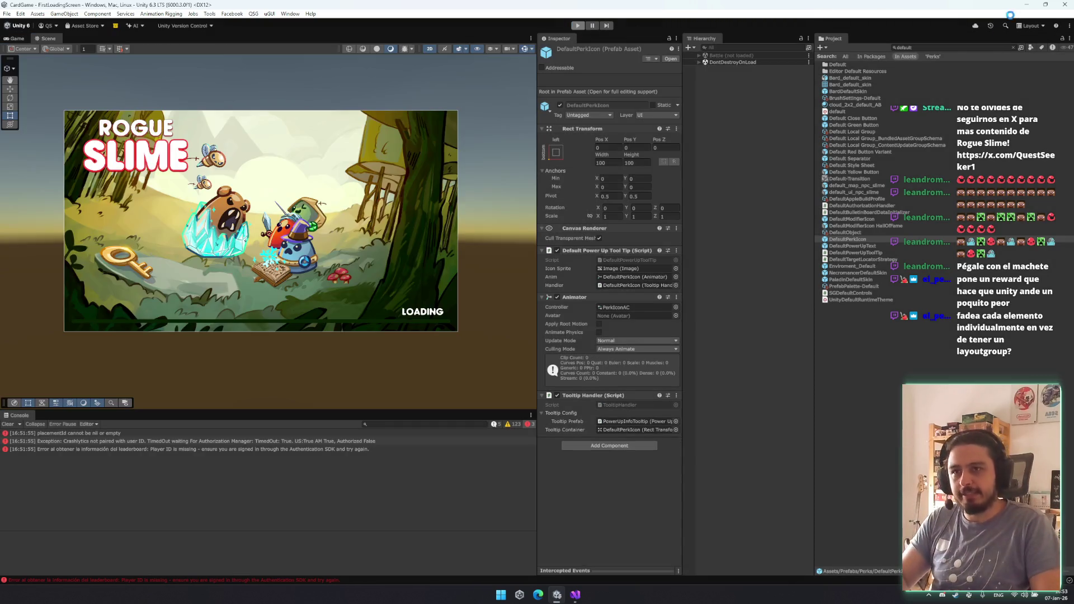
# - Open the PowerUpInfoTooltip prefab and scrub its Canvas Group alpha down to test fading
pyautogui.click(954, 45)
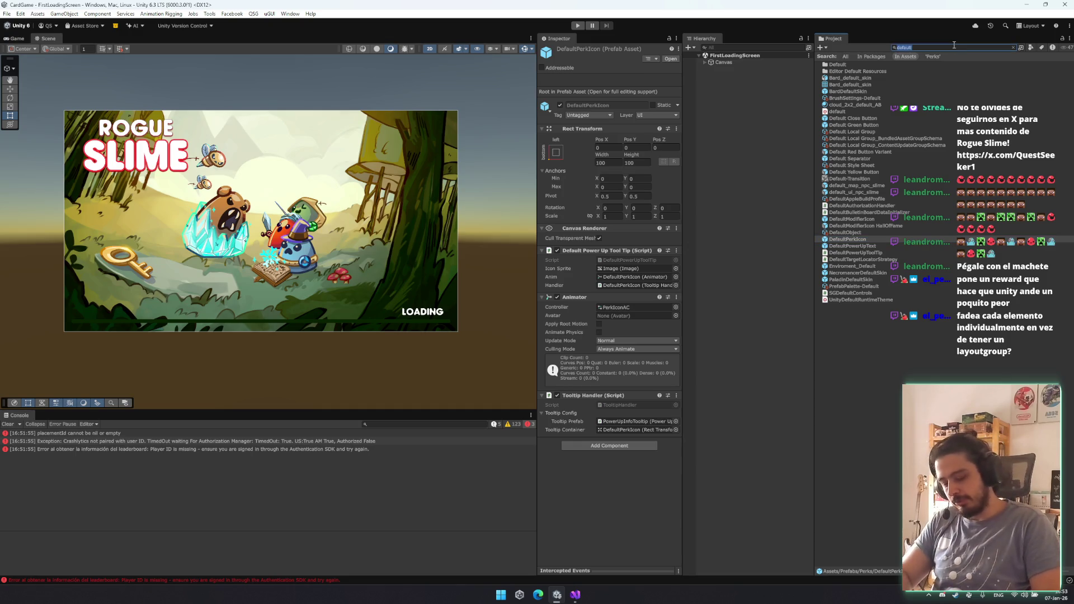
pyautogui.write('powerupsta')
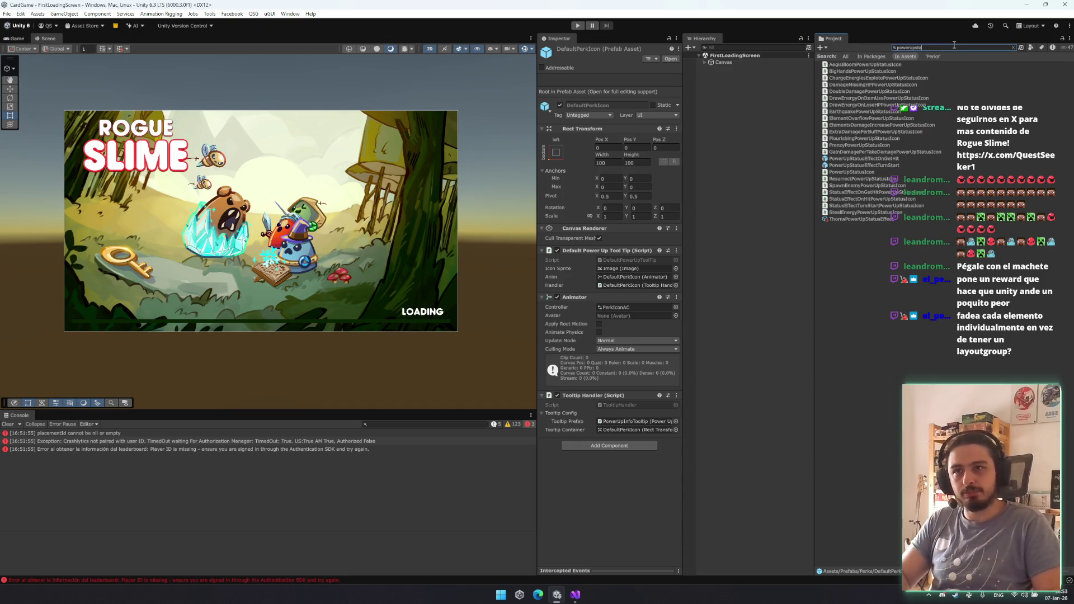
pyautogui.hotkey('ctrl', 'a')
pyautogui.press('BackSpace')
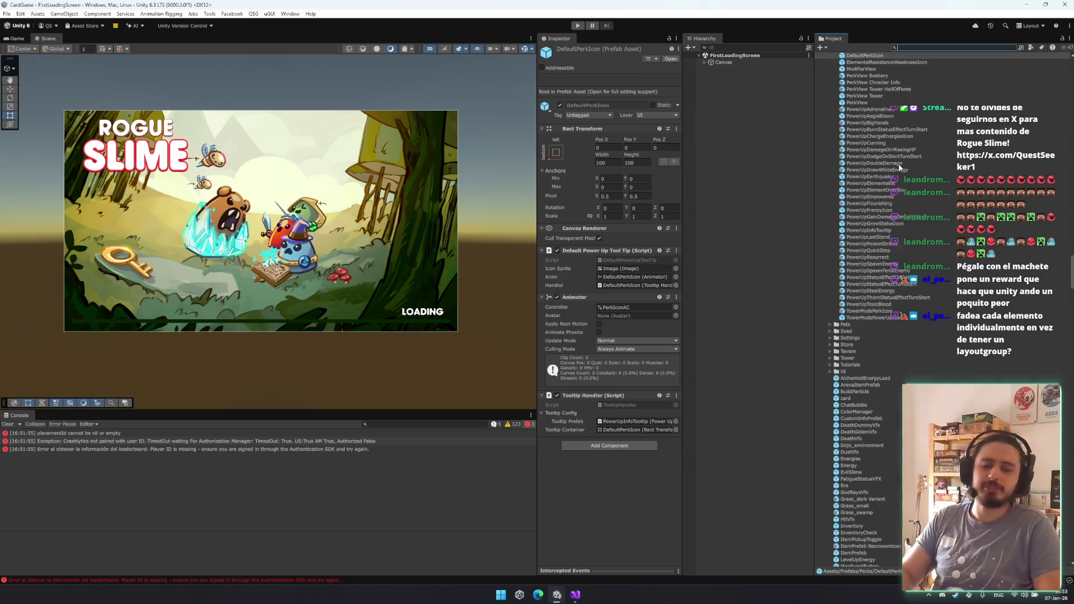
pyautogui.write('tip')
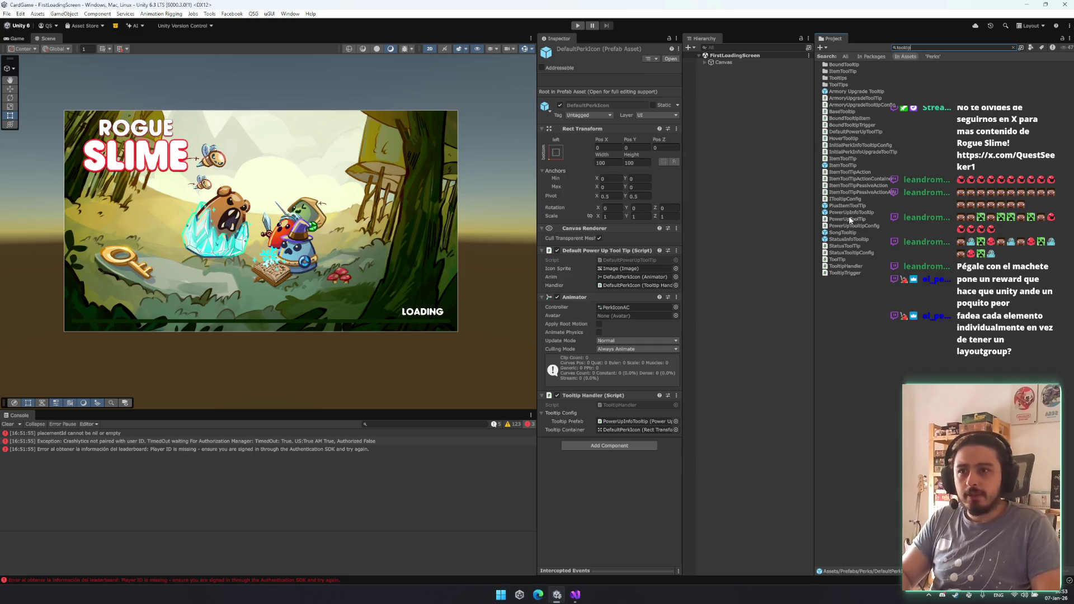
pyautogui.doubleClick(852, 213)
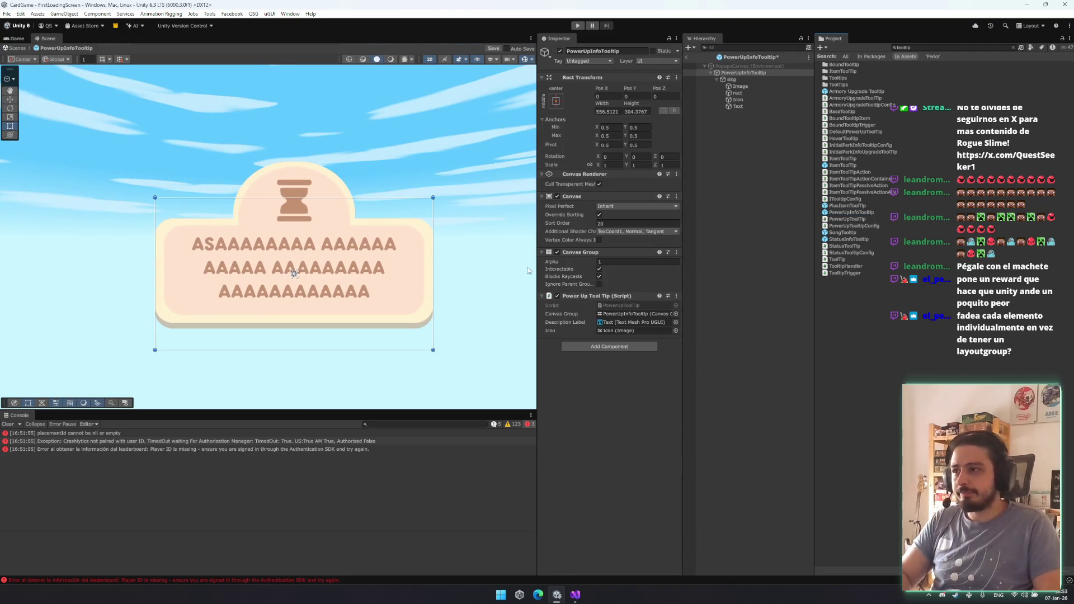
pyautogui.moveTo(584, 259); pyautogui.dragTo(572, 256)
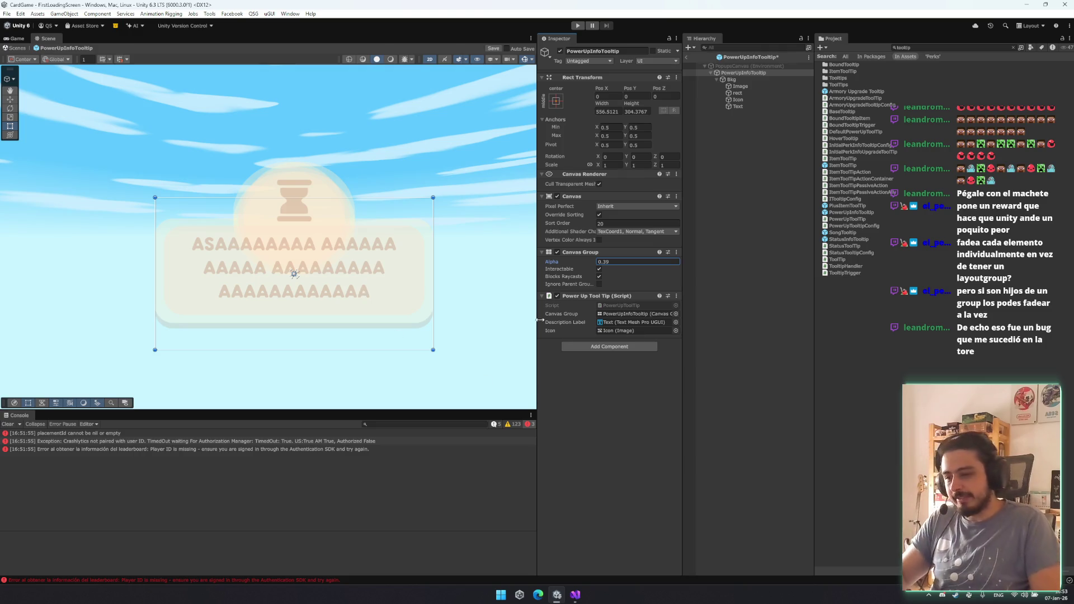
pyautogui.moveTo(562, 262); pyautogui.dragTo(739, 265)
# - Inspect the Image, Icon and Text children, then fade the tooltip's alpha to 0 and back to 1
pyautogui.click(738, 86)
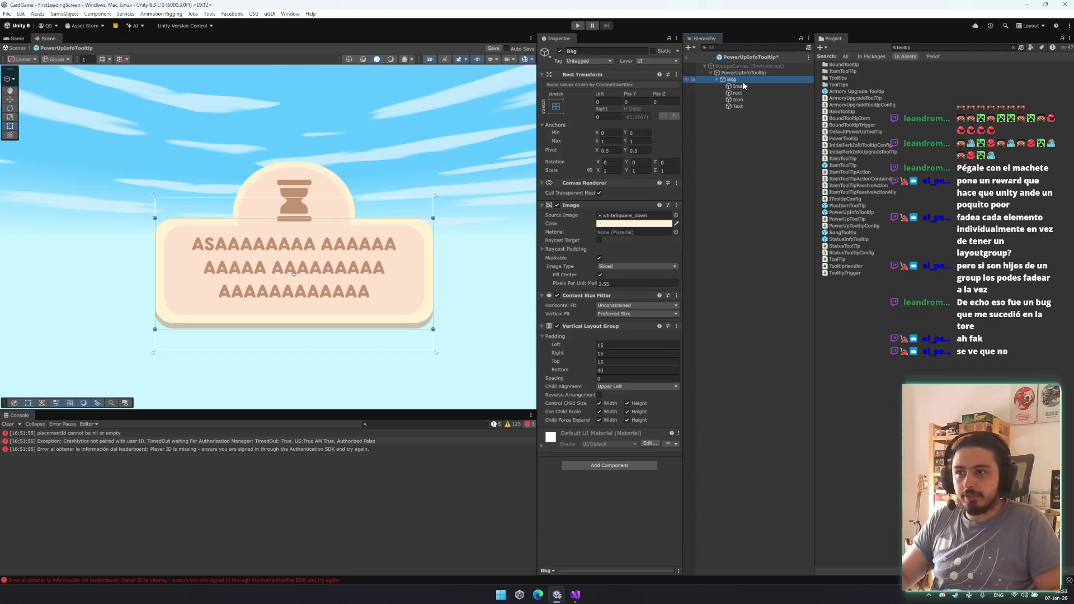
pyautogui.press('Down')
pyautogui.press('Down')
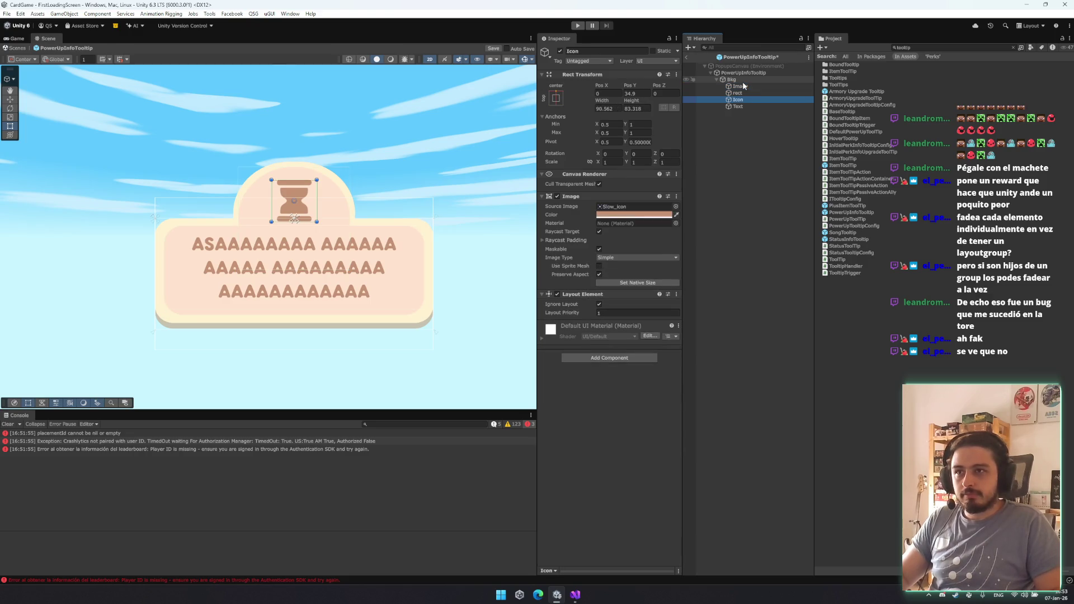
pyautogui.press('Down')
pyautogui.press('Up')
pyautogui.press('Up')
pyautogui.press('Up')
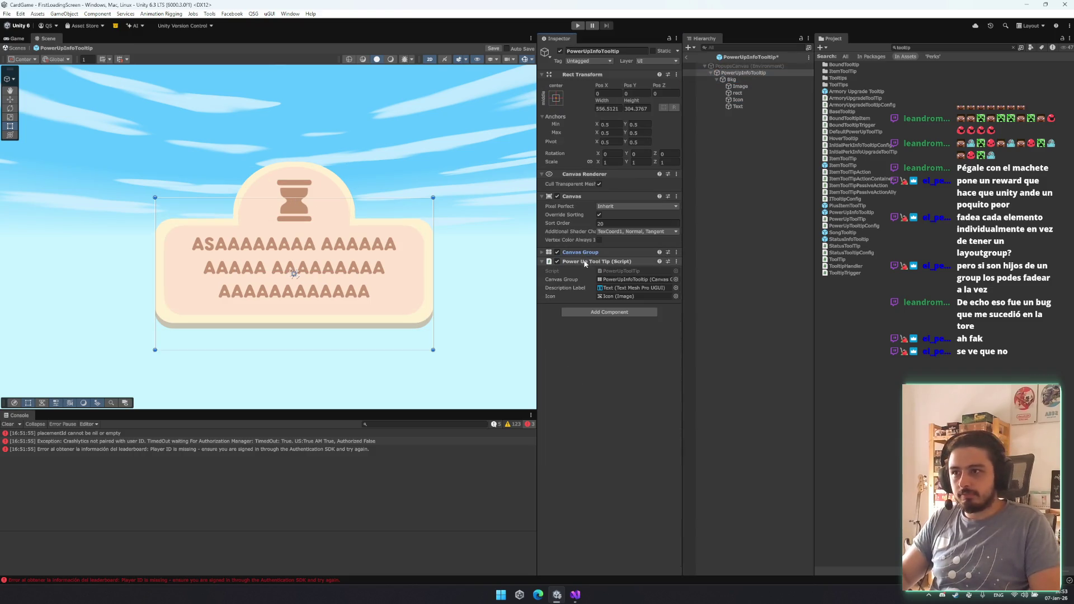
pyautogui.moveTo(569, 262); pyautogui.dragTo(560, 270)
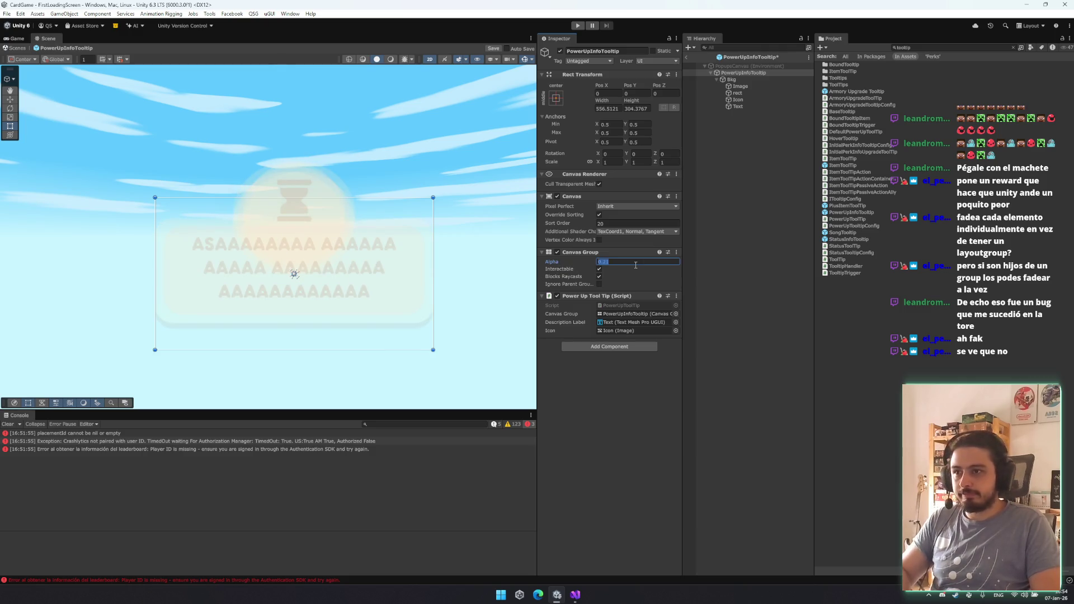
pyautogui.write('1')
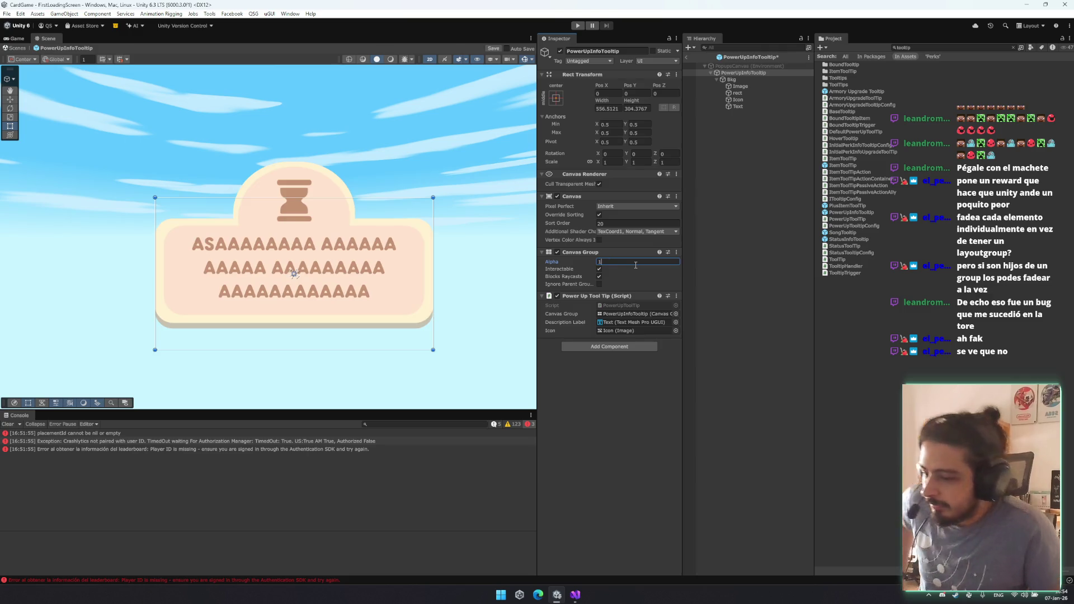
# - Set the tooltip's Canvas Group alpha to 0.2, then revert it to fully opaque
pyautogui.click(776, 86)
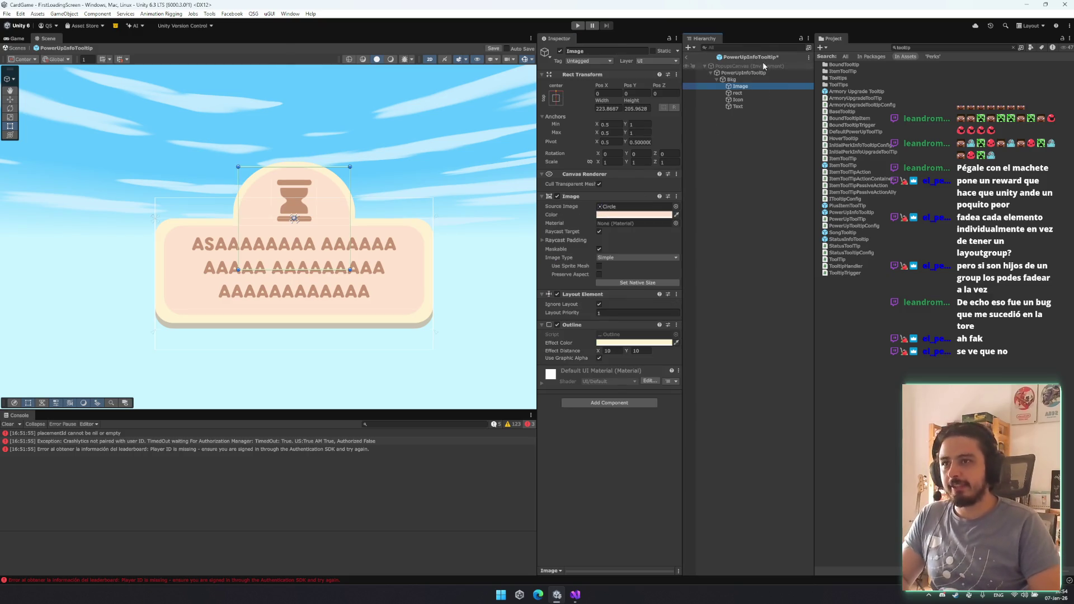
pyautogui.click(752, 73)
pyautogui.click(603, 262)
pyautogui.write('0.3')
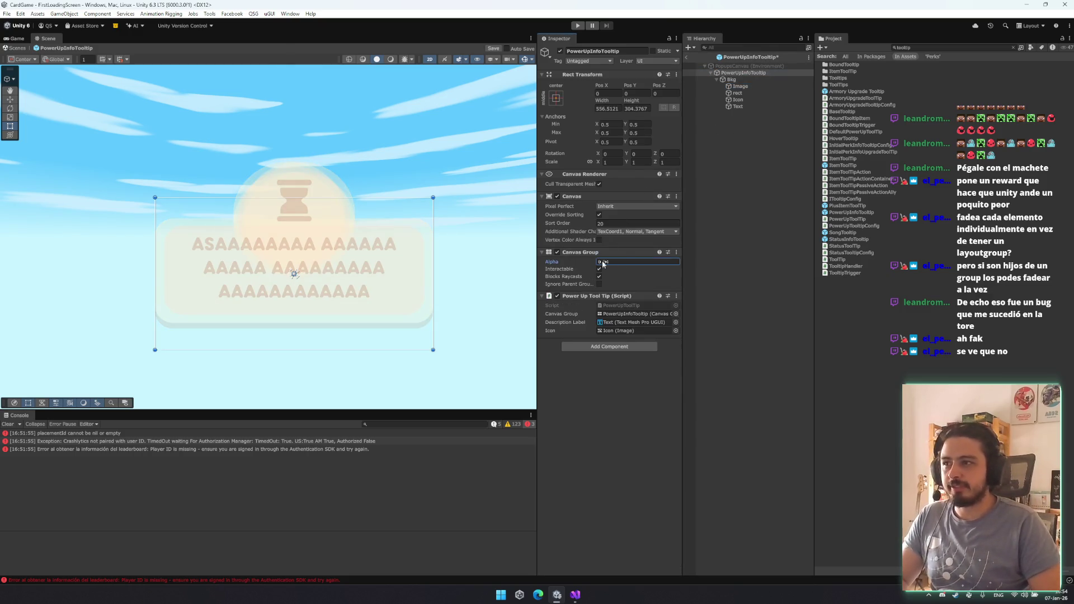
pyautogui.write('0.2')
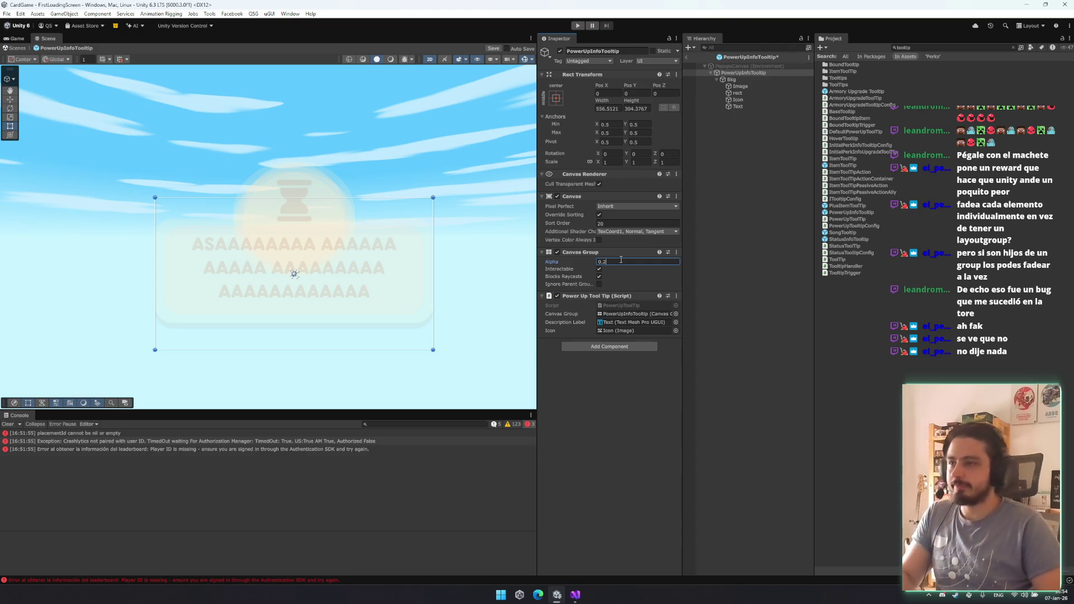
pyautogui.press('Escape')
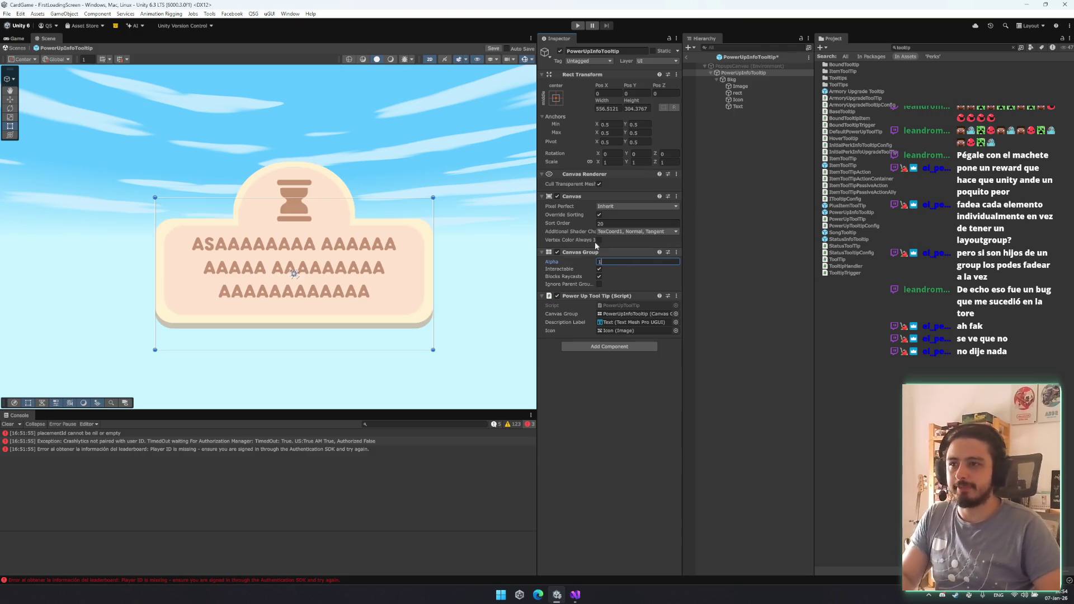
pyautogui.click(739, 87)
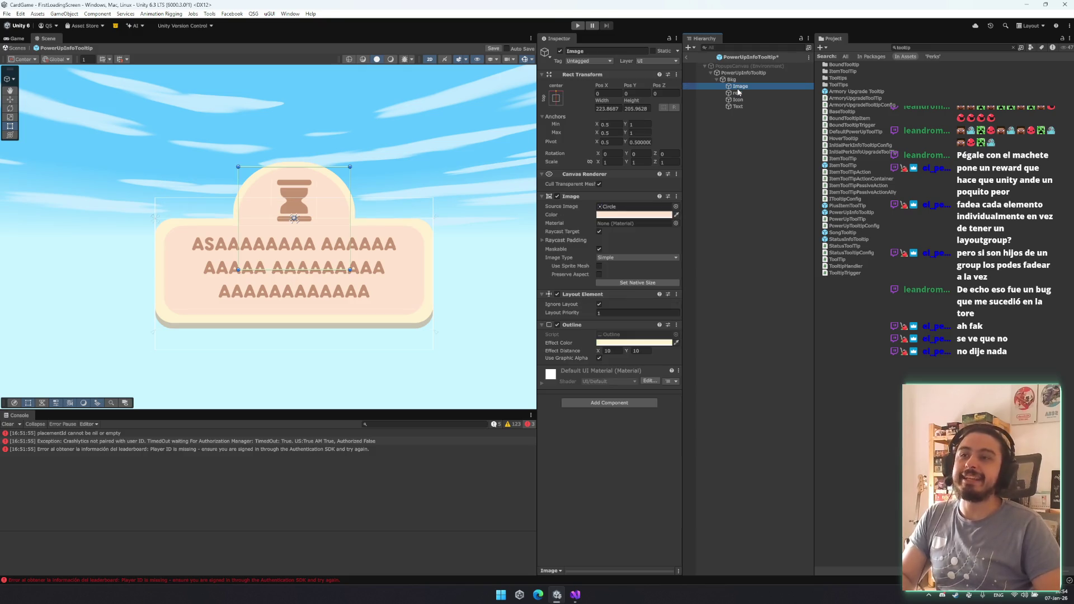
# - Set the Image's Source Image back to Circle
pyautogui.click(739, 93)
pyautogui.click(294, 206)
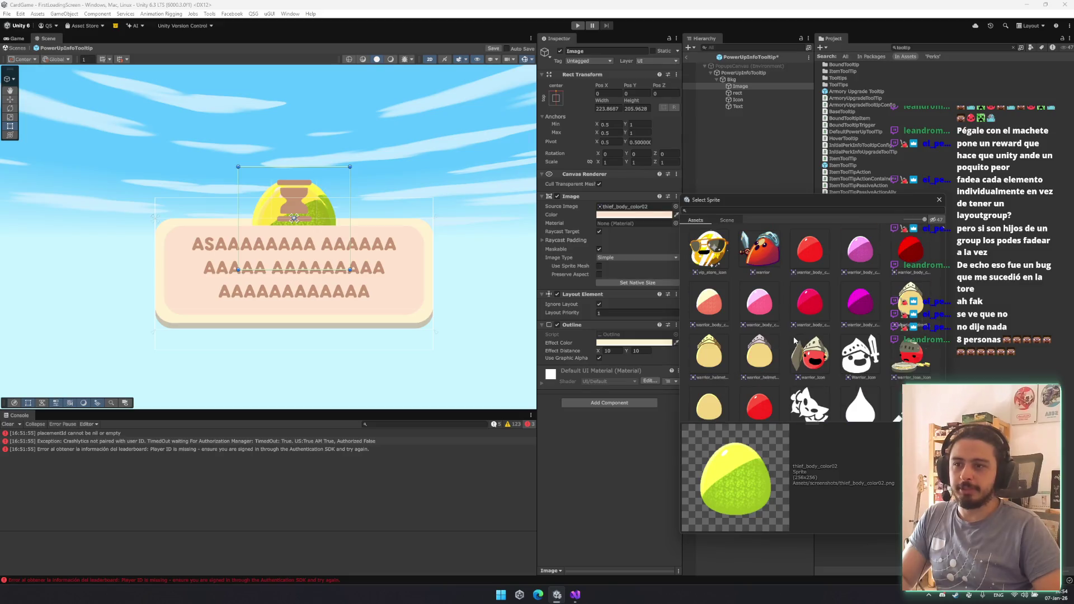
pyautogui.scroll(3, 811, 319)
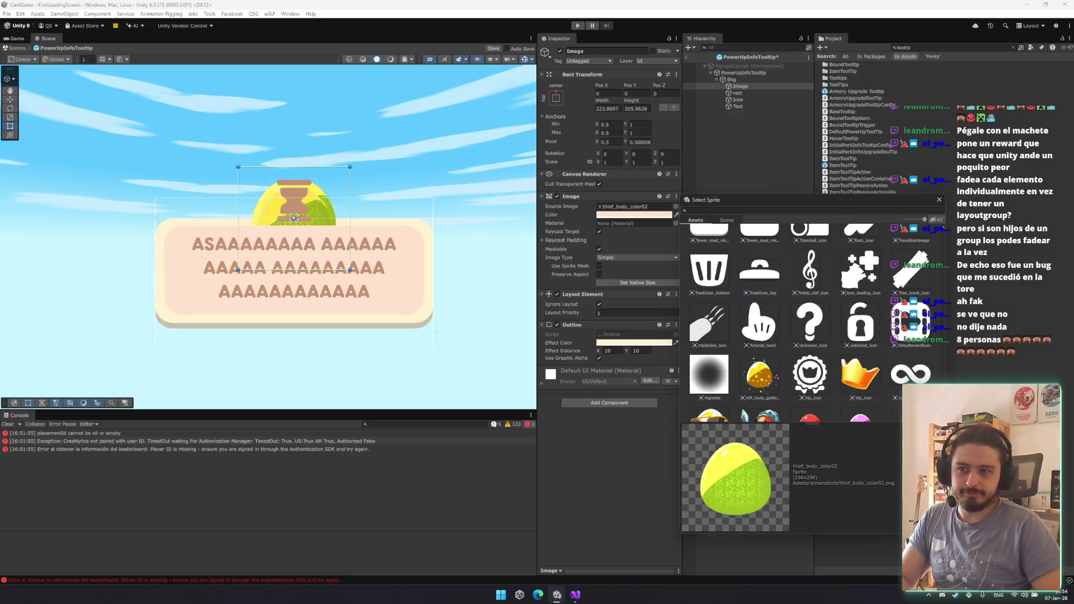
pyautogui.scroll(-5, 811, 319)
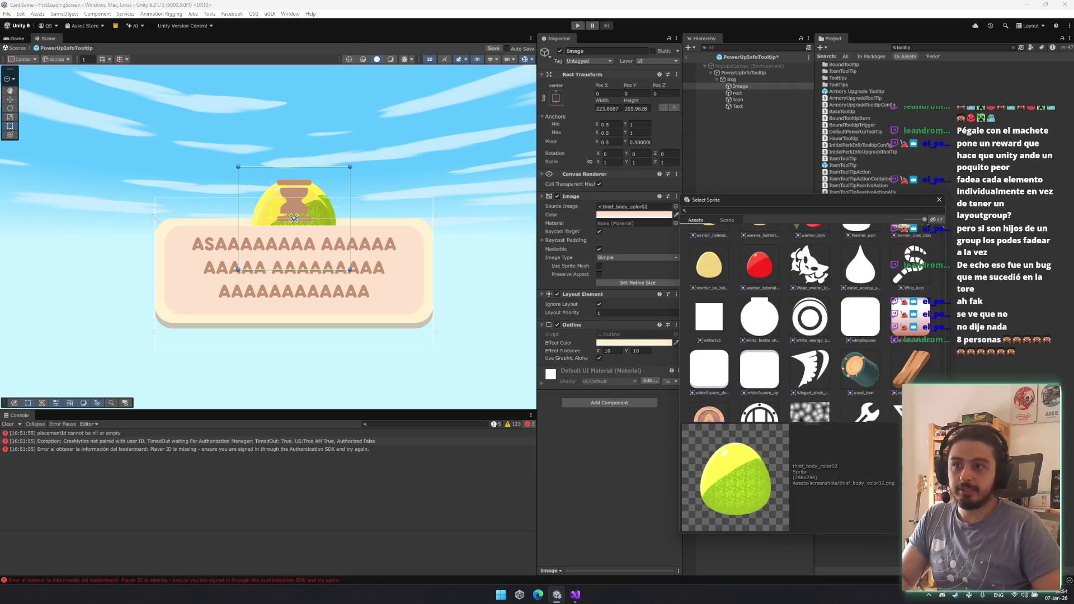
pyautogui.click(940, 200)
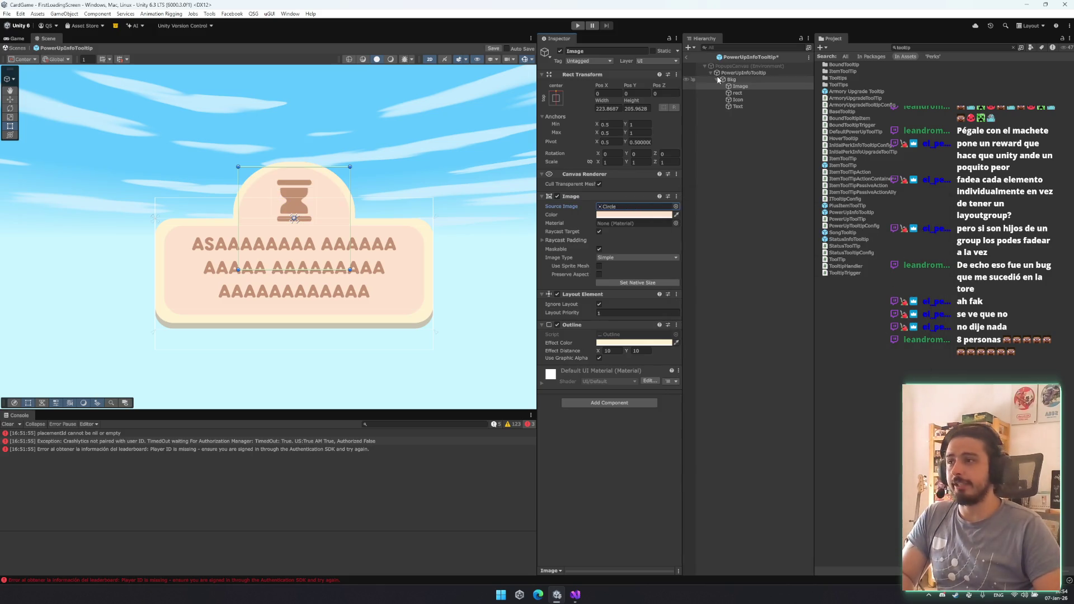
# - Wrap the Image in a new empty parent GameObject
pyautogui.click(741, 86)
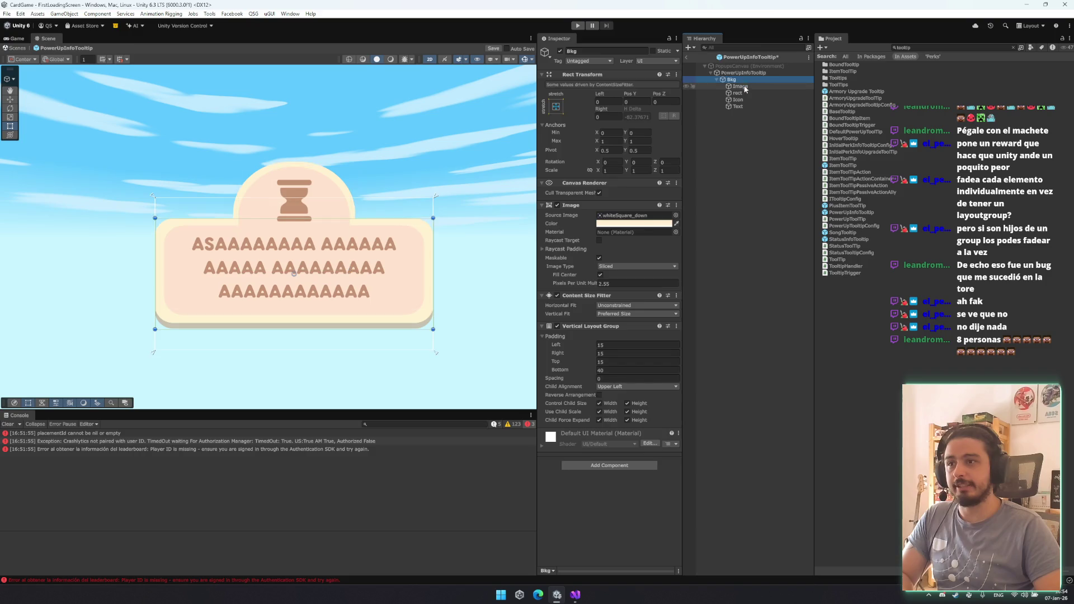
pyautogui.hotkey('ctrl', 'shift', 'g')
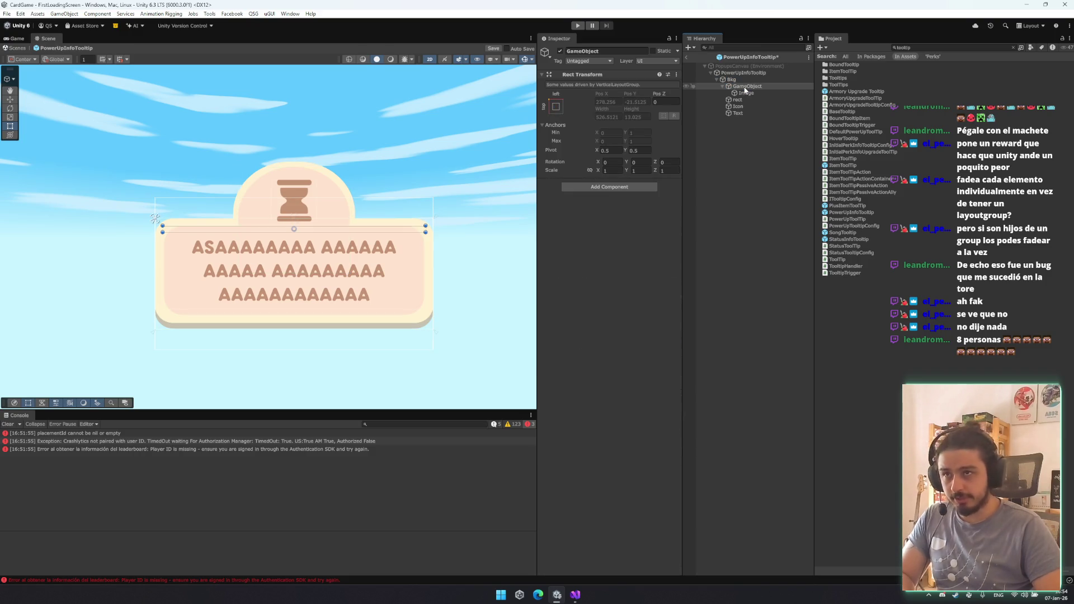
pyautogui.click(744, 93)
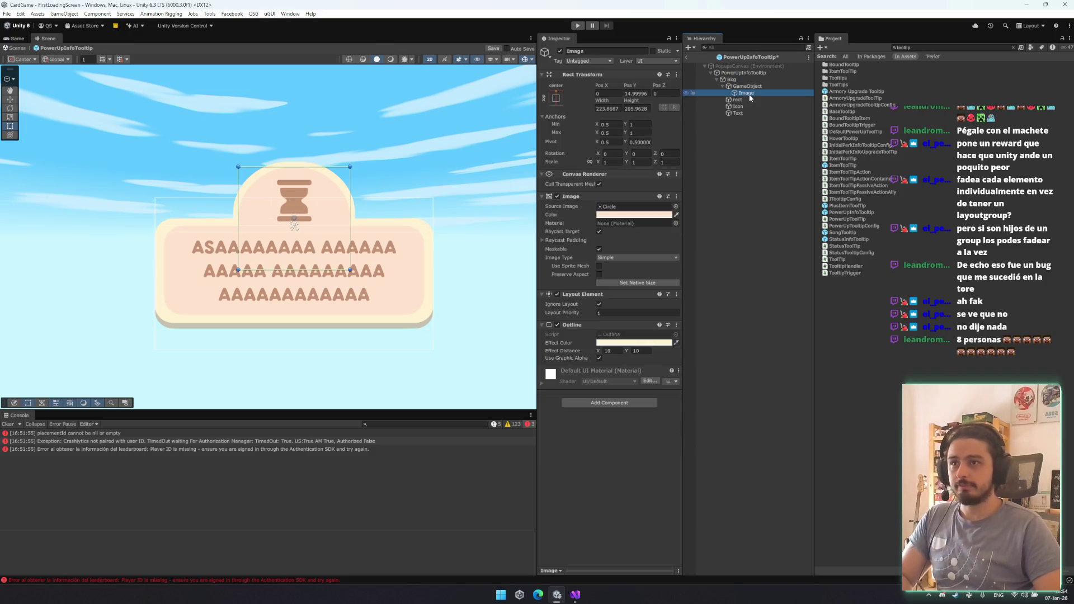
pyautogui.click(744, 86)
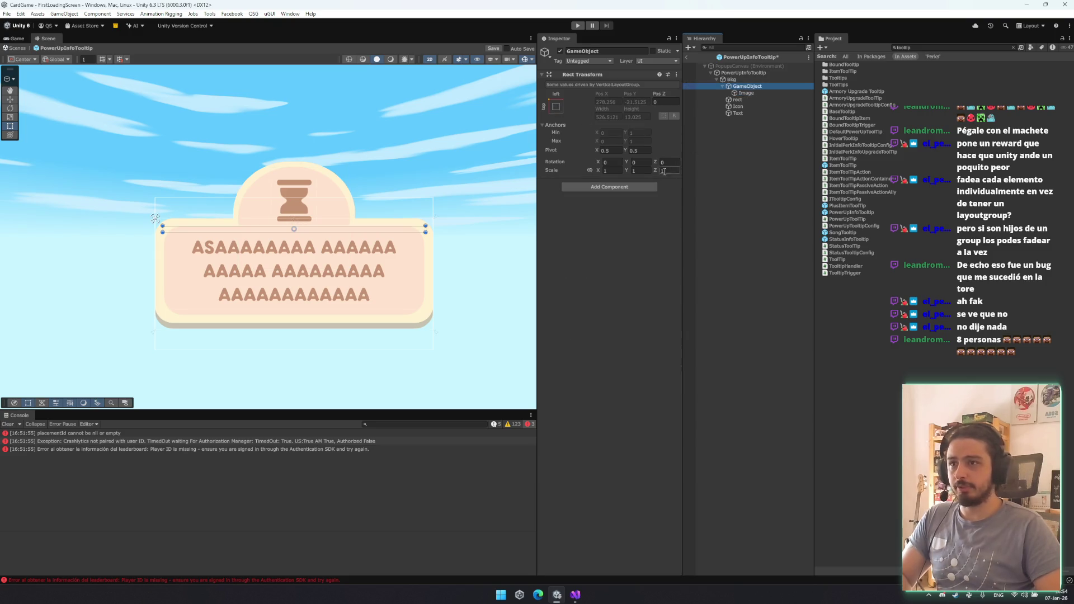
# - Copy the Image's Layout Element component and paste it onto the new GameObject
pyautogui.click(747, 93)
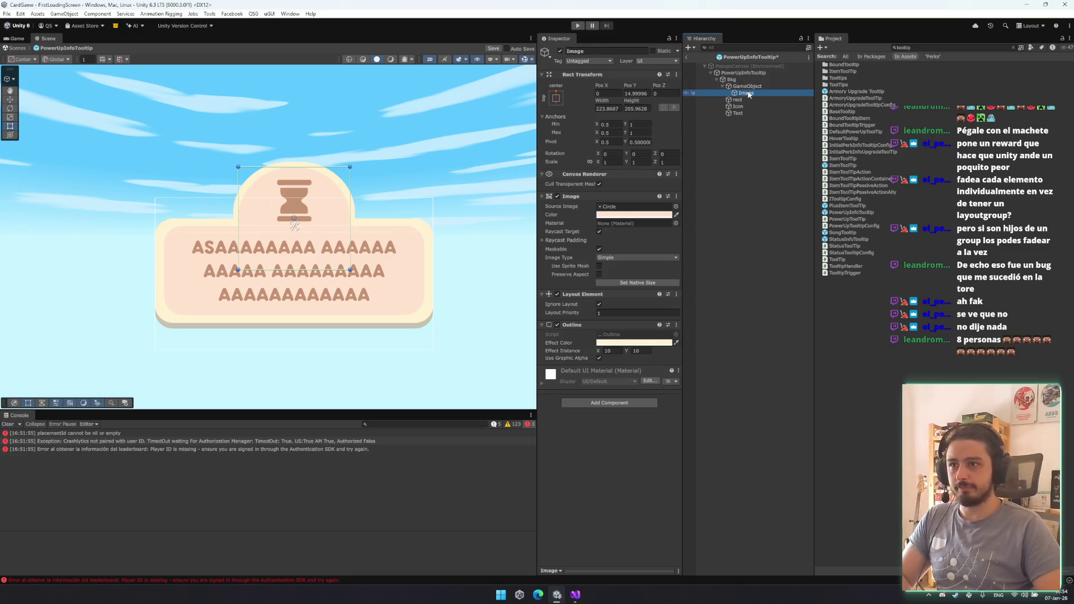
pyautogui.rightClick(599, 292)
pyautogui.click(644, 339)
pyautogui.click(740, 86)
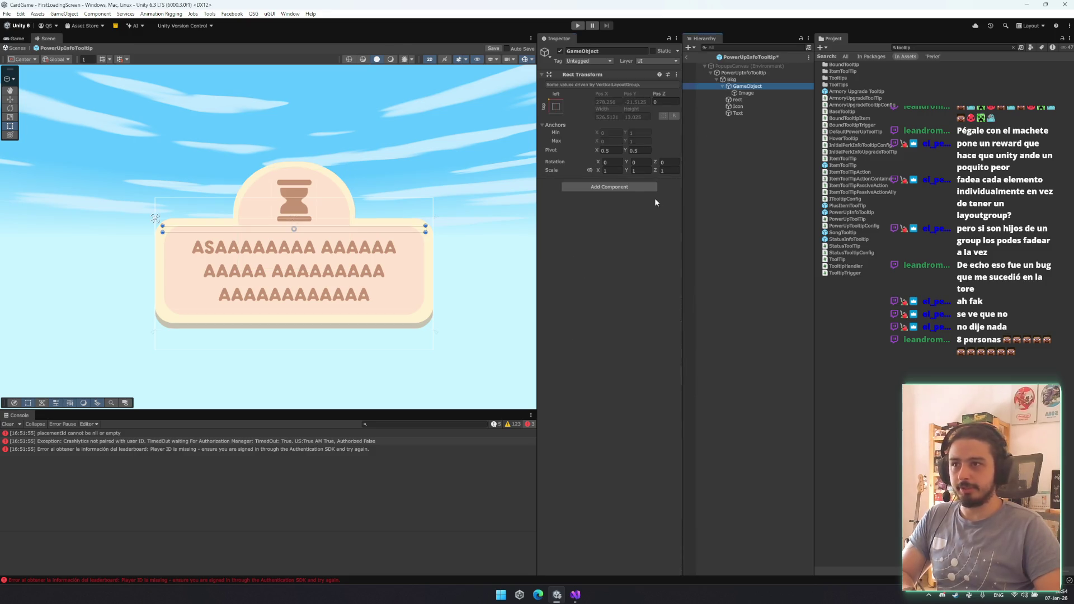
pyautogui.rightClick(610, 73)
pyautogui.moveTo(632, 156)
pyautogui.click(753, 210)
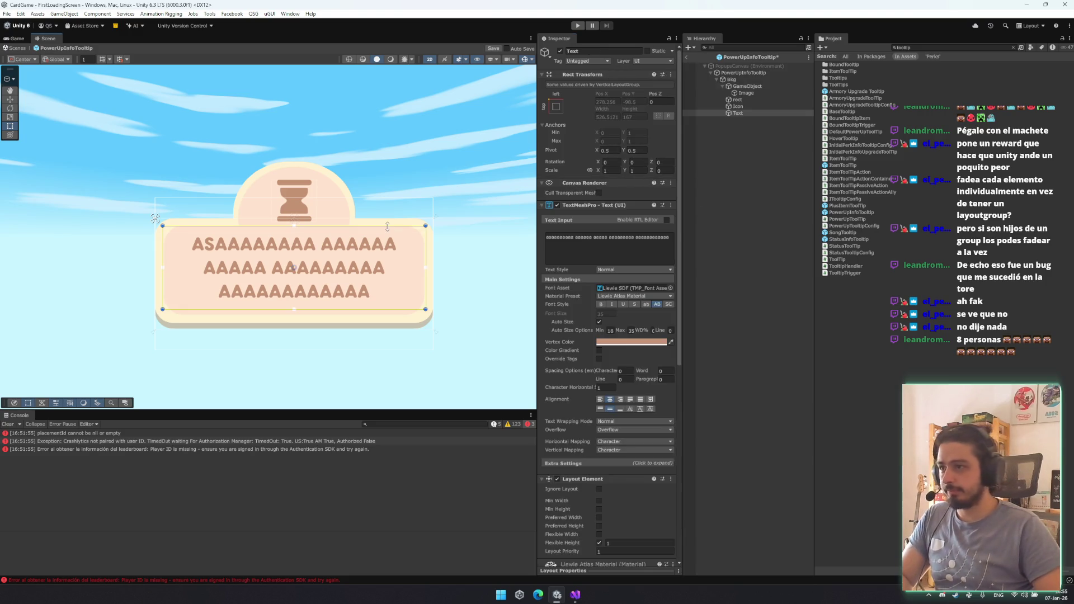
# - Copy the Image's Rect Transform values onto GameObject, moving Image back under Bkg
pyautogui.click(294, 140)
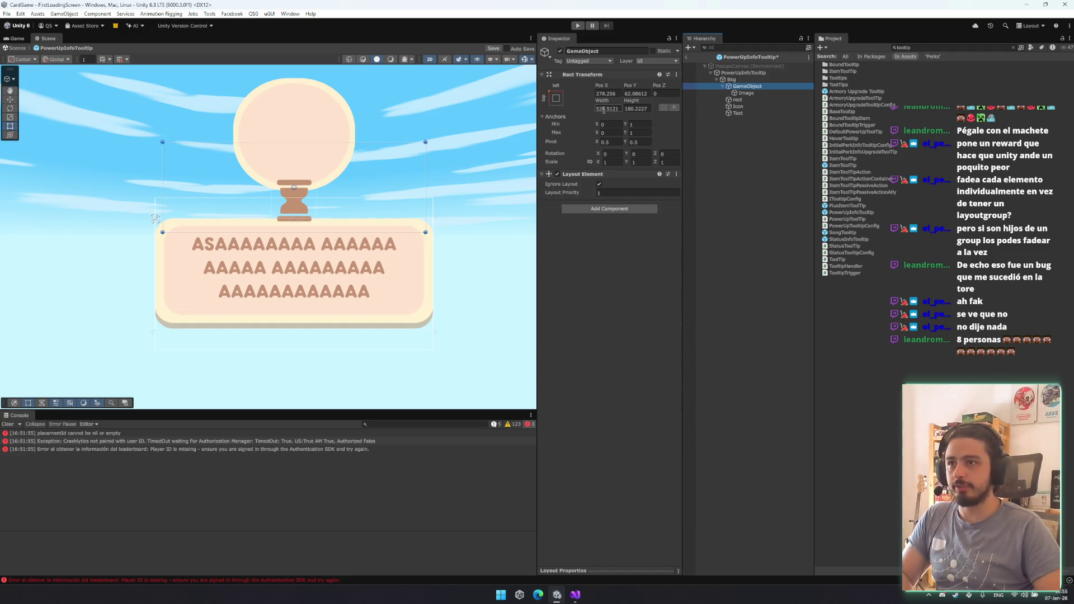
pyautogui.rightClick(572, 89)
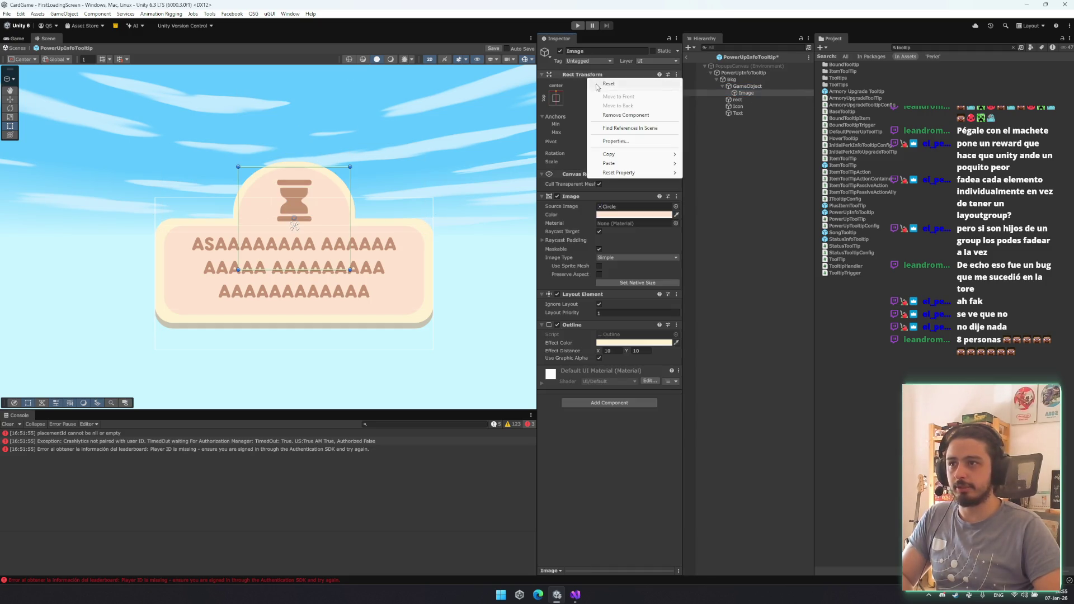
pyautogui.click(710, 198)
pyautogui.moveTo(746, 93); pyautogui.dragTo(734, 83)
pyautogui.click(748, 93)
pyautogui.rightClick(614, 82)
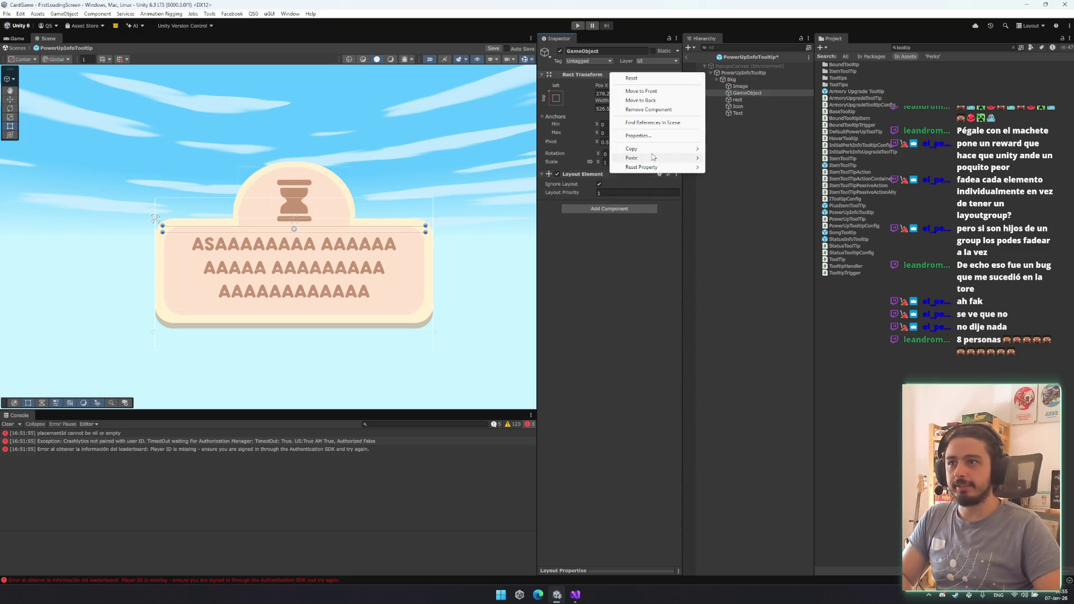
pyautogui.click(762, 190)
# - Anchor GameObject to middle center and place it just above Image under Bkg
pyautogui.click(742, 86)
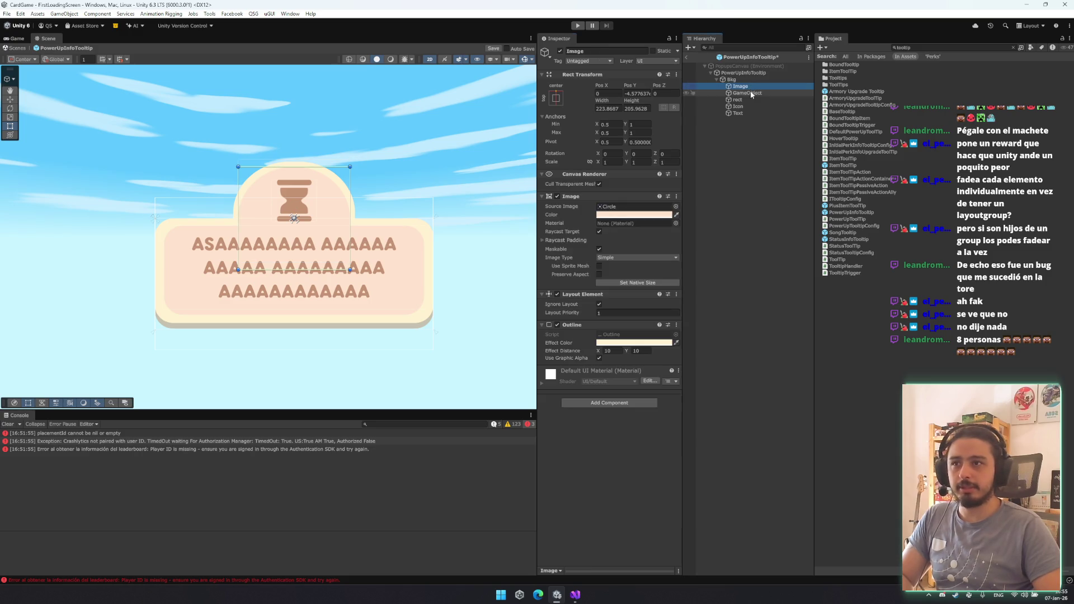
pyautogui.click(556, 98)
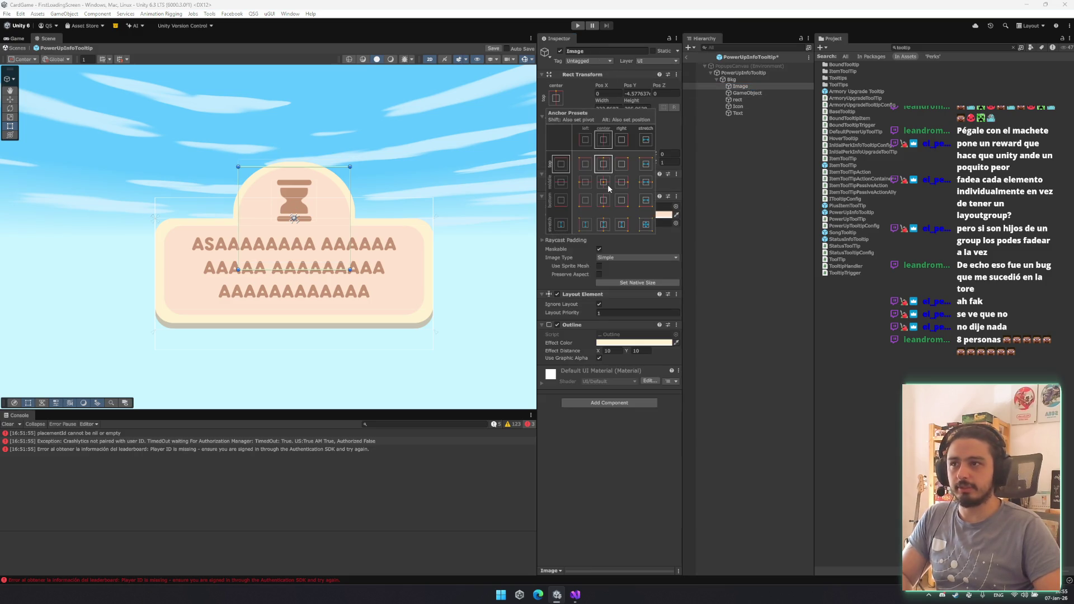
pyautogui.click(740, 93)
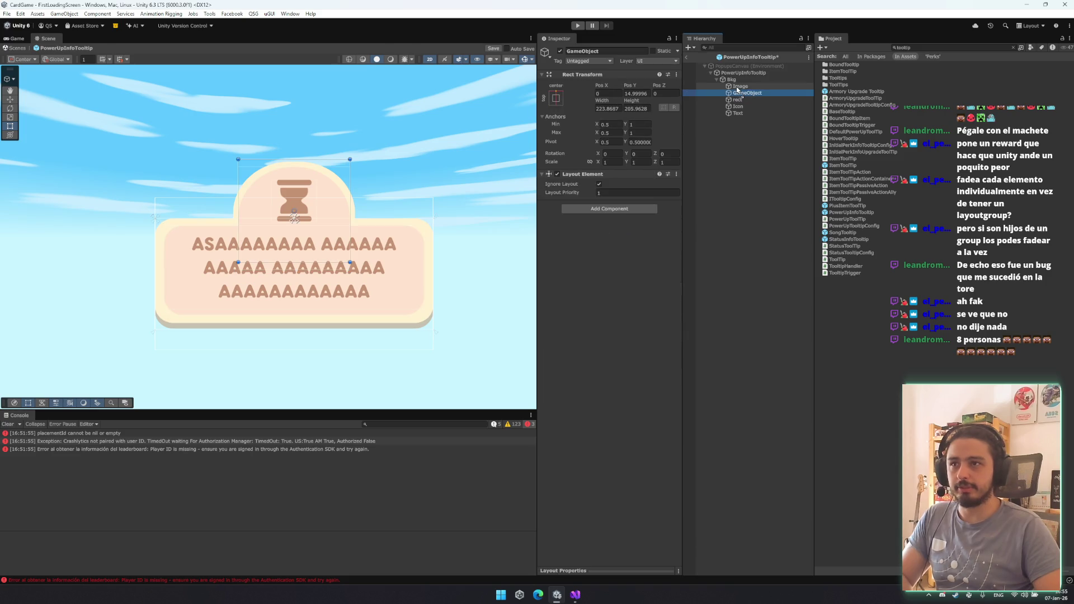
pyautogui.moveTo(737, 89); pyautogui.dragTo(739, 87)
pyautogui.click(722, 86)
pyautogui.click(741, 86)
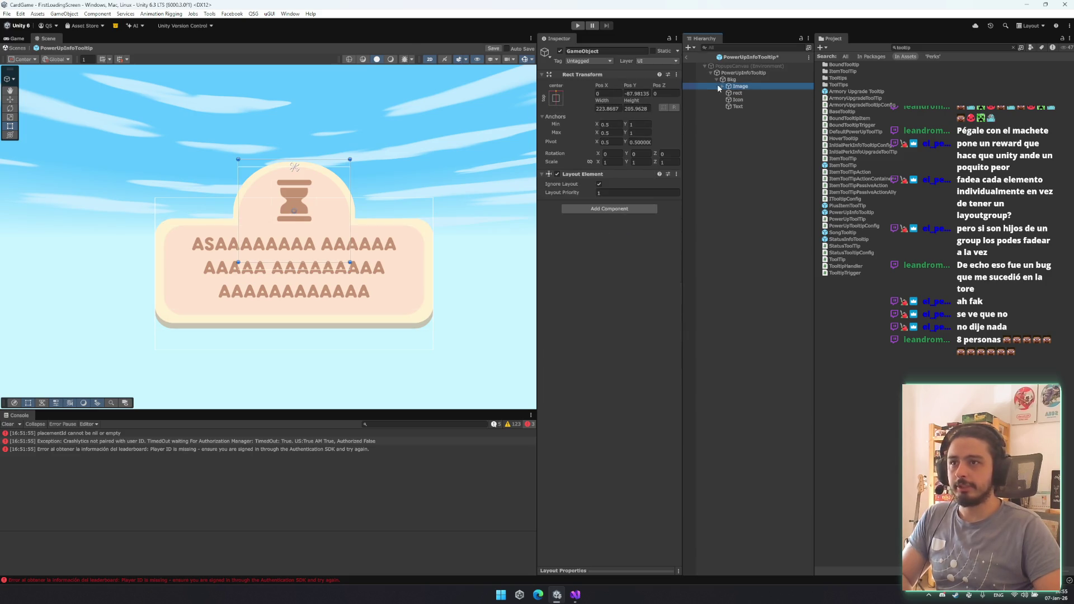
pyautogui.click(735, 93)
pyautogui.click(604, 183)
pyautogui.click(748, 88)
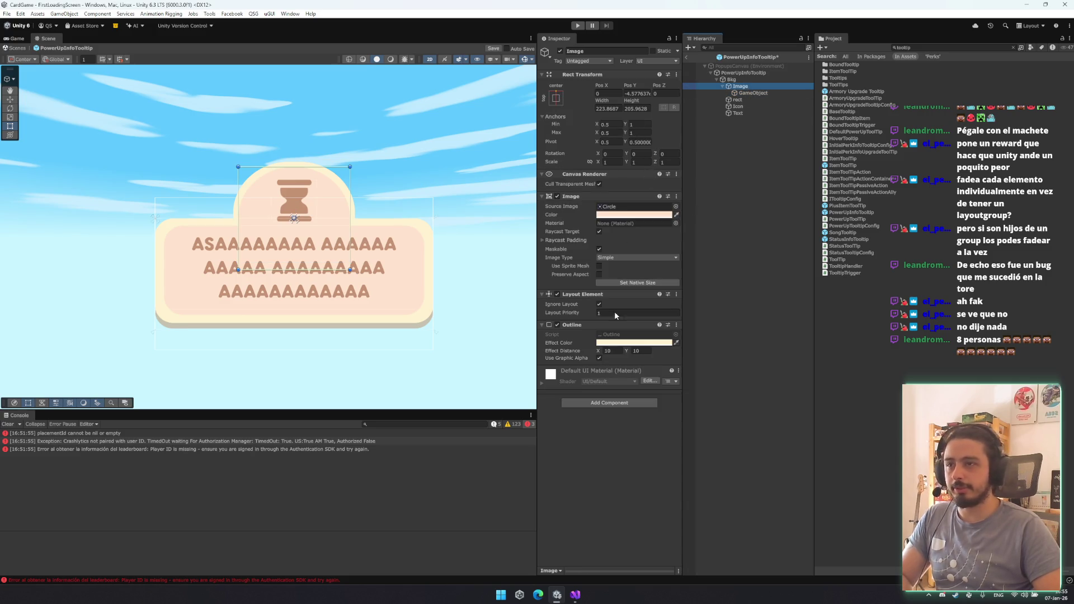
pyautogui.moveTo(751, 93); pyautogui.dragTo(744, 88)
pyautogui.click(642, 208)
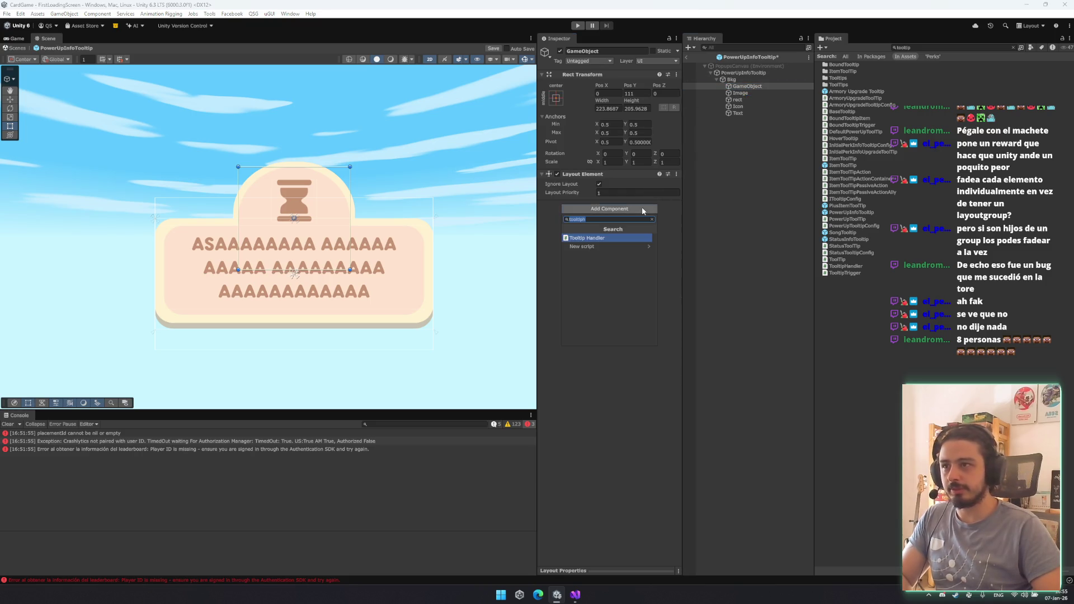
# - Add an Image component to GameObject and resize its rectangle in the Scene view
pyautogui.write('lam')
pyautogui.press('BackSpace')
pyautogui.press('BackSpace')
pyautogui.press('BackSpace')
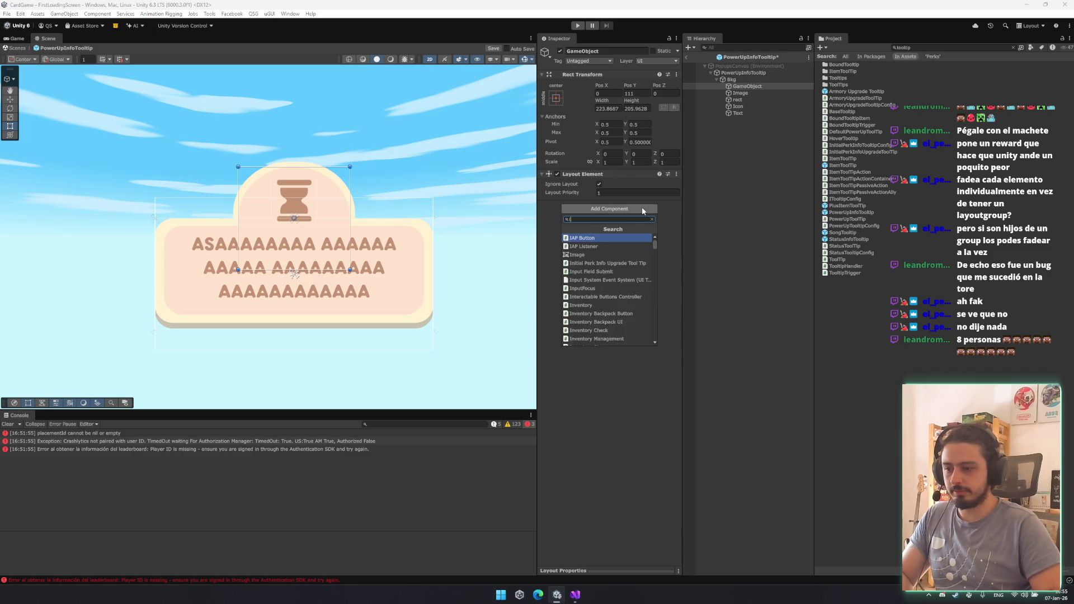
pyautogui.press('Escape')
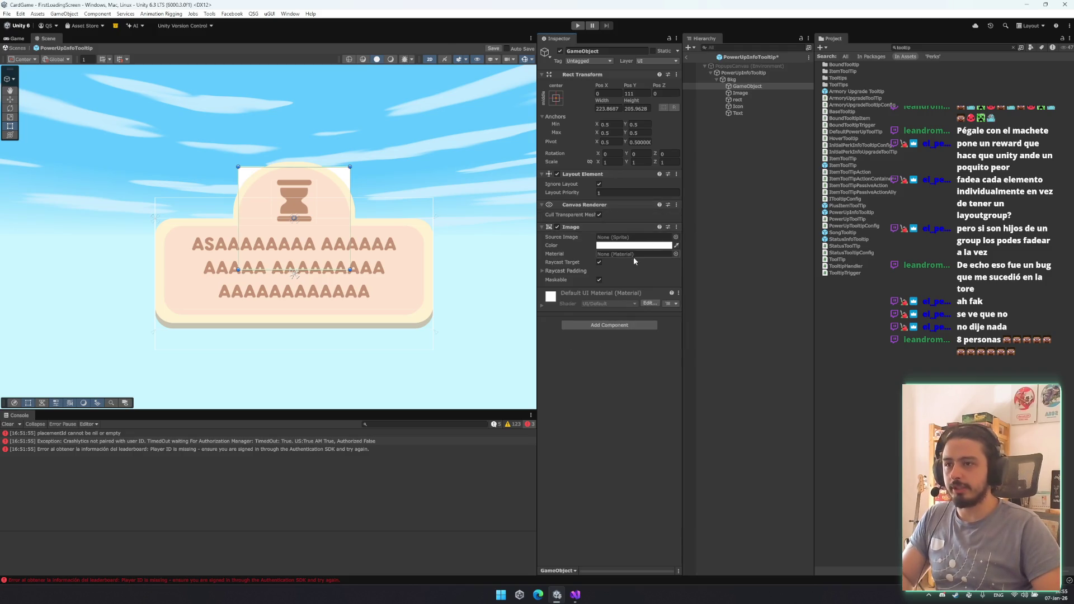
pyautogui.moveTo(350, 191); pyautogui.dragTo(360, 191)
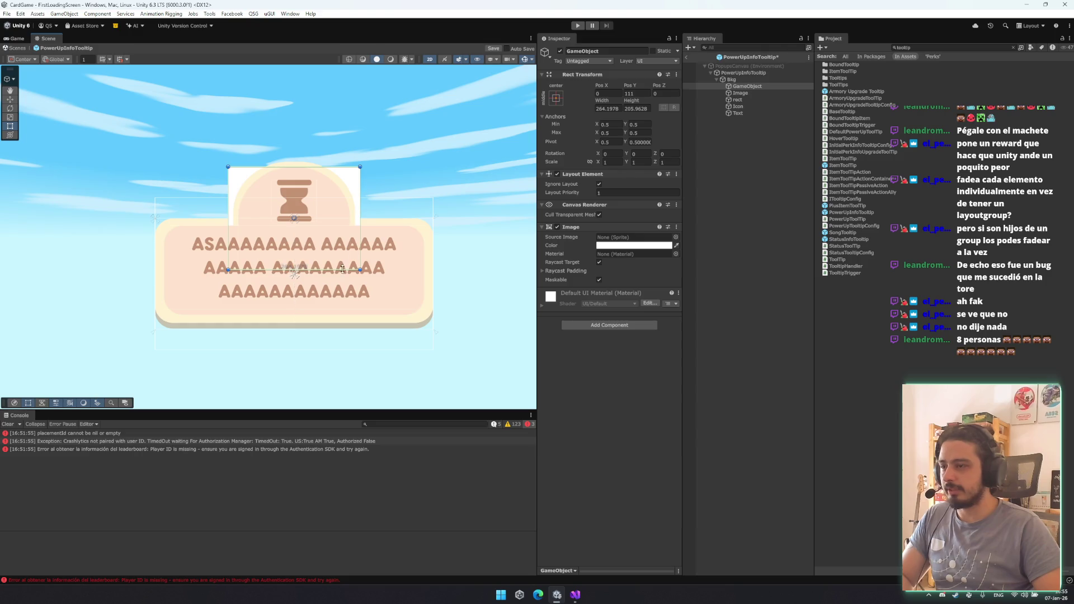
pyautogui.moveTo(351, 229); pyautogui.dragTo(352, 224)
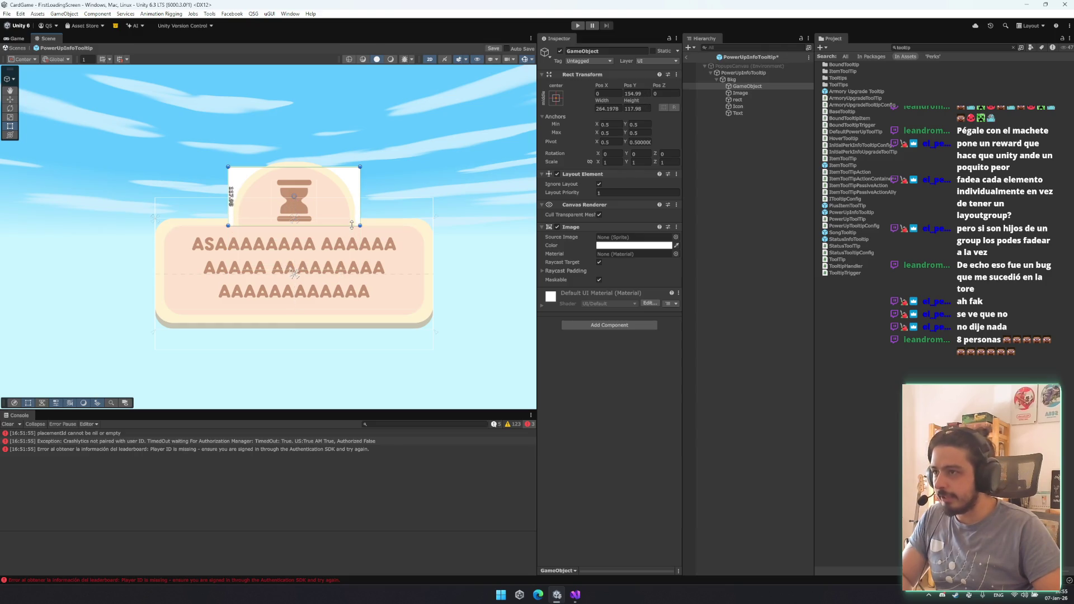
pyautogui.moveTo(336, 164); pyautogui.dragTo(337, 161)
# - Add a Mask with Show Mask Graphic off and nest the circle Image inside GameObject
pyautogui.click(604, 325)
pyautogui.write('mask')
pyautogui.press('Return')
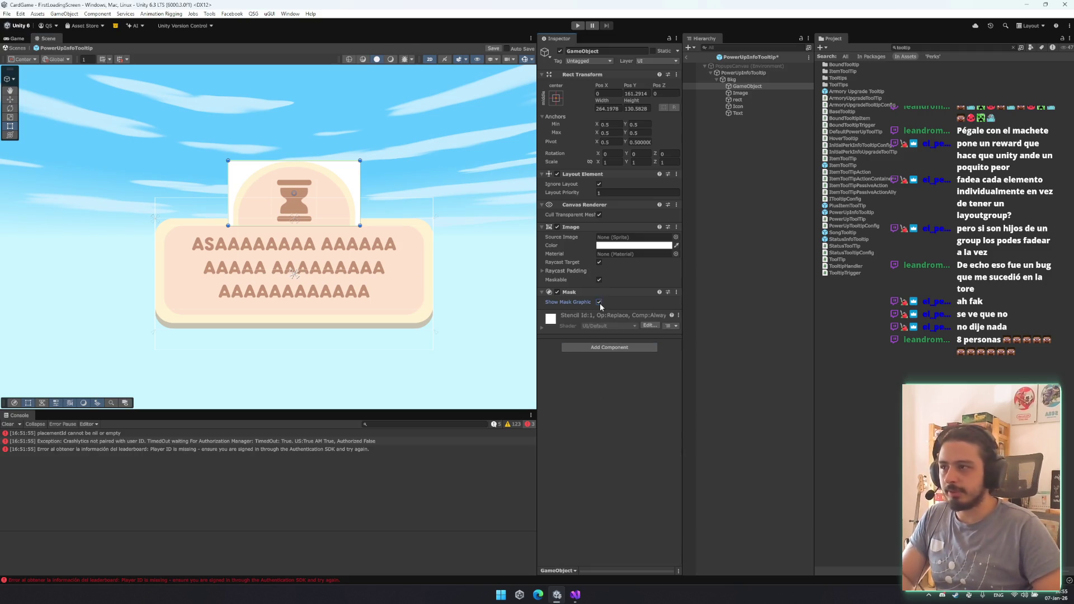
pyautogui.click(600, 302)
pyautogui.moveTo(740, 93); pyautogui.dragTo(746, 88)
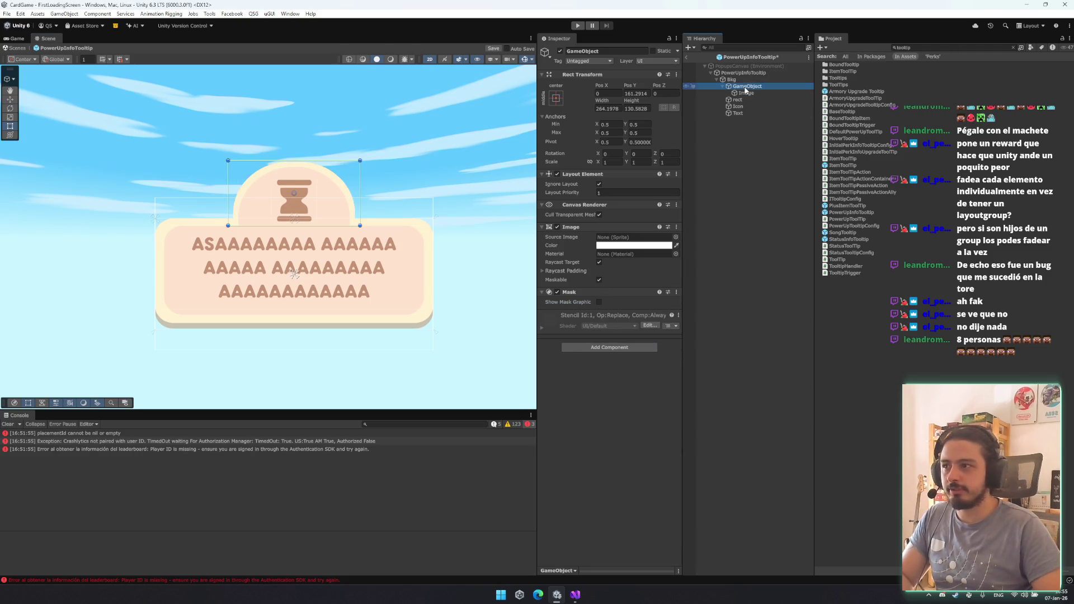
# - Fade the PowerUpInfoTooltip root's Canvas Group alpha to about 0.38 to test the mask
pyautogui.click(738, 82)
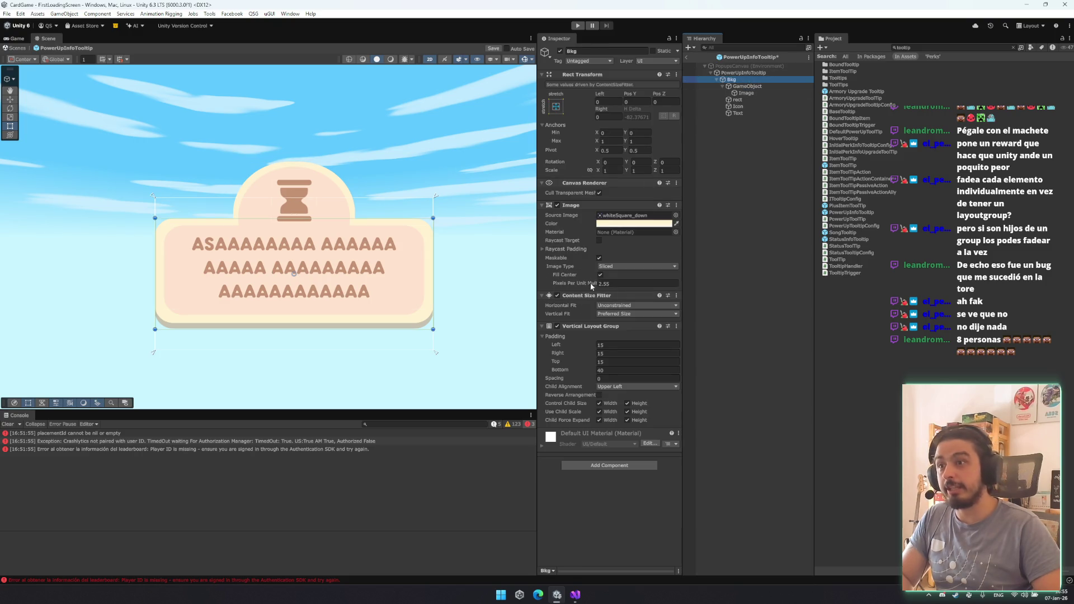
pyautogui.click(744, 73)
pyautogui.moveTo(586, 262); pyautogui.dragTo(579, 261)
pyautogui.click(732, 80)
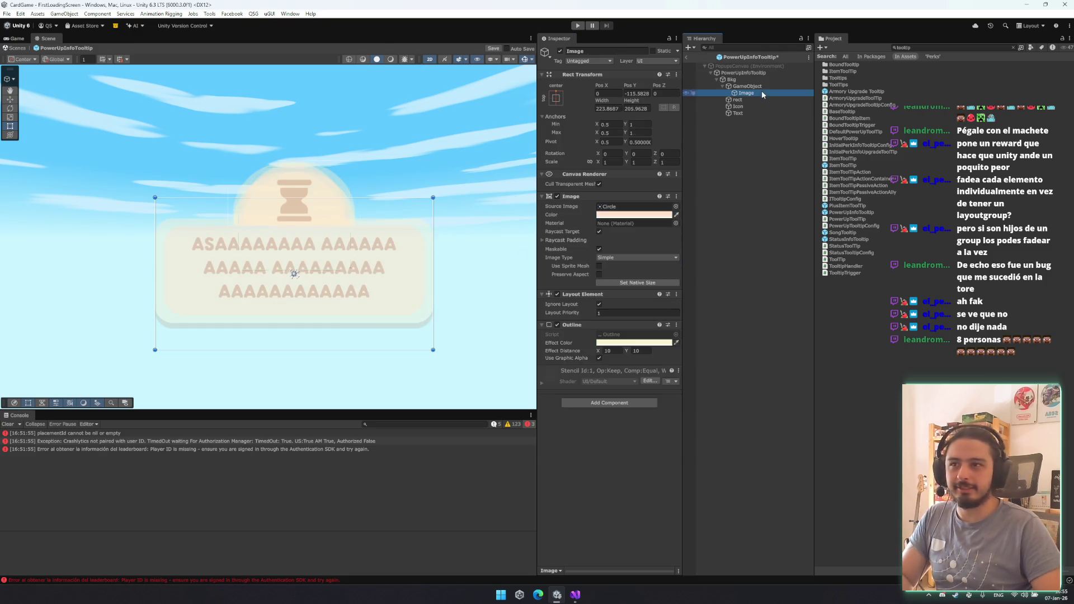
# - Raise the tooltip's Canvas Group alpha to 1 and move Image directly under Bkg
pyautogui.click(748, 86)
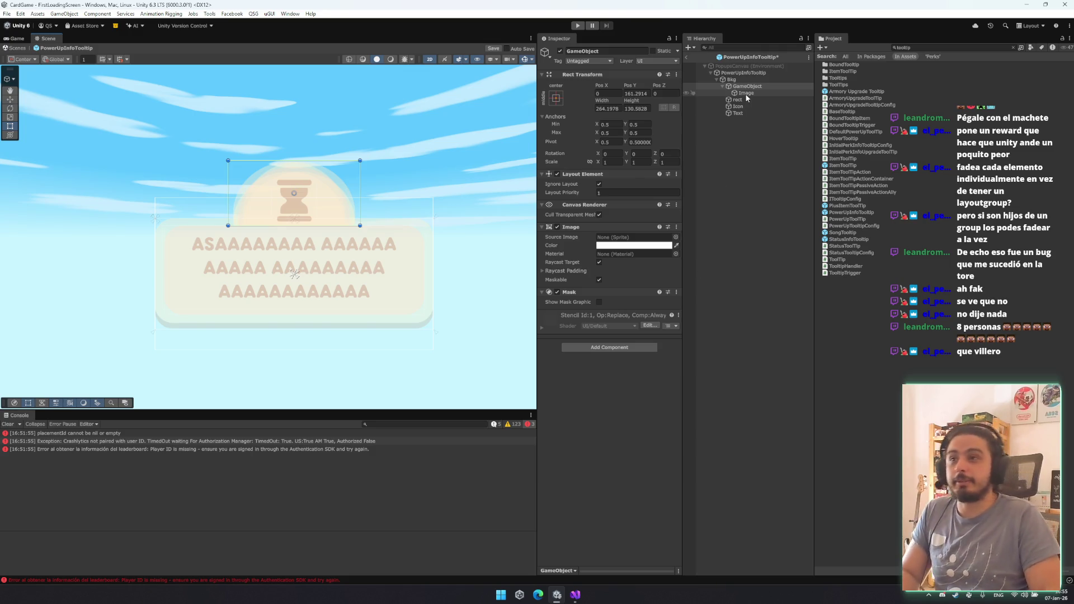
pyautogui.click(743, 73)
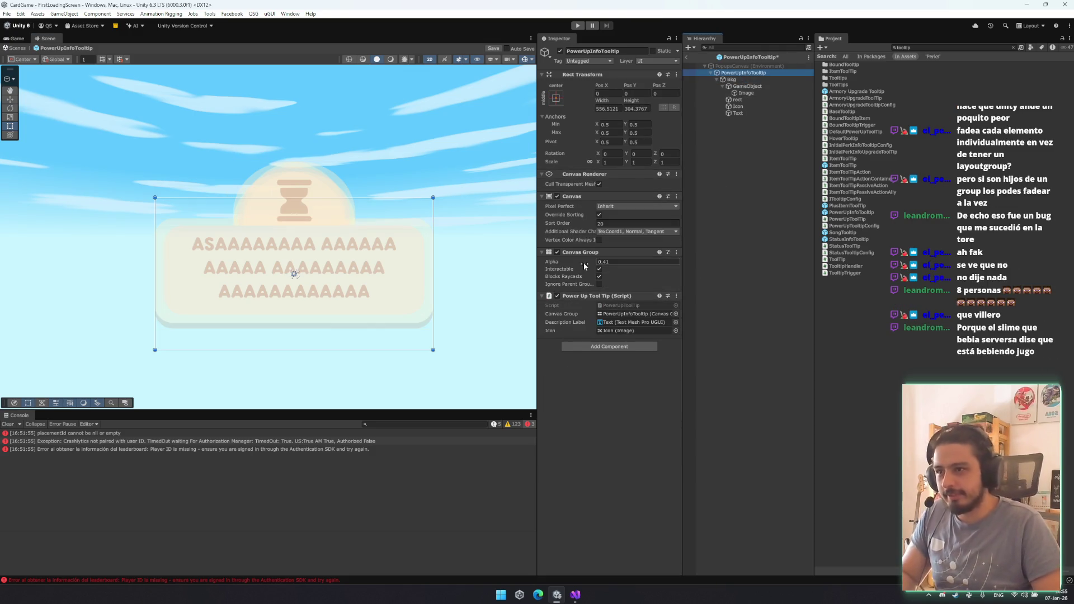
pyautogui.moveTo(584, 265); pyautogui.dragTo(664, 260)
pyautogui.moveTo(745, 93); pyautogui.dragTo(749, 88)
# - Delete the now-empty GameObject container
pyautogui.click(750, 86)
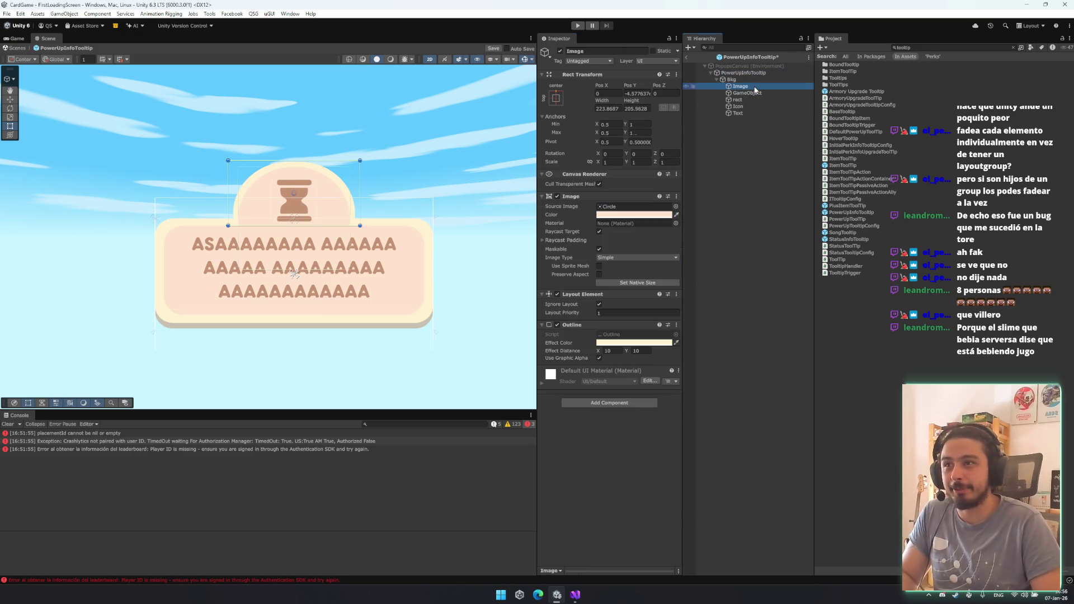
pyautogui.rightClick(607, 79)
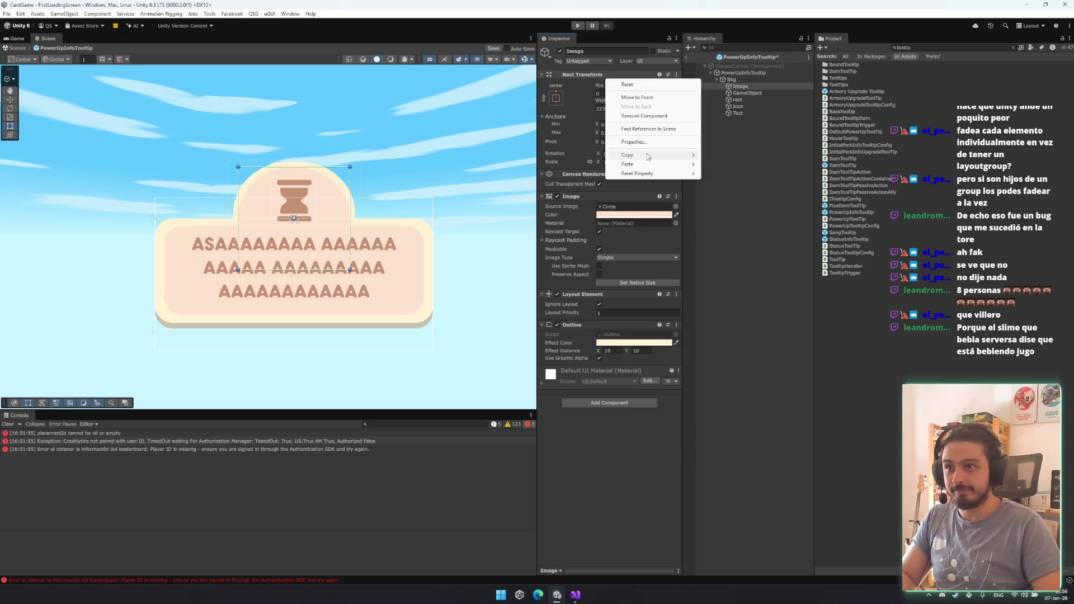
pyautogui.click(751, 202)
pyautogui.click(750, 93)
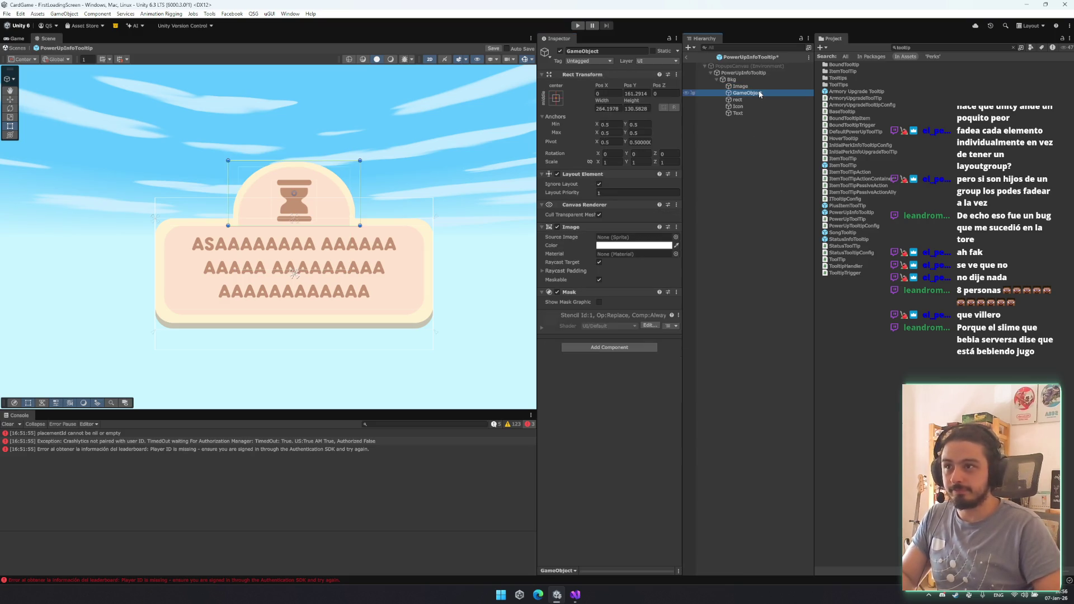
pyautogui.press('Delete')
# - Test the root's alpha fade again and collapse Bkg's children in the Hierarchy
pyautogui.click(760, 86)
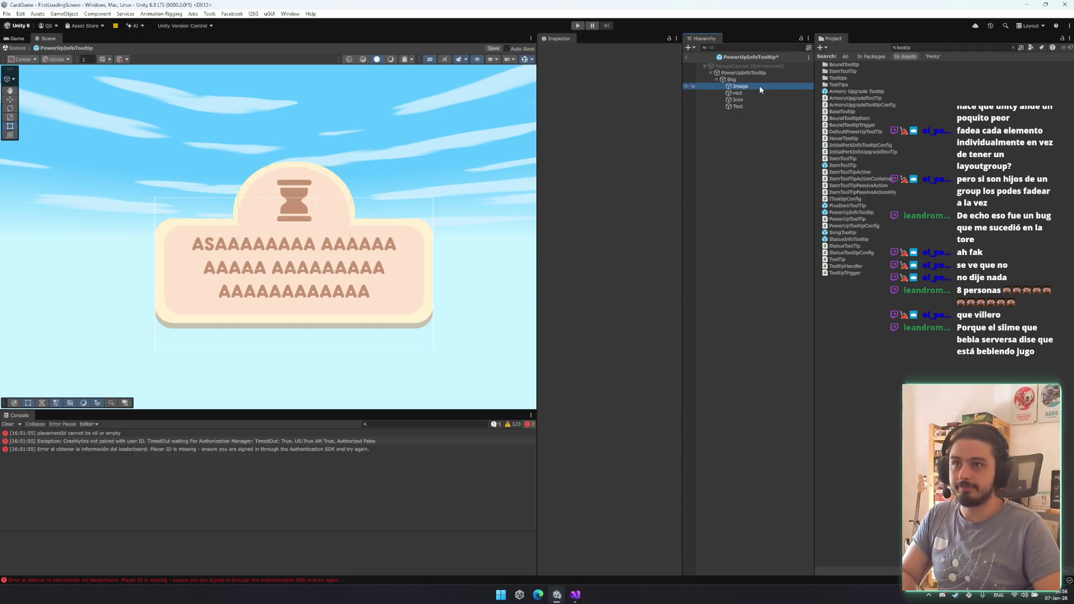
pyautogui.press('Up')
pyautogui.press('Up')
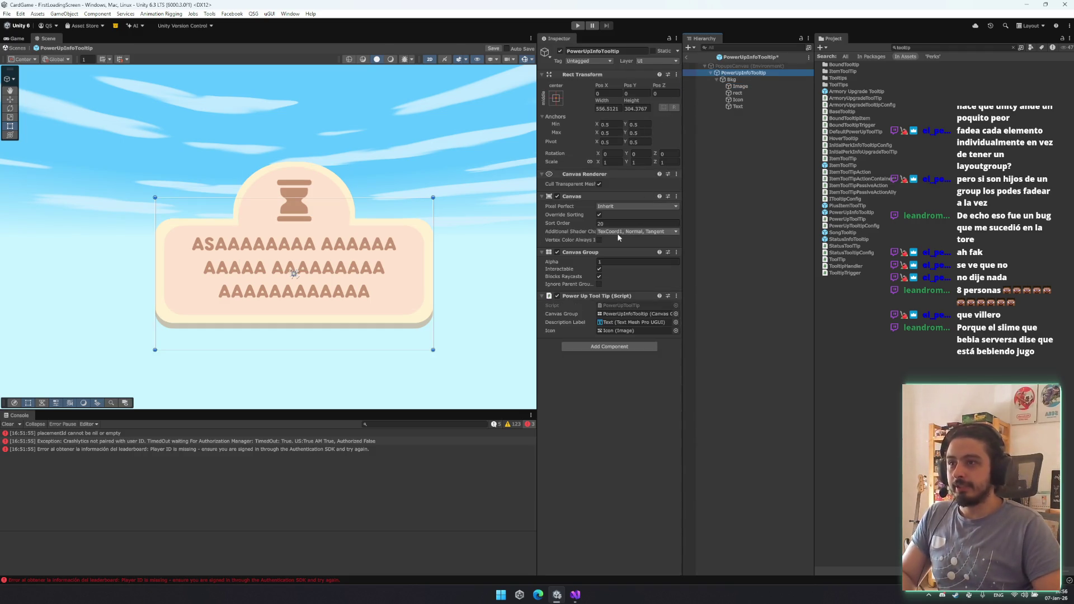
pyautogui.moveTo(582, 265); pyautogui.dragTo(584, 265)
pyautogui.click(747, 80)
pyautogui.press('Left')
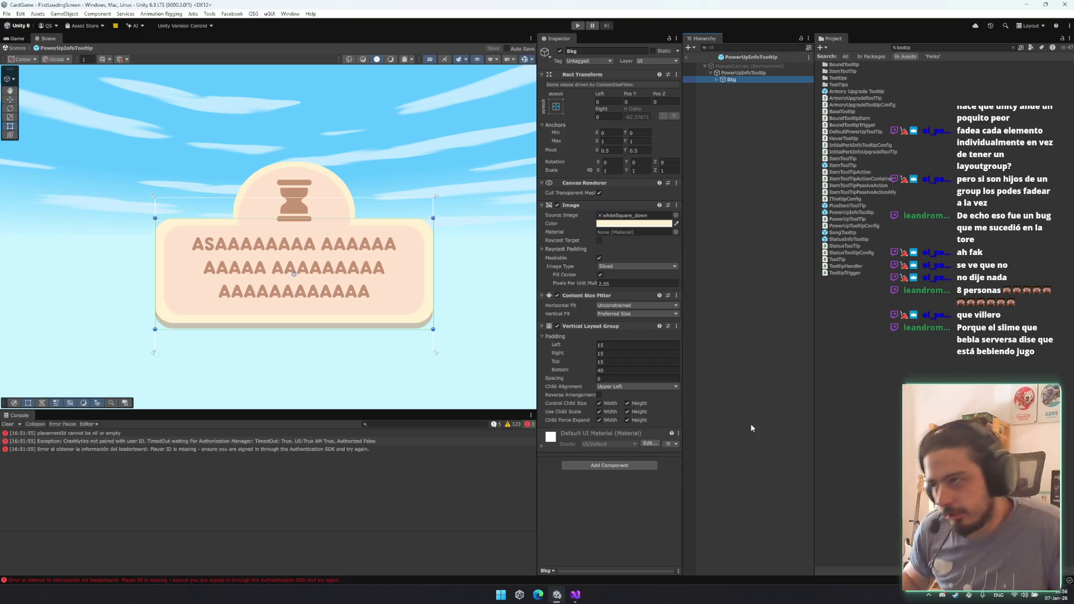
# - Deselect everything in the Hierarchy and clear the Console's error messages
pyautogui.click(743, 330)
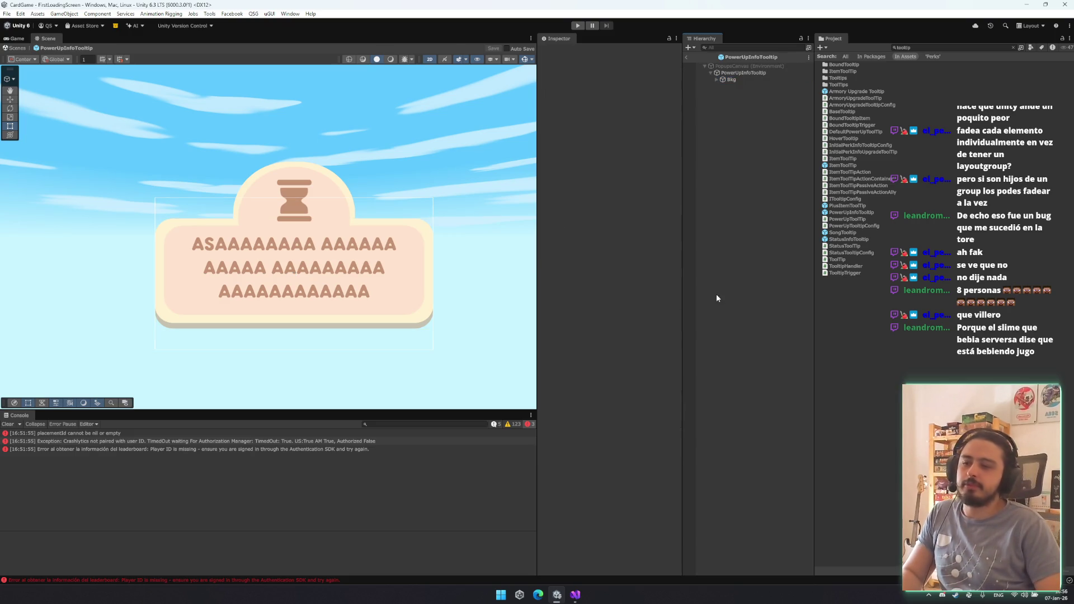
pyautogui.click(5, 429)
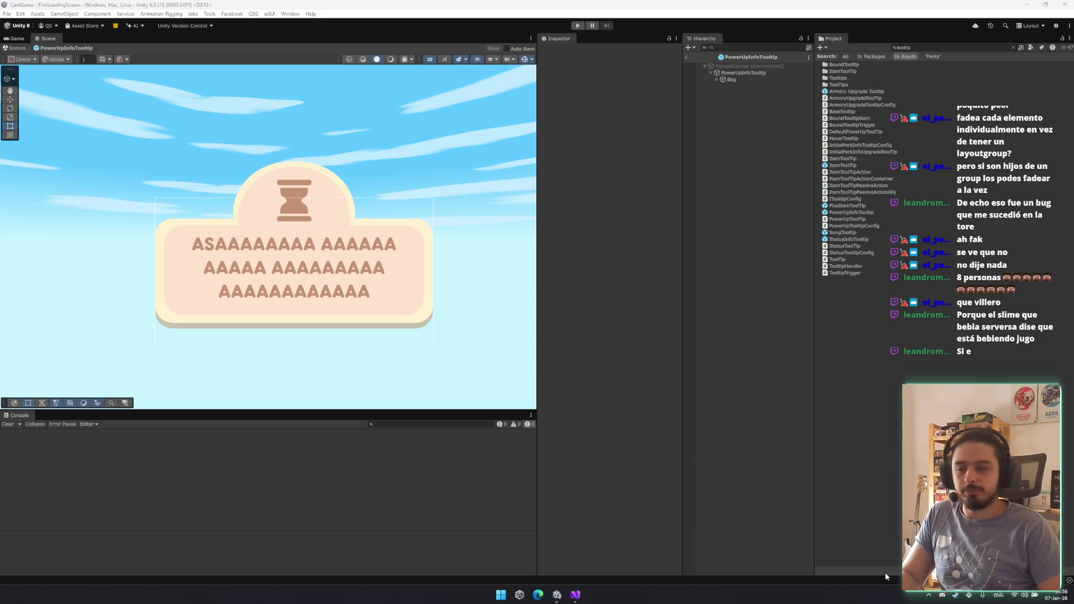
# - Search the Start menu for 'fight' and launch the RetroFighters game build
pyautogui.press('super')
pyautogui.write('photopea')
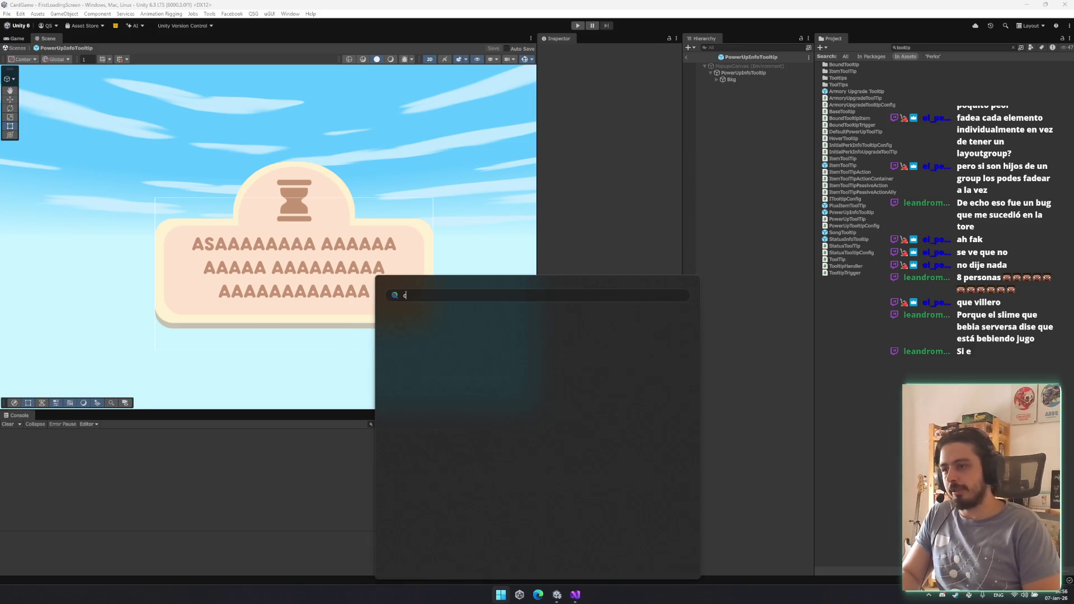
pyautogui.hotkey('ctrl', 'BackSpace')
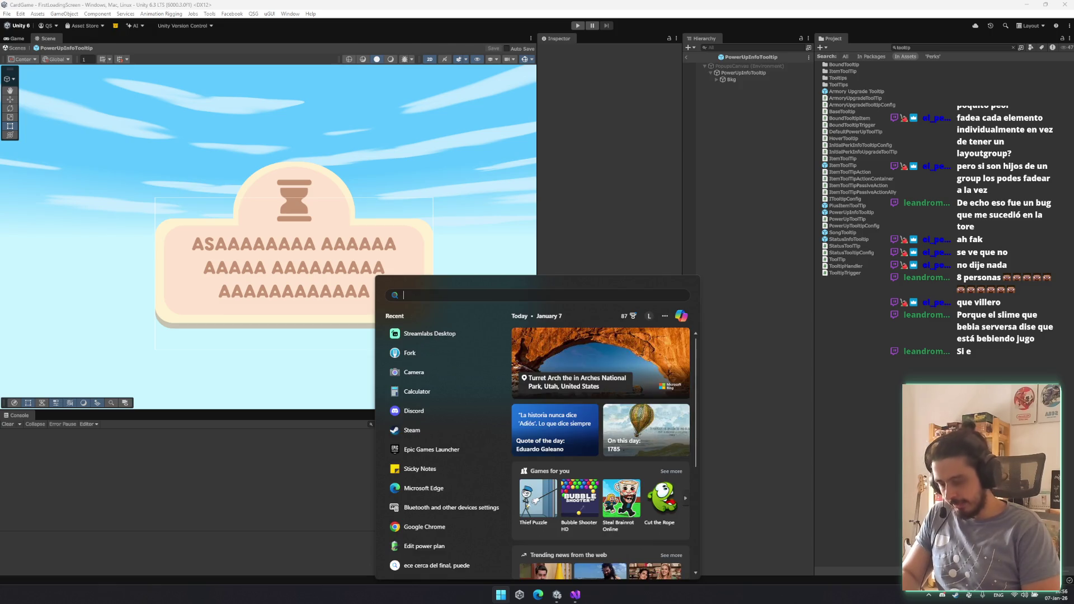
pyautogui.write('fight')
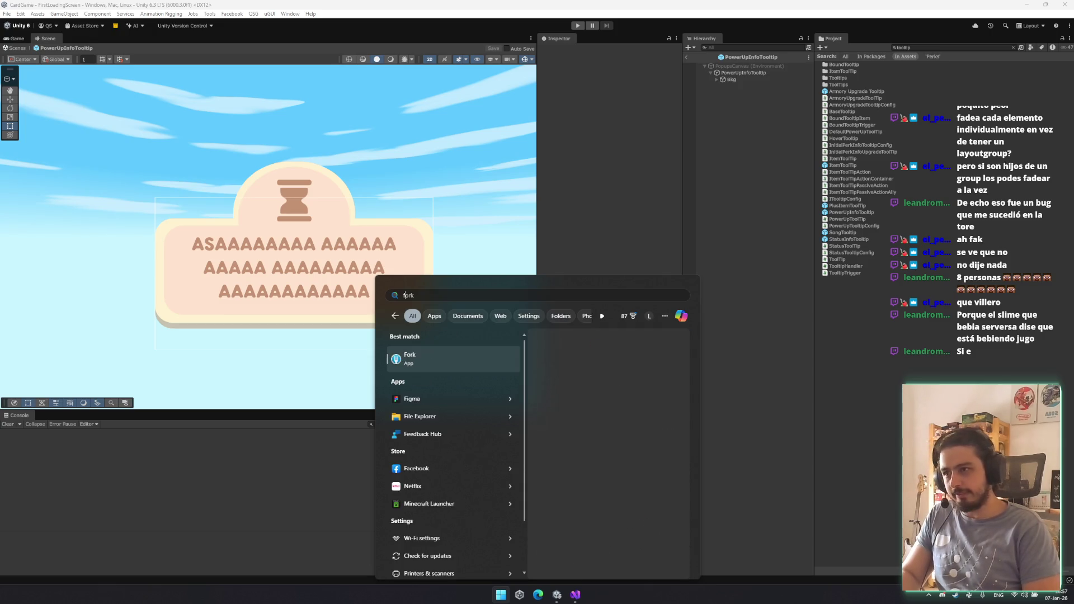
pyautogui.press('Escape')
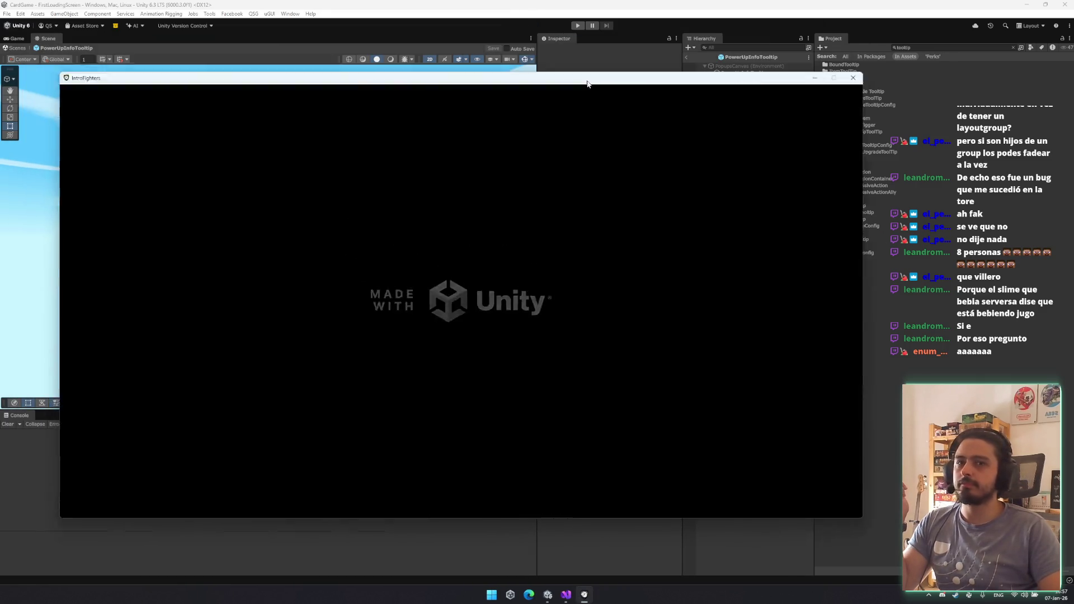
# - Close the RetroFighters player window with Alt+F4
pyautogui.hotkey('alt', 'F4')
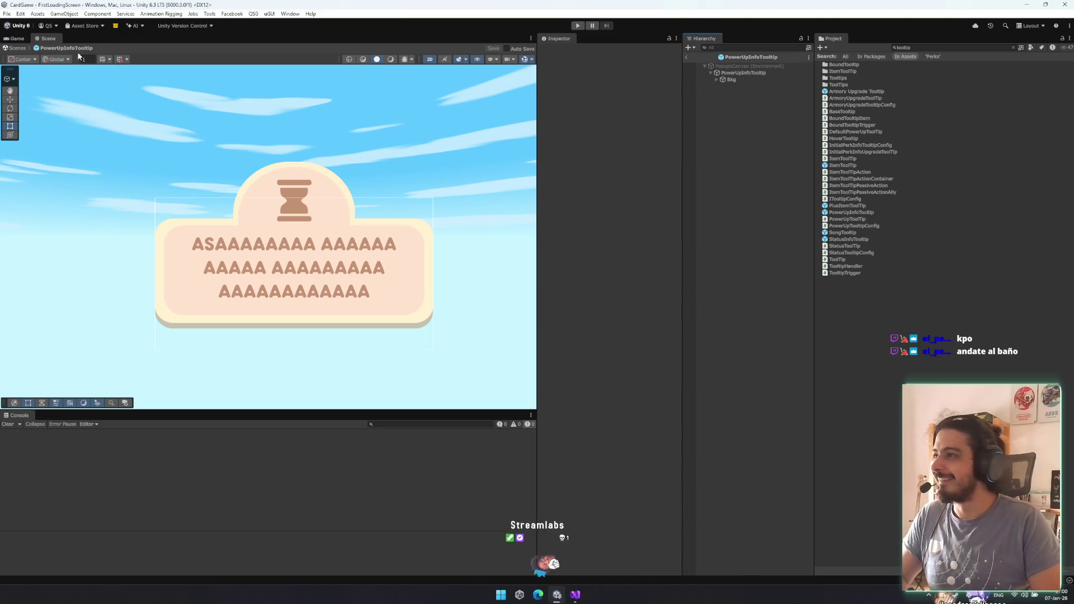
# - Play-test from the main menu into a battle to check the perk tooltip, then stop play mode
pyautogui.click(12, 48)
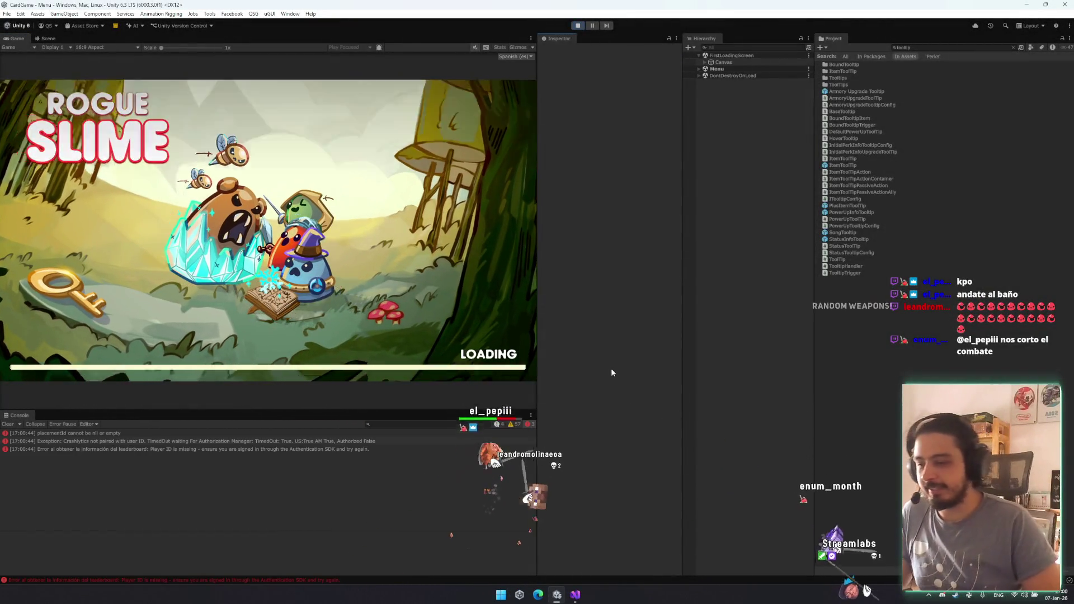
pyautogui.press('Return')
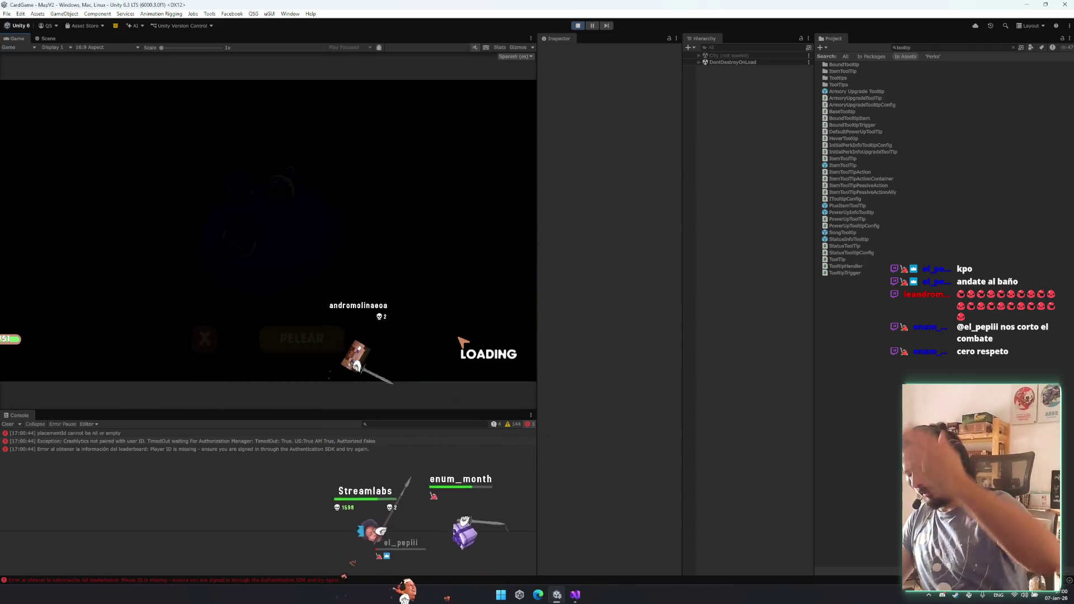
pyautogui.click(312, 359)
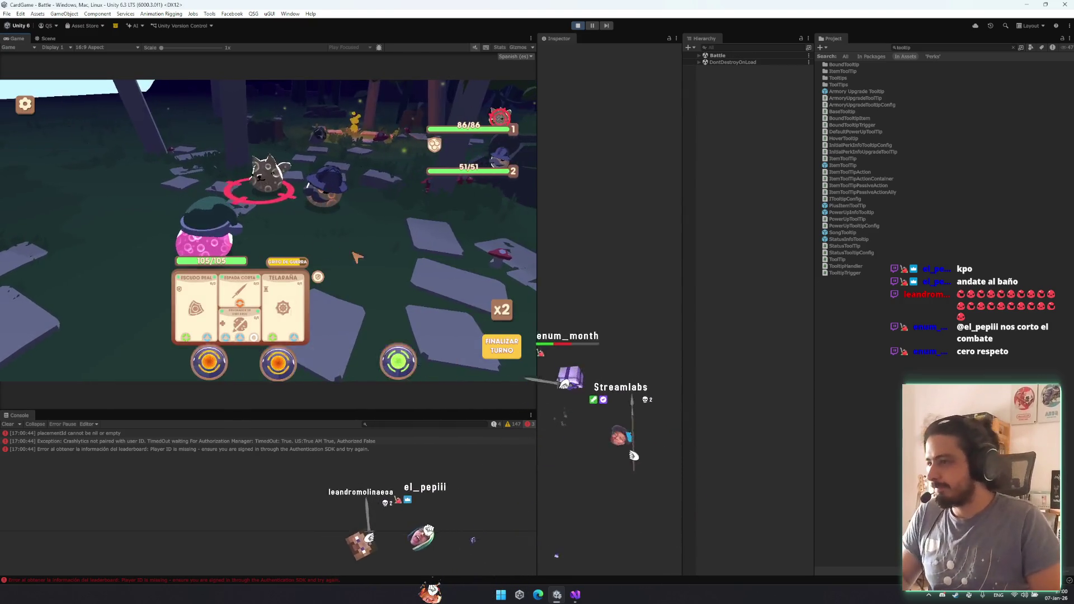
pyautogui.moveTo(317, 277)
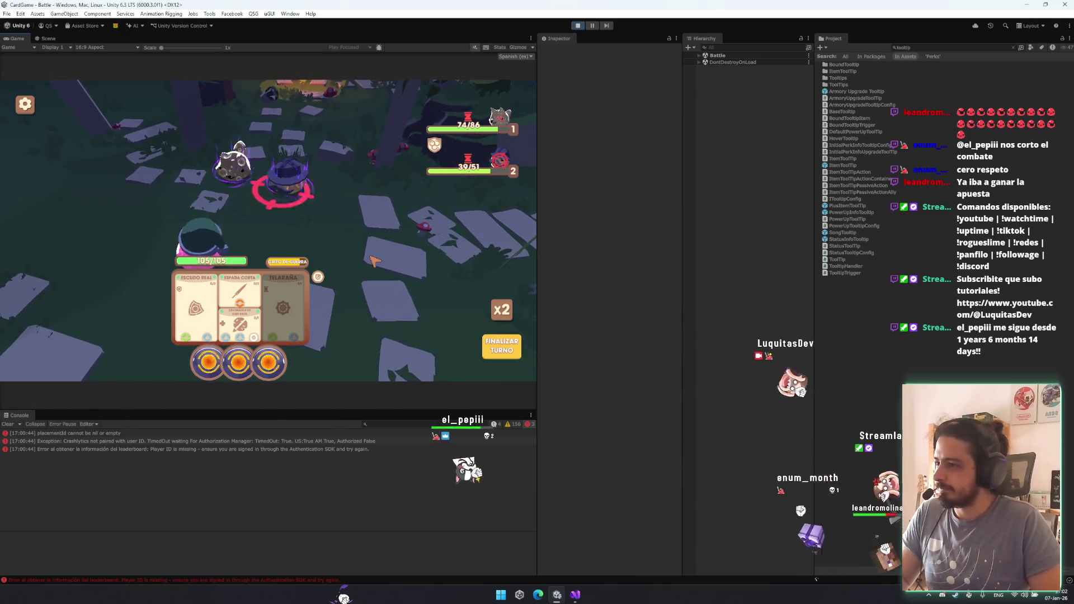
pyautogui.moveTo(317, 279)
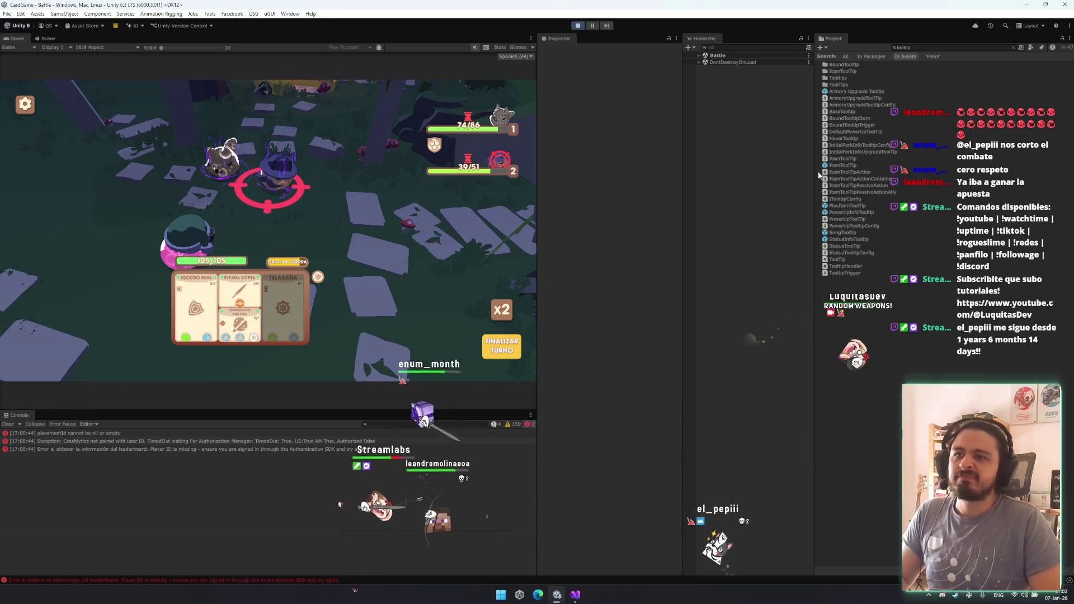
pyautogui.hotkey('ctrl', 'p')
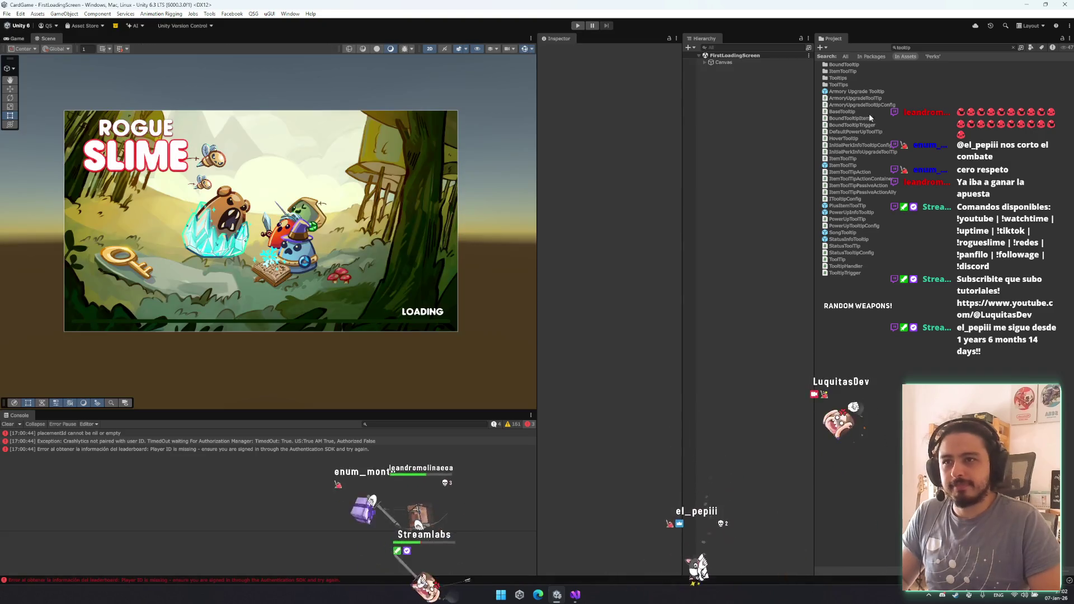
# - Preview the tooltip assets and open the PowerUpInfoTooltip prefab for editing
pyautogui.click(846, 212)
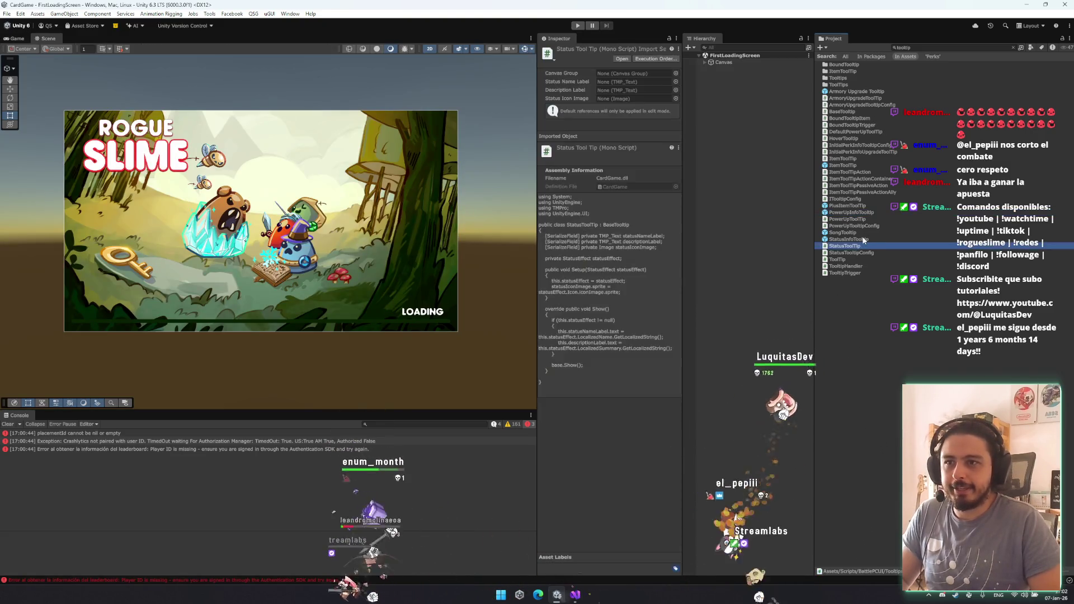
pyautogui.click(865, 206)
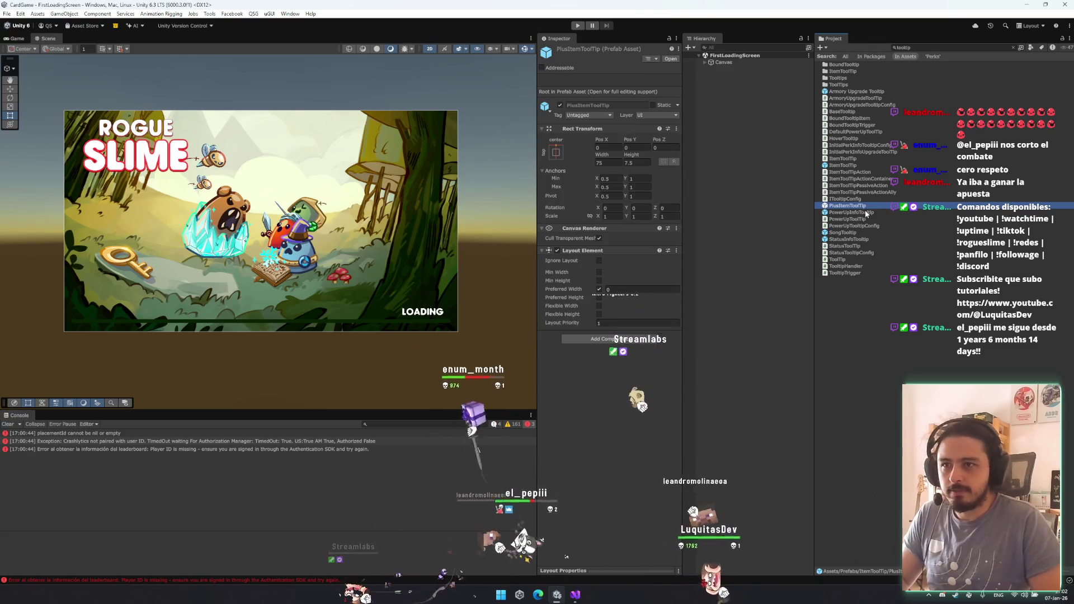
pyautogui.doubleClick(876, 213)
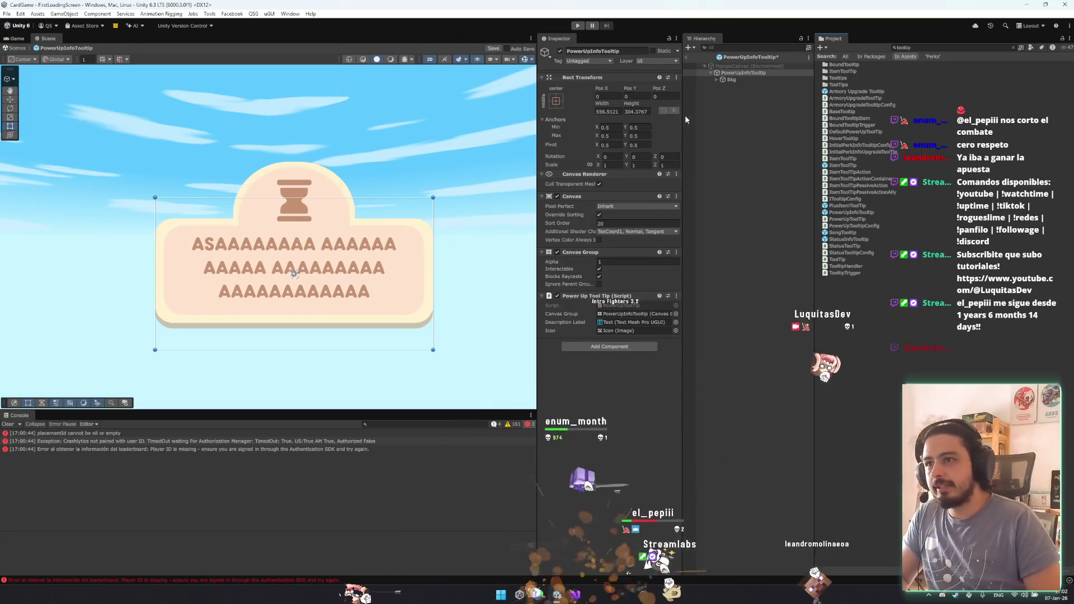
# - Expand Bkg in the Hierarchy and select its Image child
pyautogui.click(733, 79)
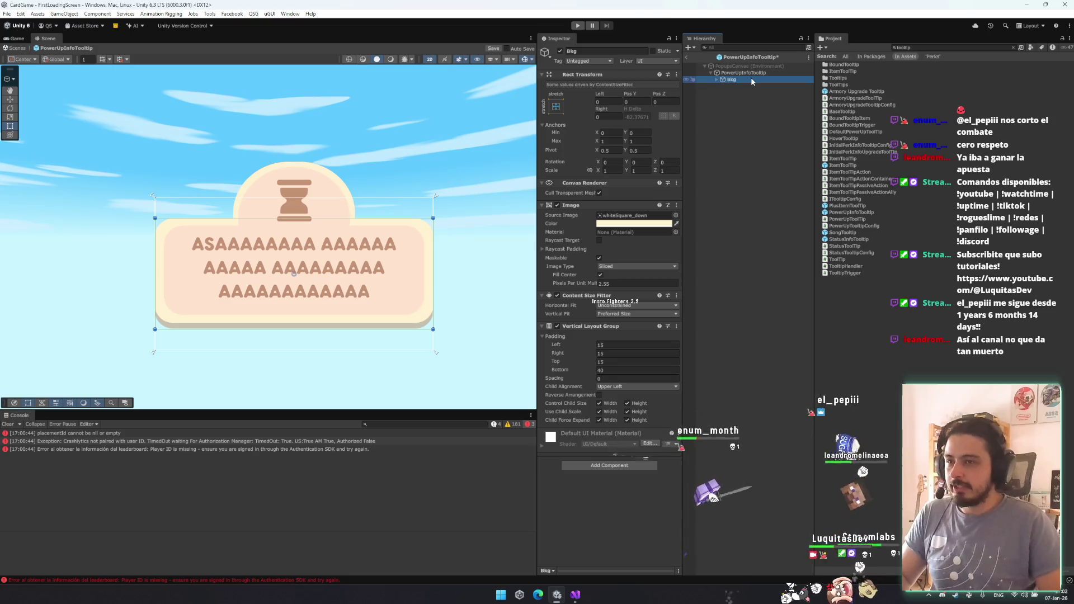
pyautogui.press('Right')
pyautogui.press('Down')
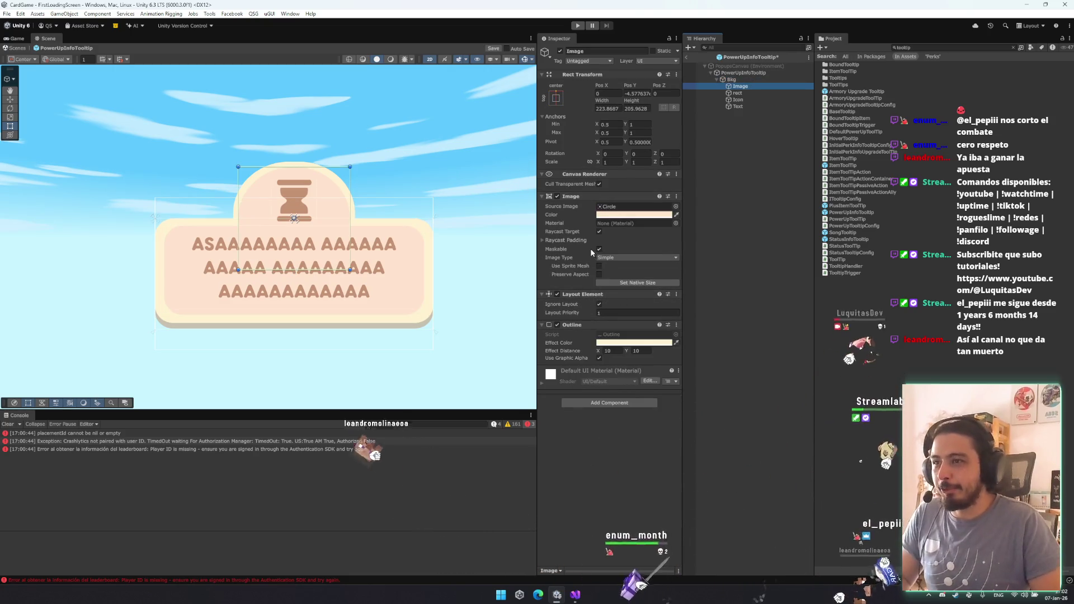
# - Resize the circle Image to 150 by 150 and raise it slightly
pyautogui.moveTo(346, 197)
pyautogui.mouseDown()
pyautogui.moveTo(324, 198)
pyautogui.moveTo(343, 167)
pyautogui.mouseUp()
pyautogui.press('w')
pyautogui.press('t')
pyautogui.moveTo(238, 192); pyautogui.dragTo(249, 193)
pyautogui.click(619, 109)
pyautogui.write('150')
pyautogui.press('Tab')
pyautogui.write('150')
pyautogui.press('Return')
pyautogui.press('w')
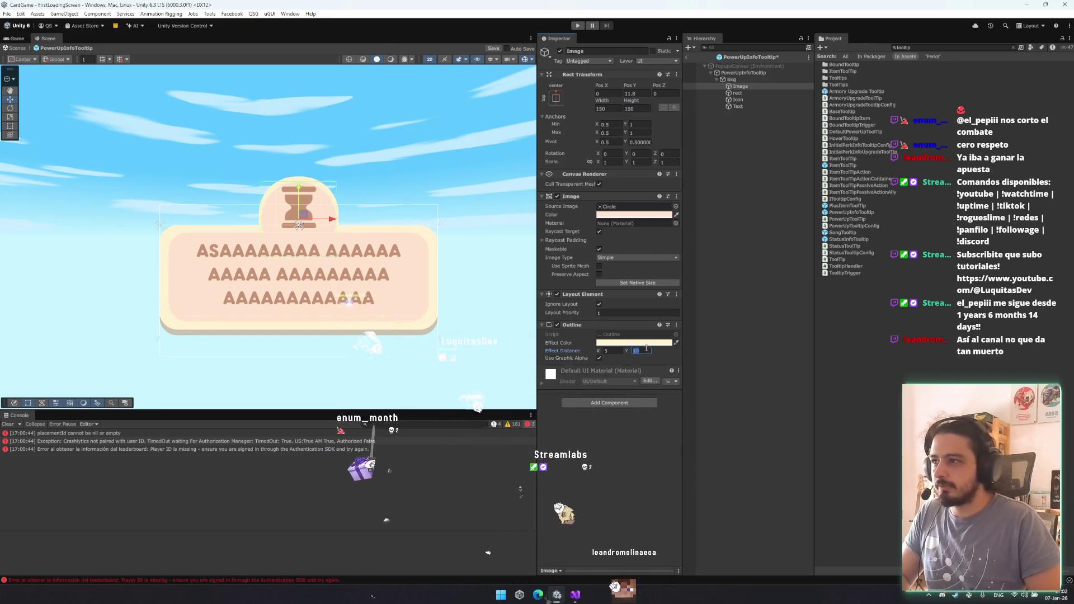
pyautogui.scroll(5, 291, 207)
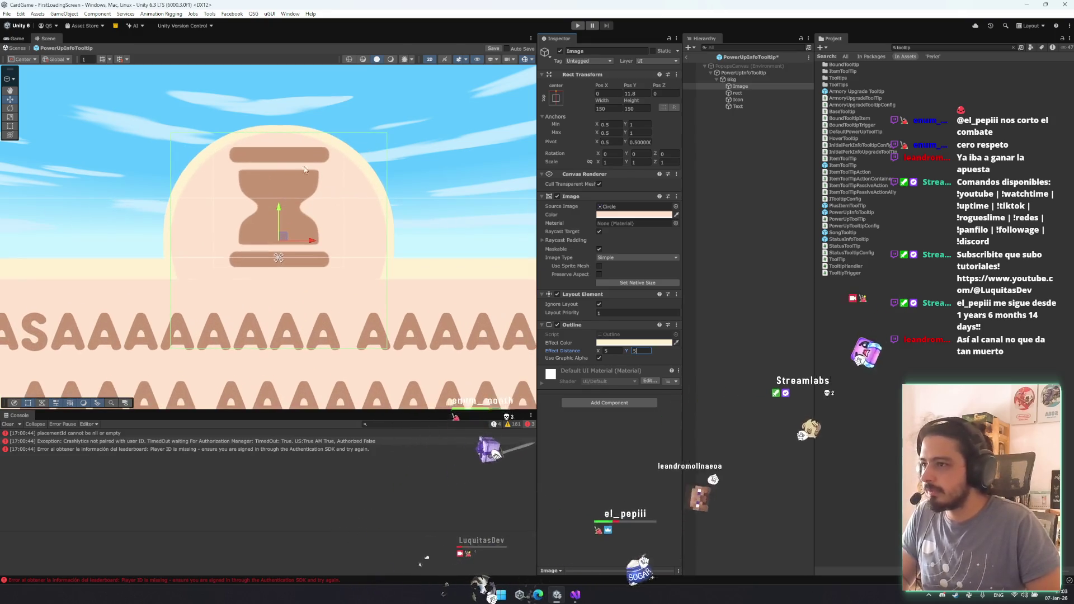
pyautogui.moveTo(279, 208); pyautogui.dragTo(278, 196)
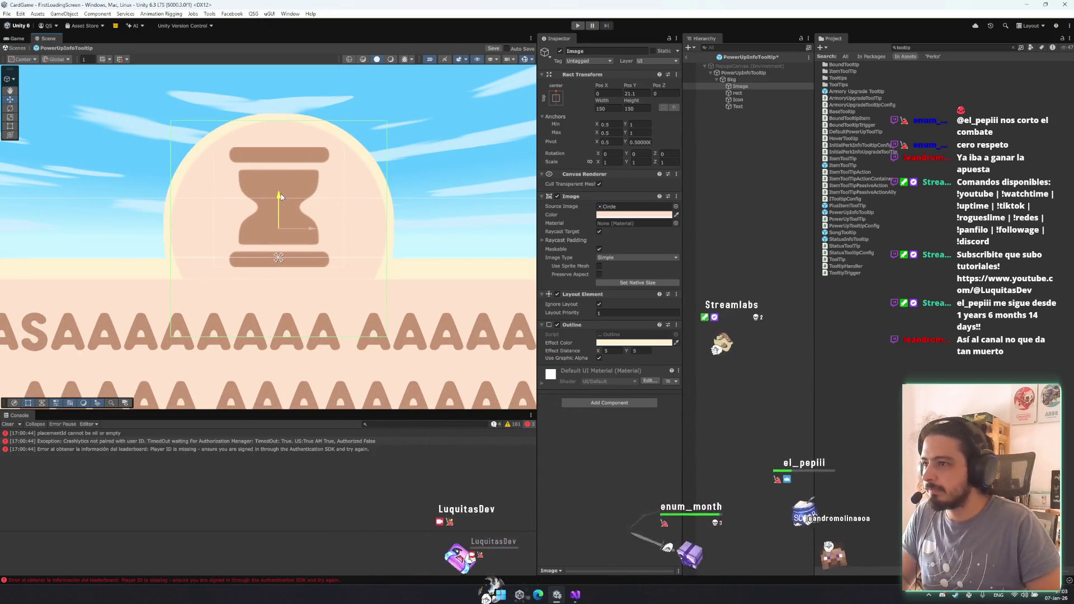
# - Set the Outline effect distance to 9 by 9, then reduce it to 7 by 7
pyautogui.doubleClick(610, 350)
pyautogui.write('9')
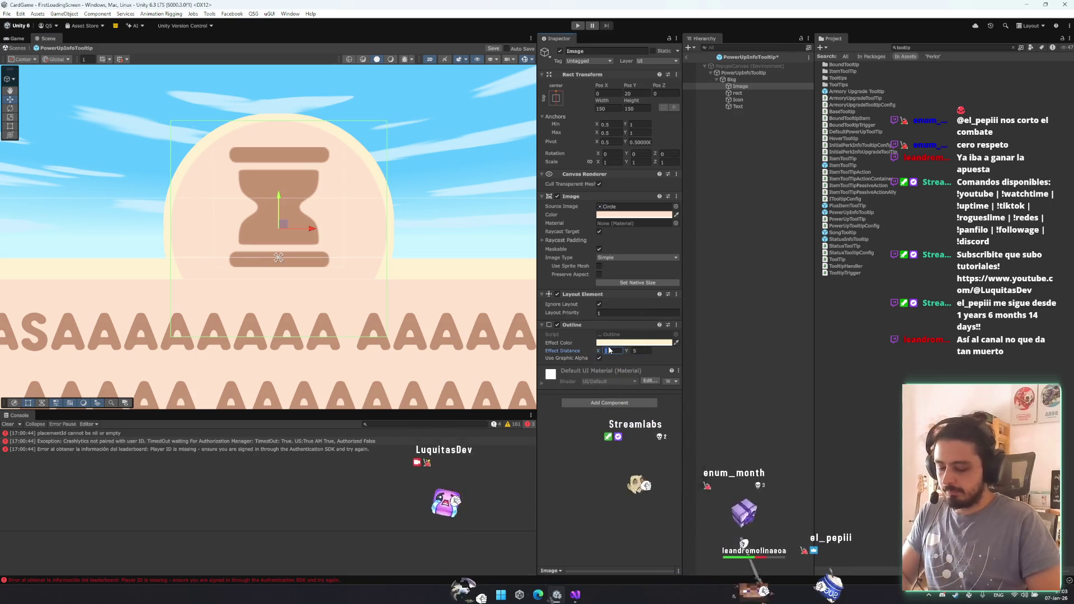
pyautogui.press('Tab')
pyautogui.write('9')
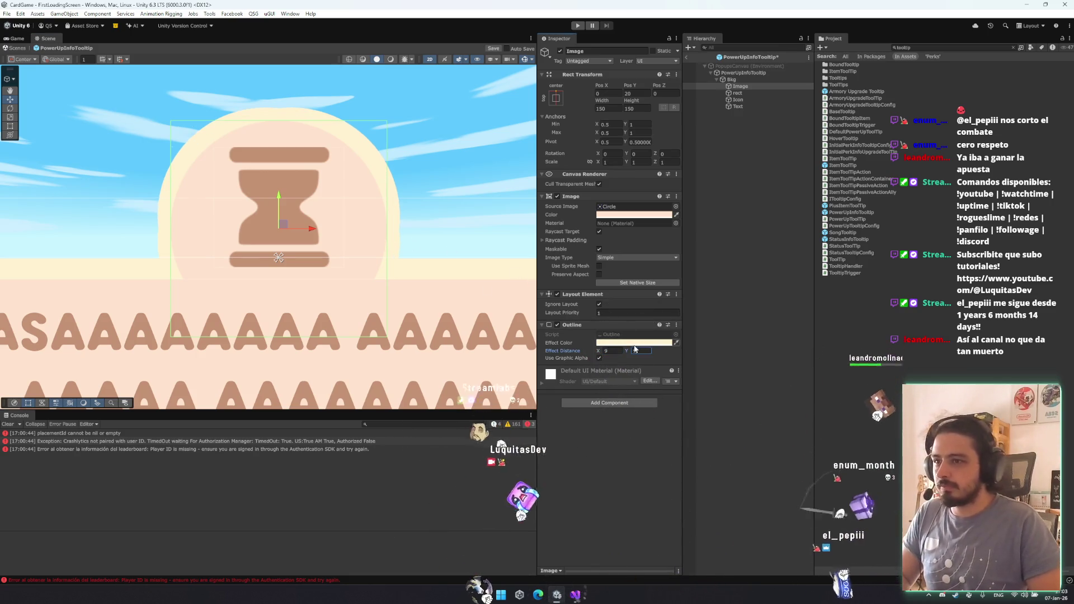
pyautogui.doubleClick(614, 350)
pyautogui.write('7')
pyautogui.press('Tab')
pyautogui.write('7')
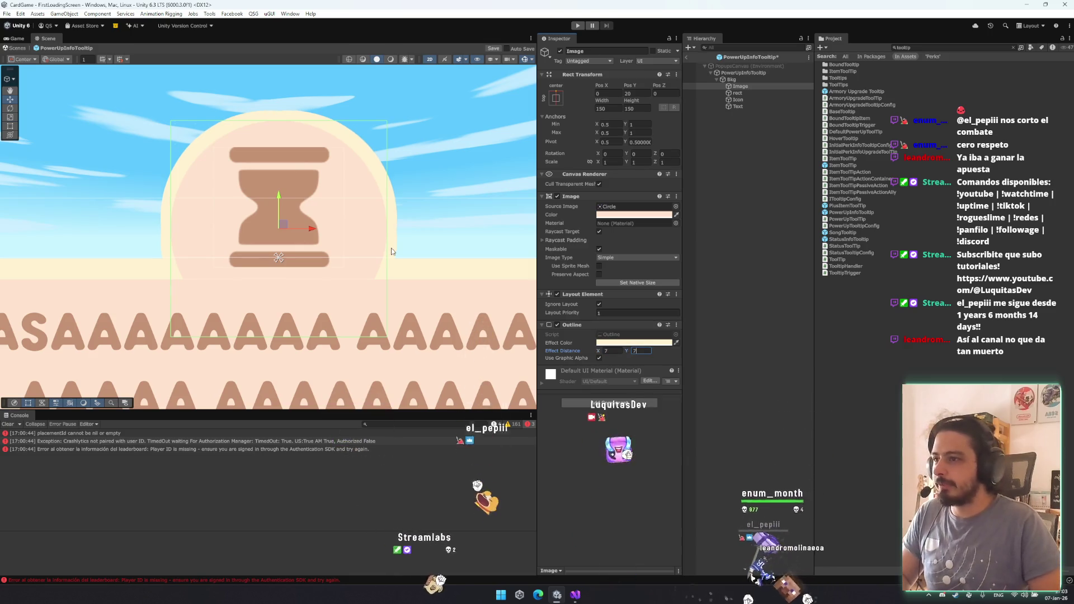
pyautogui.click(301, 251)
# - Use the whiteSquare sprite as the backdrop and raise its Pixels Per Unit Multiplier
pyautogui.press('t')
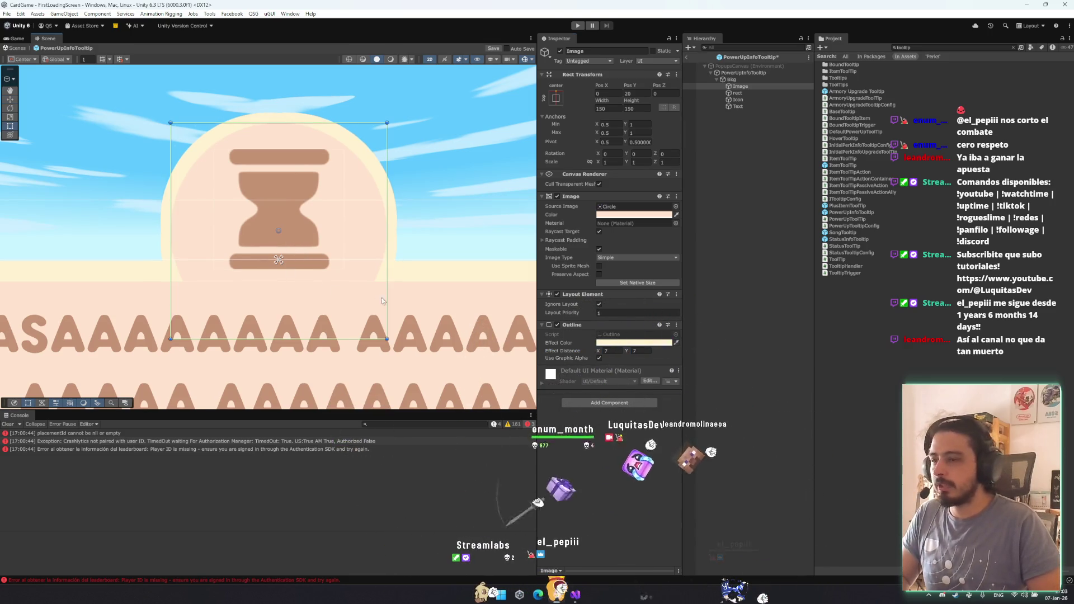
pyautogui.click(676, 206)
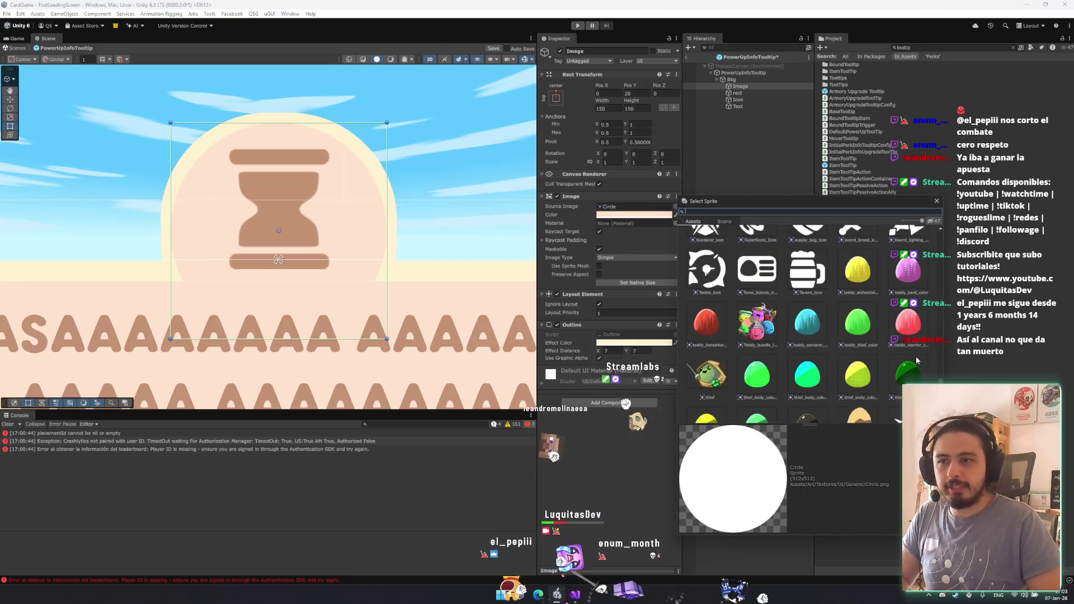
pyautogui.scroll(-10, 884, 413)
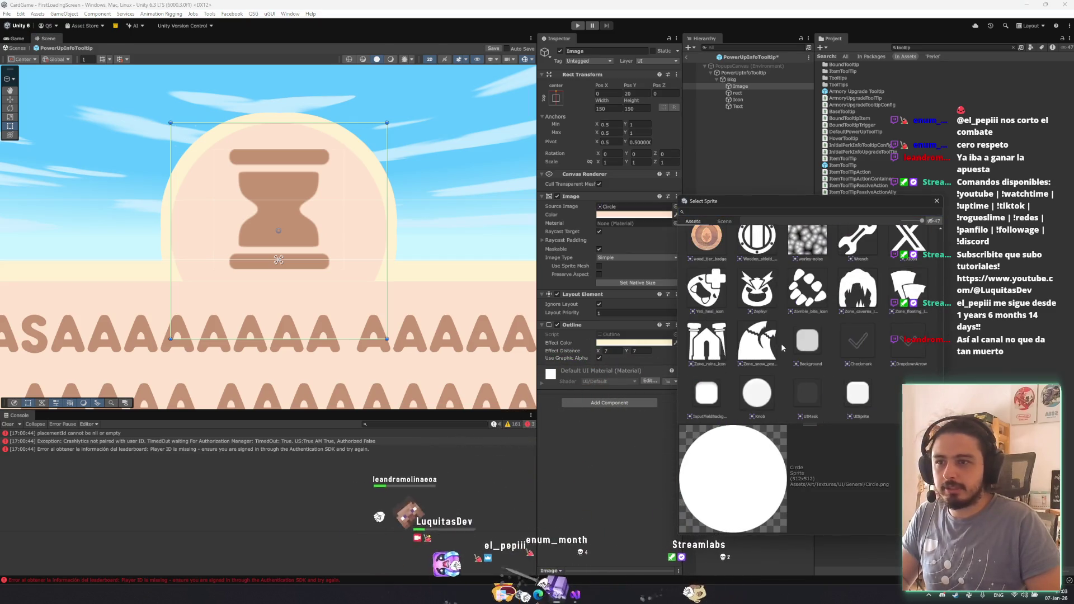
pyautogui.scroll(2, 748, 281)
pyautogui.scroll(2, 748, 263)
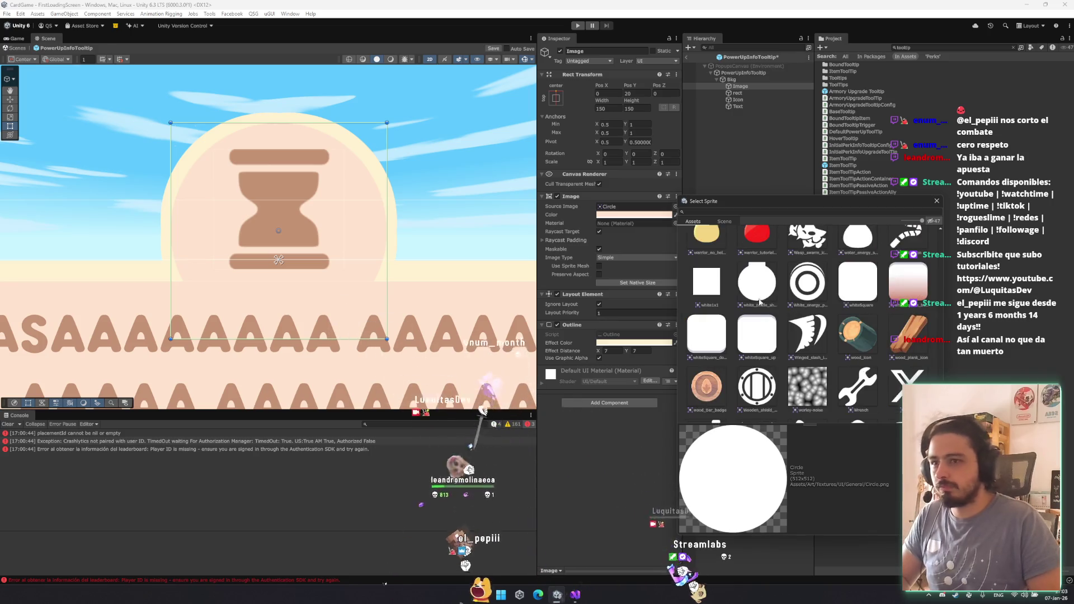
pyautogui.doubleClick(857, 282)
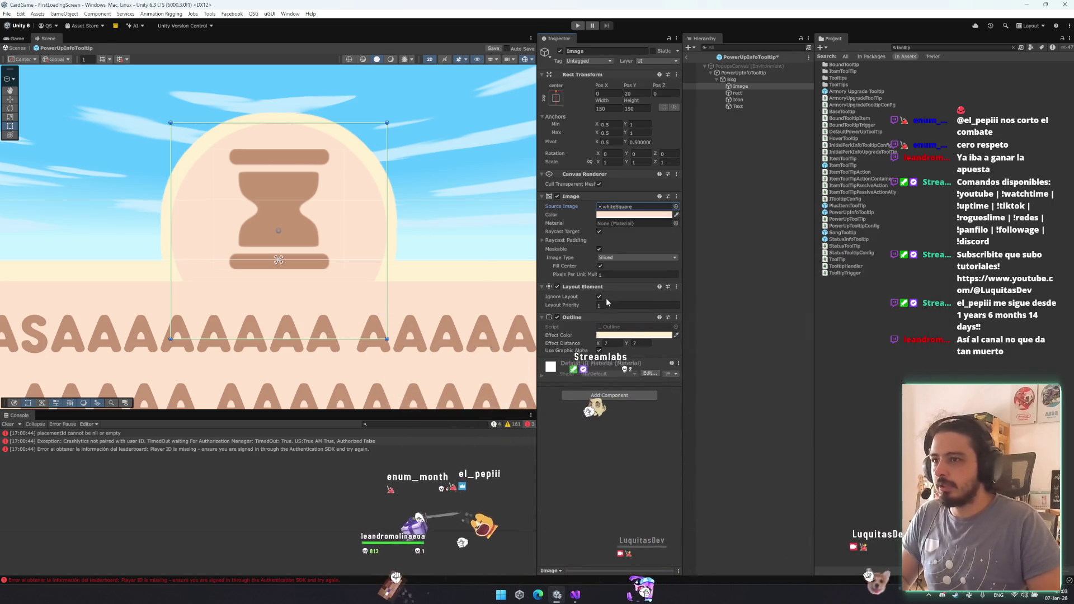
pyautogui.moveTo(587, 275); pyautogui.dragTo(619, 276)
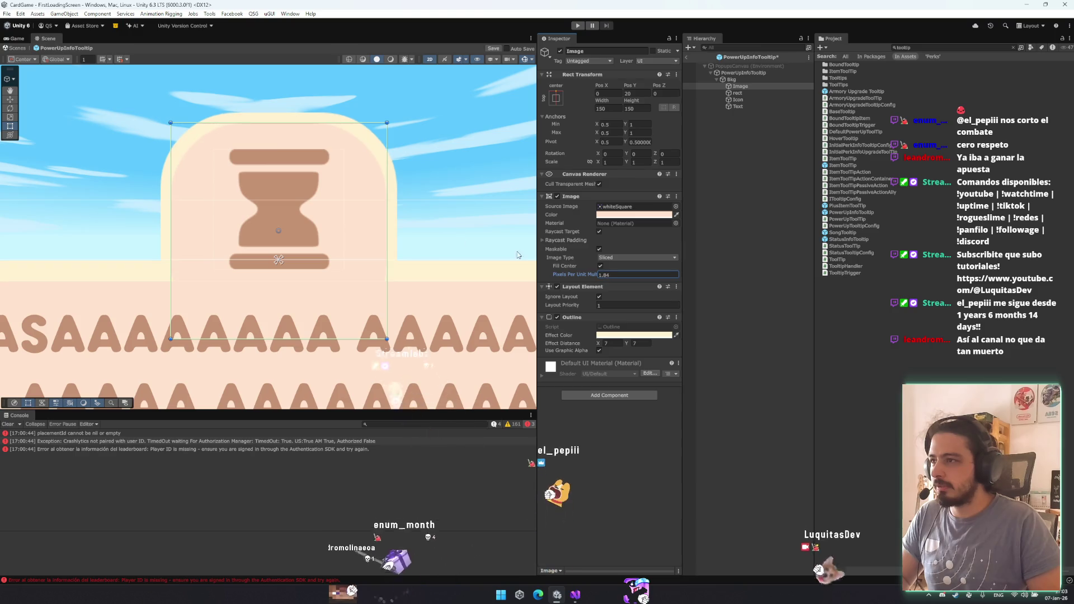
# - Set the backdrop Image's Outline effect distance to 12
pyautogui.click(509, 252)
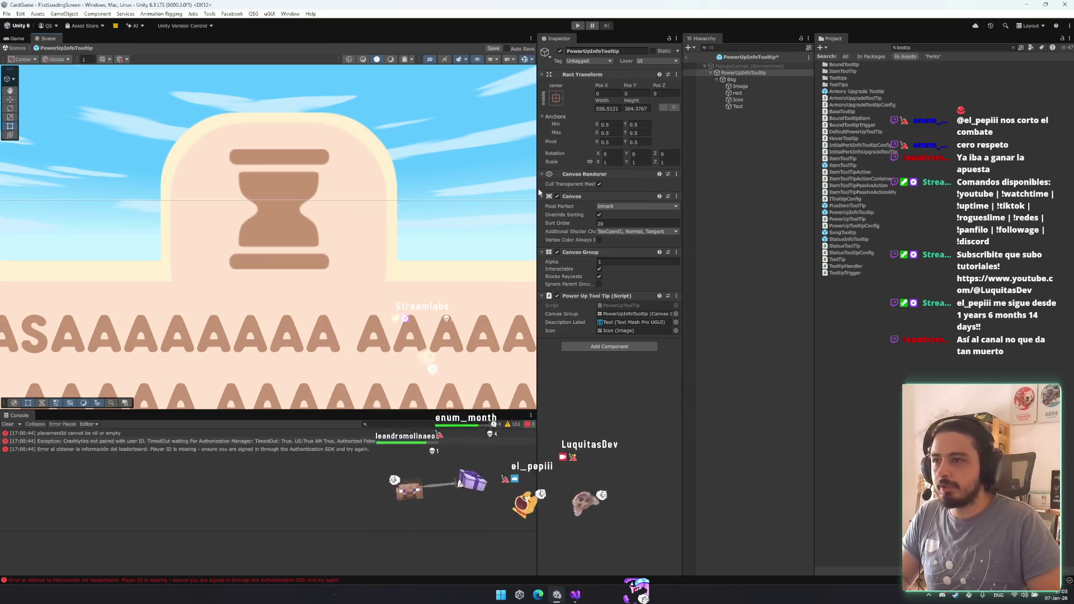
pyautogui.click(792, 87)
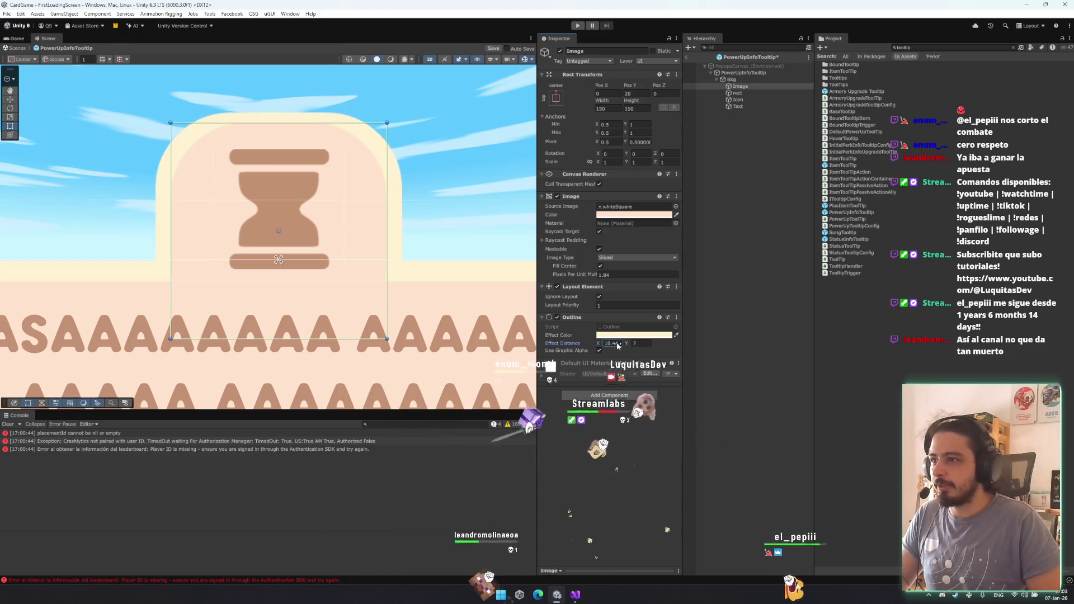
pyautogui.click(646, 345)
pyautogui.write('12')
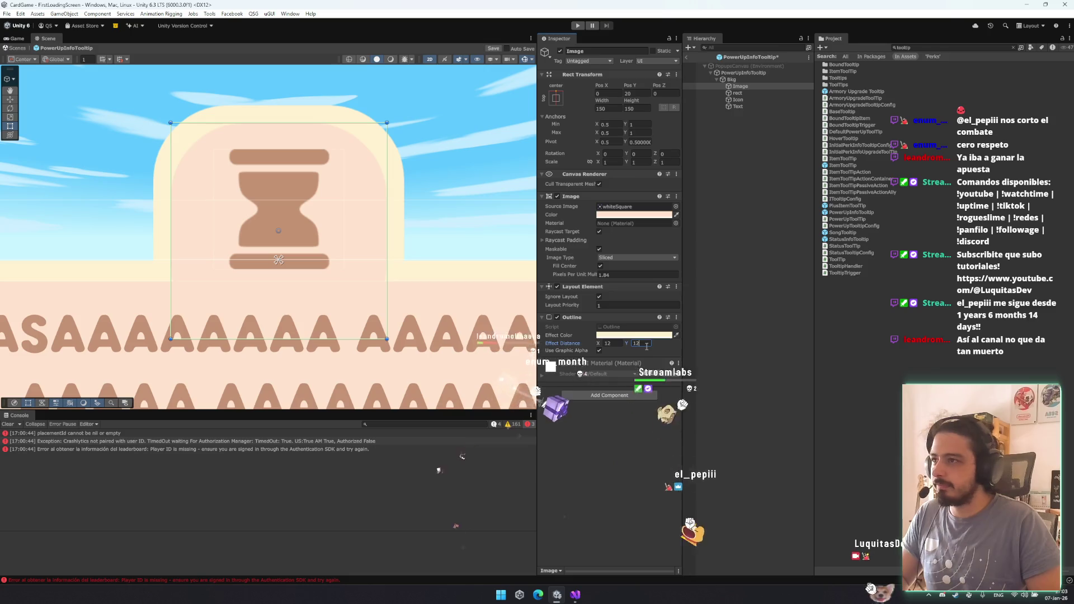
pyautogui.scroll(-2, 460, 314)
pyautogui.click(460, 279)
pyautogui.scroll(-2, 461, 272)
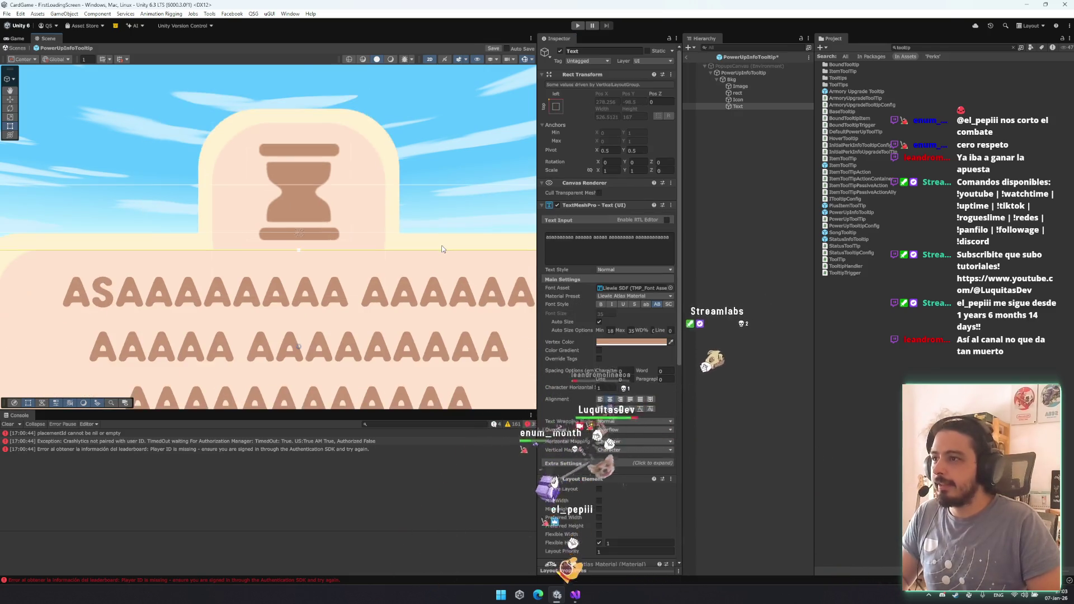
# - Deselect and save the tooltip prefab with Ctrl+S
pyautogui.scroll(-2, 459, 269)
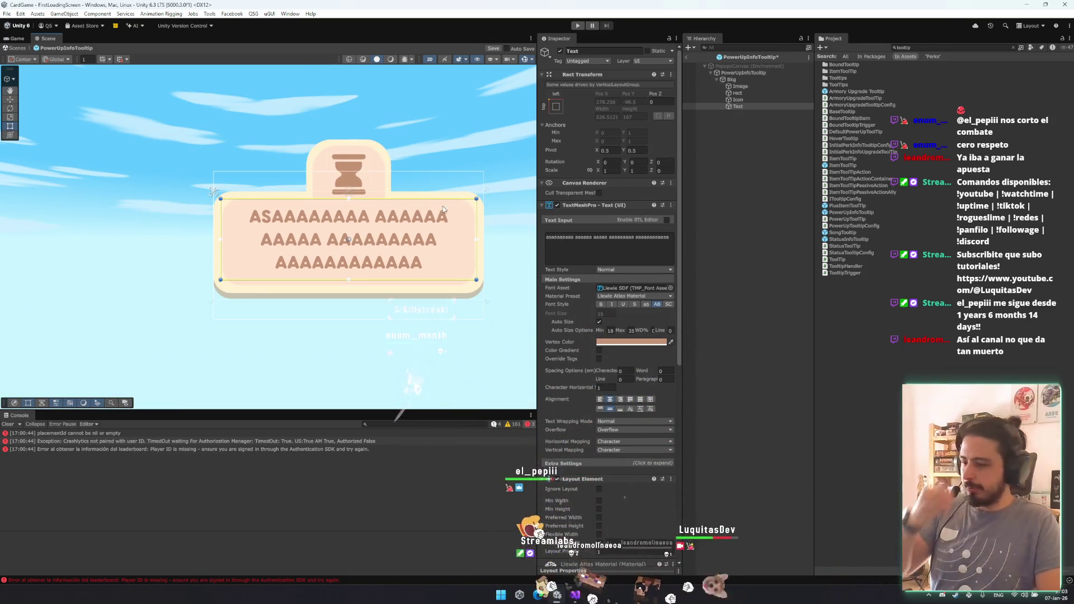
pyautogui.click(752, 146)
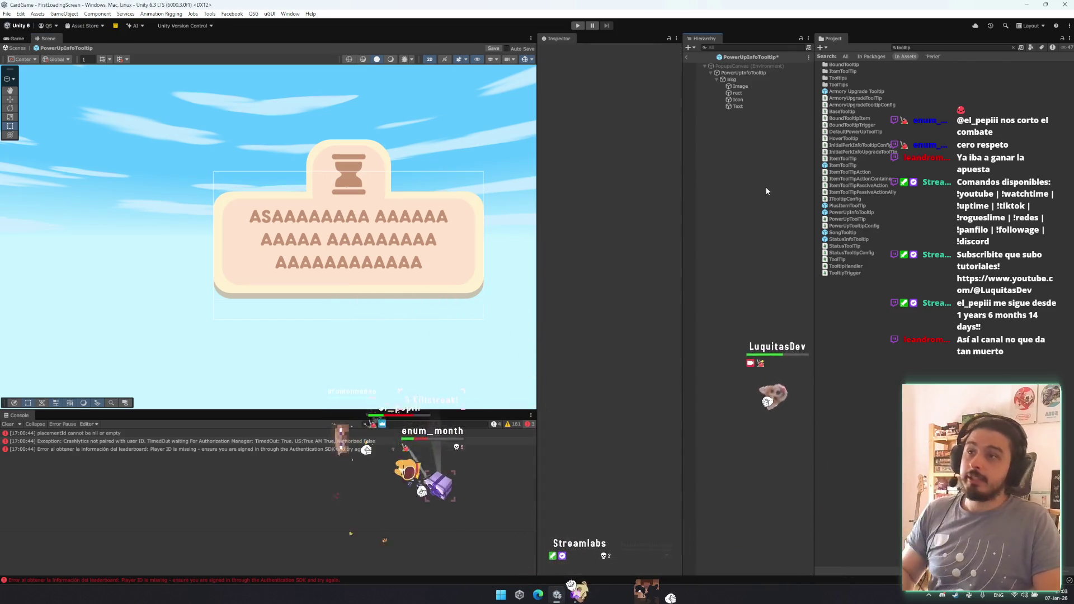
pyautogui.hotkey('ctrl', 's')
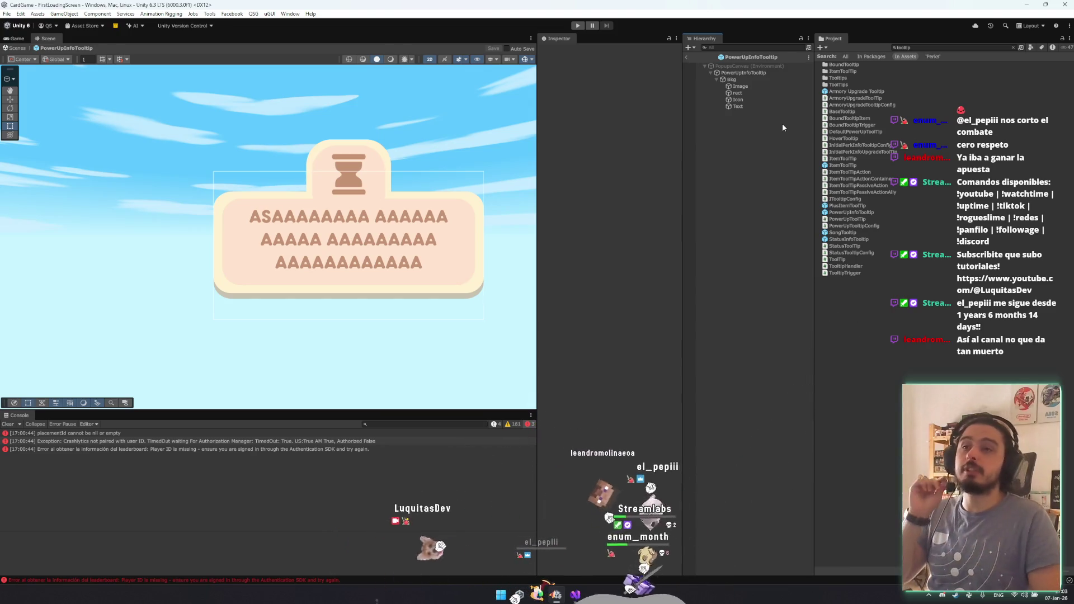
# - Clear the Project search filter and pick a power-up prefab in the Perks folder
pyautogui.click(1013, 48)
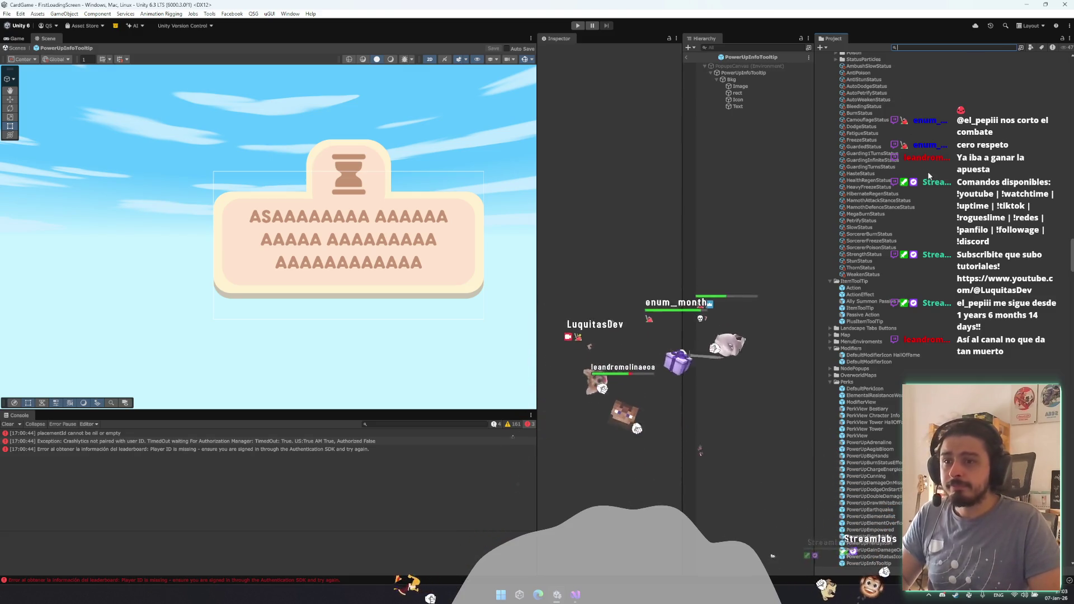
pyautogui.scroll(-5, 929, 176)
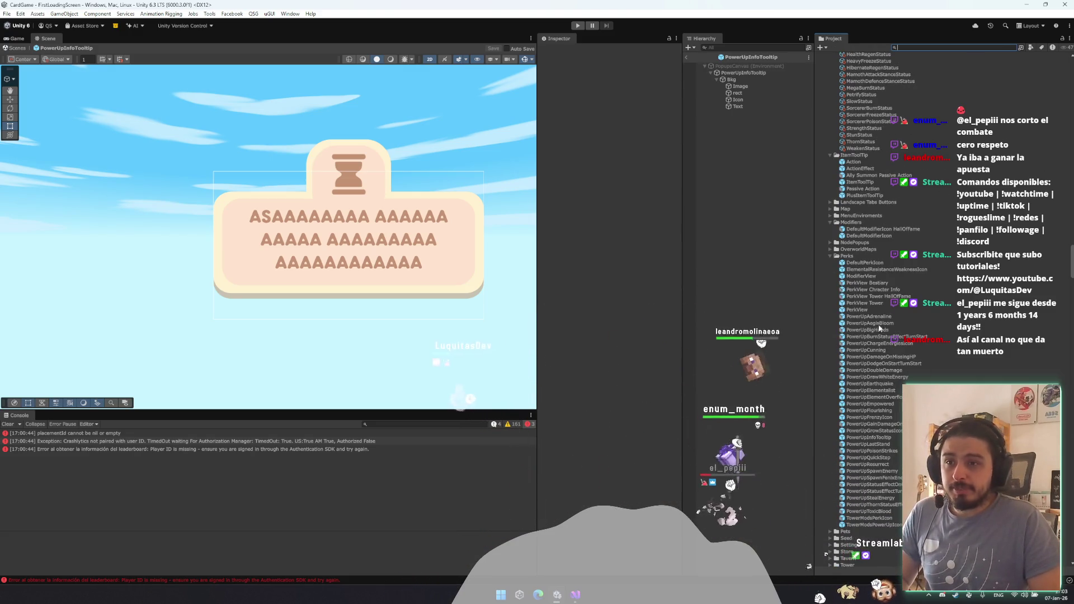
pyautogui.scroll(-6, 878, 345)
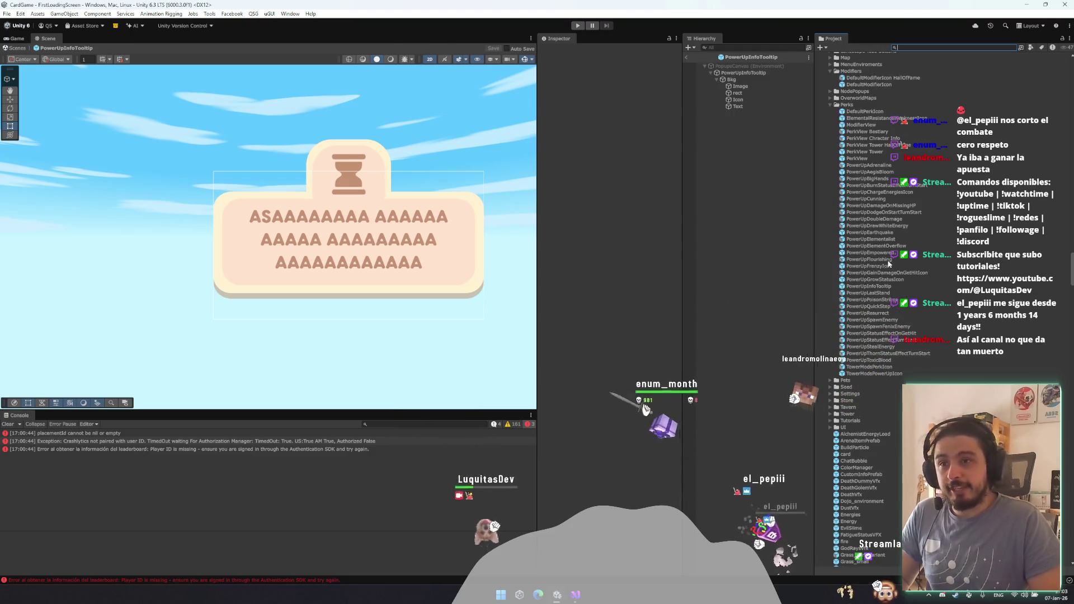
pyautogui.click(888, 256)
# - Open PowerUpElementalist and rename its referenced tooltip prefab to DefaultPowerUpInfoTooltip
pyautogui.doubleClick(871, 238)
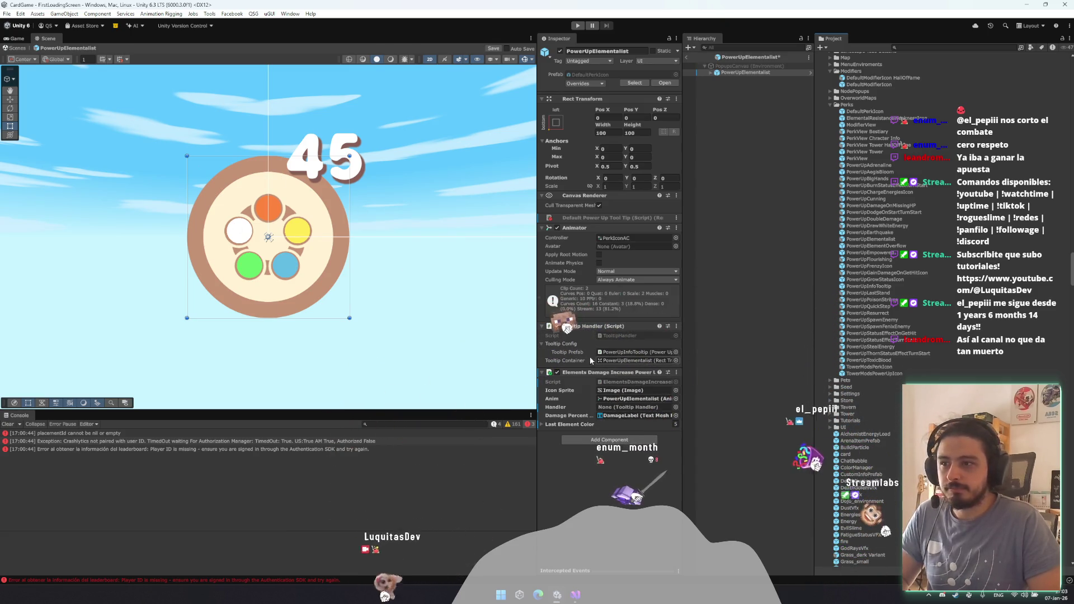
pyautogui.click(630, 352)
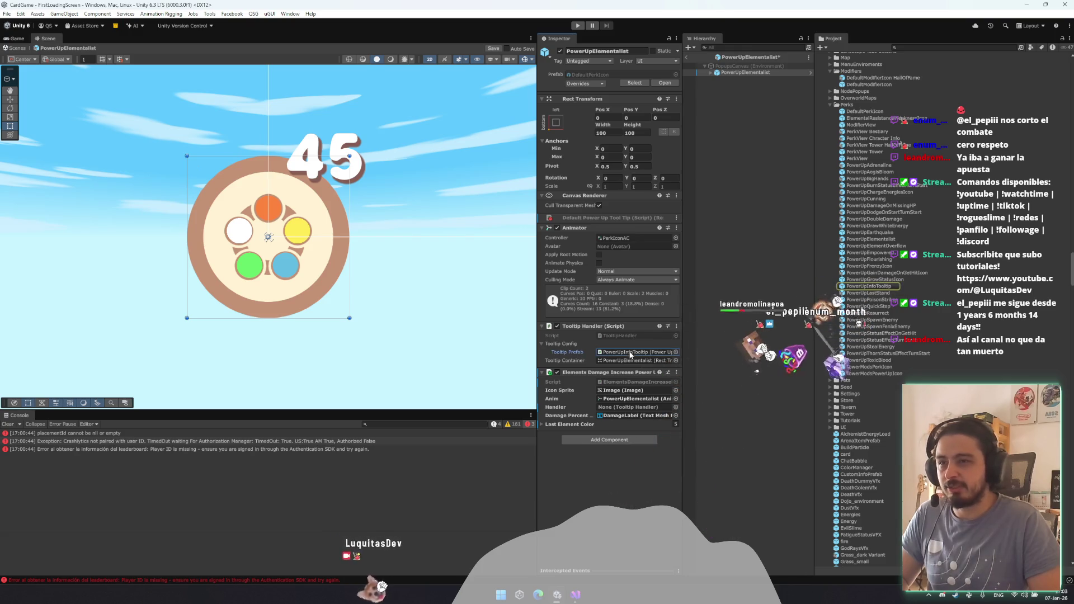
pyautogui.click(886, 288)
pyautogui.write('Default')
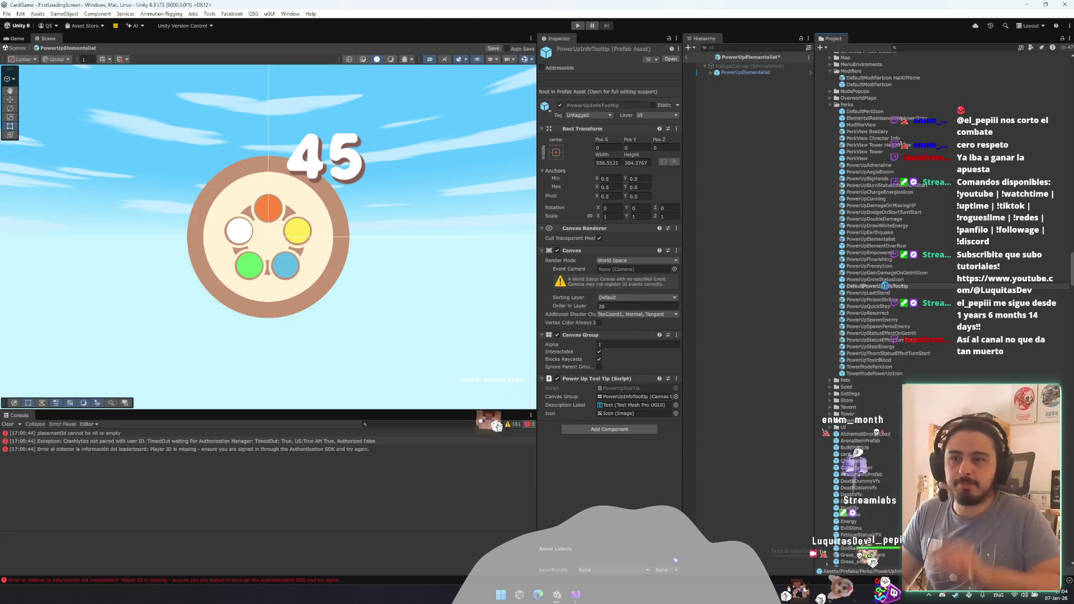
pyautogui.press('Return')
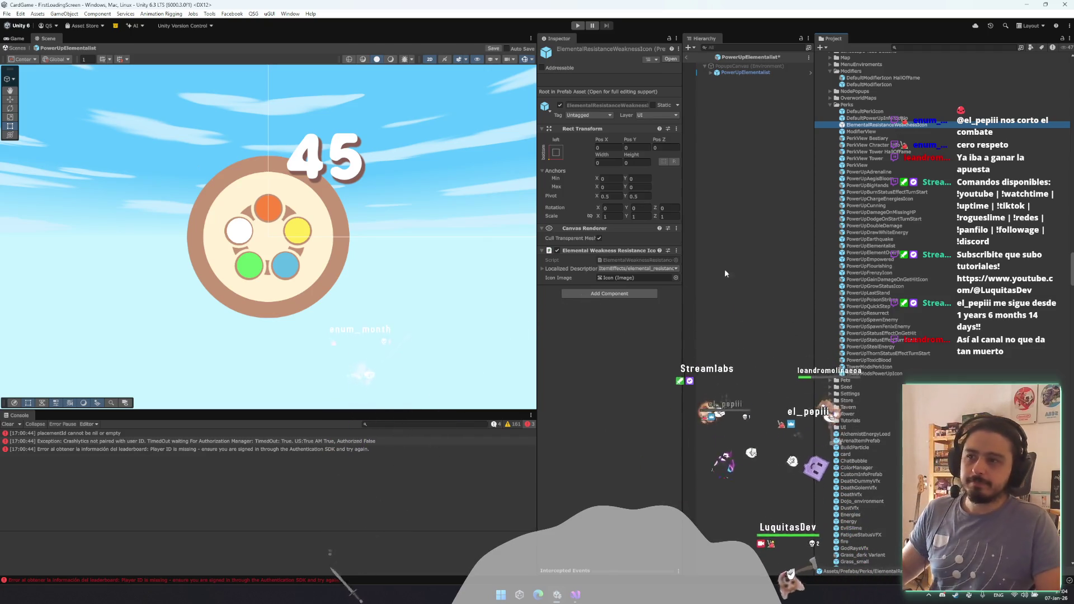
# - Check the icon's Localized Description translations and open its script in the code editor
pyautogui.click(586, 270)
pyautogui.click(586, 270)
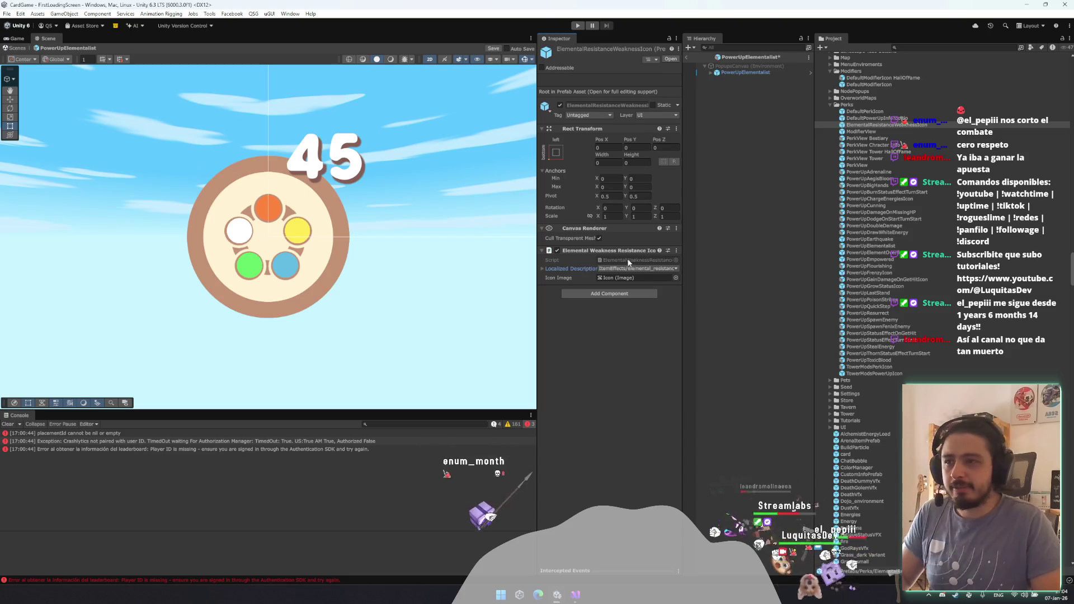
pyautogui.click(650, 260)
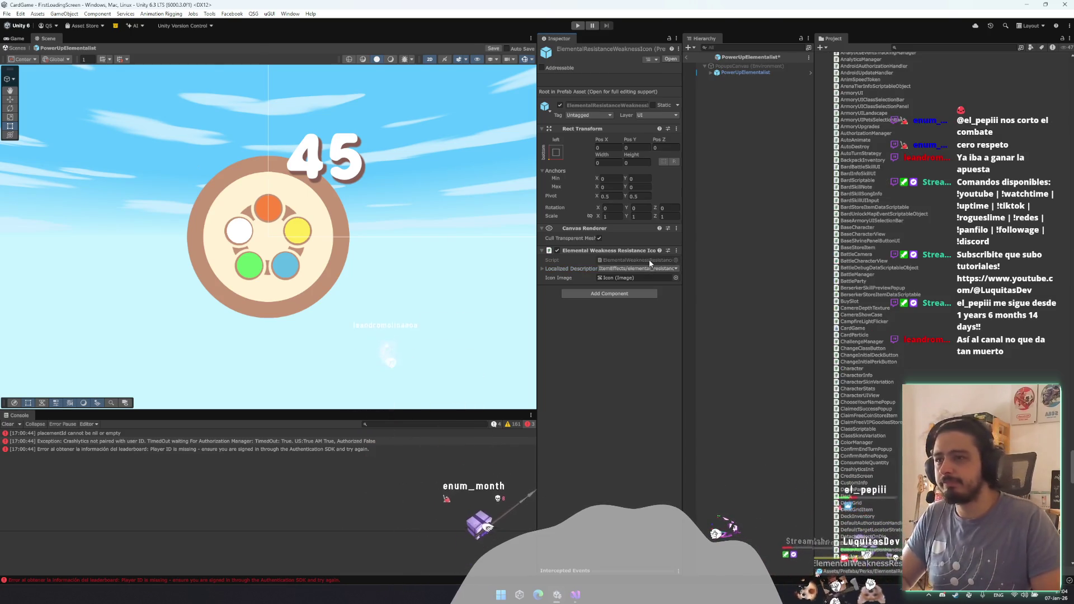
pyautogui.doubleClick(649, 260)
# - Review the element loops, OnPointerUp early return, RefreshDescription and OnInfo declaration
pyautogui.scroll(-15, 396, 288)
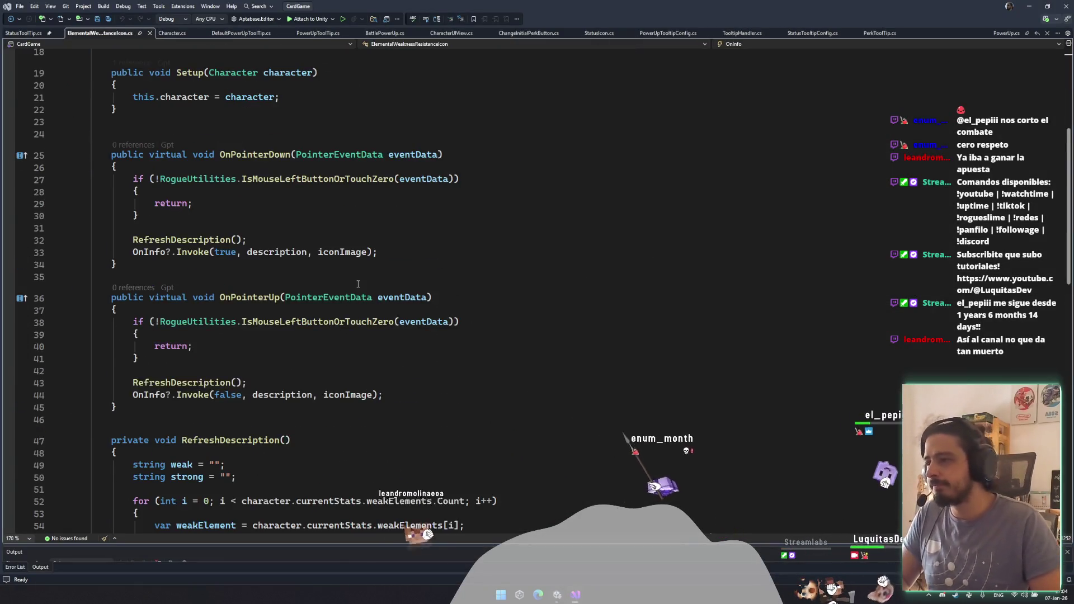
pyautogui.hotkey('shift', 'Up')
pyautogui.hotkey('shift', 'Up')
pyautogui.hotkey('shift', 'Up')
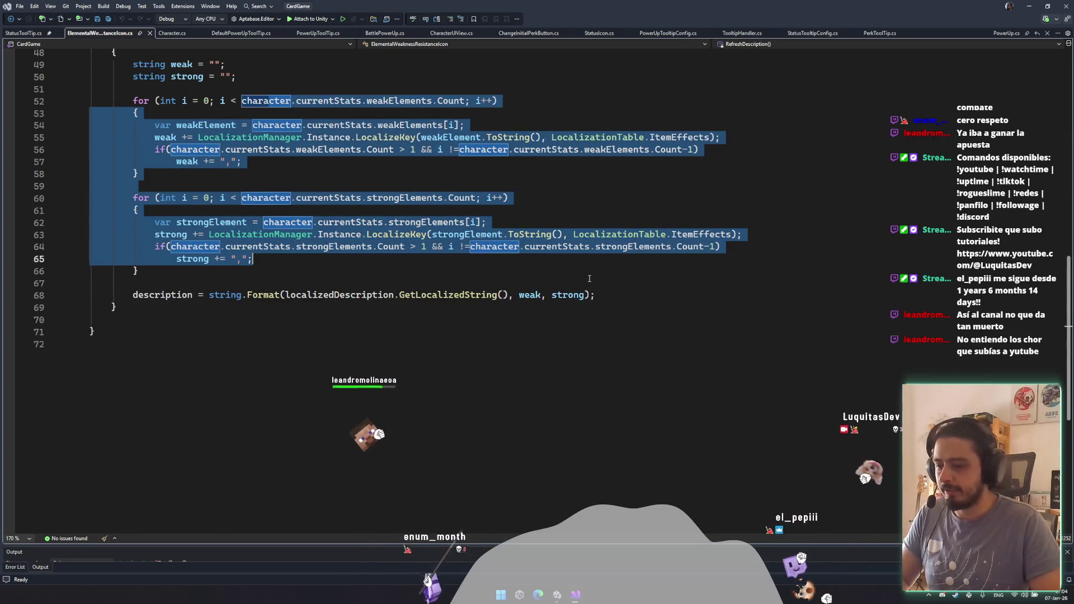
pyautogui.scroll(5, 589, 279)
pyautogui.scroll(2, 633, 312)
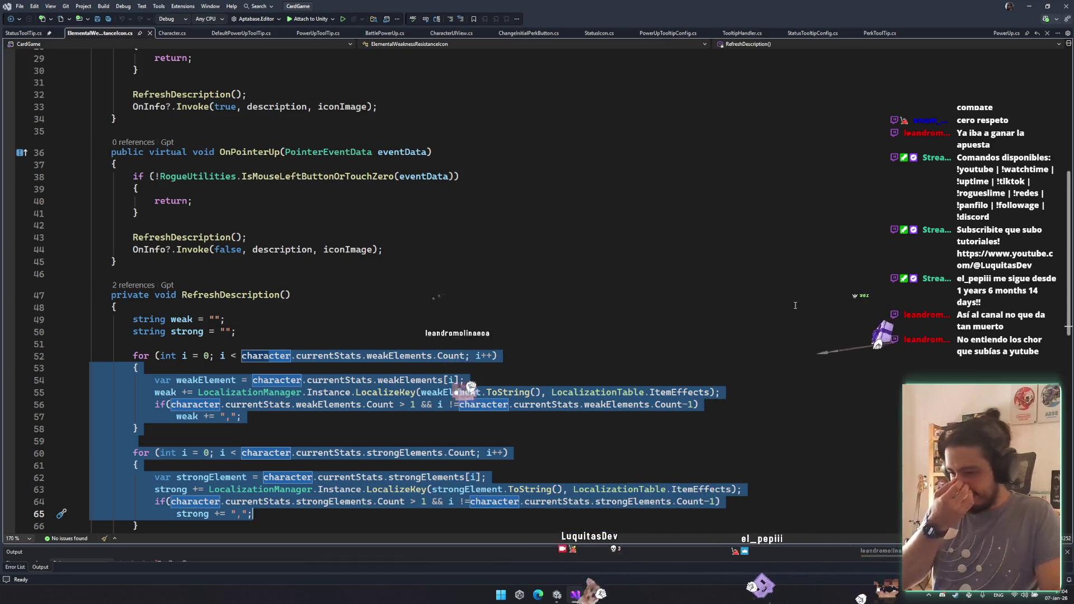
pyautogui.hotkey('alt', 'Tab')
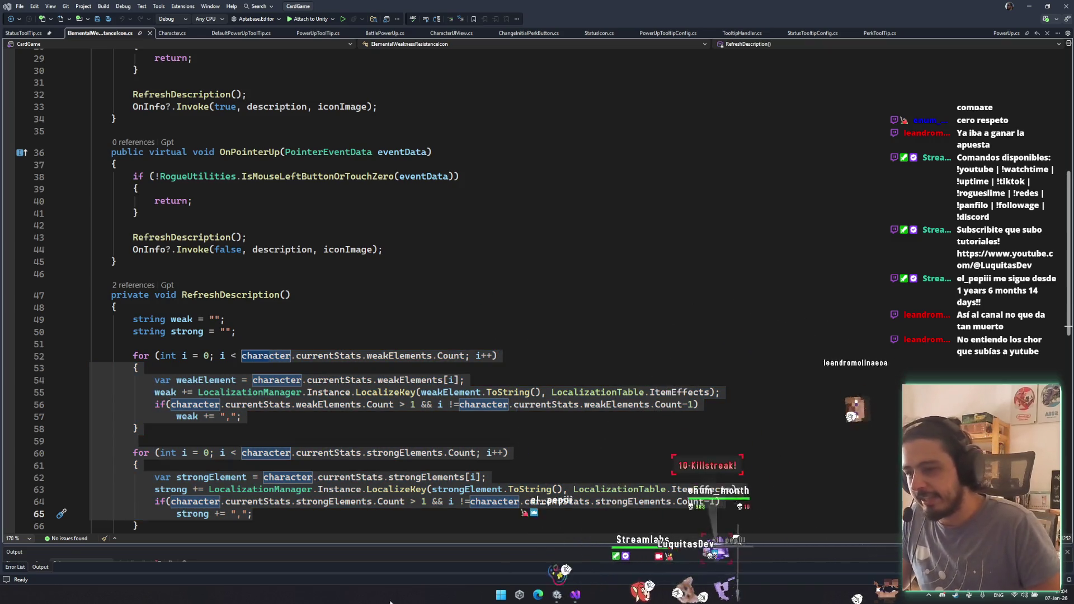
pyautogui.click(417, 346)
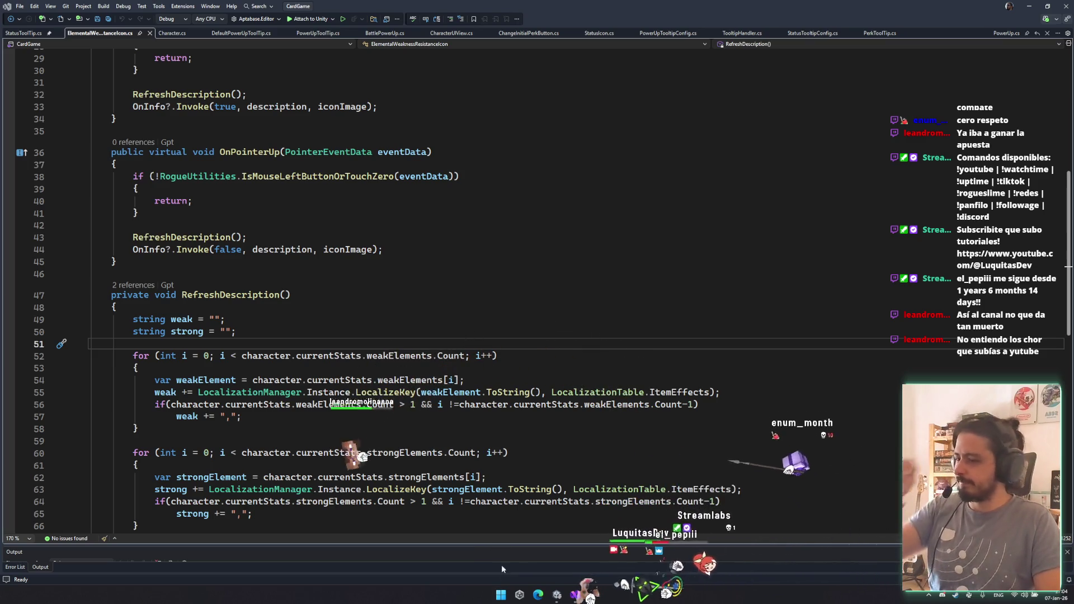
pyautogui.click(350, 206)
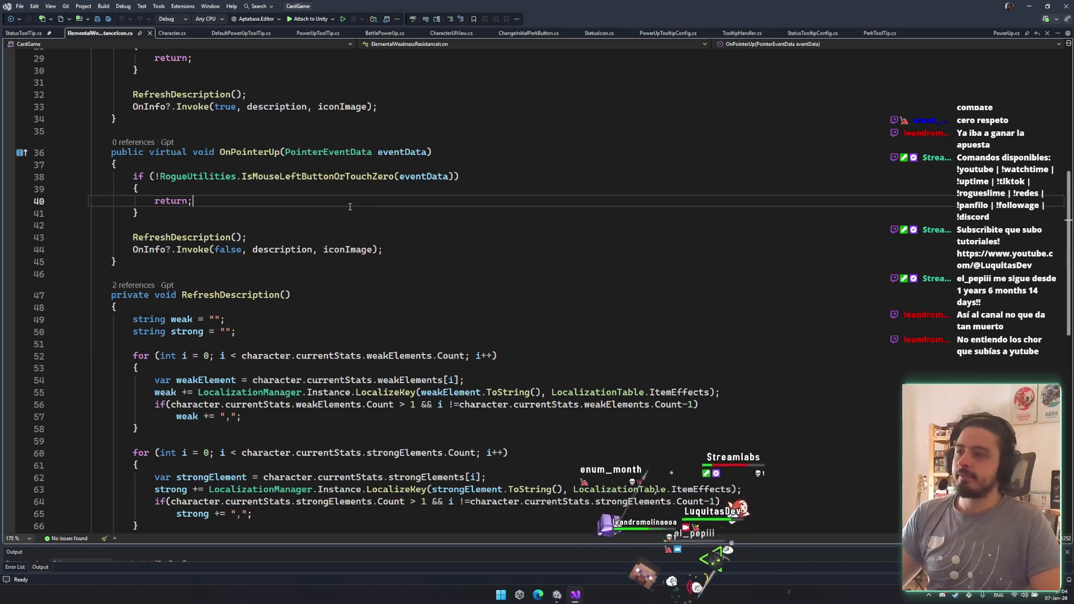
pyautogui.click(473, 295)
pyautogui.scroll(9, 504, 364)
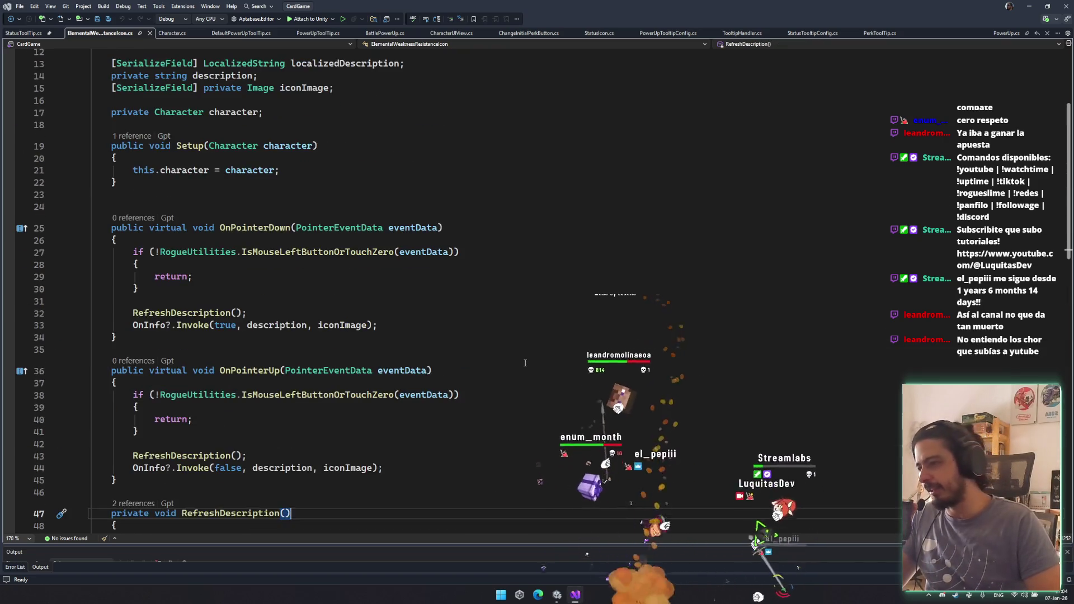
pyautogui.scroll(-1, 514, 392)
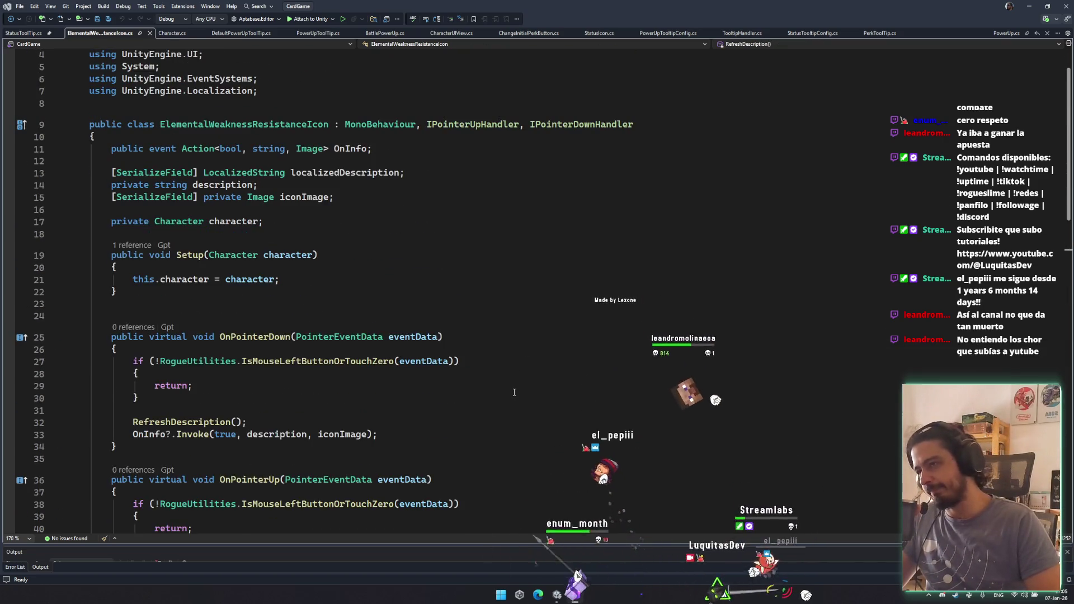
pyautogui.click(440, 147)
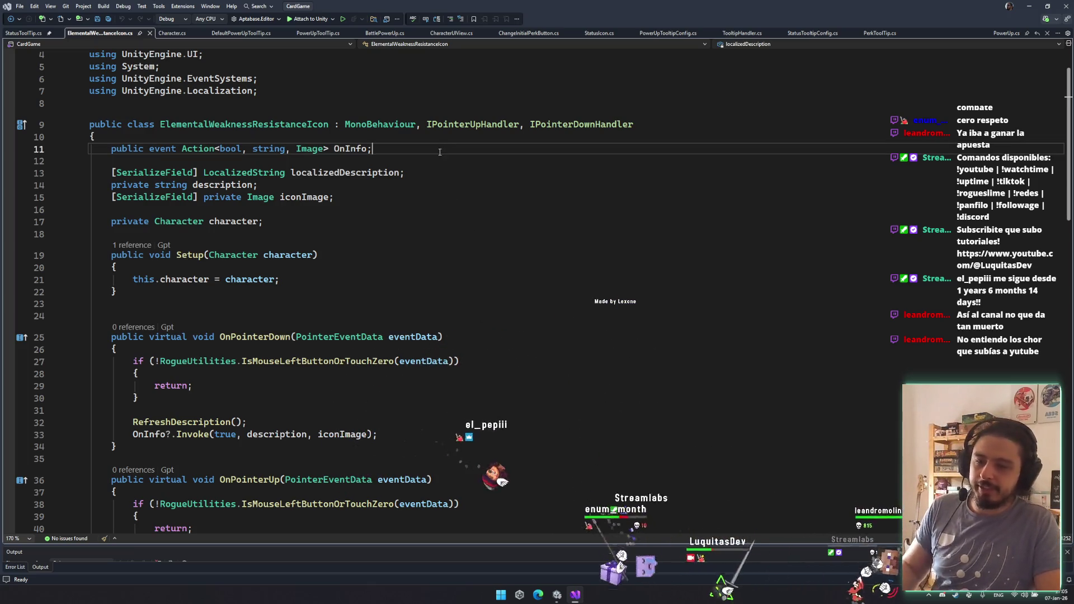
# - Delete the OnInfo event and the pointer-handler interfaces from the class, saving the script
pyautogui.hotkey('shift', 'Up')
pyautogui.press('Delete')
pyautogui.press('Delete')
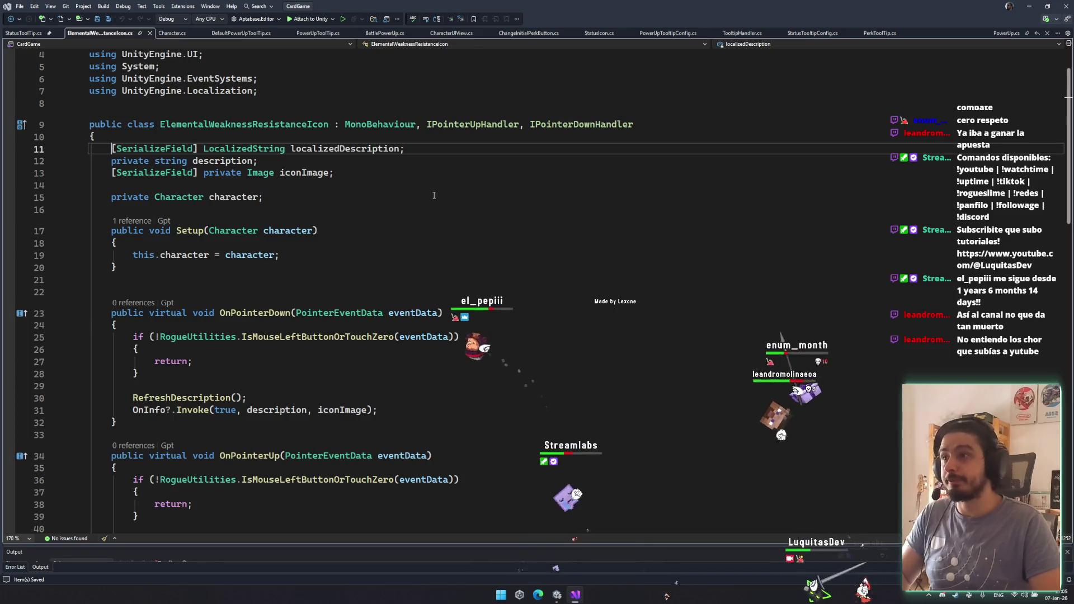
pyautogui.hotkey('ctrl', 's')
pyautogui.press('BackSpace')
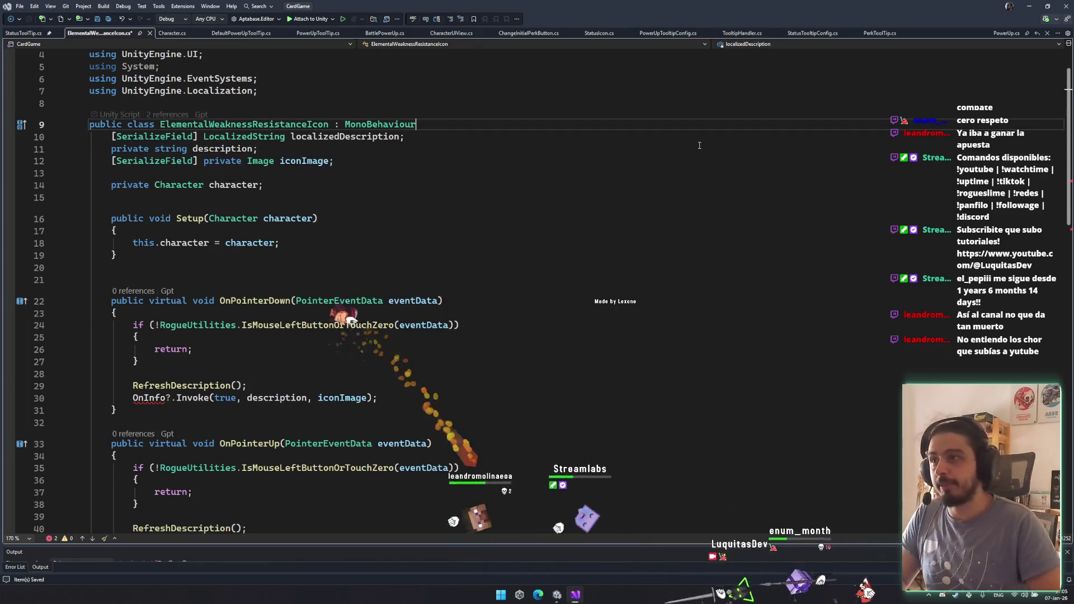
pyautogui.press('Return')
pyautogui.write('{')
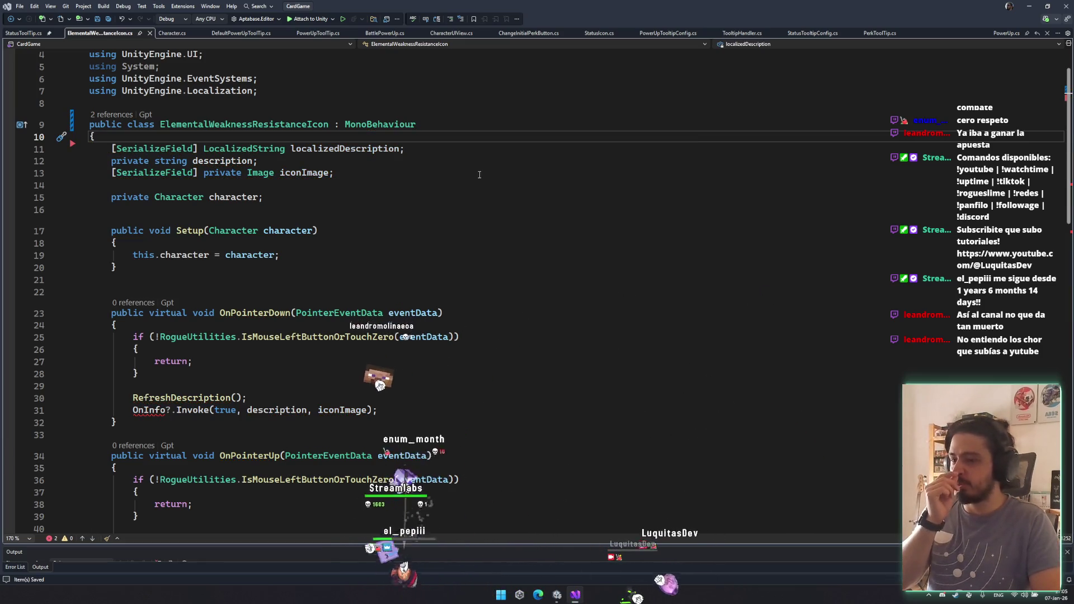
# - Look over the localizedDescription field and the OnPointerDown method
pyautogui.click(470, 148)
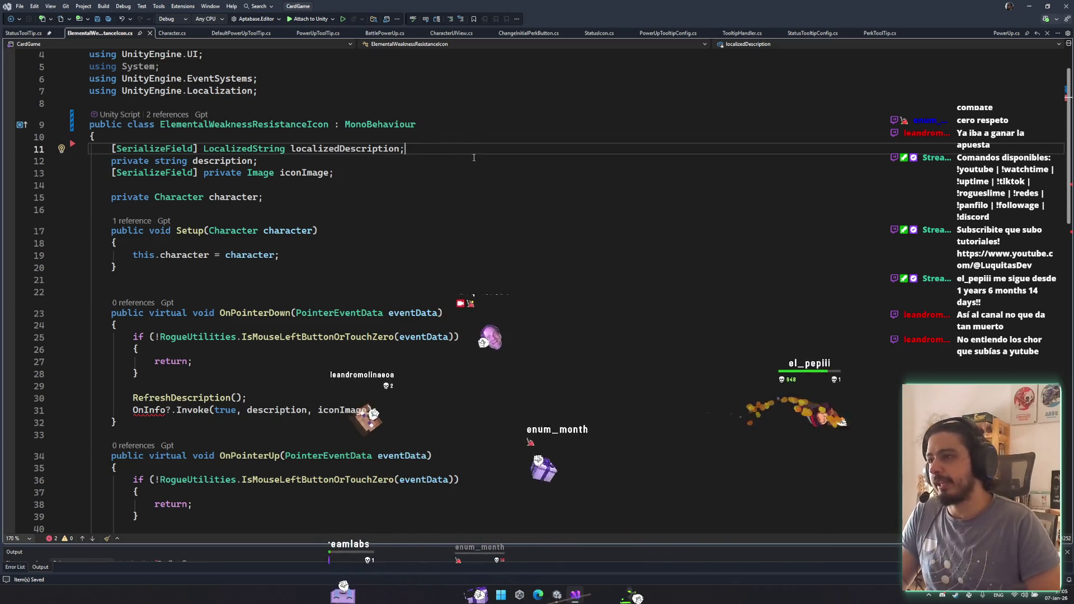
pyautogui.press('Down')
pyautogui.doubleClick(325, 124)
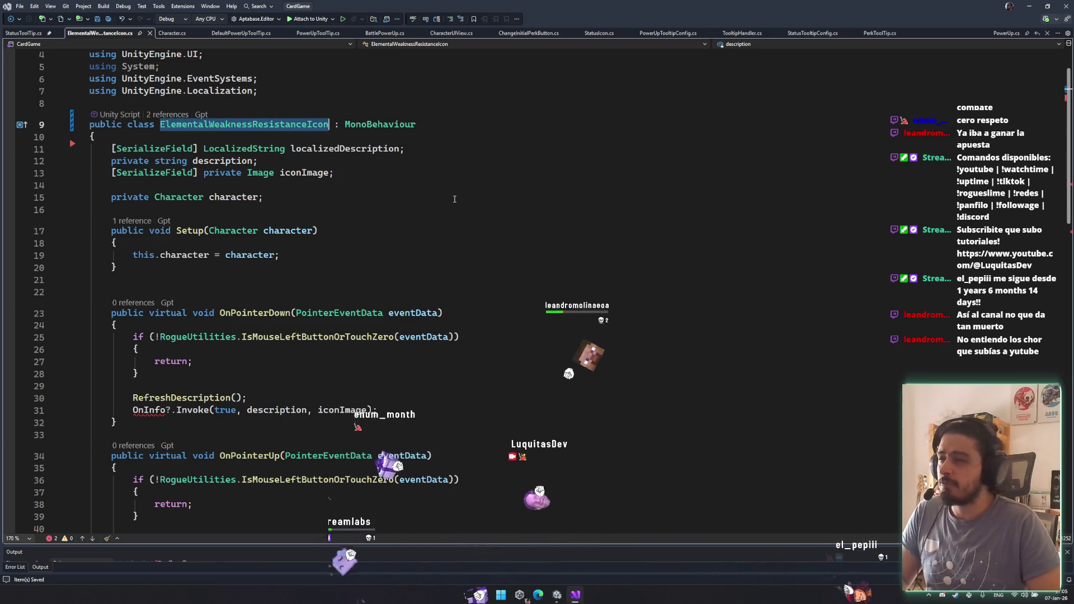
pyautogui.scroll(-5, 413, 164)
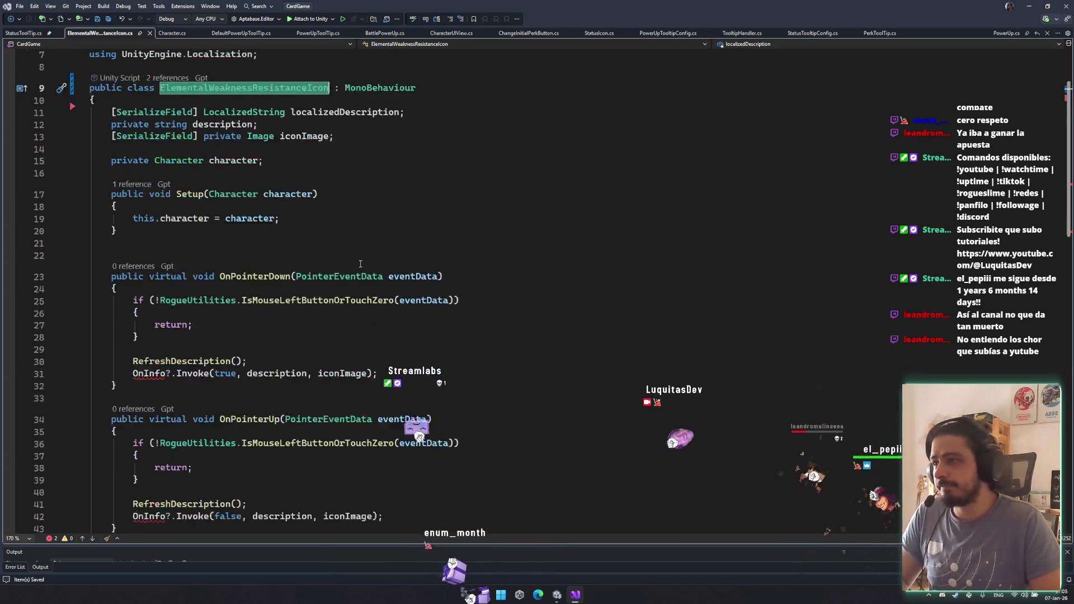
pyautogui.moveTo(112, 110)
pyautogui.mouseDown()
pyautogui.moveTo(448, 162)
pyautogui.moveTo(386, 241)
pyautogui.moveTo(463, 249)
pyautogui.mouseUp()
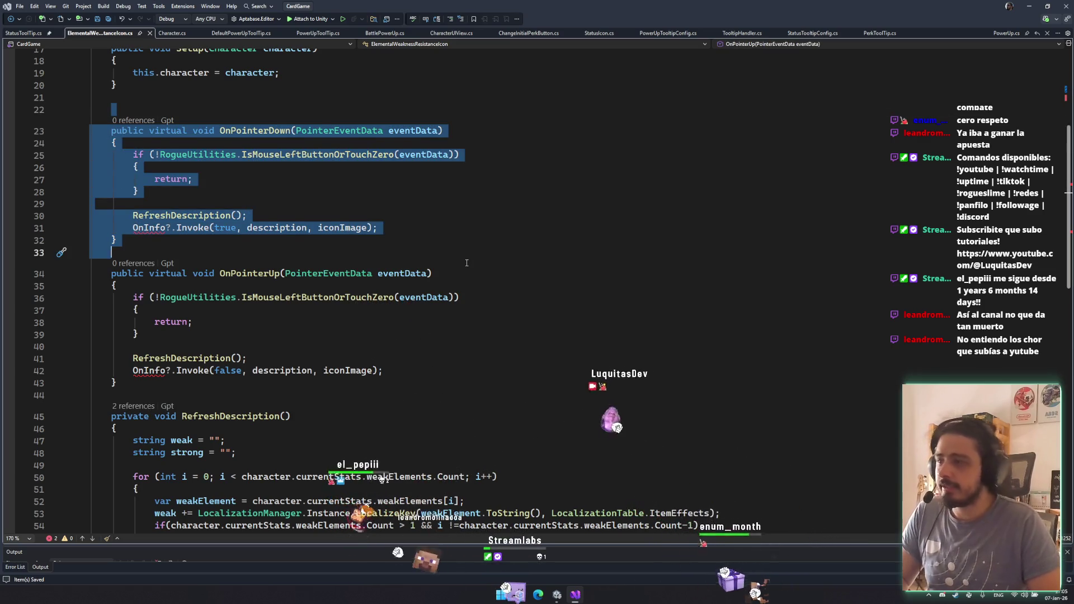
pyautogui.scroll(-4, 448, 263)
pyautogui.scroll(10, 448, 263)
pyautogui.click(420, 161)
# - Duplicate the iconImage field and retype it as TooltipHandler handler
pyautogui.click(334, 209)
pyautogui.press('Return')
pyautogui.press('Return')
pyautogui.write('[SerializeField] private Image iconImage;')
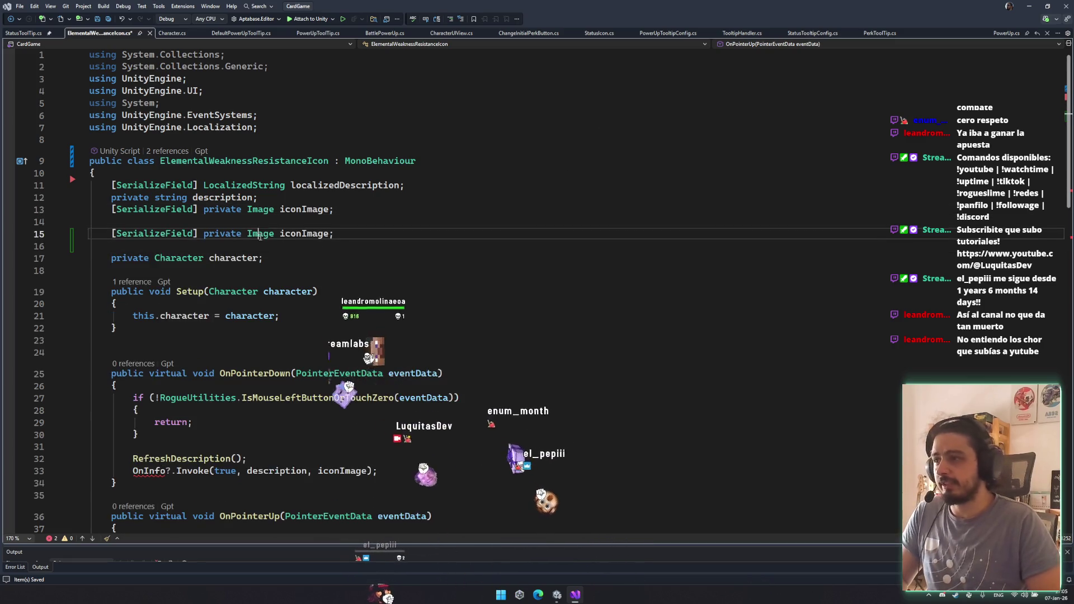
pyautogui.doubleClick(260, 234)
pyautogui.write('tooltiup')
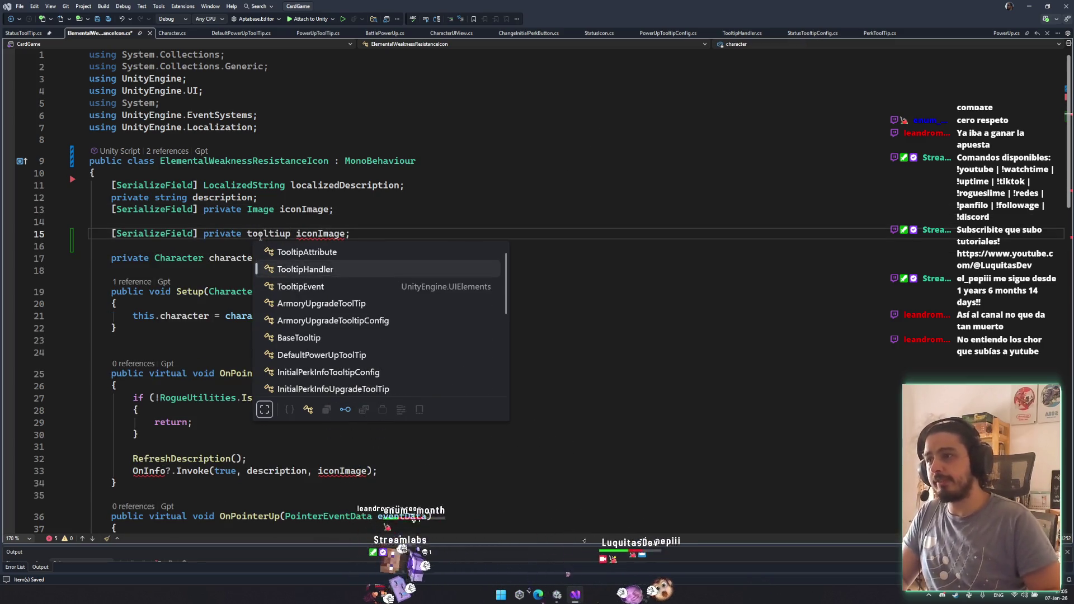
pyautogui.press('Tab')
pyautogui.doubleClick(344, 232)
pyautogui.write('ha')
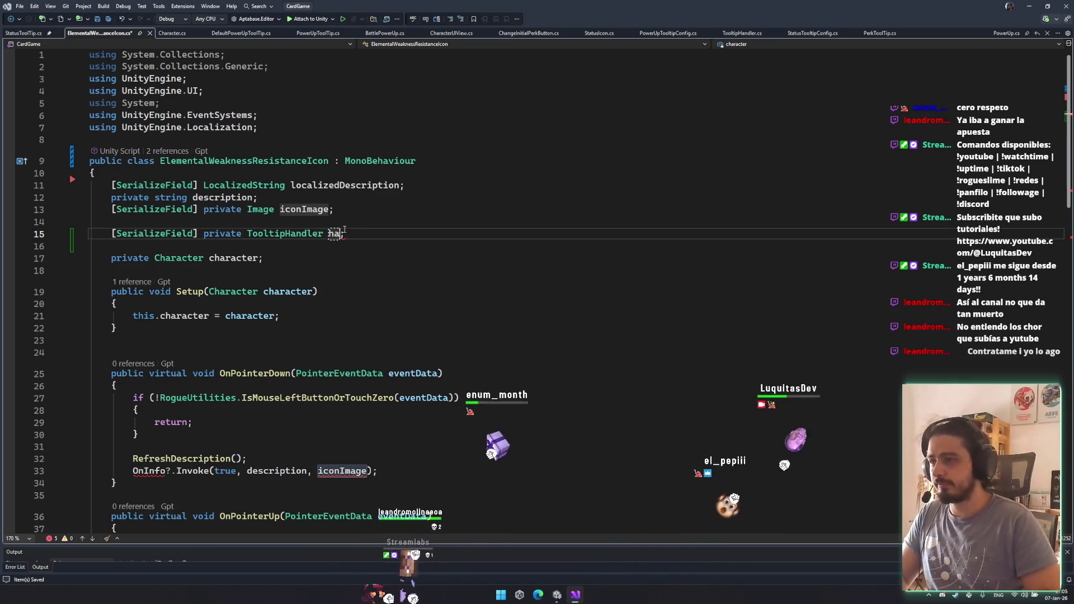
pyautogui.press('Tab')
pyautogui.press('Down')
pyautogui.press('Down')
pyautogui.press('Down')
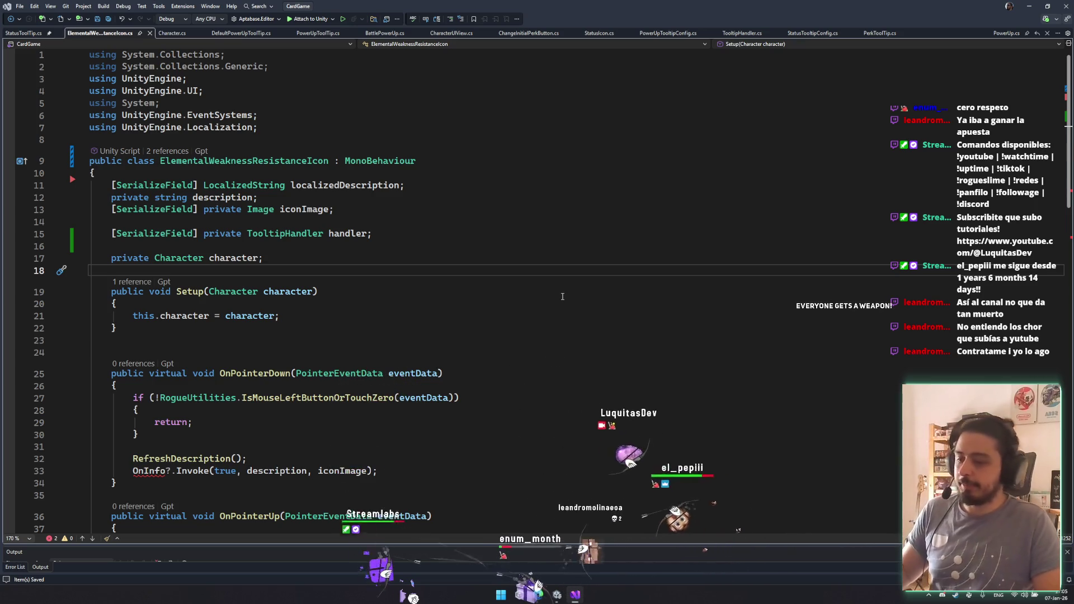
# - Check the references to RefreshDescription, eventData and the new handler field
pyautogui.scroll(-2, 411, 287)
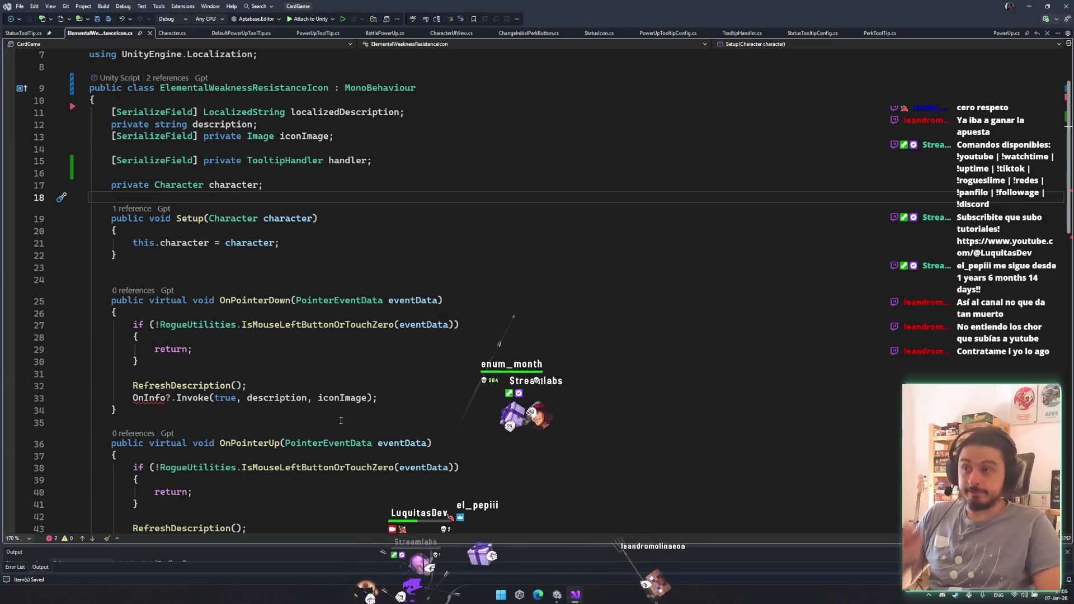
pyautogui.scroll(-4, 251, 277)
pyautogui.scroll(2, 390, 290)
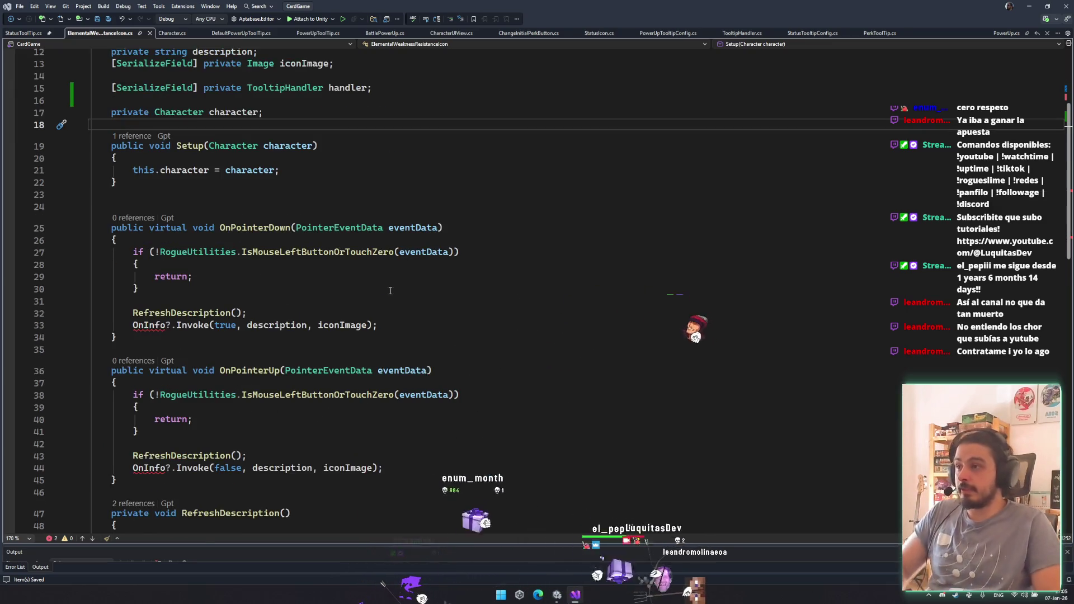
pyautogui.click(191, 313)
pyautogui.scroll(-8, 361, 347)
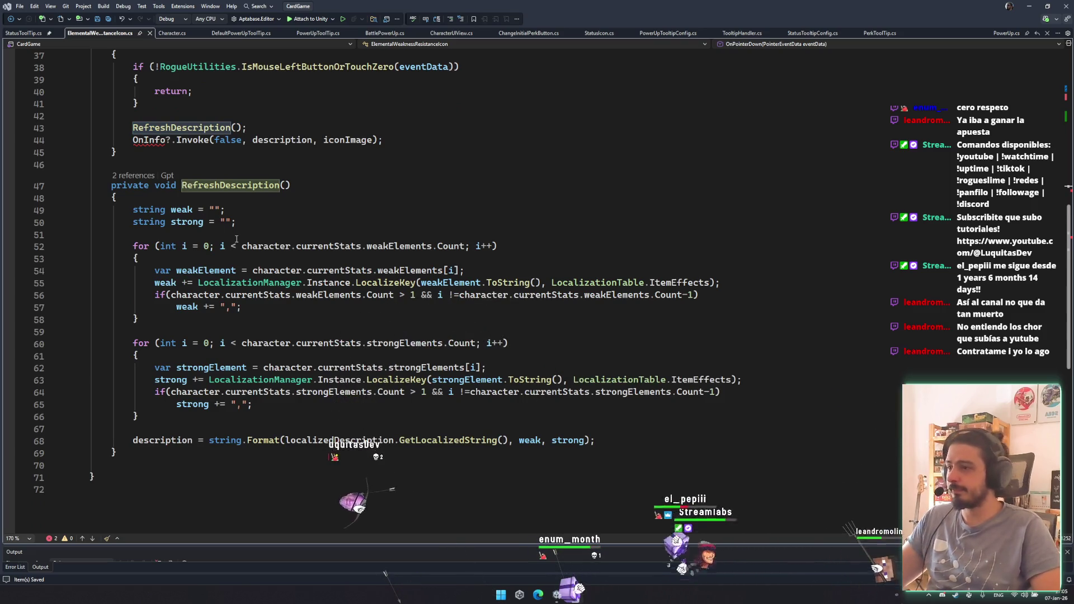
pyautogui.scroll(8, 376, 292)
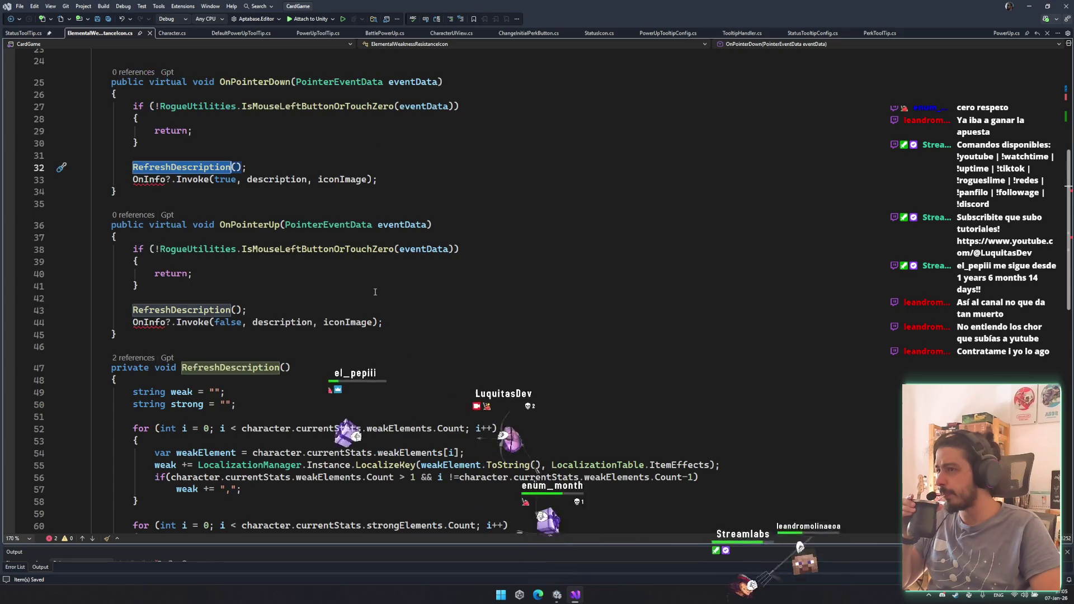
pyautogui.scroll(4, 375, 292)
pyautogui.click(280, 161)
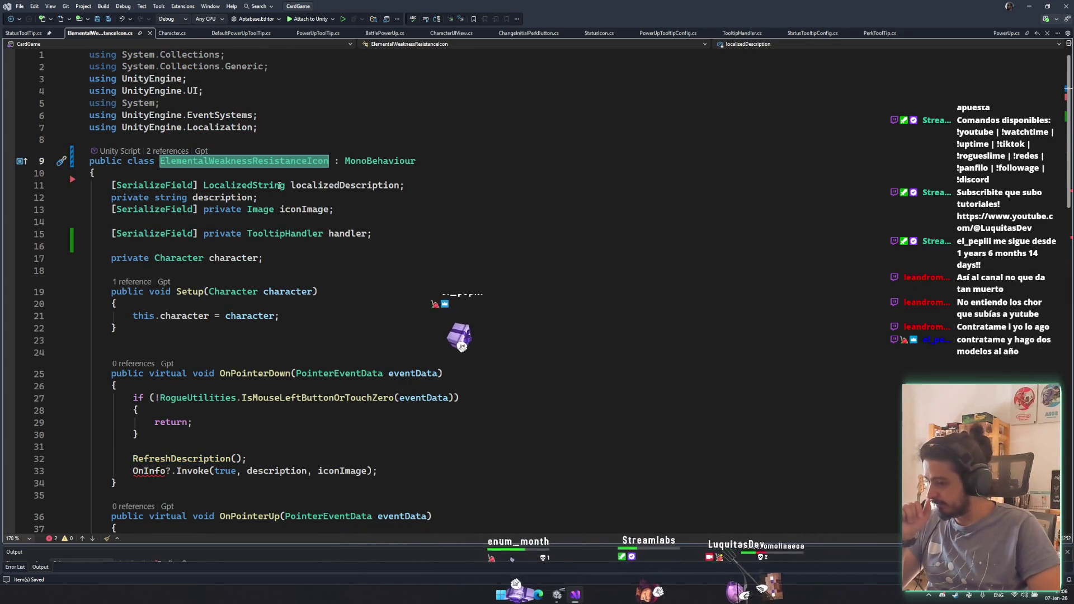
pyautogui.moveTo(280, 187)
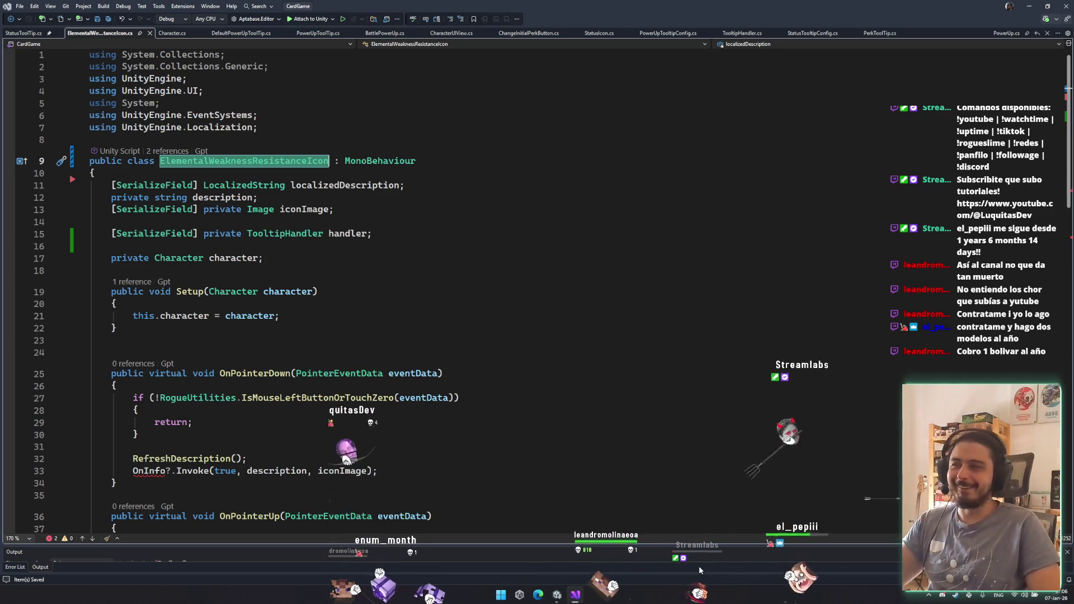
pyautogui.click(424, 398)
pyautogui.scroll(-5, 321, 253)
pyautogui.scroll(3, 320, 253)
pyautogui.click(353, 162)
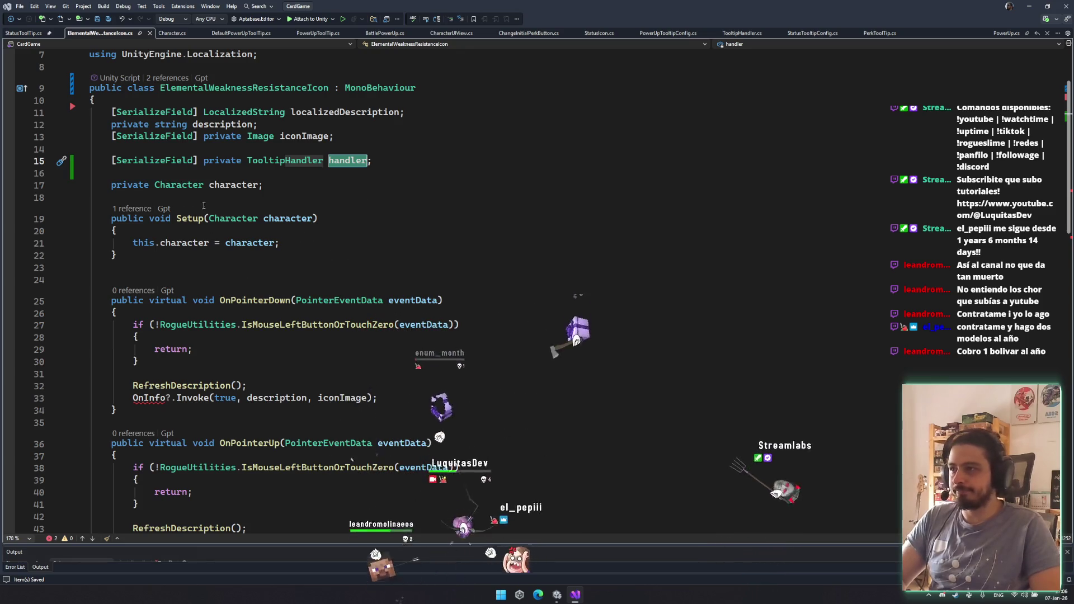
# - Review the OnPointerDown method, the RefreshDescription body and the Setup method
pyautogui.moveTo(330, 280); pyautogui.dragTo(456, 407)
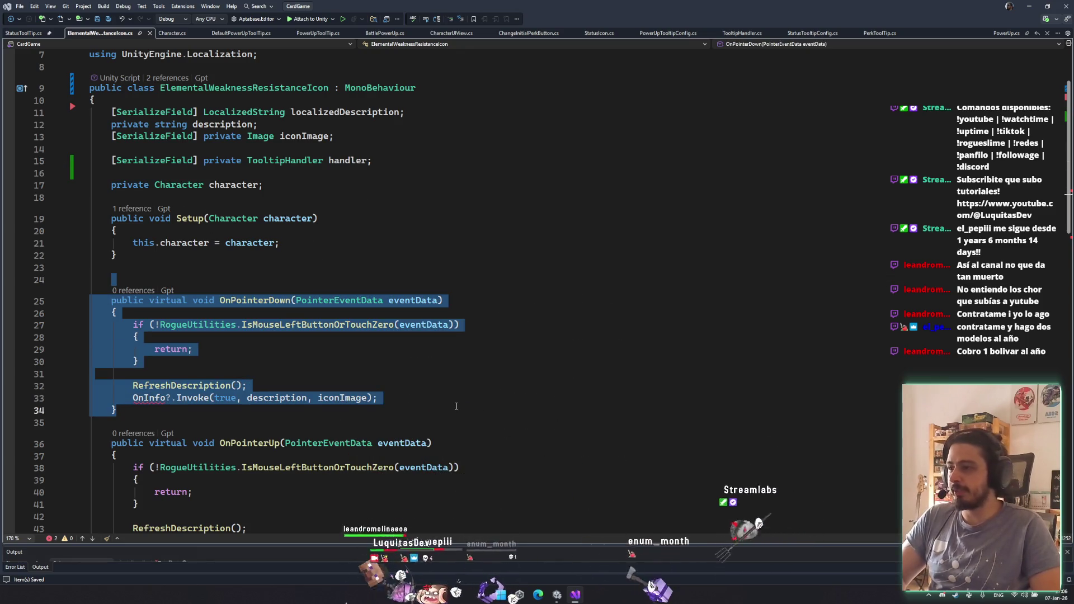
pyautogui.scroll(-10, 400, 398)
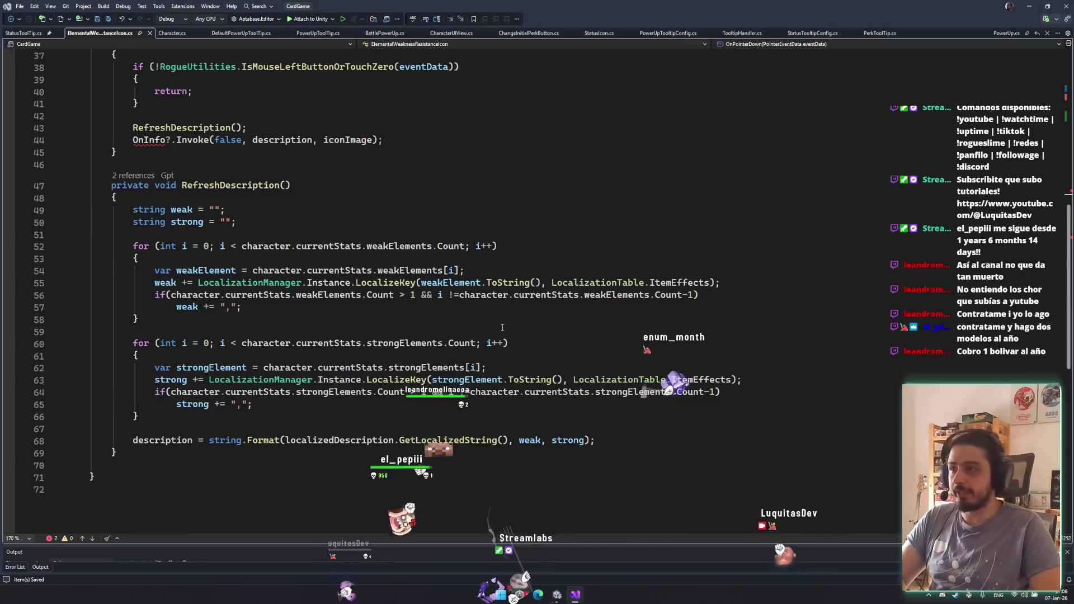
pyautogui.click(140, 319)
pyautogui.moveTo(123, 215); pyautogui.dragTo(257, 404)
pyautogui.moveTo(118, 452)
pyautogui.mouseDown()
pyautogui.moveTo(81, 229)
pyautogui.moveTo(122, 185)
pyautogui.mouseUp()
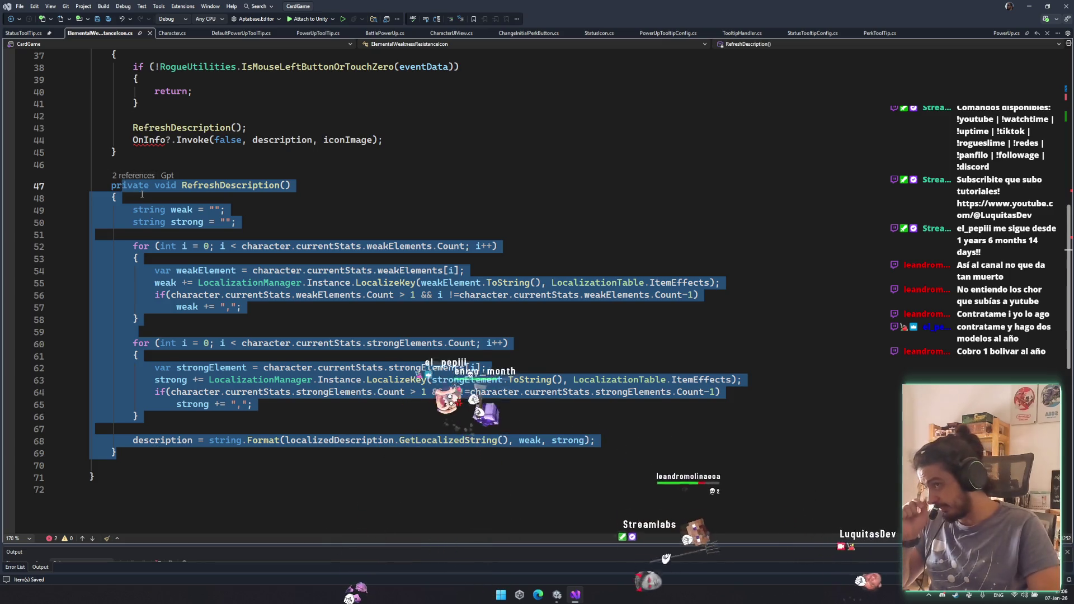
pyautogui.scroll(11, 321, 221)
pyautogui.click(500, 252)
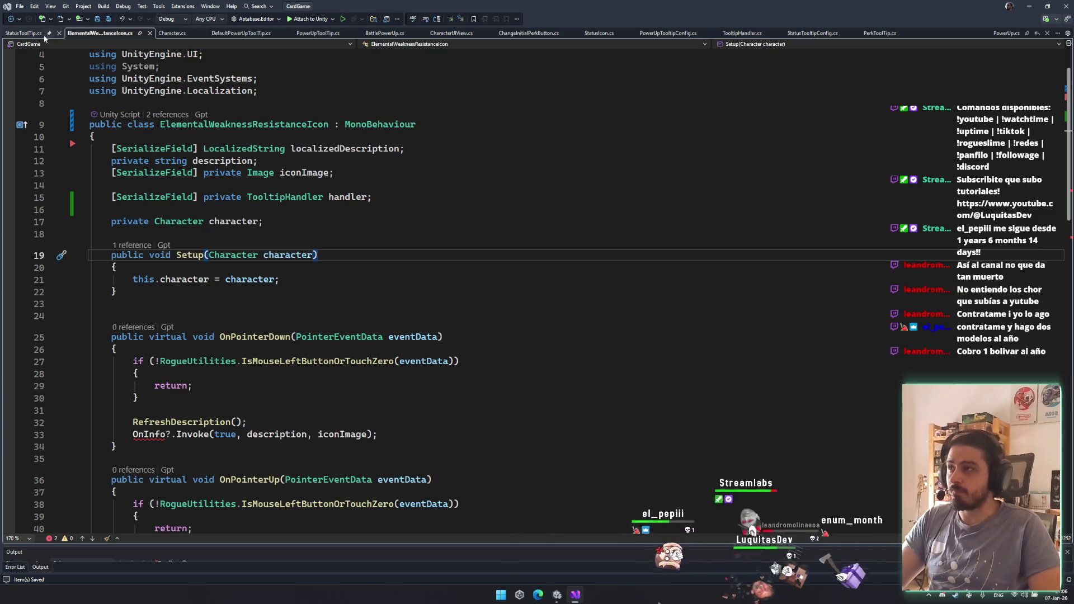
pyautogui.click(241, 125)
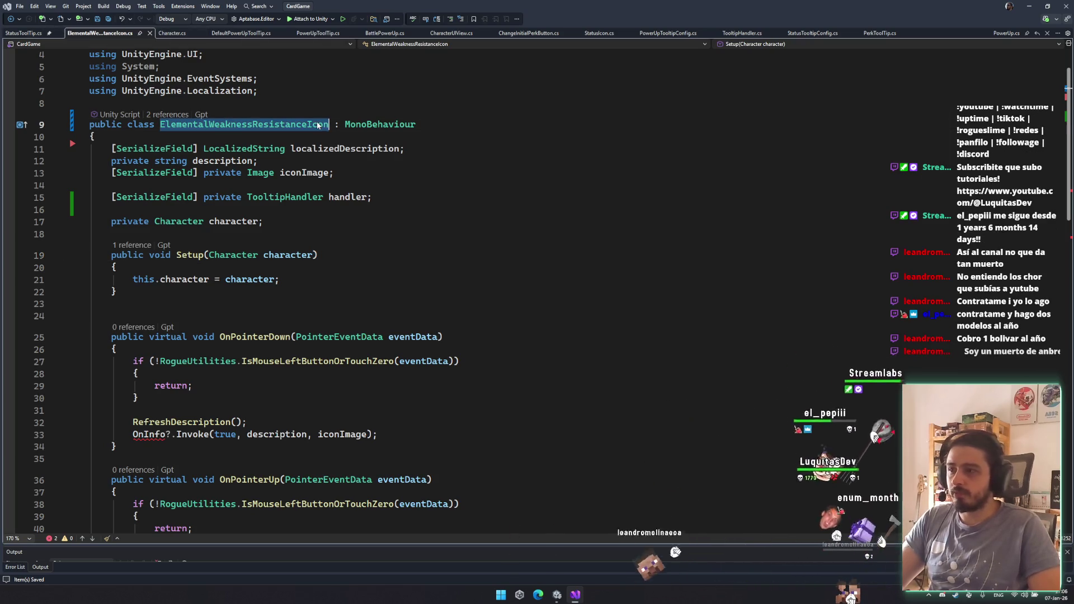
pyautogui.click(553, 235)
pyautogui.scroll(-4, 548, 262)
# - Cut the OnInfo invoke calls out of OnPointerDown and OnPointerUp
pyautogui.click(392, 289)
pyautogui.hotkey('ctrl', 'x')
pyautogui.click(449, 406)
pyautogui.press('Down')
pyautogui.hotkey('ctrl', 'x')
pyautogui.scroll(-10, 381, 223)
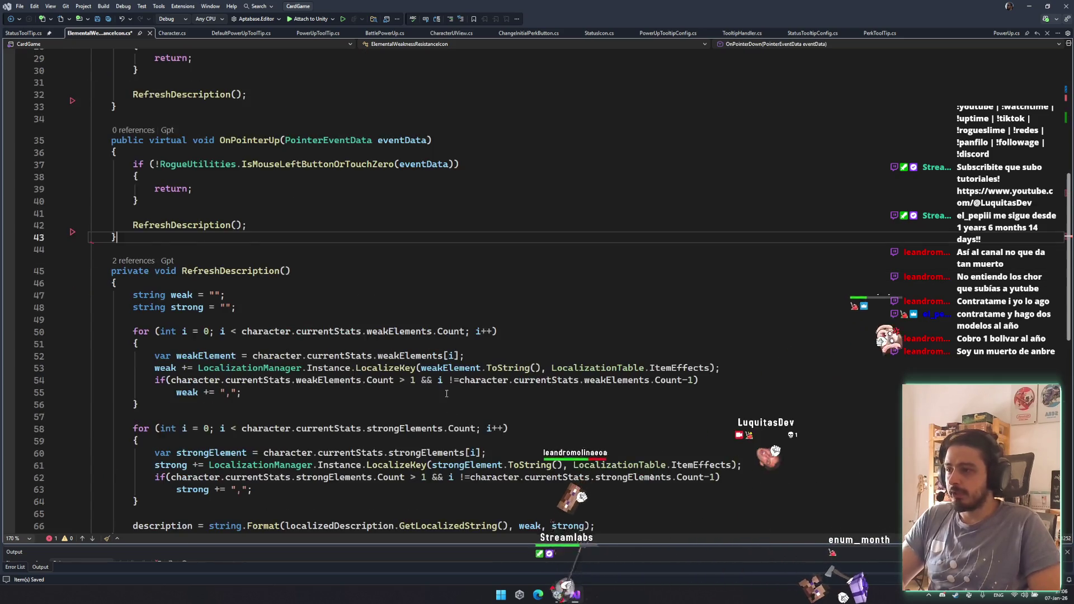
pyautogui.scroll(9, 381, 159)
pyautogui.scroll(6, 380, 160)
pyautogui.click(403, 233)
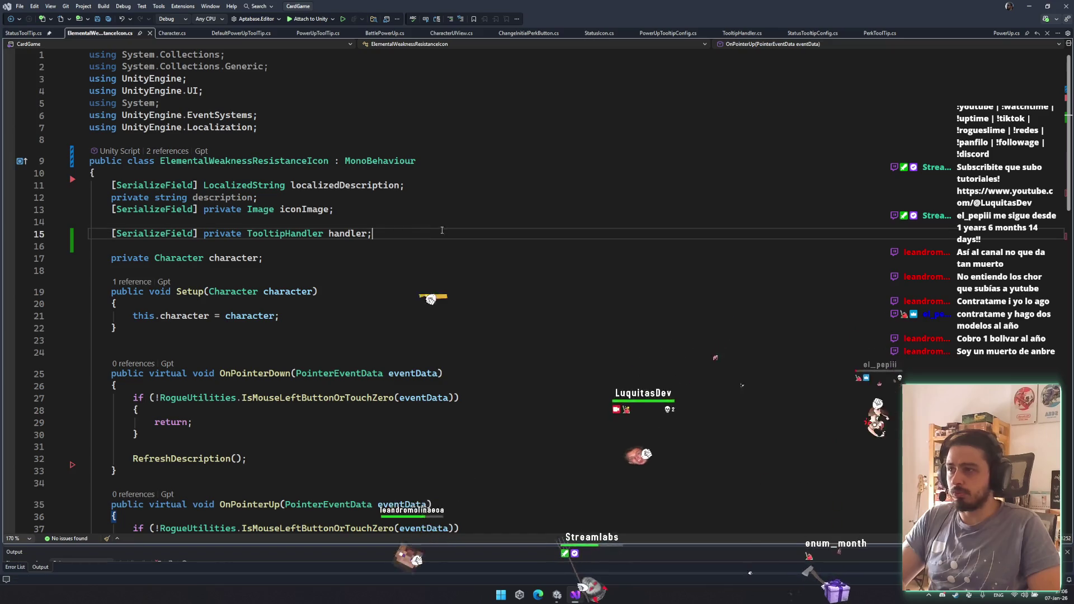
# - In Unity, exit the icon prefab and open the CharacterUIView line 113 OnInfo compile error
pyautogui.click(575, 598)
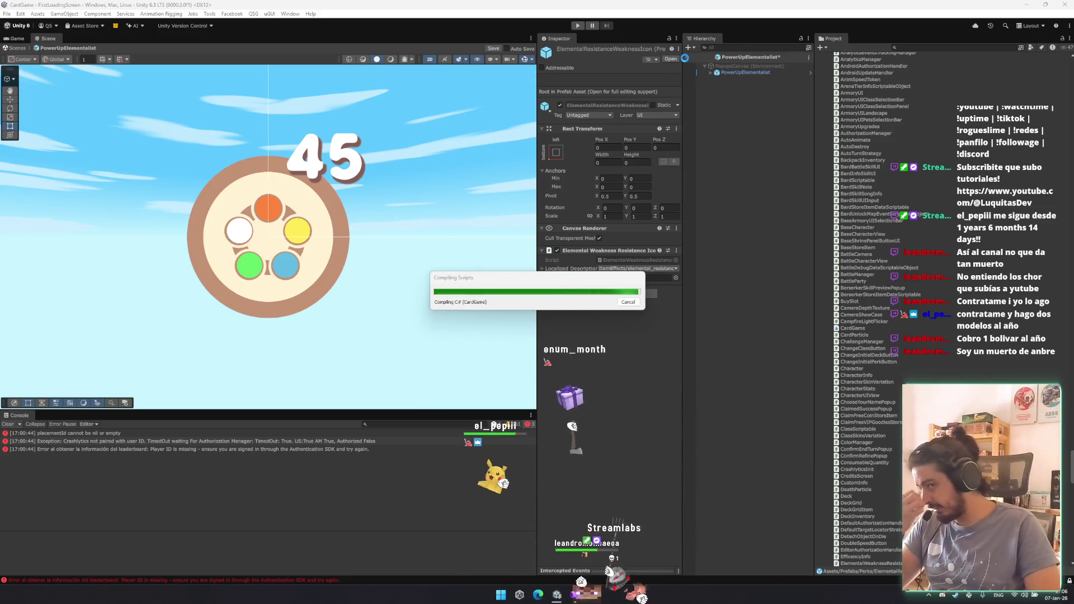
pyautogui.click(686, 58)
pyautogui.click(550, 310)
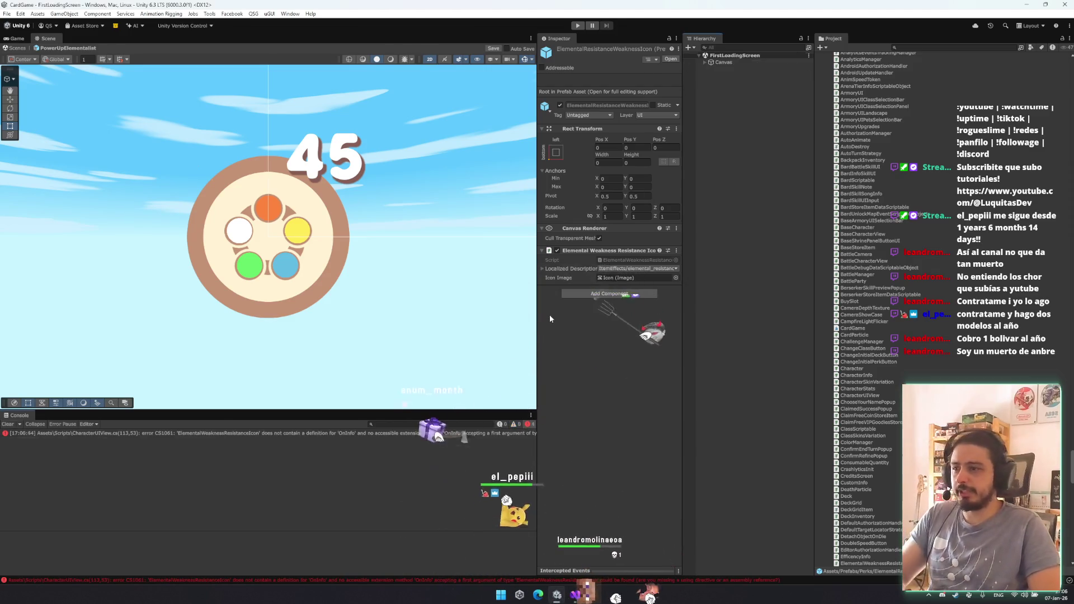
pyautogui.click(229, 434)
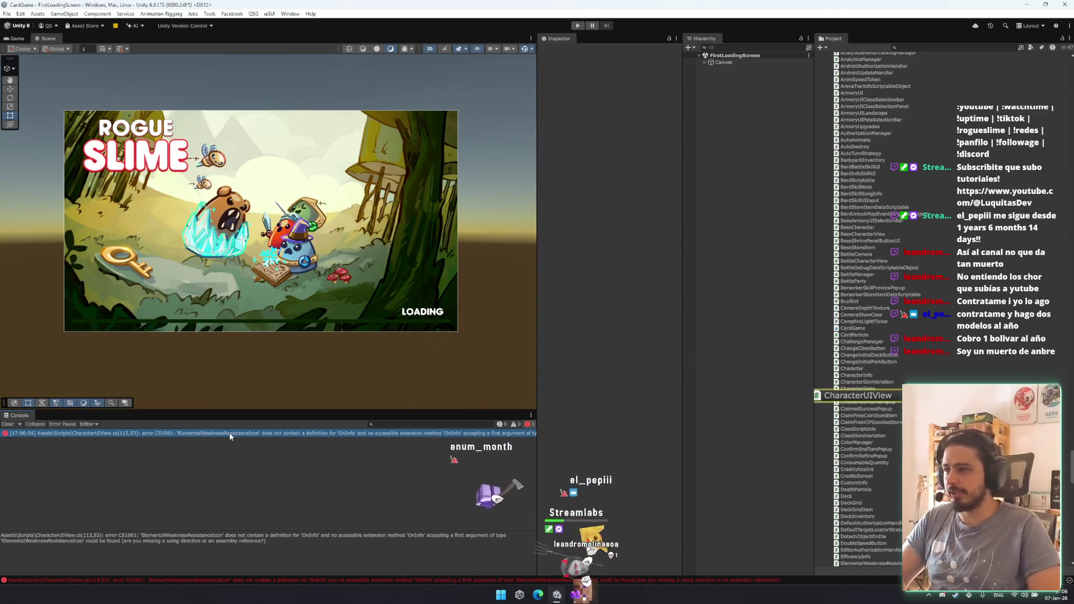
pyautogui.doubleClick(229, 435)
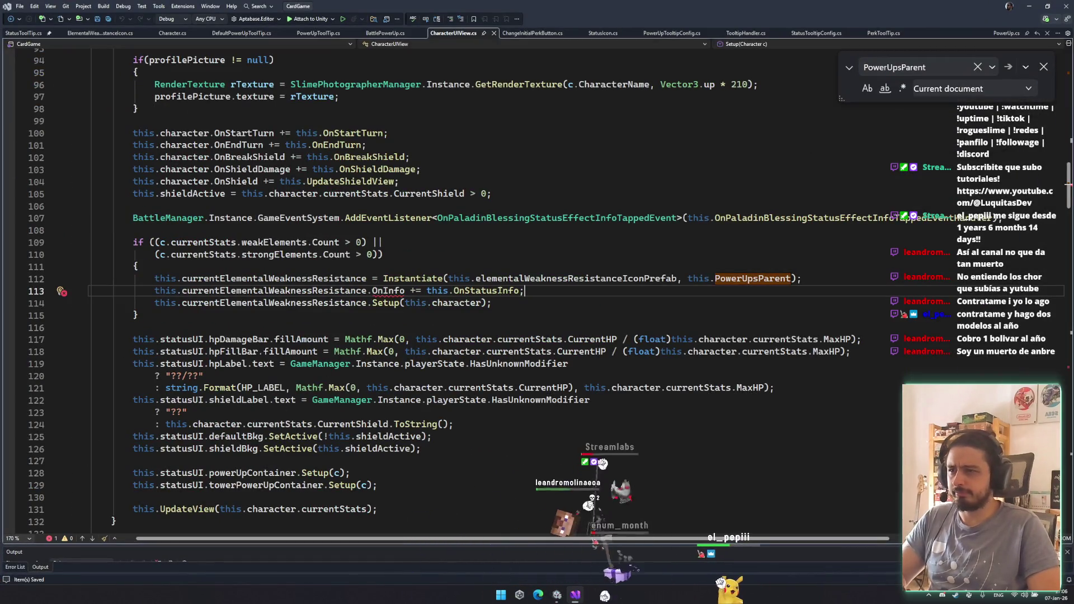
# - Remove the failing OnInfo += OnStatusInfo subscription from CharacterUIView and save
pyautogui.keyDown('ctrl'); pyautogui.click(486, 291); pyautogui.keyUp('ctrl')
pyautogui.moveTo(133, 315); pyautogui.dragTo(496, 386)
pyautogui.click(496, 386)
pyautogui.scroll(-3, 474, 374)
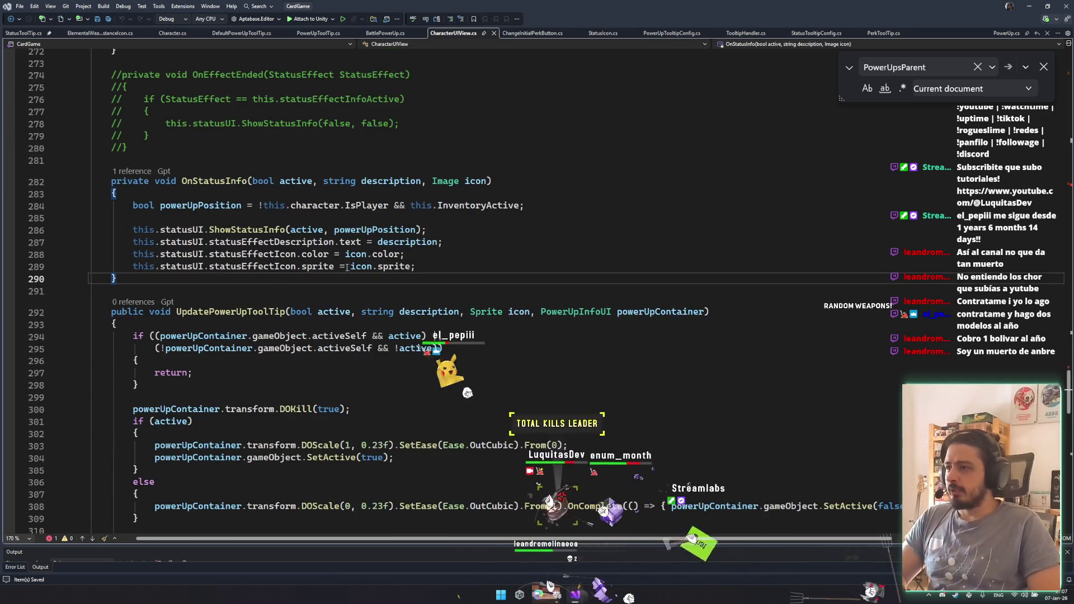
pyautogui.hotkey('ctrl', '-')
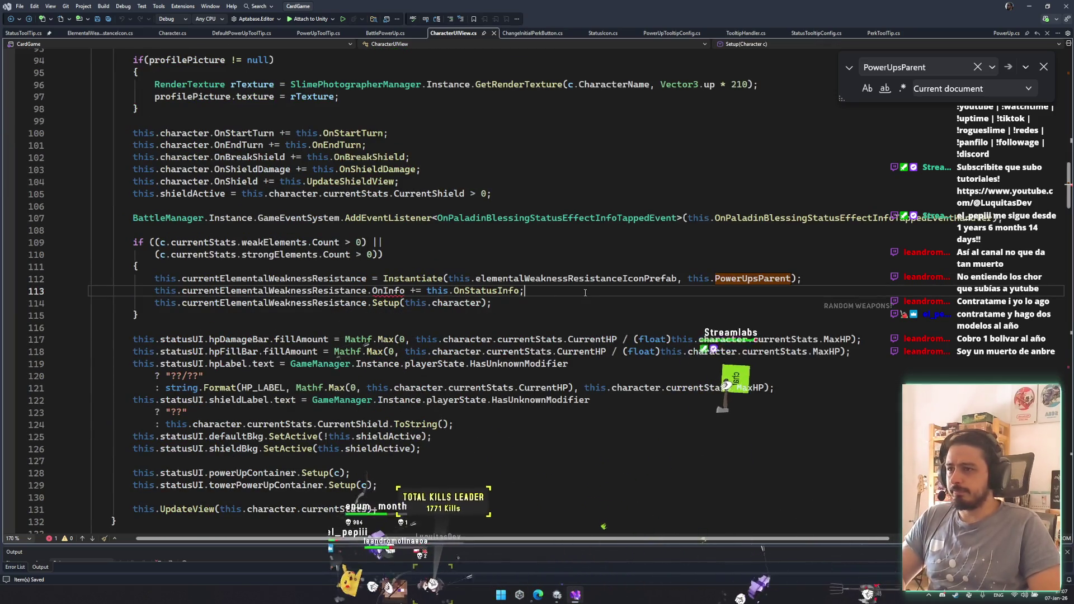
pyautogui.hotkey('ctrl', 's')
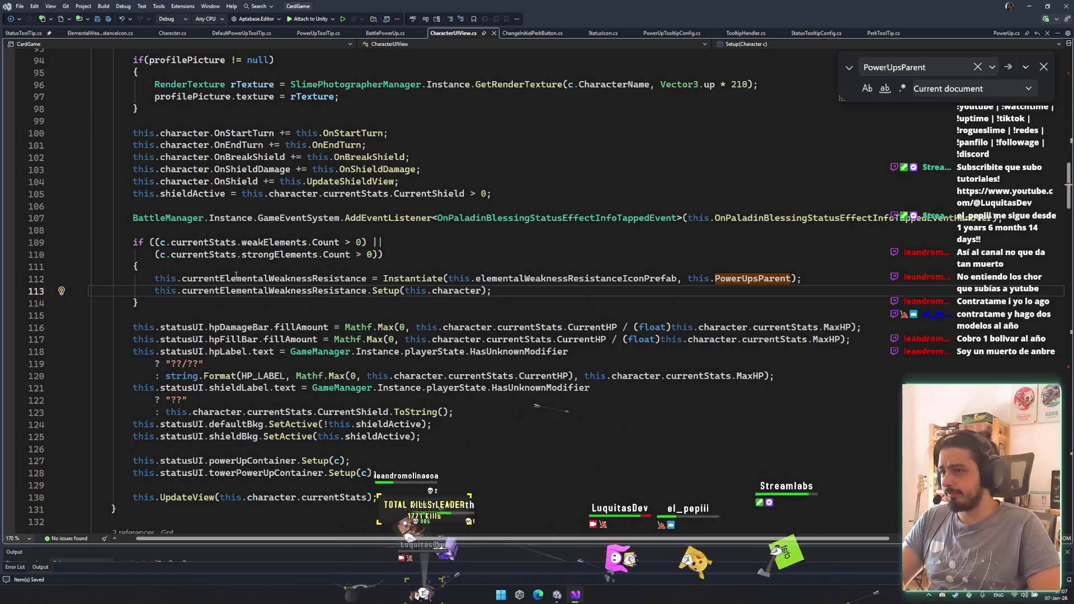
# - Add a TODO comment about setting up the tooltip below Setup(this.character), save, and return to Unity
pyautogui.press('Return')
pyautogui.write('//TODO:LU+')
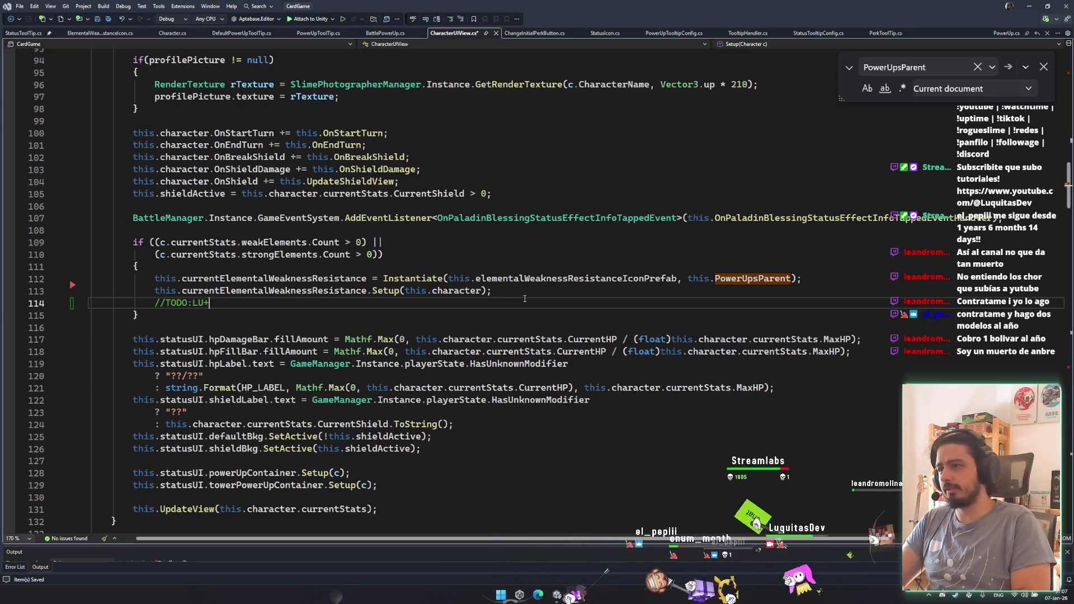
pyautogui.write('S MOSTAR')
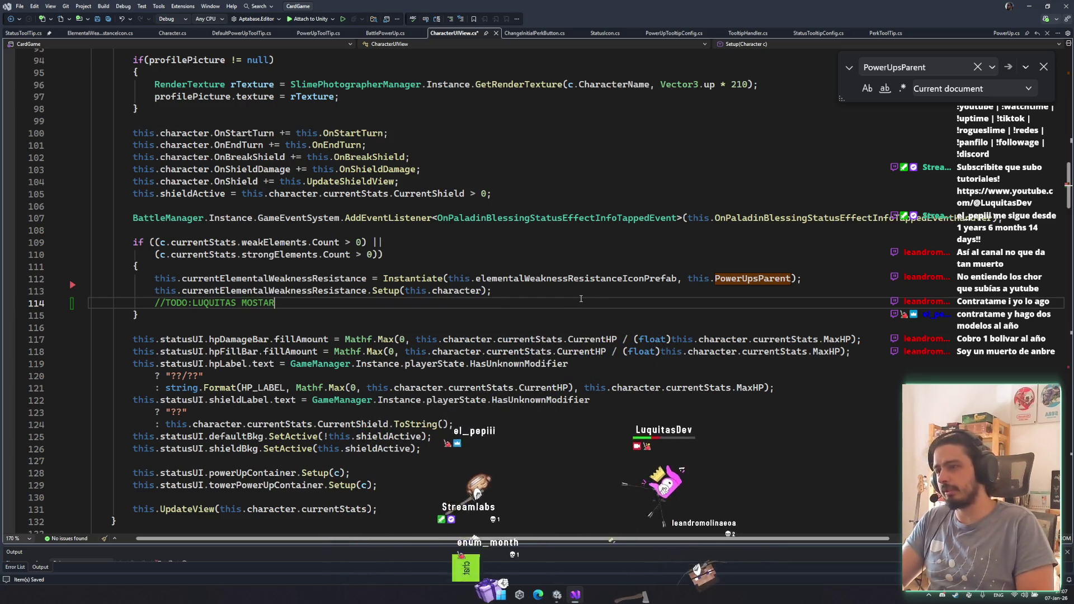
pyautogui.write('PEAR EL ')
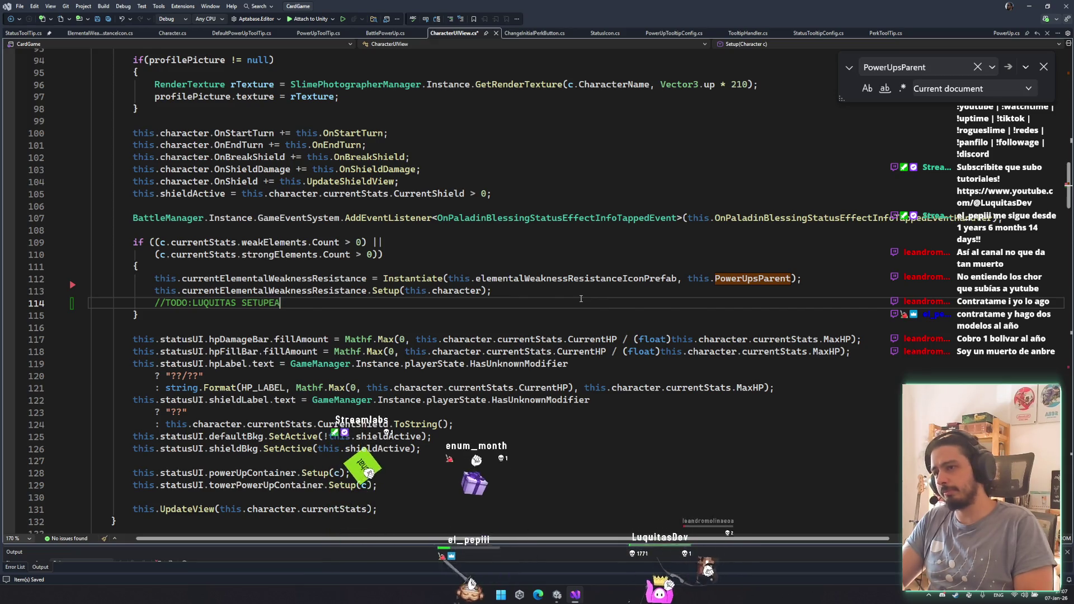
pyautogui.write('ICON')
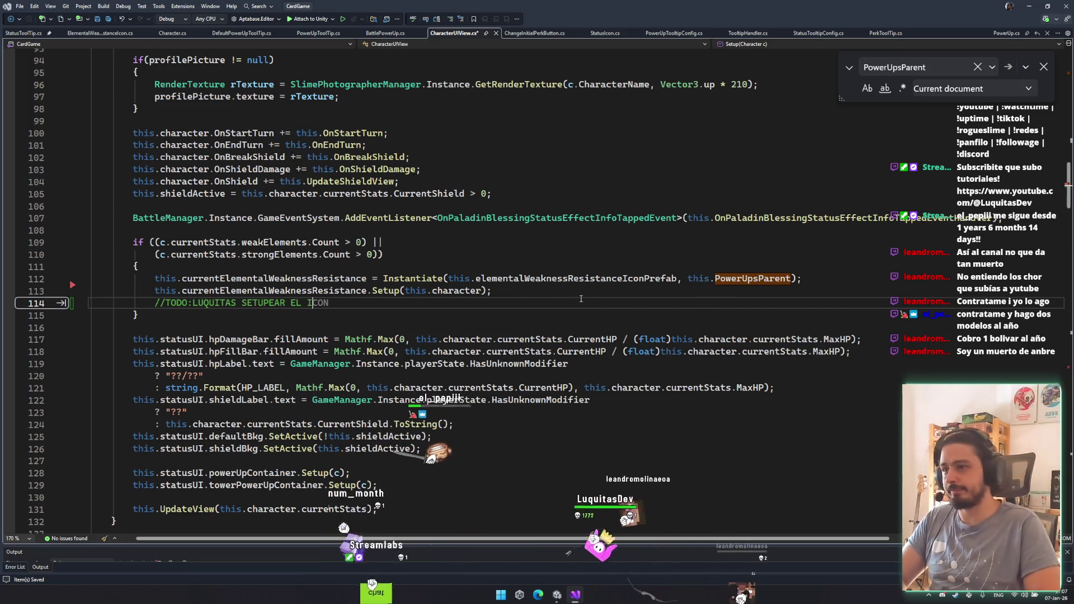
pyautogui.press('BackSpace')
pyautogui.press('BackSpace')
pyautogui.press('BackSpace')
pyautogui.write('TOOLTIP')
pyautogui.hotkey('shift', 'Up')
pyautogui.hotkey('shift', 'End')
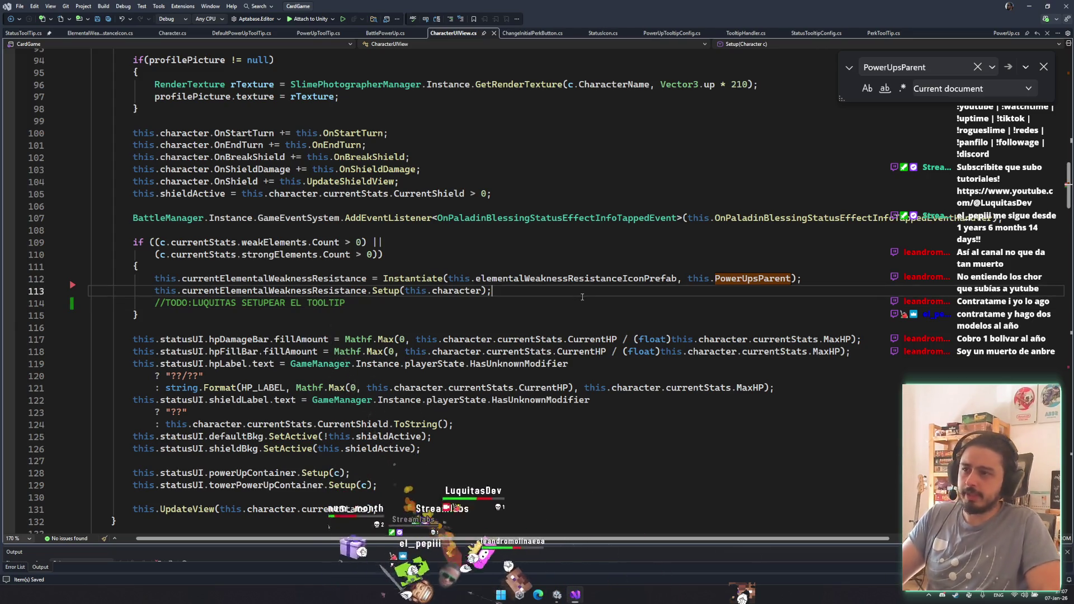
pyautogui.press('Escape')
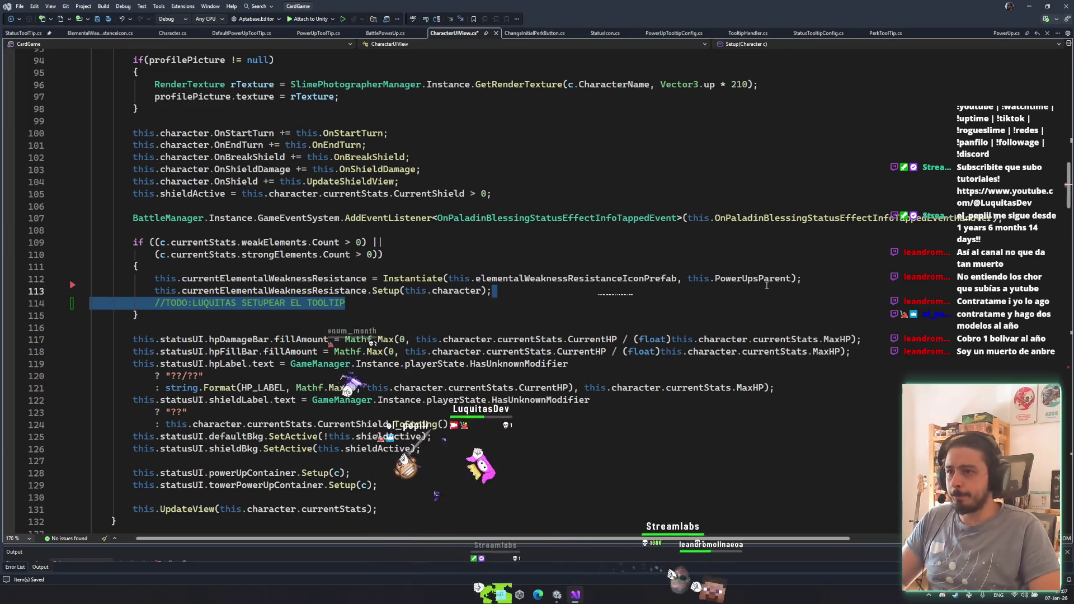
pyautogui.click(347, 278)
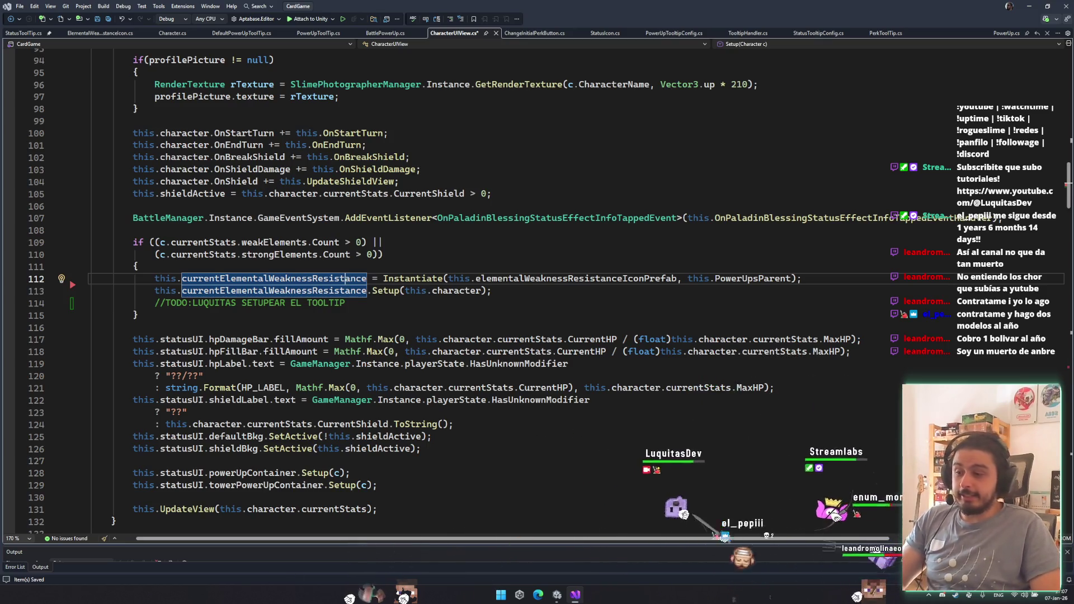
pyautogui.hotkey('ctrl', 's')
pyautogui.click(598, 363)
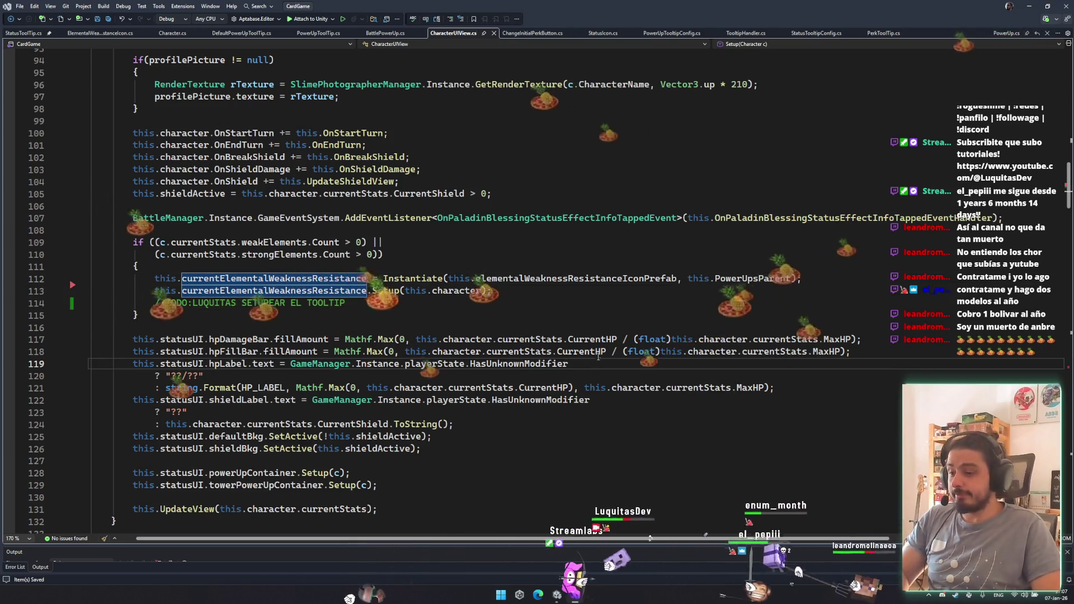
pyautogui.hotkey('alt', 'Tab')
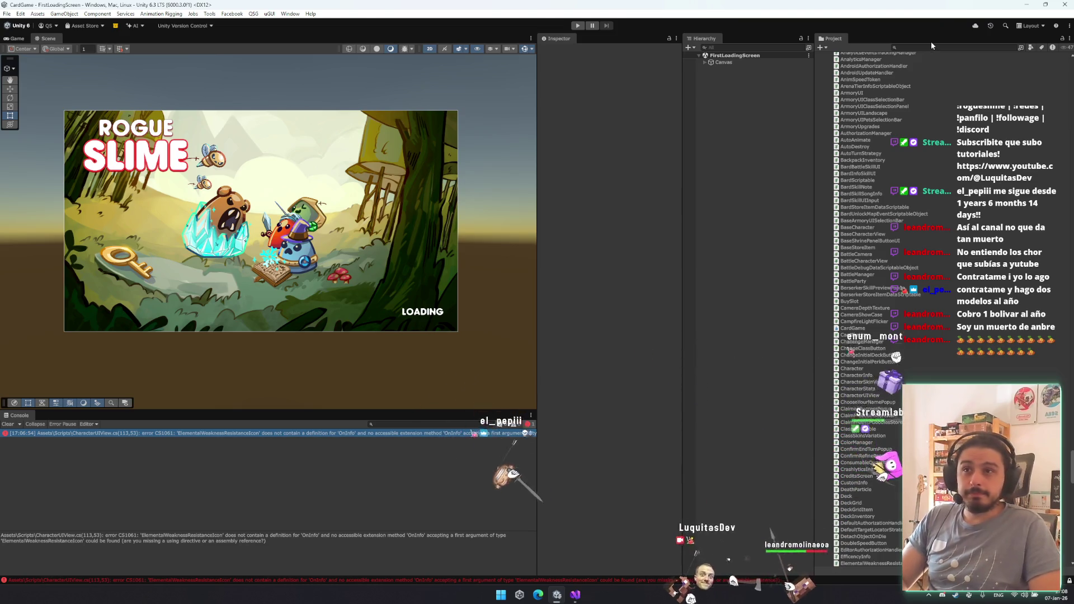
# - Duplicate the DefaultPowerUpInfoTooltip prefab found by searching 'tooltip' and rename it ElementalResistanceWeaknessInfoTooltip
pyautogui.click(932, 47)
pyautogui.write('tool')
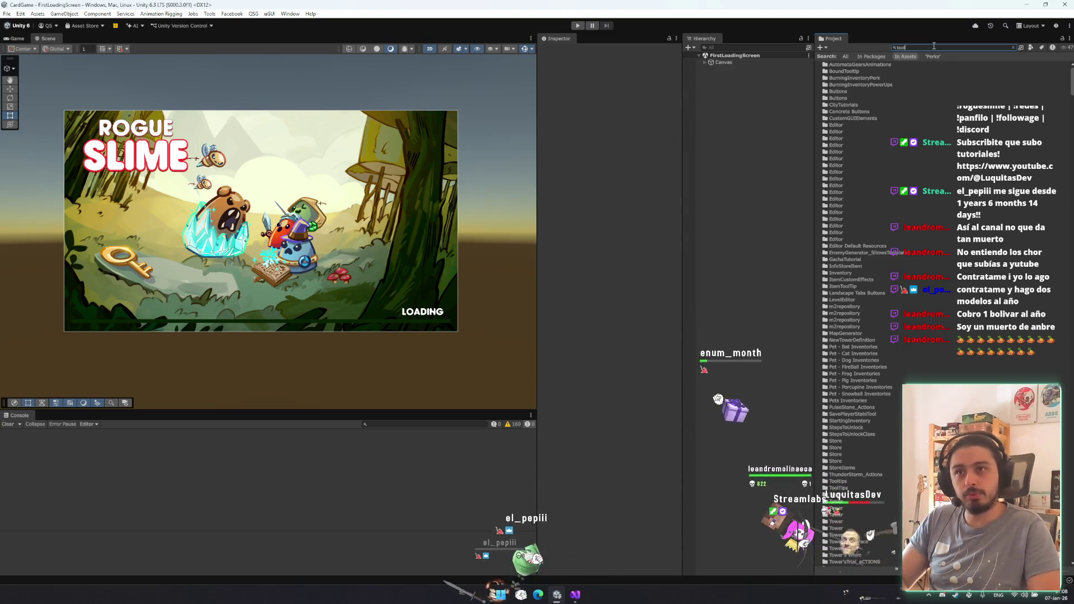
pyautogui.write('tip')
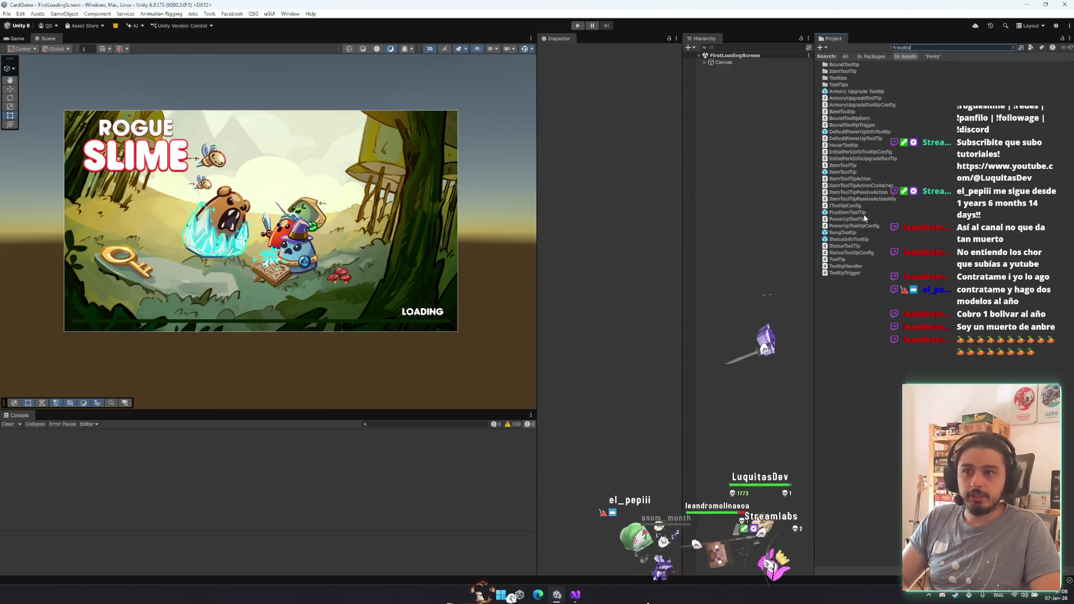
pyautogui.click(877, 130)
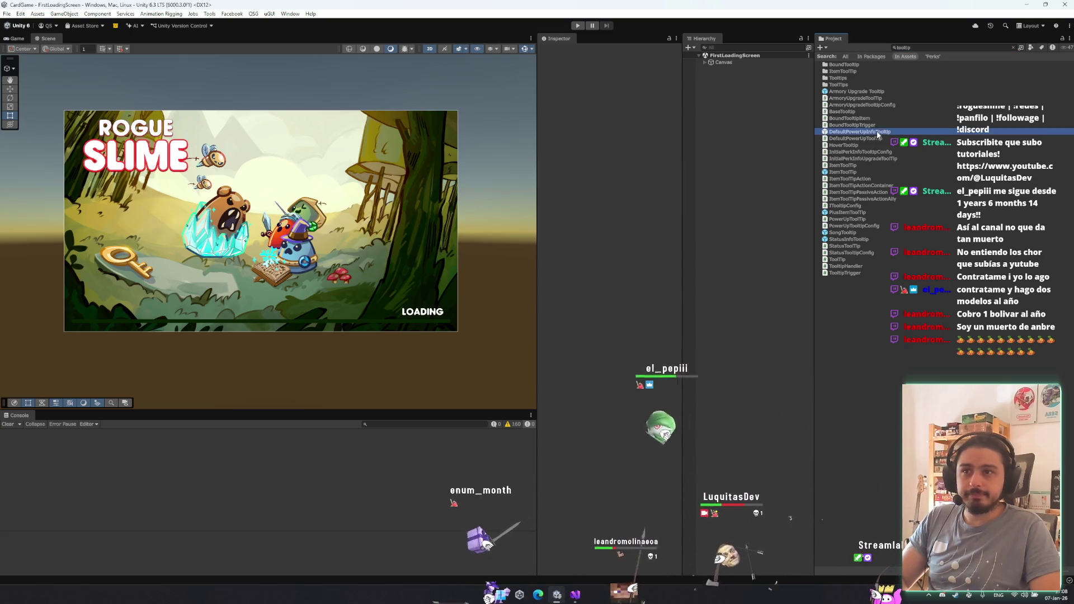
pyautogui.click(1013, 47)
pyautogui.hotkey('ctrl', 'd')
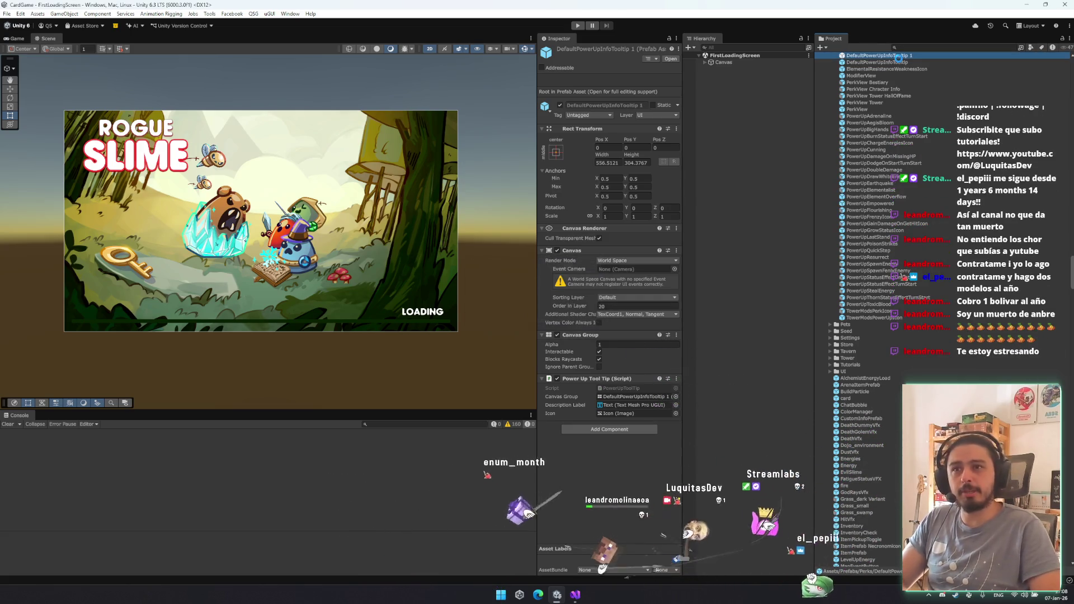
pyautogui.press('Delete')
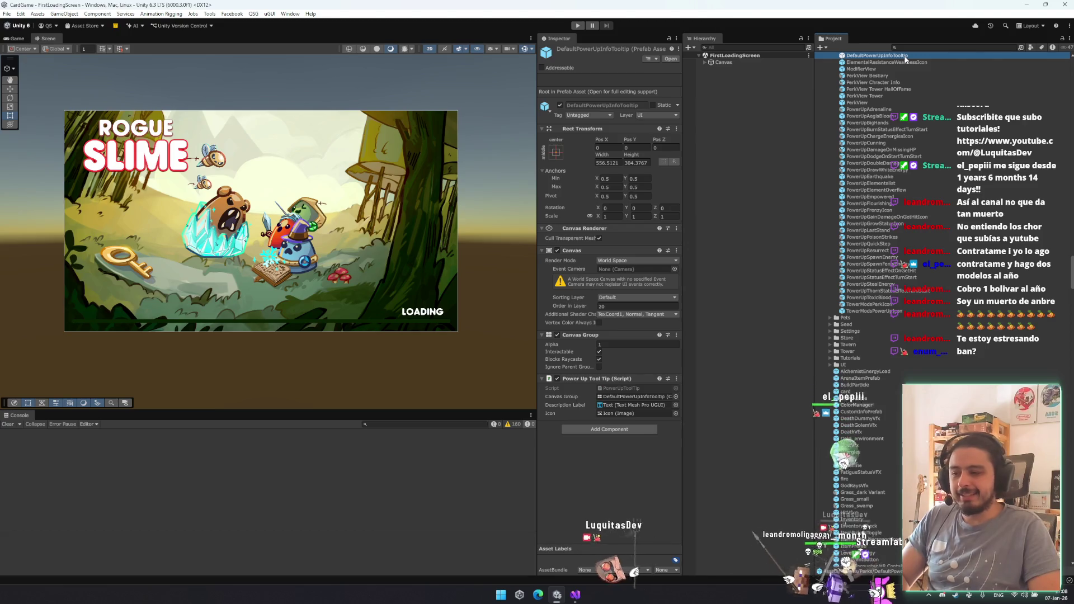
pyautogui.hotkey('ctrl', 'd')
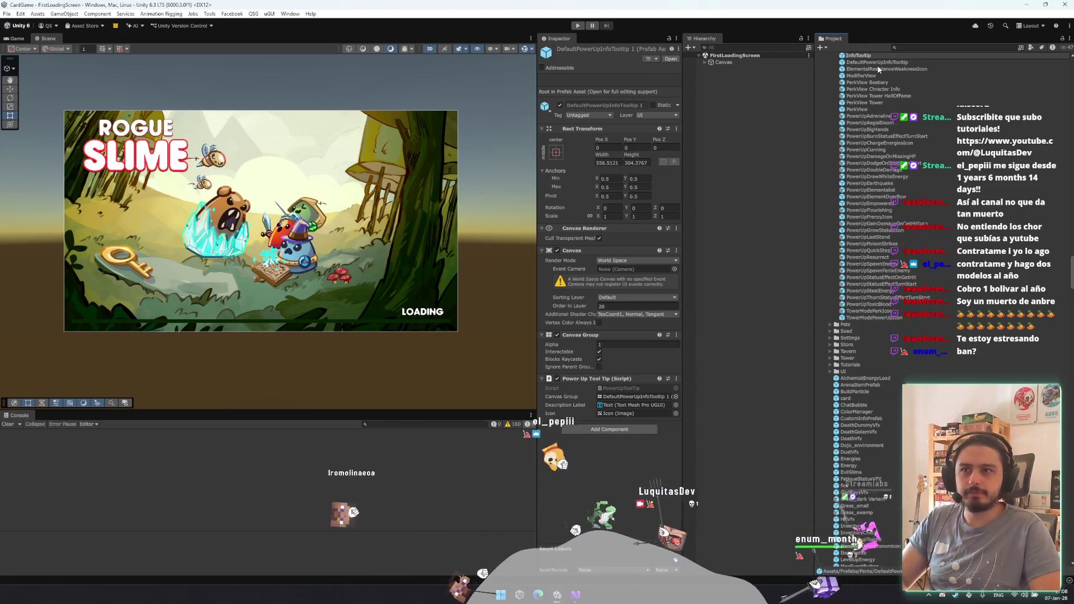
pyautogui.write('entalRes')
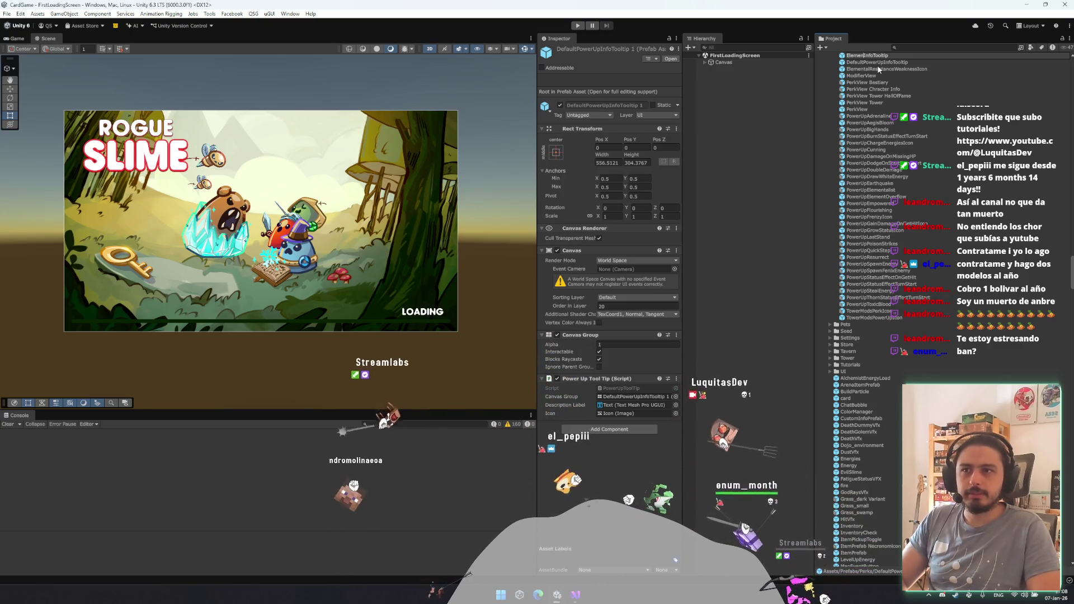
pyautogui.write('istance')
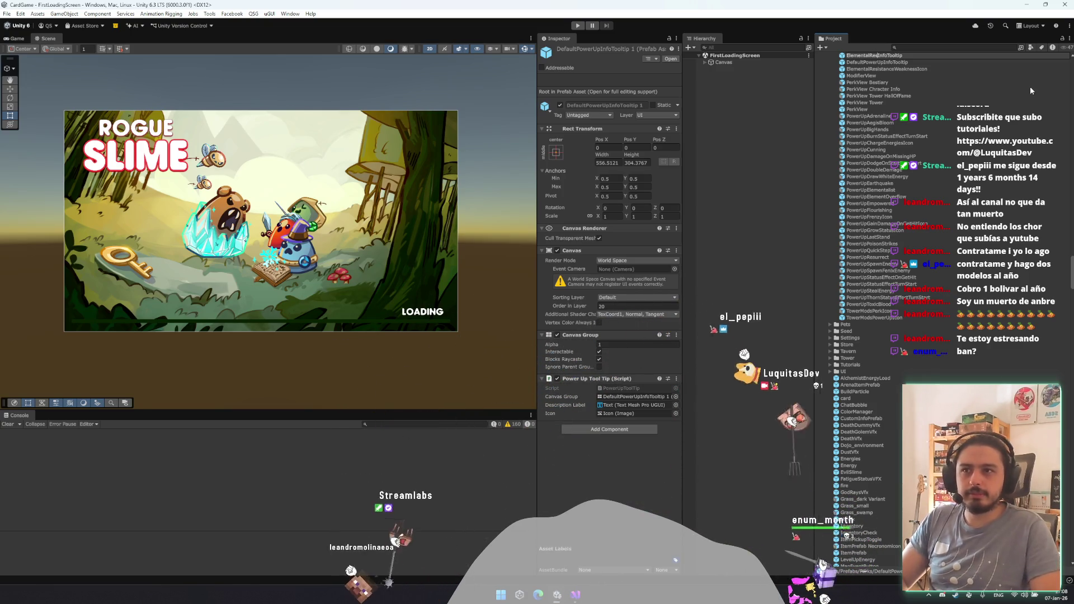
pyautogui.write('eek')
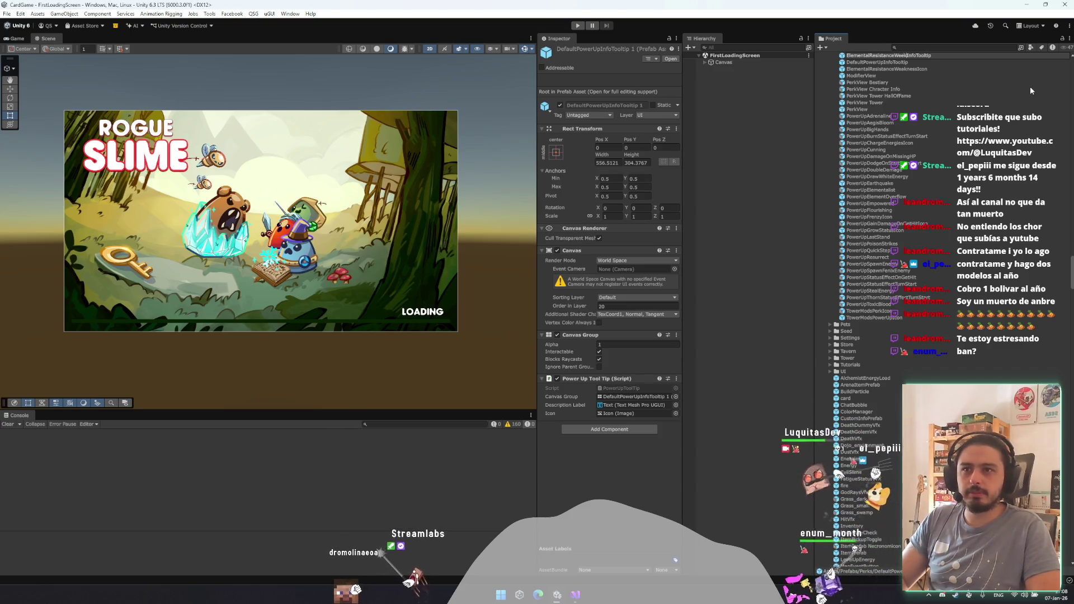
pyautogui.press('BackSpace')
pyautogui.press('BackSpace')
pyautogui.write('akness')
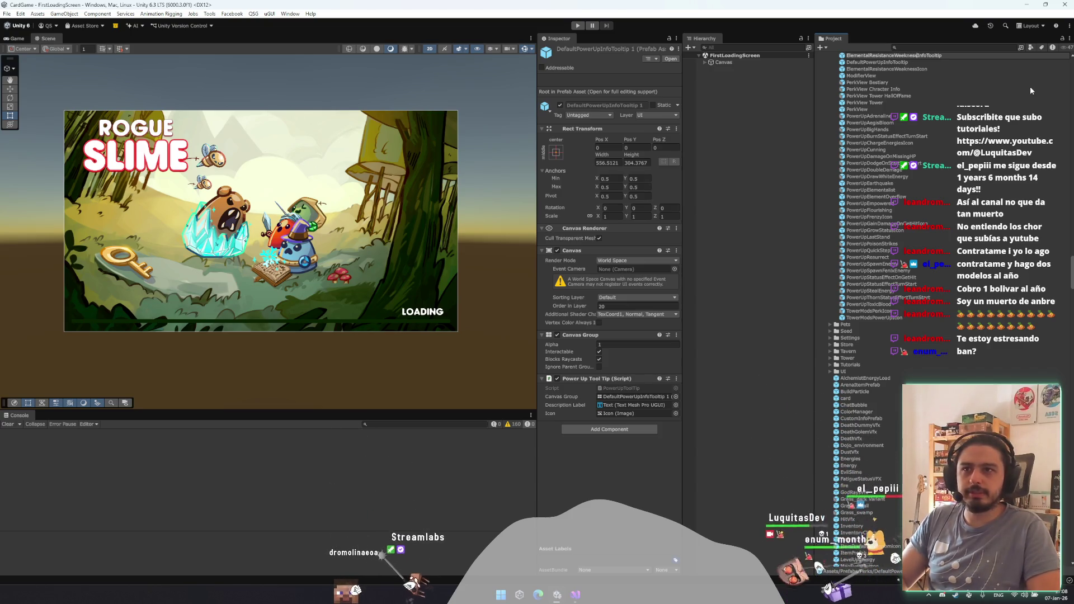
pyautogui.press('Return')
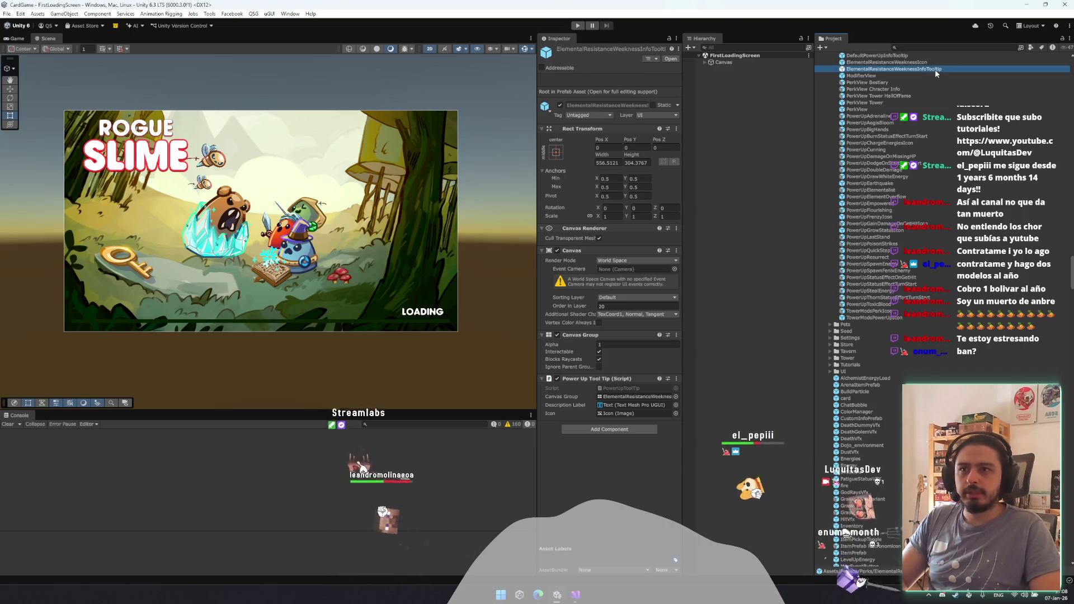
# - In the new tooltip prefab, bring a copy of ElementalResistanceWeaknessIcon's Icon child under Bkg
pyautogui.doubleClick(935, 70)
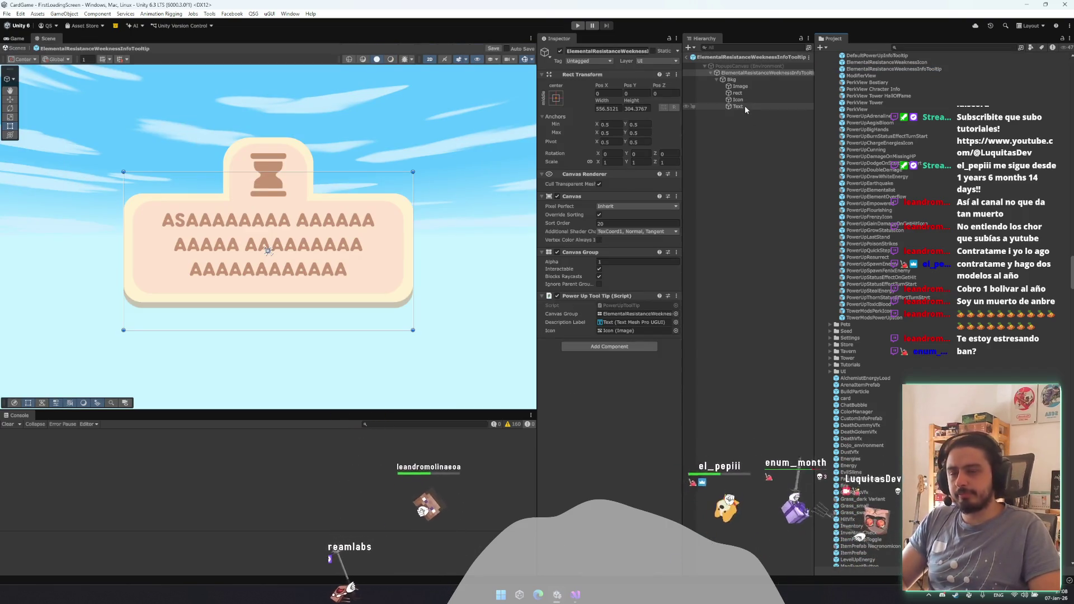
pyautogui.click(744, 105)
pyautogui.click(746, 93)
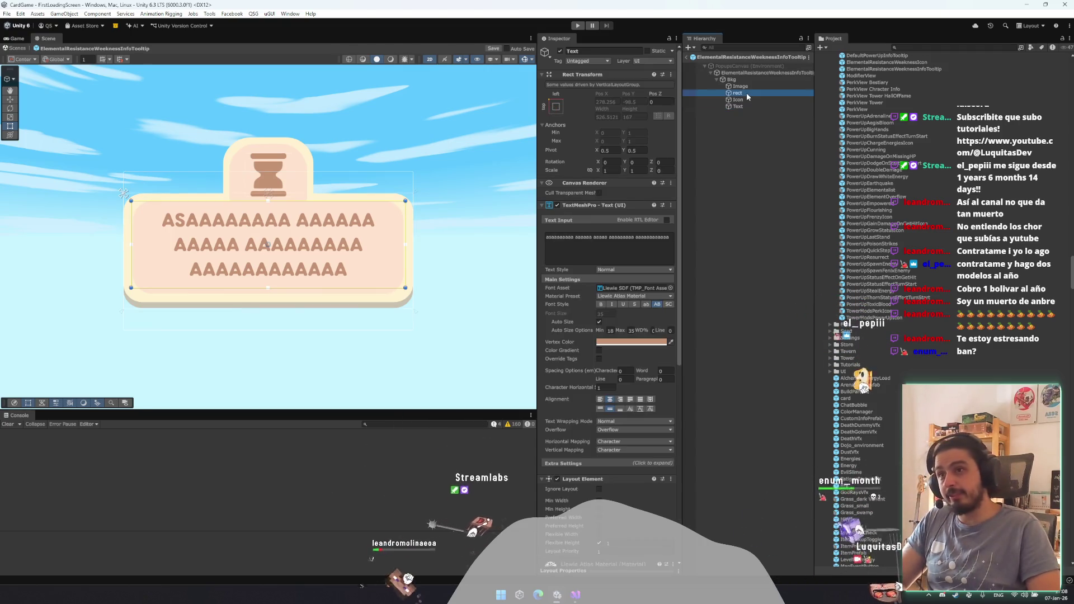
pyautogui.click(741, 86)
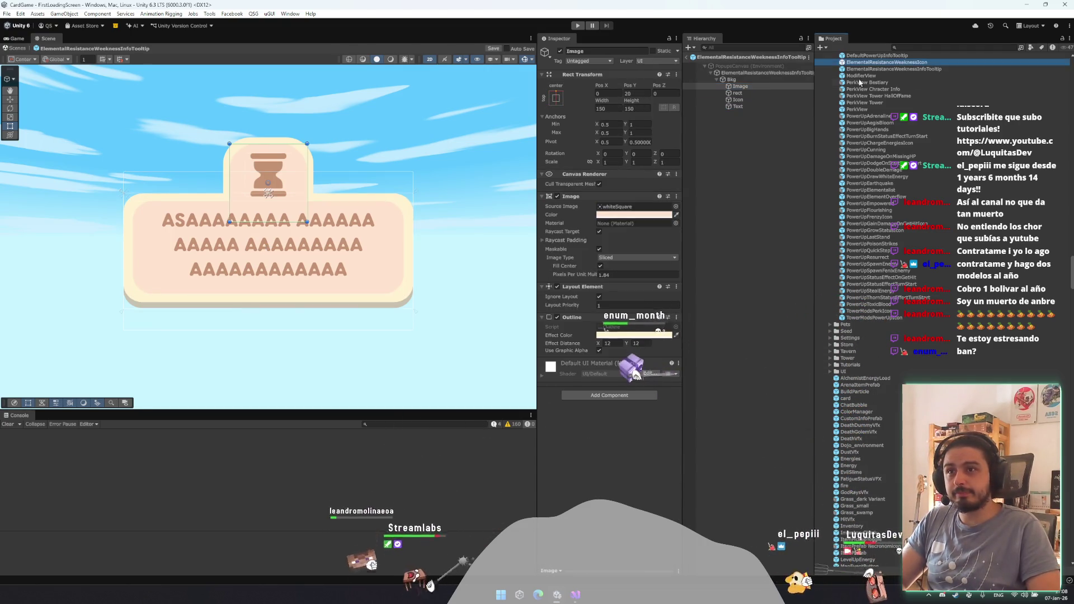
pyautogui.moveTo(860, 82); pyautogui.dragTo(728, 152)
pyautogui.click(740, 120)
pyautogui.press('Down')
pyautogui.press('Down')
pyautogui.press('Right')
pyautogui.press('Down')
pyautogui.hotkey('ctrl', 'd')
pyautogui.moveTo(753, 95); pyautogui.dragTo(754, 98)
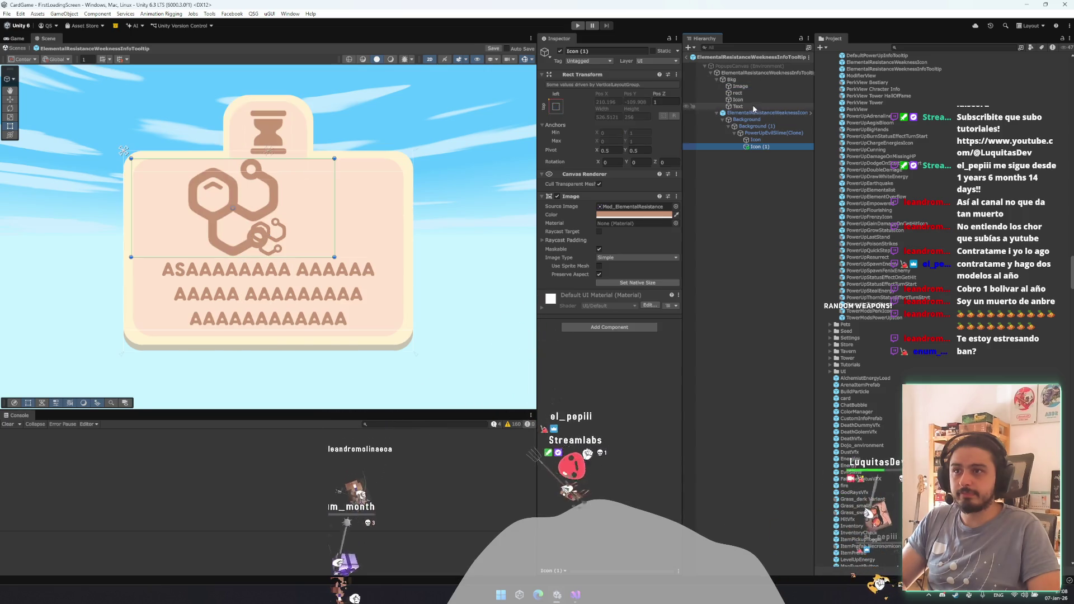
pyautogui.click(757, 119)
pyautogui.press('Delete')
# - Give the Icon the Mod_ElementalResistance sprite, and parent Icon (1) under it with stretch anchors
pyautogui.click(743, 107)
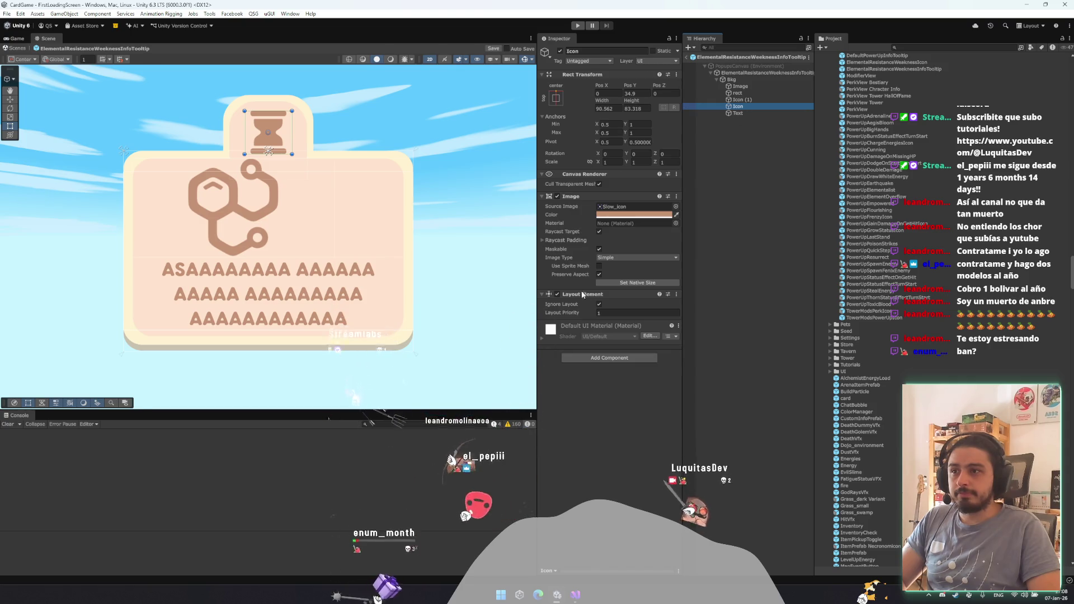
pyautogui.press('Up')
pyautogui.rightClick(627, 219)
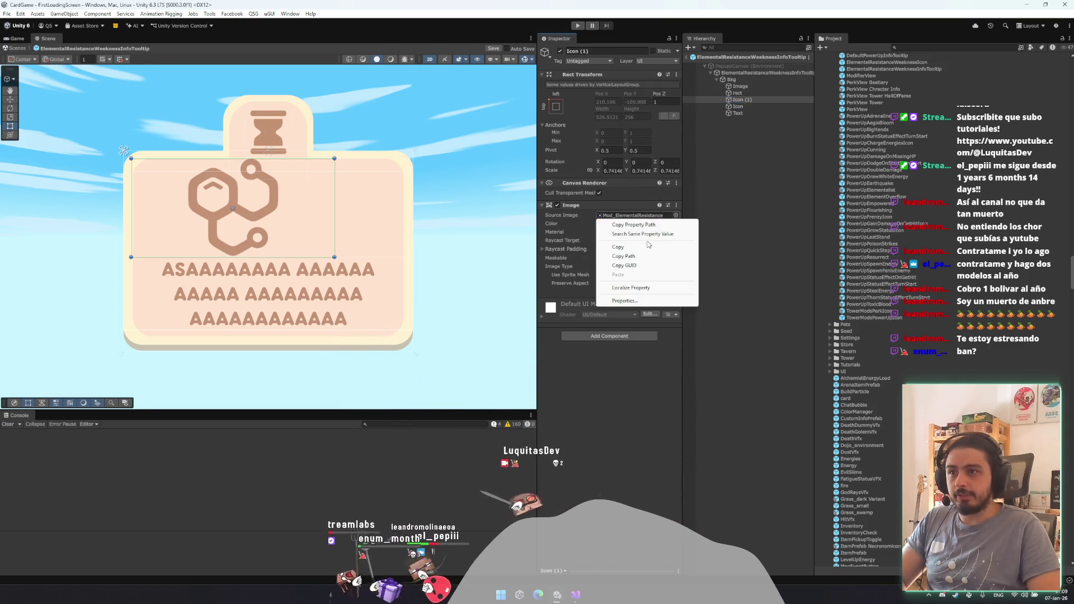
pyautogui.click(642, 248)
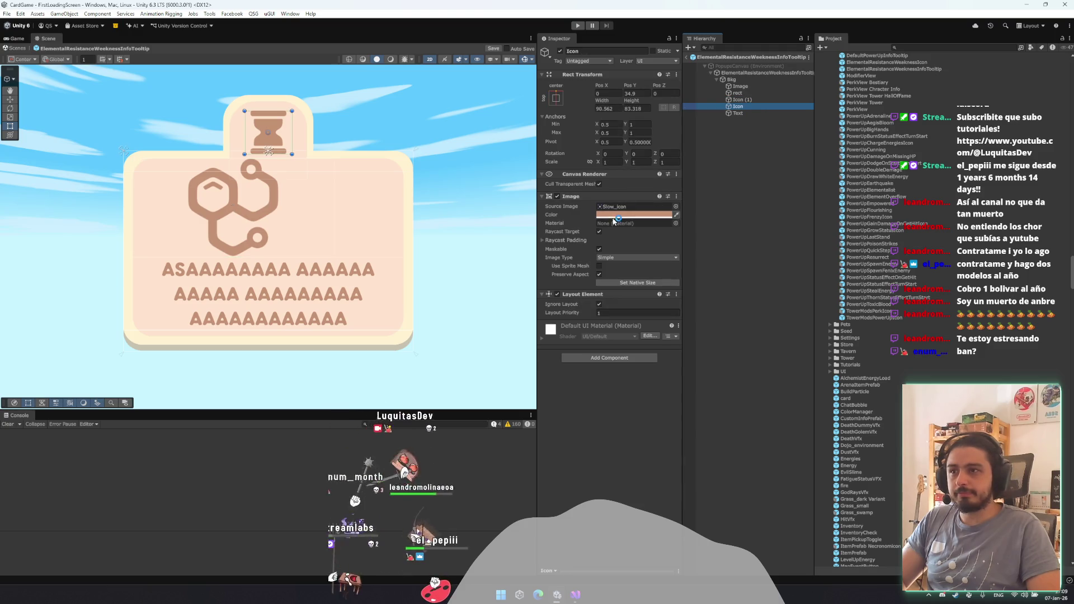
pyautogui.rightClick(638, 207)
pyautogui.click(652, 265)
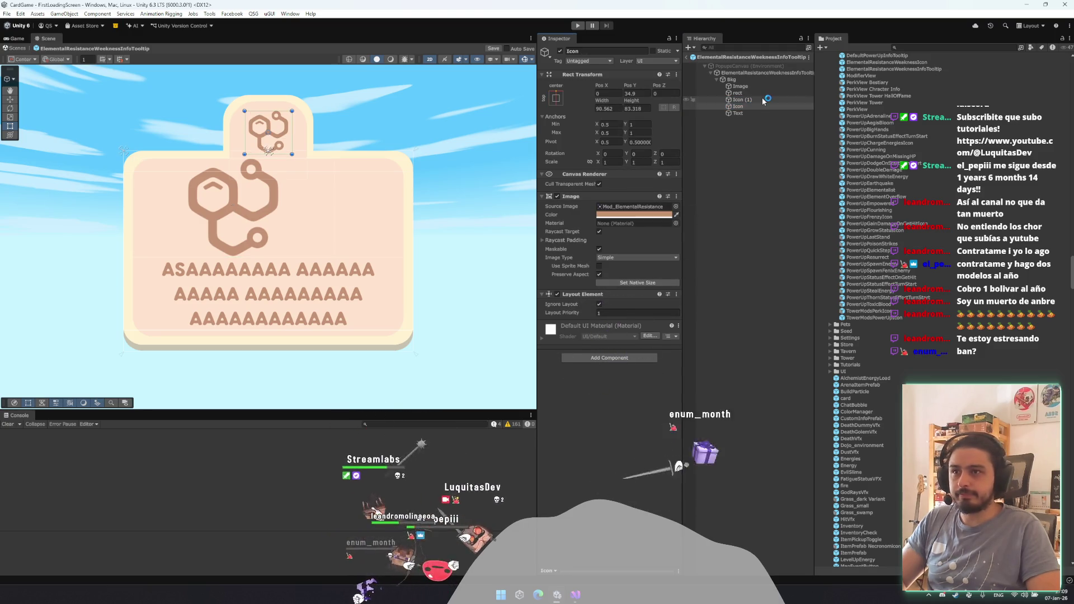
pyautogui.click(743, 99)
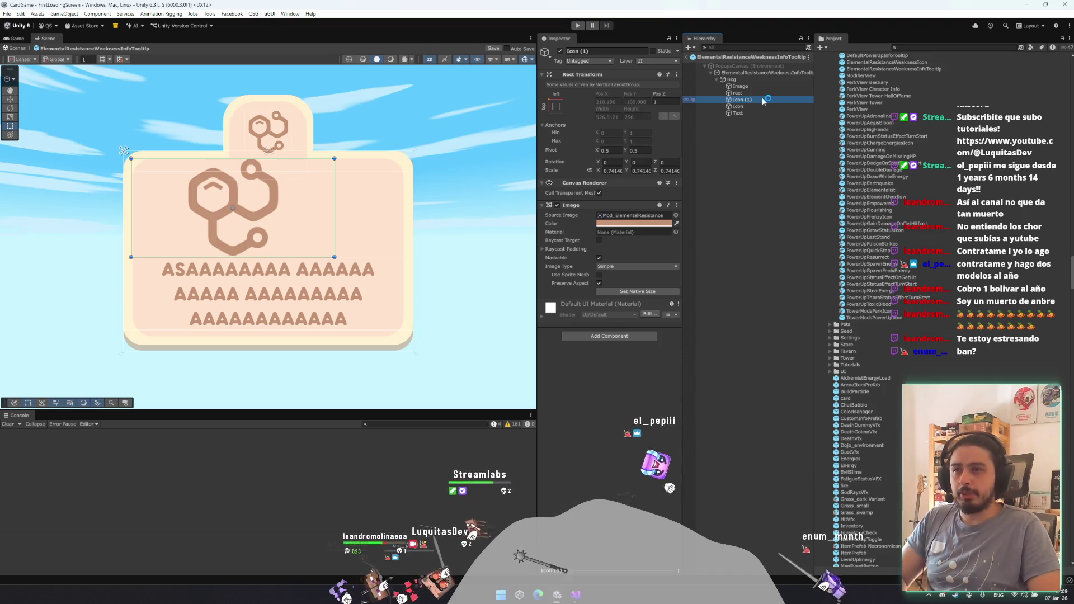
pyautogui.moveTo(762, 110); pyautogui.dragTo(759, 106)
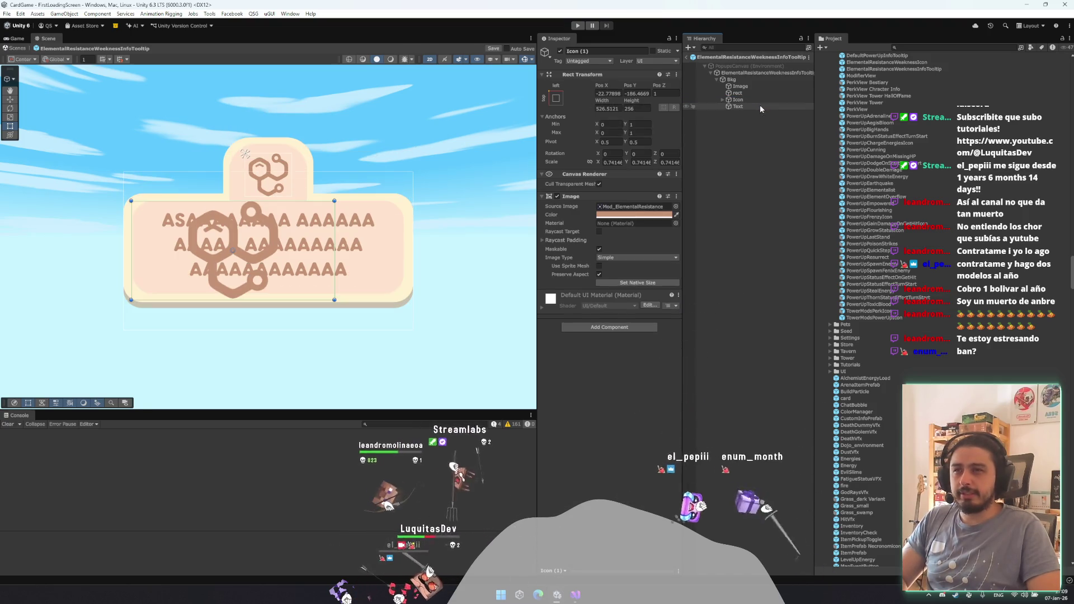
pyautogui.click(555, 98)
pyautogui.keyDown('alt'); pyautogui.click(648, 230); pyautogui.keyUp('alt')
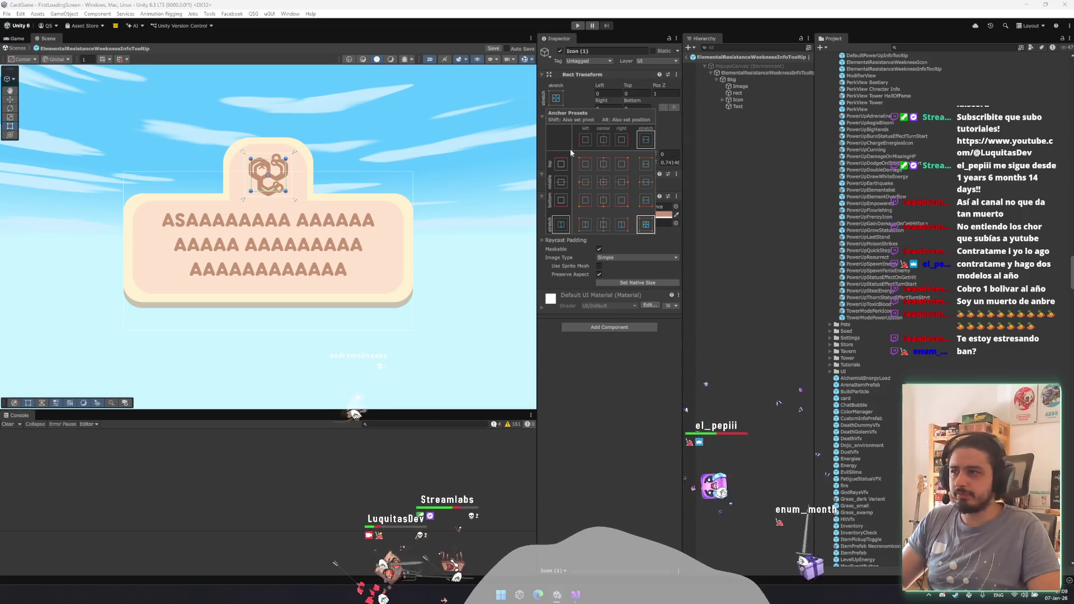
# - Search the Icon's sprite picker but keep the current sprite, and open the ElementalResistanceWeaknessIcon prefab
pyautogui.click(730, 107)
pyautogui.click(737, 100)
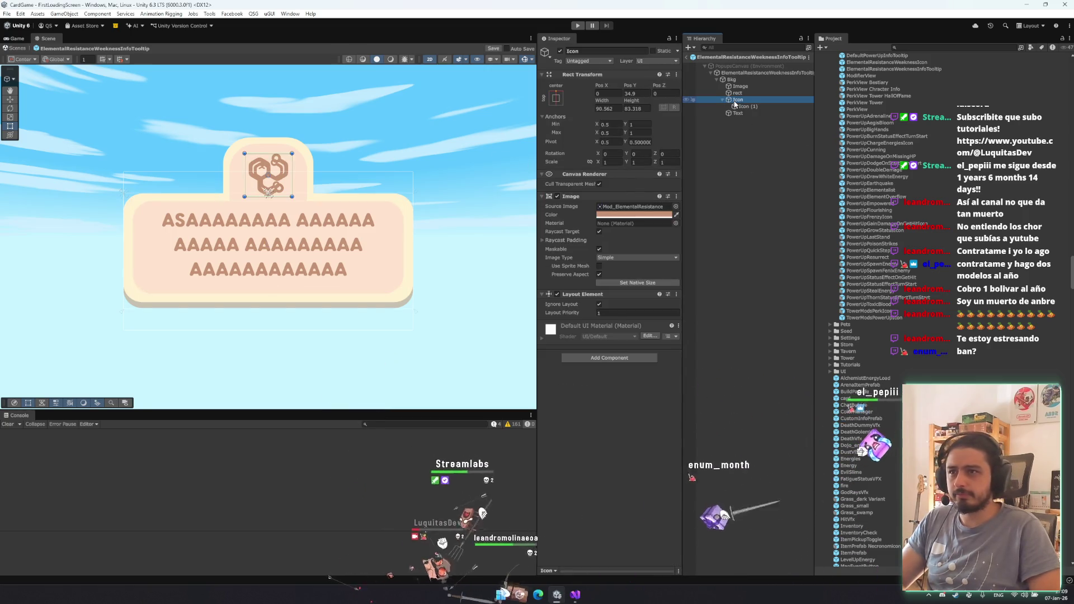
pyautogui.click(676, 206)
pyautogui.write('shil')
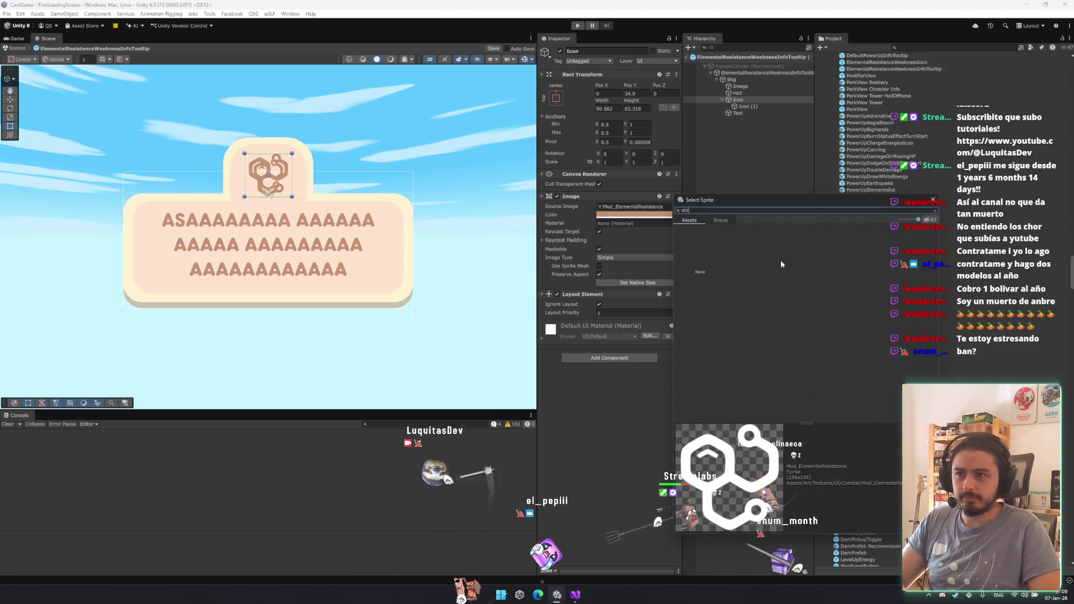
pyautogui.press('BackSpace')
pyautogui.press('BackSpace')
pyautogui.press('BackSpace')
pyautogui.write('gu')
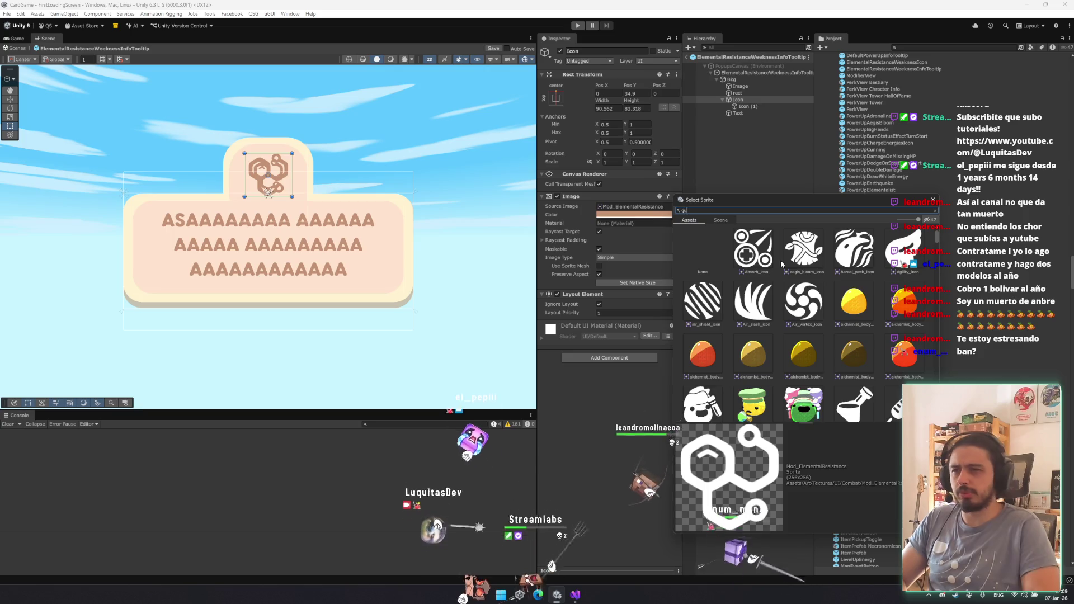
pyautogui.write('ard')
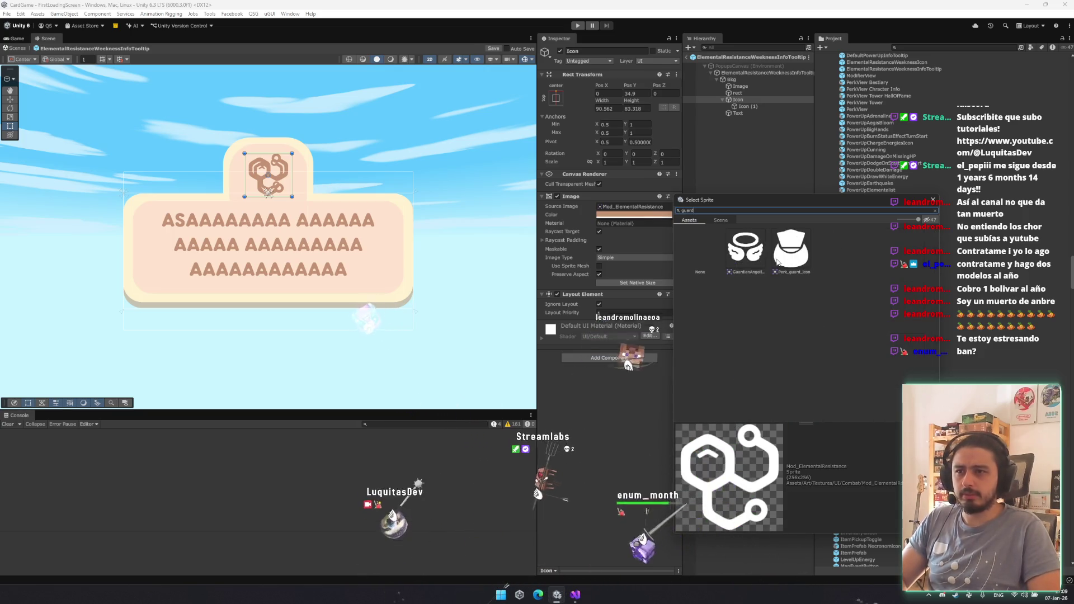
pyautogui.press('Escape')
pyautogui.press('Escape')
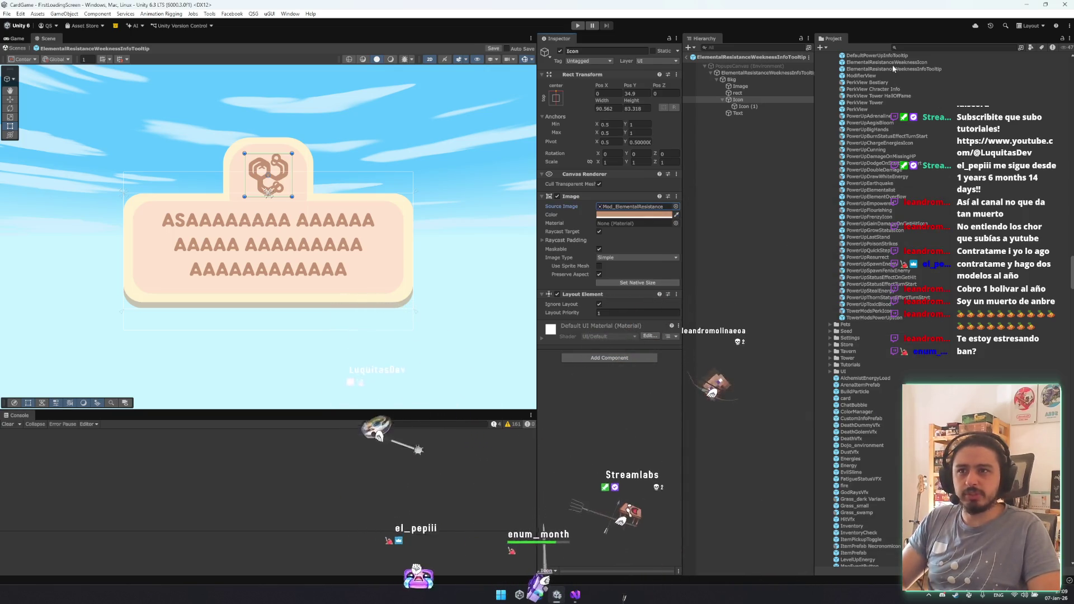
pyautogui.doubleClick(894, 63)
# - Exit the icon prefab's editing mode and reopen the ElementalResistanceWeaknessInfoTooltip prefab
pyautogui.click(510, 309)
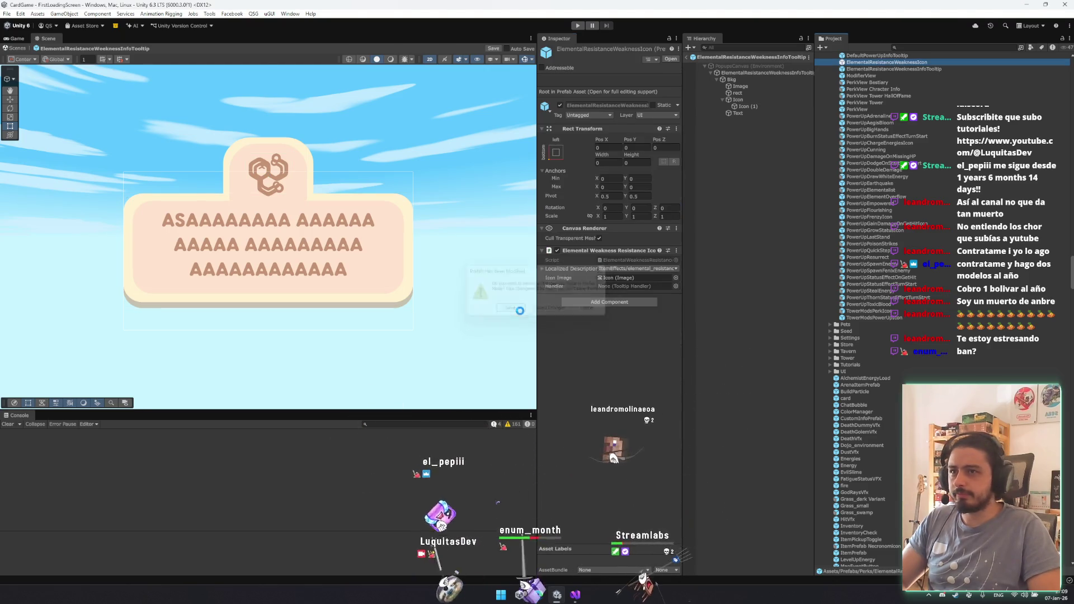
pyautogui.click(687, 58)
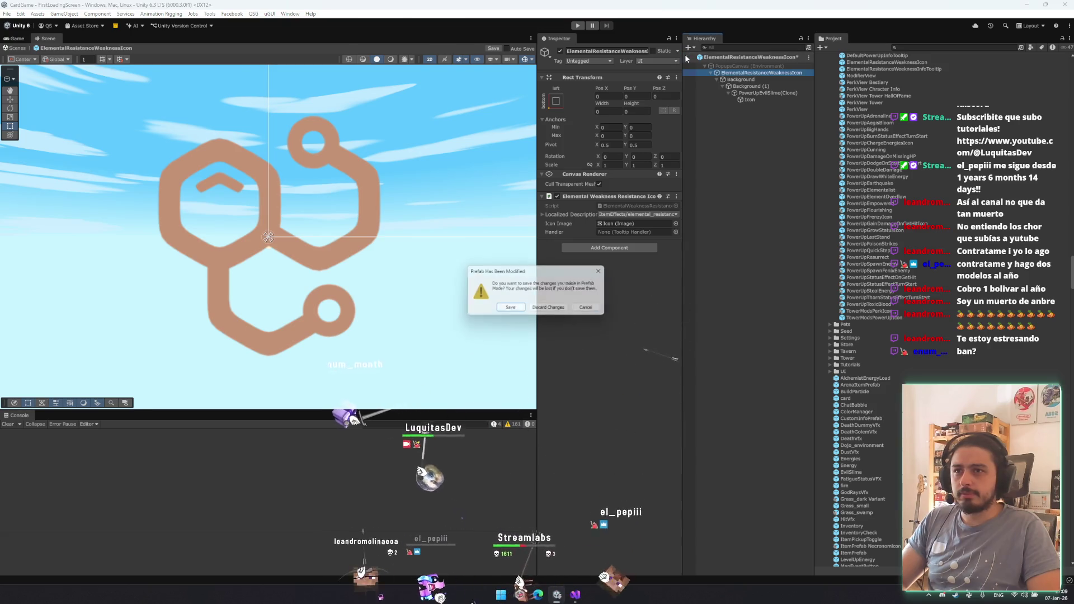
pyautogui.click(547, 307)
pyautogui.doubleClick(900, 69)
# - Remove and restore the root's Power Up Tool Tip component, then locate its script in the Project window
pyautogui.click(752, 86)
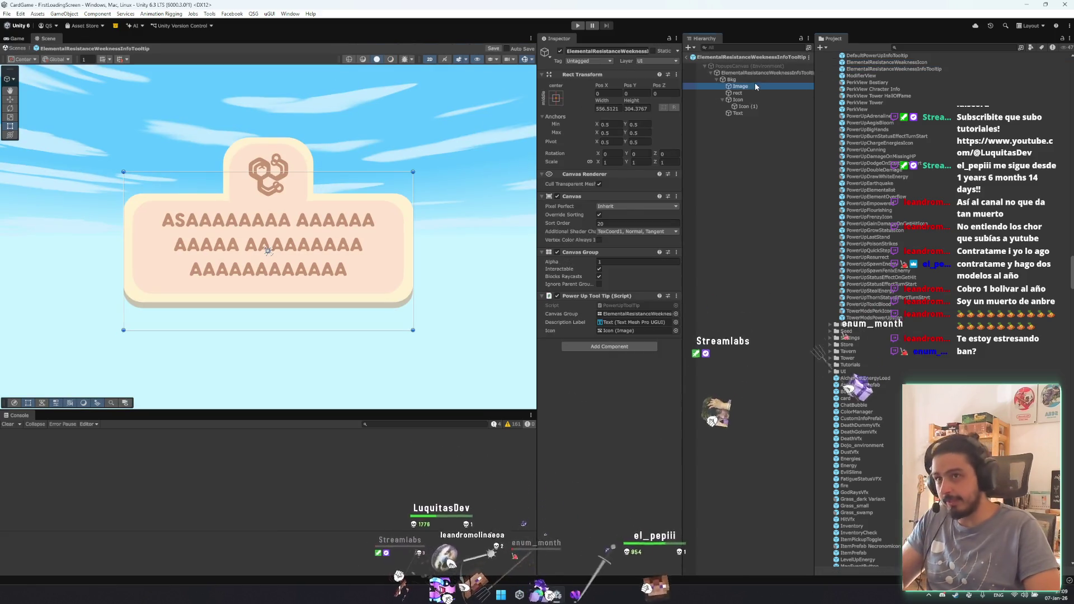
pyautogui.click(759, 106)
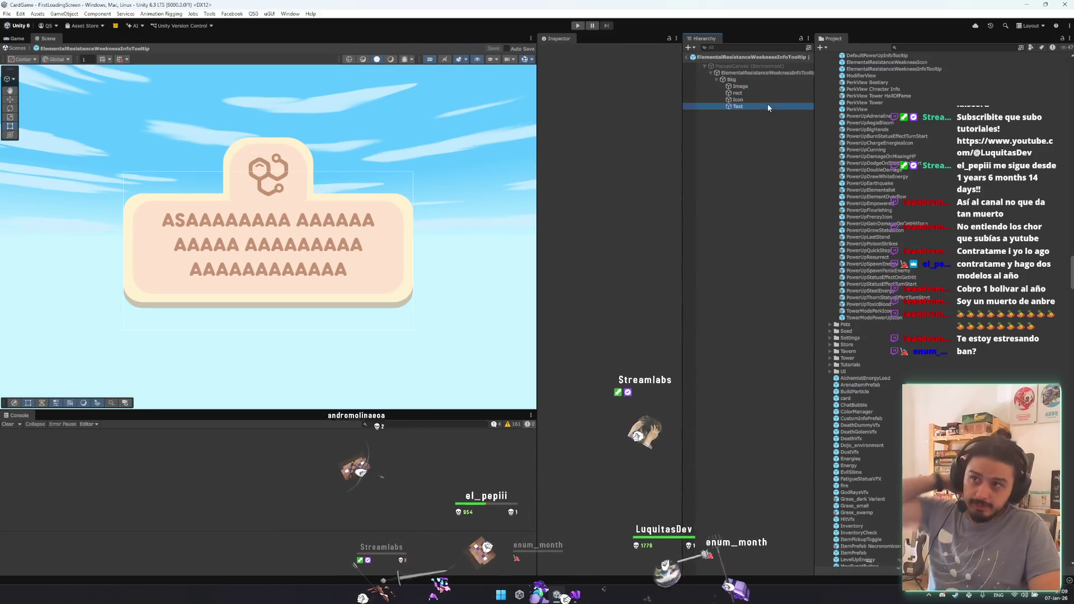
pyautogui.click(754, 73)
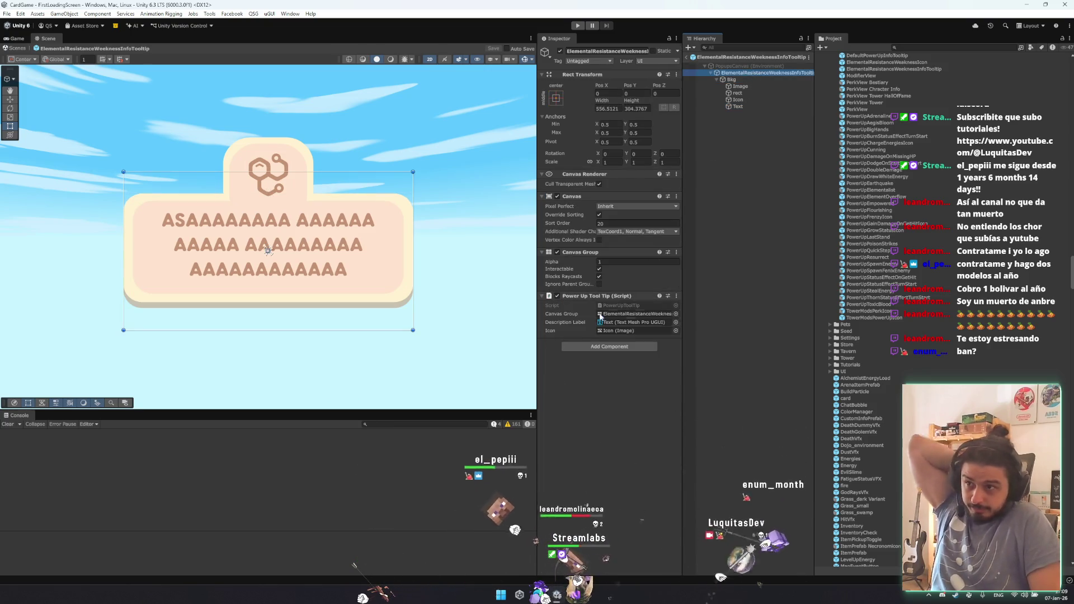
pyautogui.rightClick(607, 296)
pyautogui.click(645, 334)
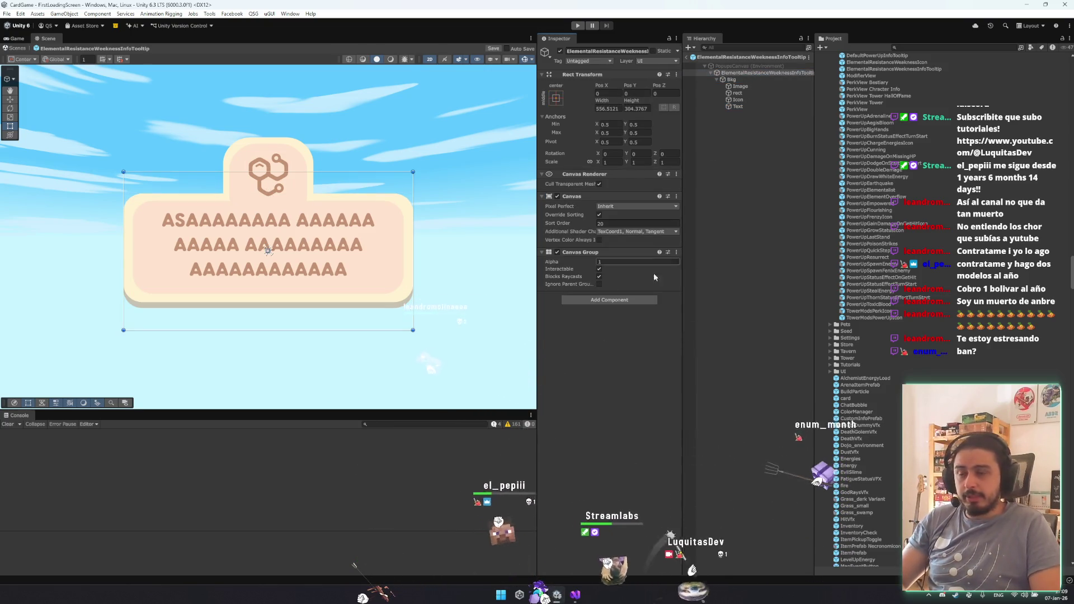
pyautogui.click(622, 301)
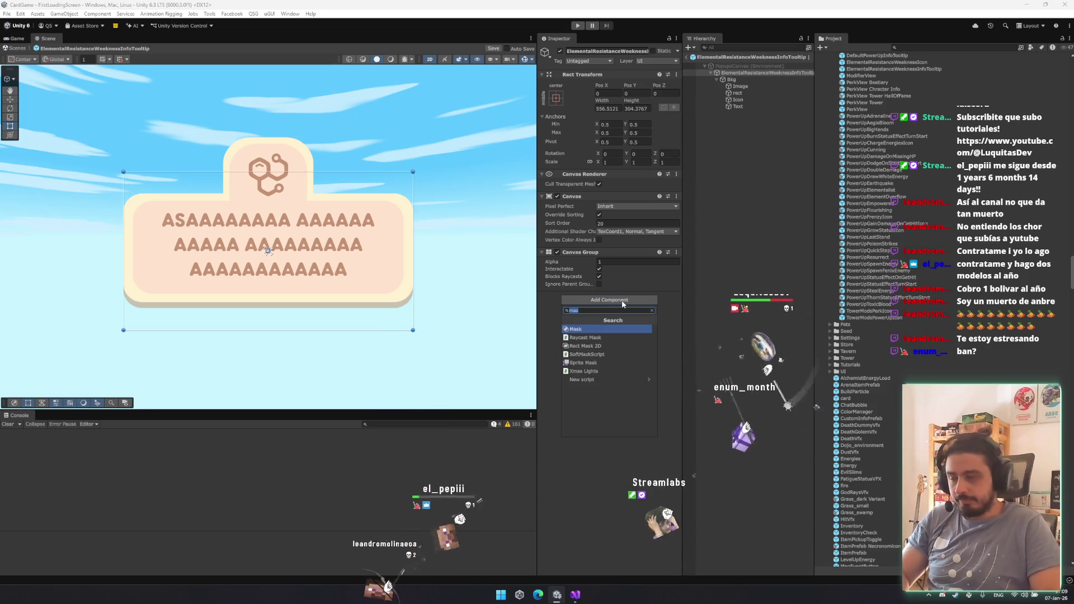
pyautogui.click(767, 73)
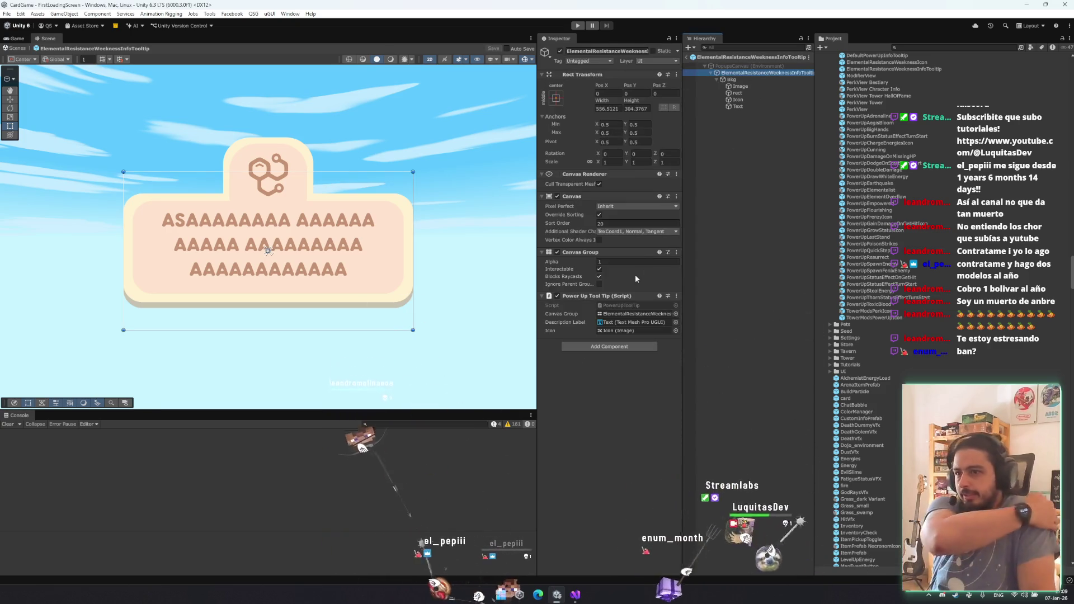
pyautogui.click(637, 304)
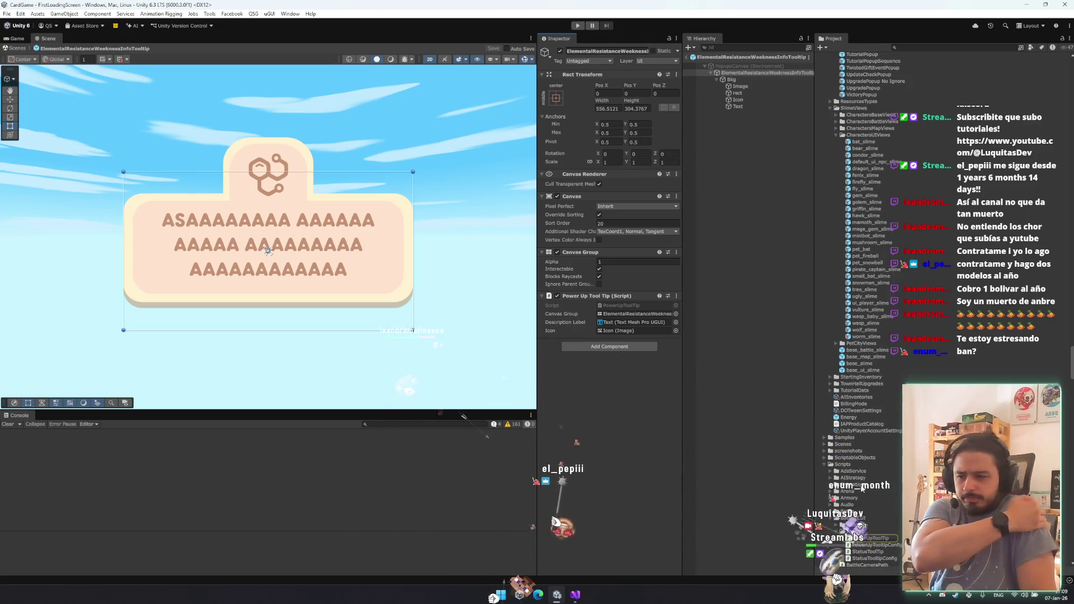
# - Create a MonoBehaviour script named ElementalResistanceWeaknessInfoTooltip in the Tooltips folder and open it in Visual Studio
pyautogui.rightClick(855, 530)
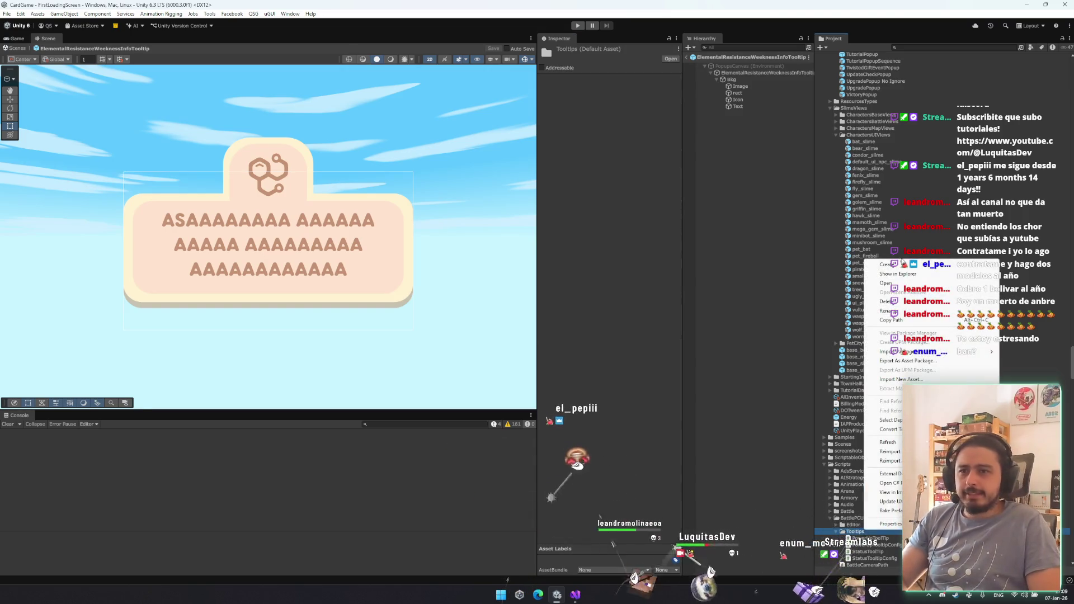
pyautogui.click(773, 76)
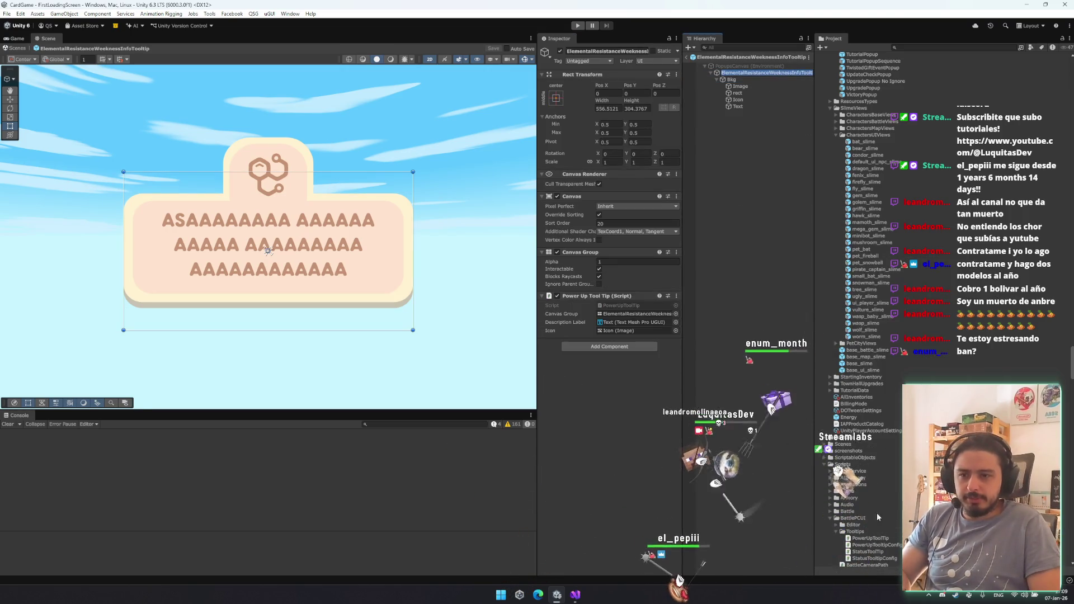
pyautogui.rightClick(867, 531)
pyautogui.moveTo(895, 266)
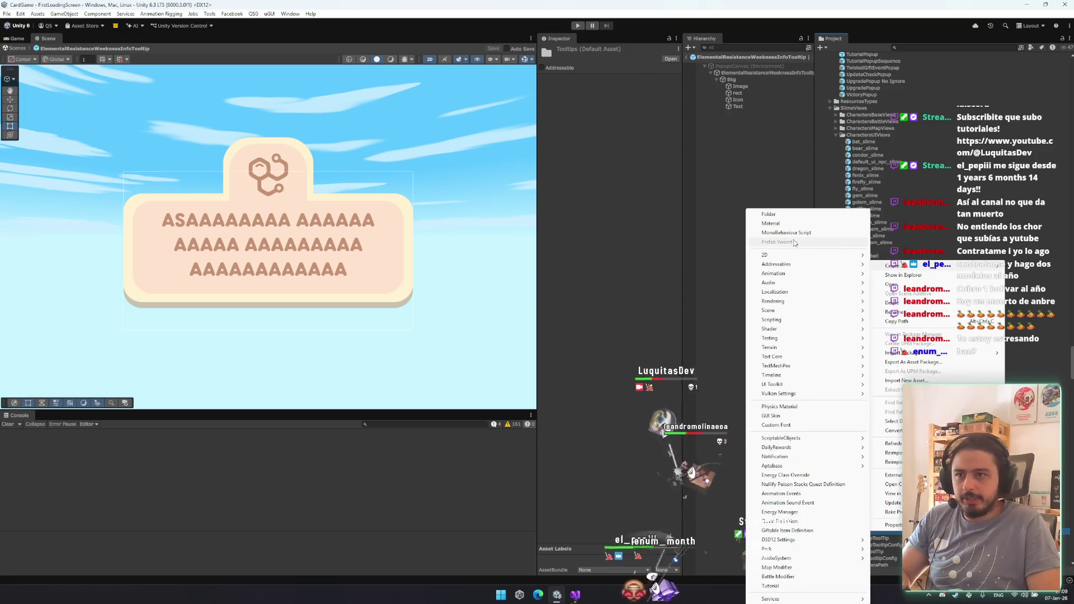
pyautogui.click(899, 443)
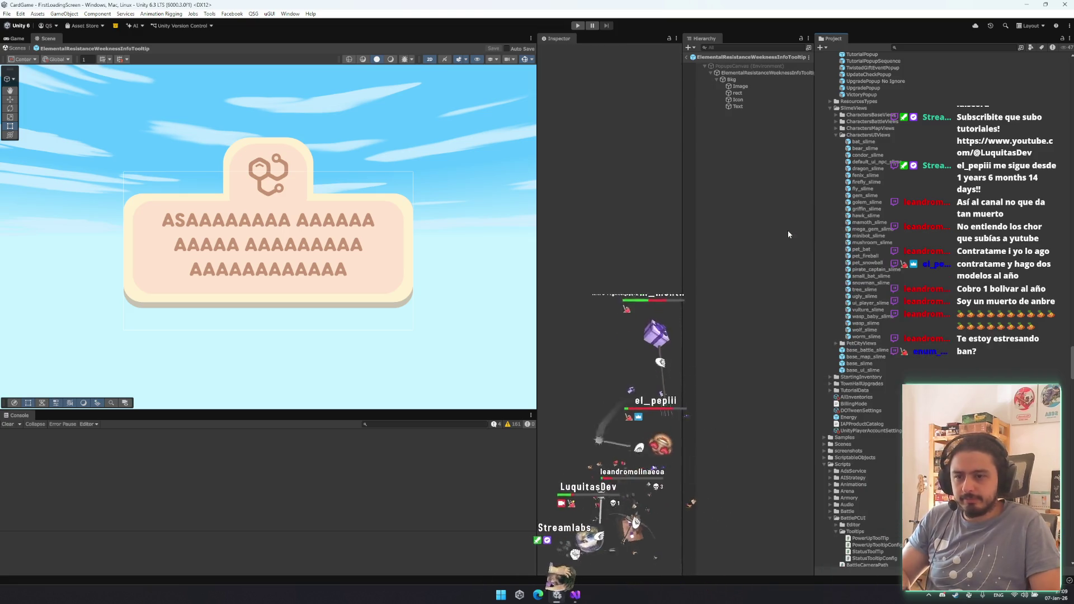
pyautogui.scroll(-3, 899, 442)
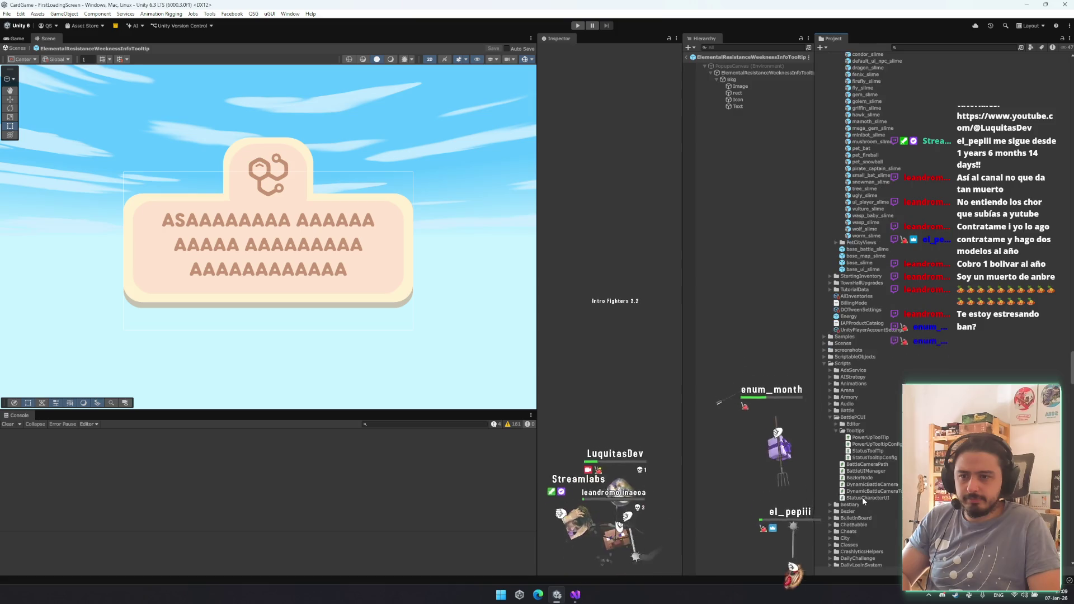
pyautogui.rightClick(853, 431)
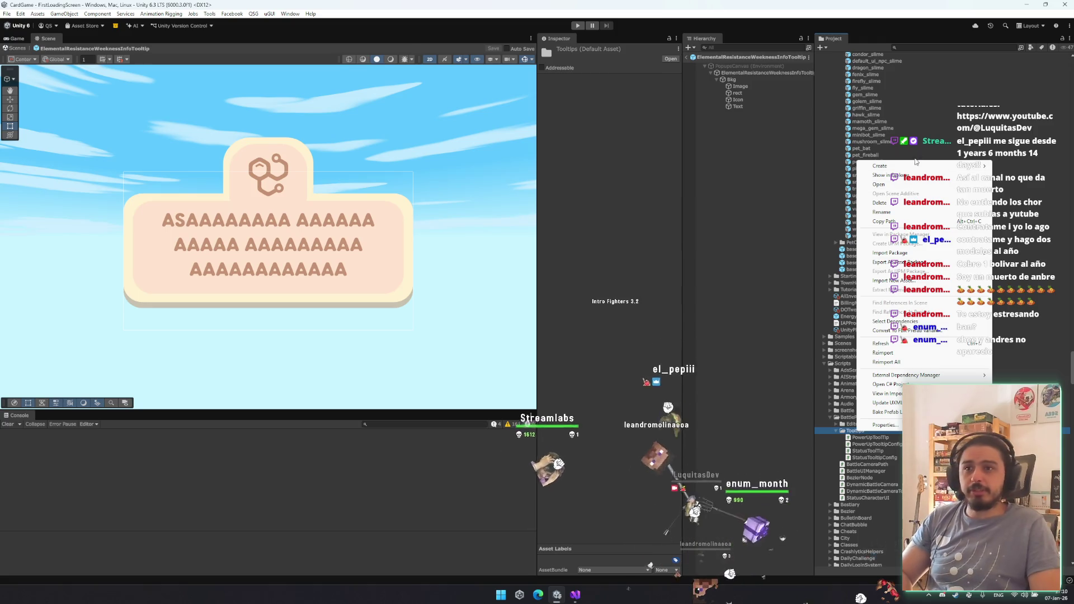
pyautogui.moveTo(881, 165)
pyautogui.click(828, 184)
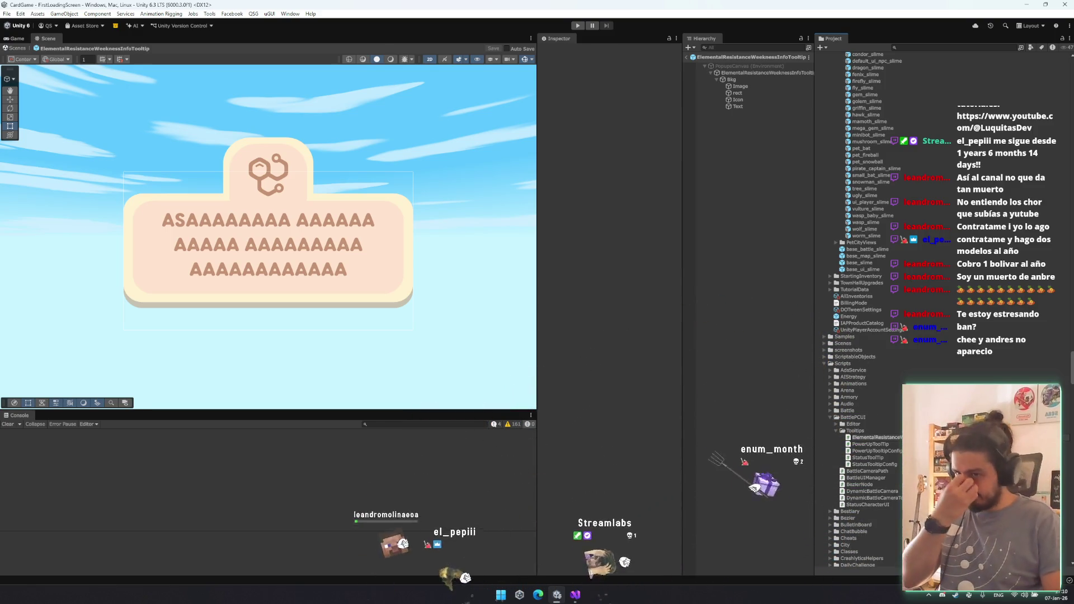
pyautogui.click(876, 438)
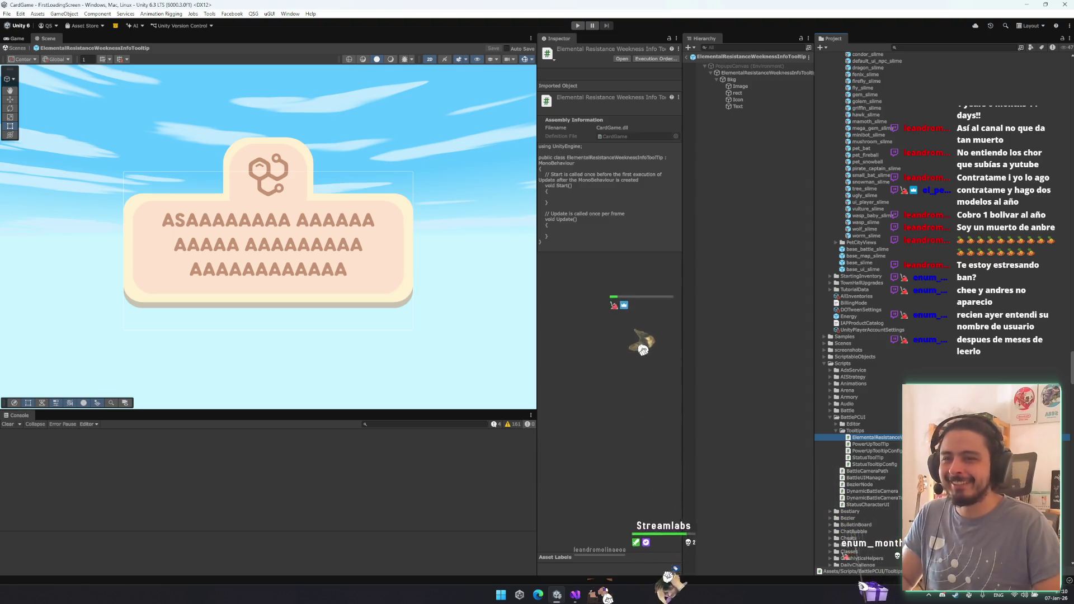
pyautogui.hotkey('alt', 'Tab')
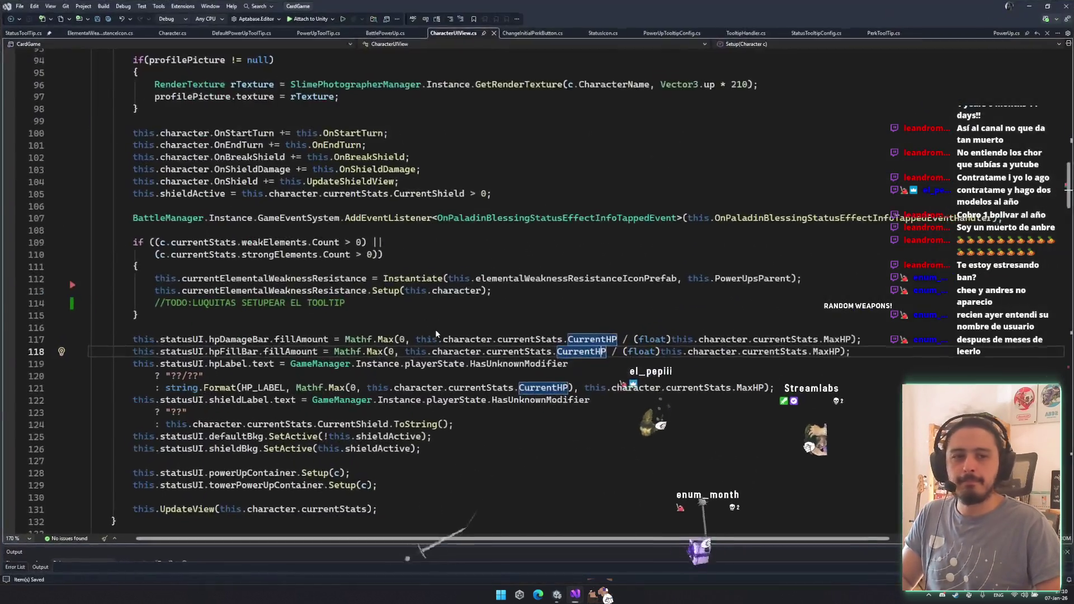
# - Delete the default Start and Update methods from the new tooltip script and save
pyautogui.moveTo(109, 146); pyautogui.dragTo(120, 180)
pyautogui.moveTo(106, 123); pyautogui.dragTo(258, 263)
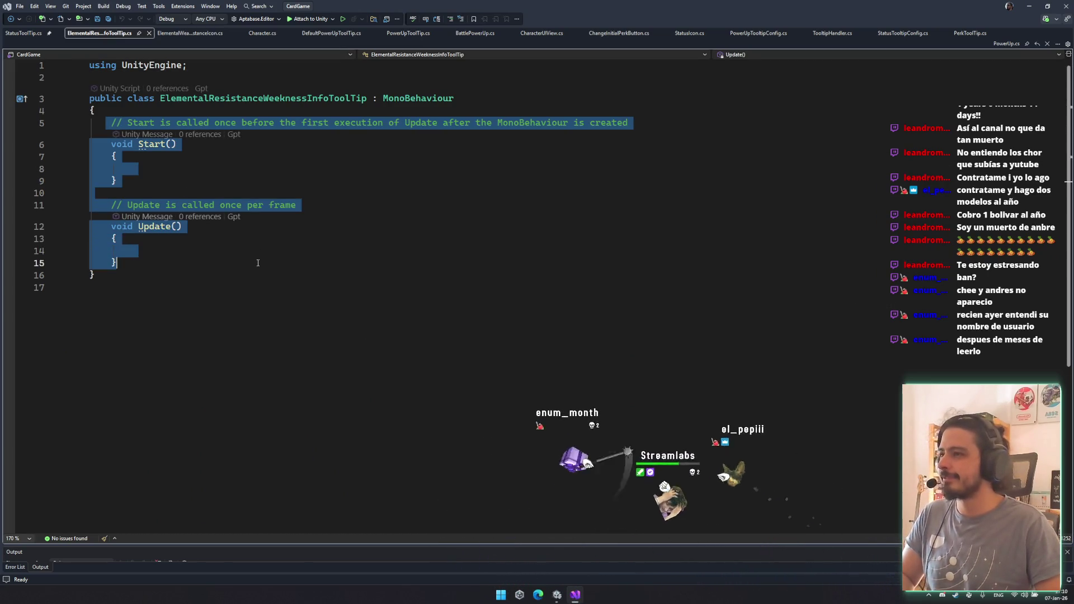
pyautogui.press('Delete')
pyautogui.hotkey('ctrl', 's')
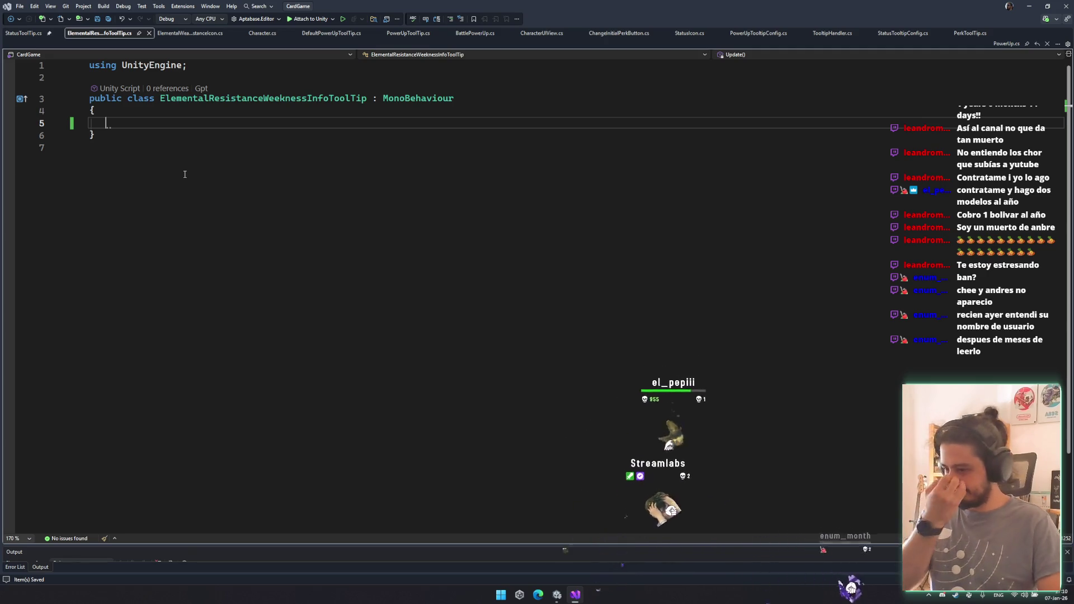
# - Change the script's base class from MonoBehaviour to BaseTooltip, copied from PowerUpToolTip.cs, and save
pyautogui.click(336, 33)
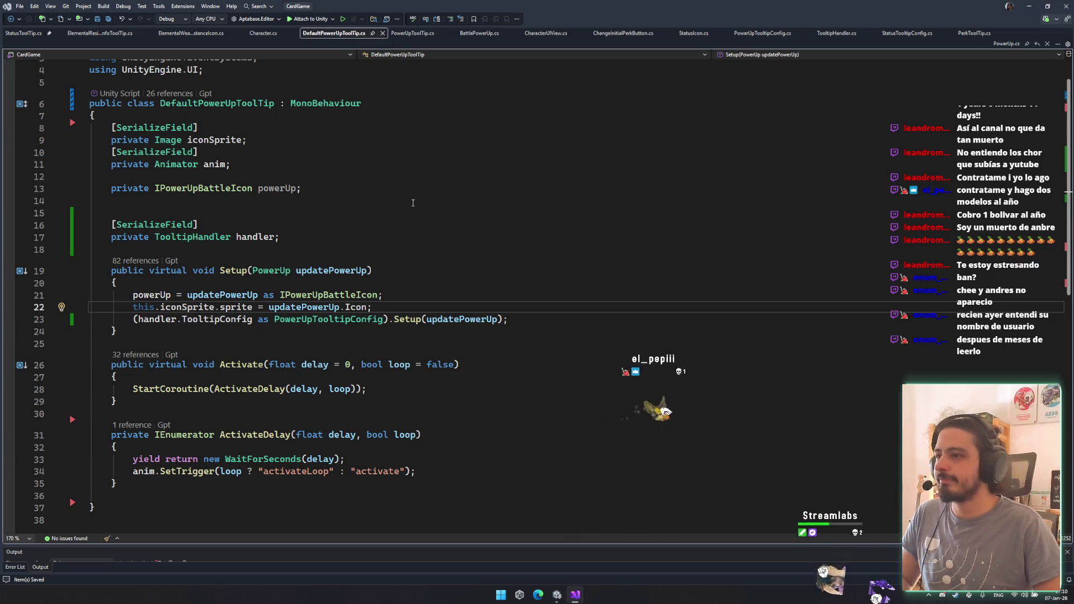
pyautogui.click(225, 111)
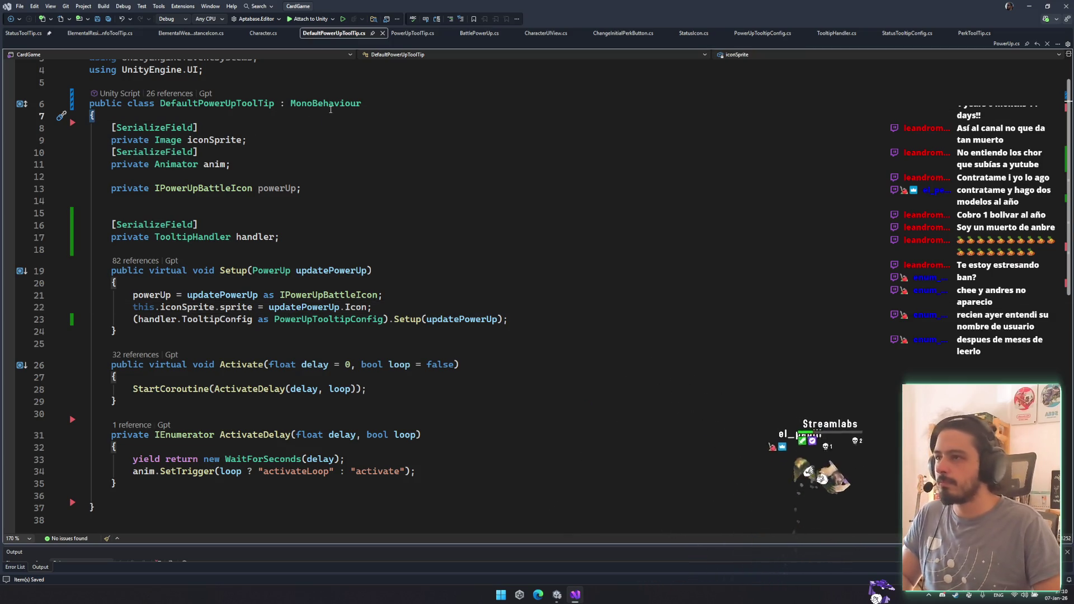
pyautogui.scroll(-4, 455, 205)
pyautogui.scroll(4, 454, 205)
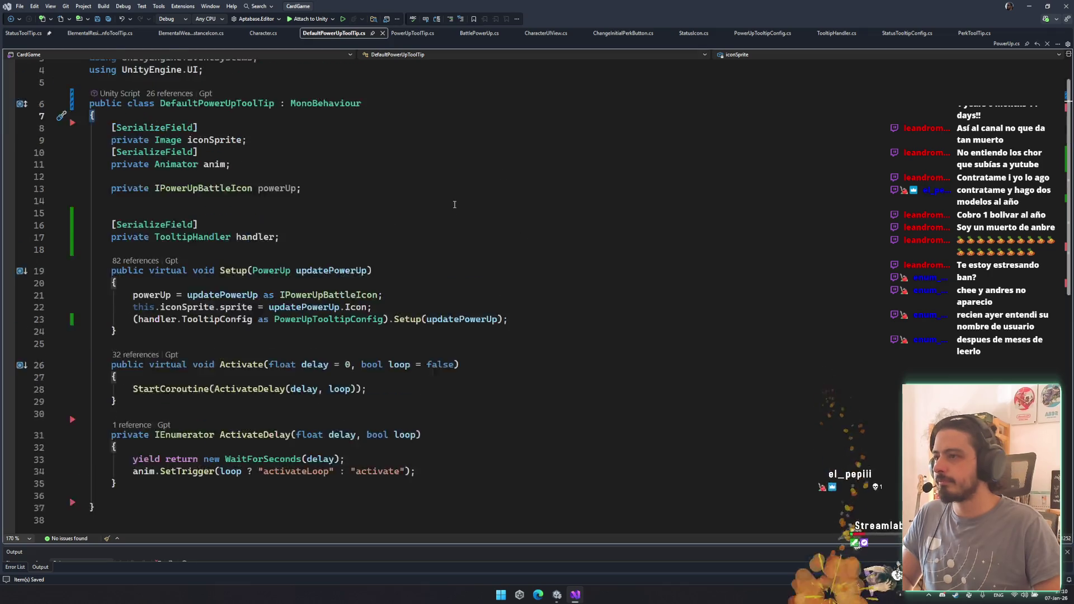
pyautogui.scroll(1, 455, 205)
pyautogui.middleClick(353, 35)
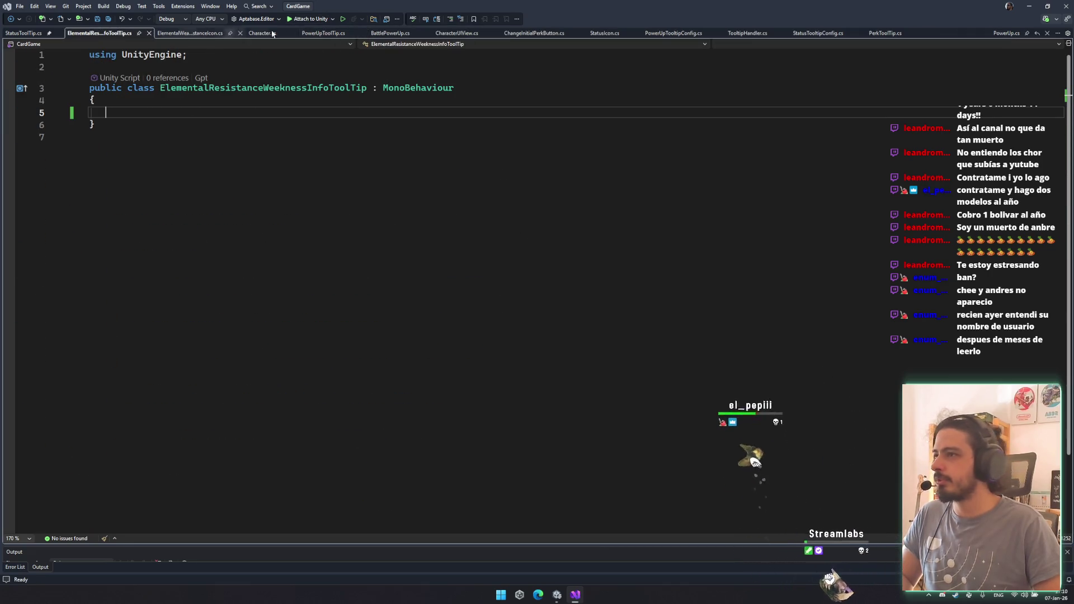
pyautogui.click(355, 37)
pyautogui.doubleClick(289, 113)
pyautogui.hotkey('ctrl', 'c')
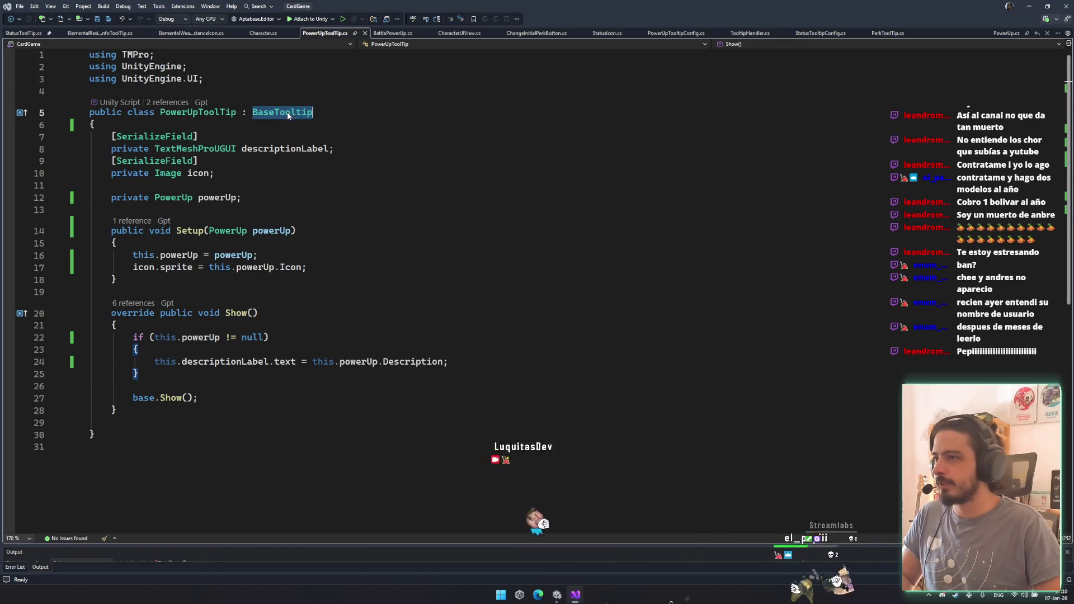
pyautogui.click(119, 32)
pyautogui.doubleClick(414, 88)
pyautogui.hotkey('ctrl', 'v')
pyautogui.hotkey('ctrl', 's')
pyautogui.click(480, 201)
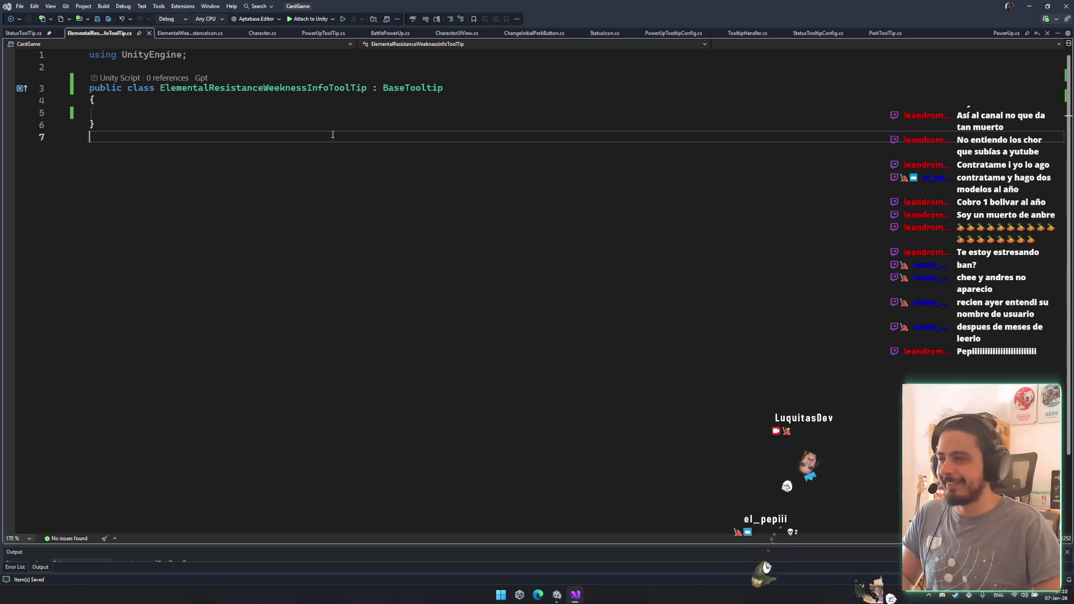
# - Copy the serialized descriptionLabel field from PowerUpToolTip.cs into the new class
pyautogui.click(323, 32)
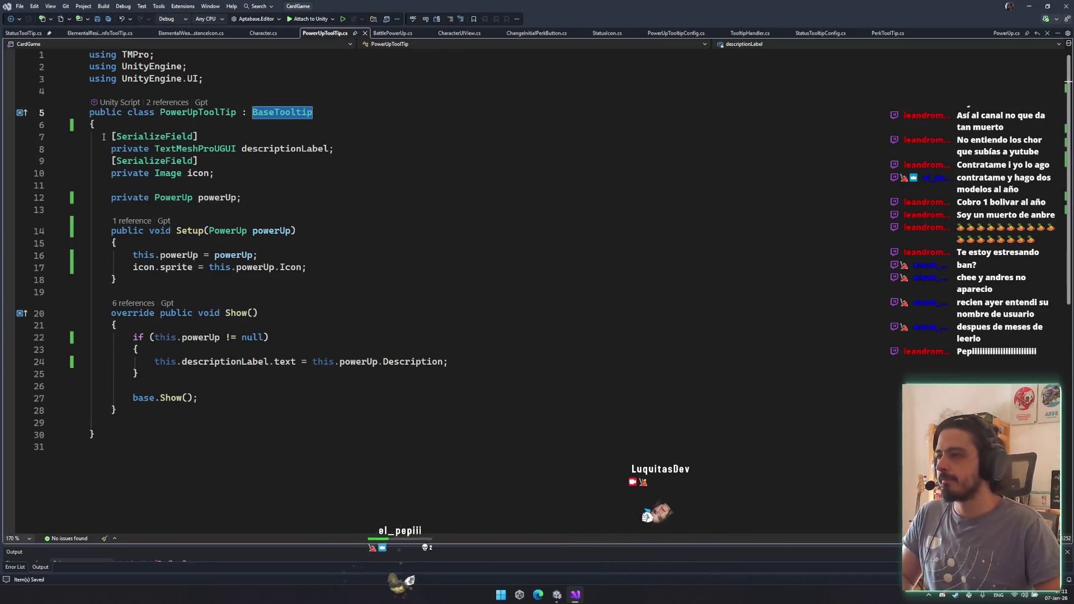
pyautogui.moveTo(103, 138)
pyautogui.mouseDown()
pyautogui.moveTo(240, 198)
pyautogui.moveTo(199, 161)
pyautogui.moveTo(409, 147)
pyautogui.mouseUp()
pyautogui.hotkey('ctrl', 'c')
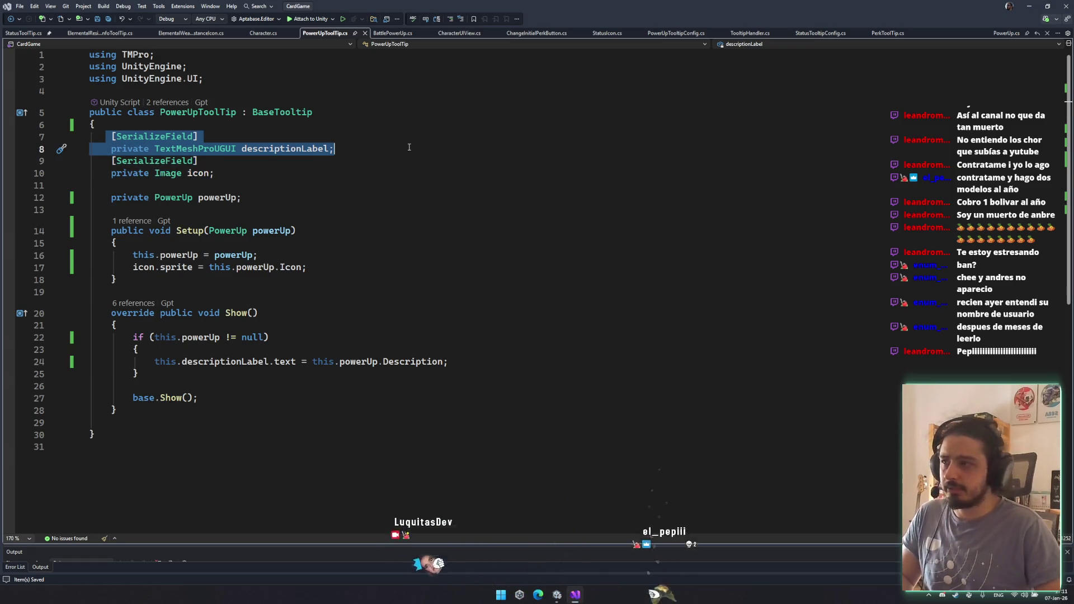
pyautogui.click(100, 32)
pyautogui.click(173, 111)
pyautogui.hotkey('ctrl', 'v')
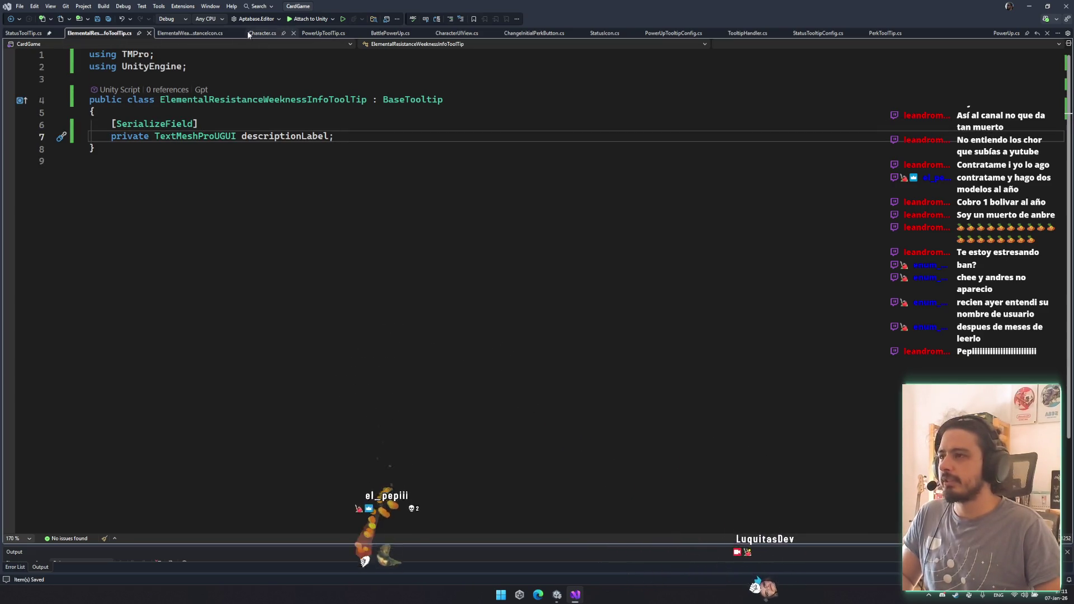
# - Paste PowerUpToolTip's Show() override below the descriptionLabel field in the new script
pyautogui.click(248, 34)
pyautogui.click(202, 35)
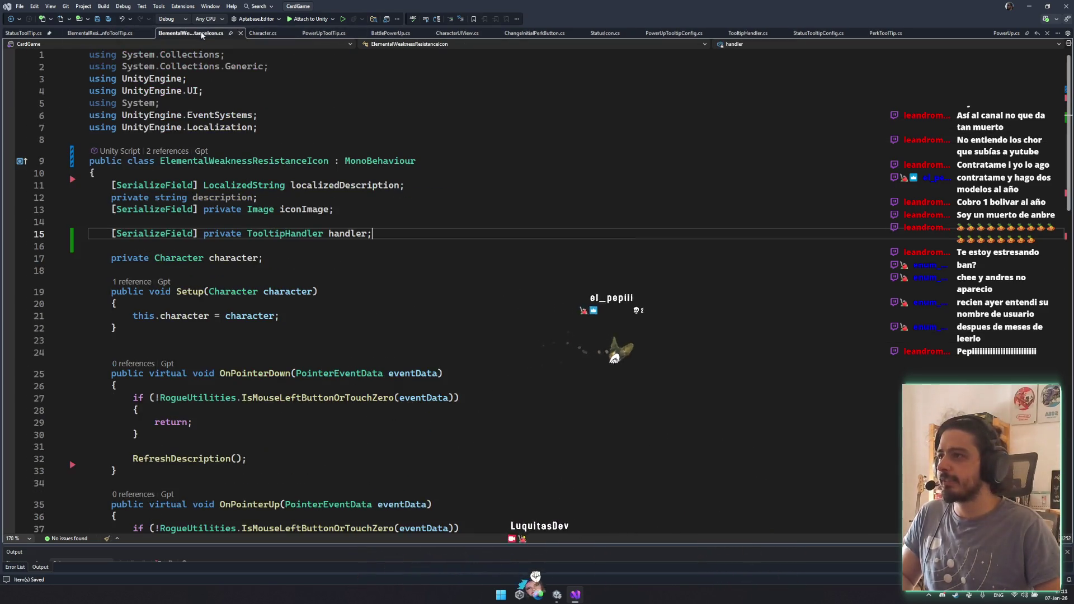
pyautogui.click(336, 35)
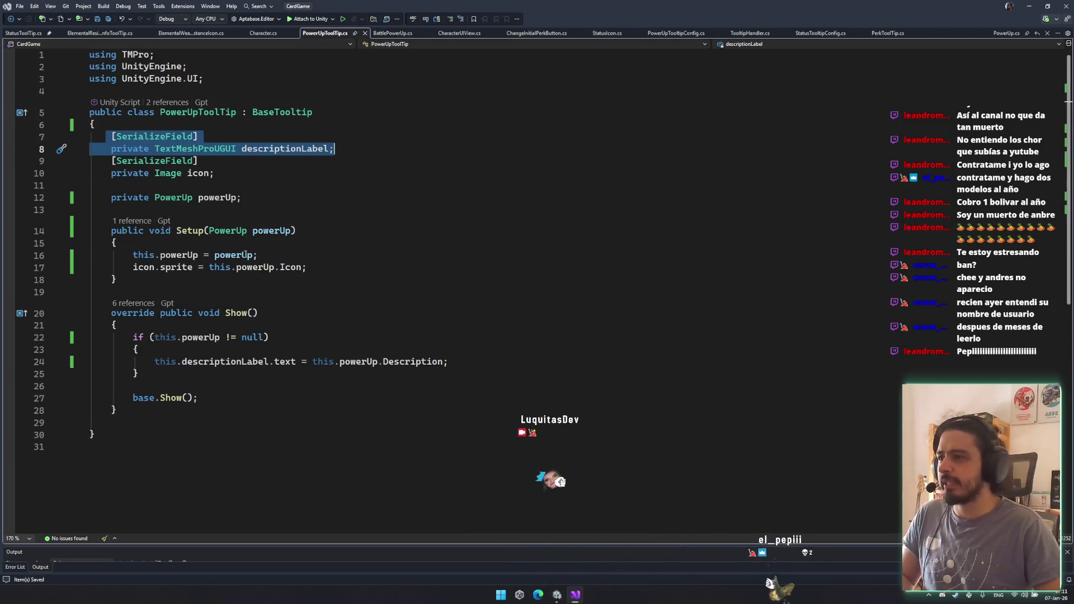
pyautogui.click(256, 256)
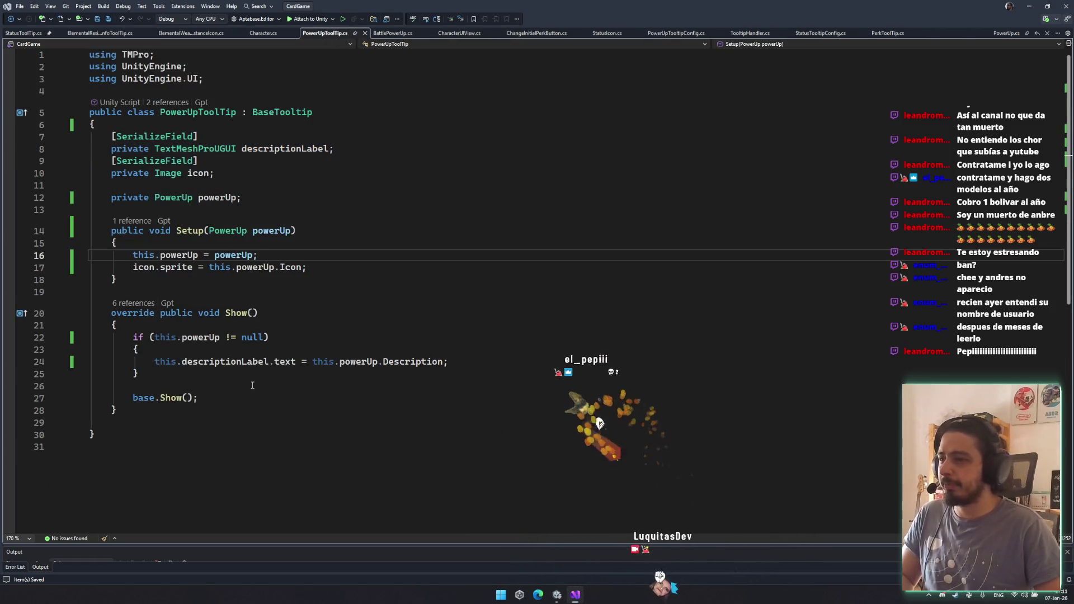
pyautogui.moveTo(167, 292); pyautogui.dragTo(89, 374)
pyautogui.moveTo(204, 416)
pyautogui.mouseDown()
pyautogui.moveTo(161, 398)
pyautogui.moveTo(133, 313)
pyautogui.mouseUp()
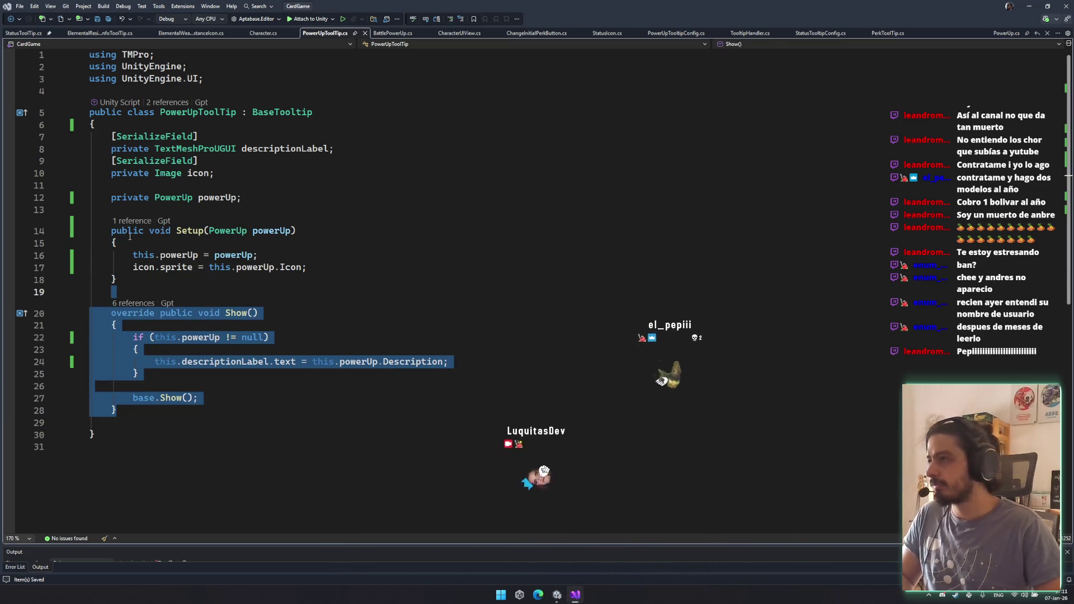
pyautogui.click(89, 35)
pyautogui.click(387, 139)
pyautogui.write('override public void Show()     {         if (this.powerUp != null)         {             this.descriptionLabel.text = this.powerUp.Description;         }          base.Show();     }')
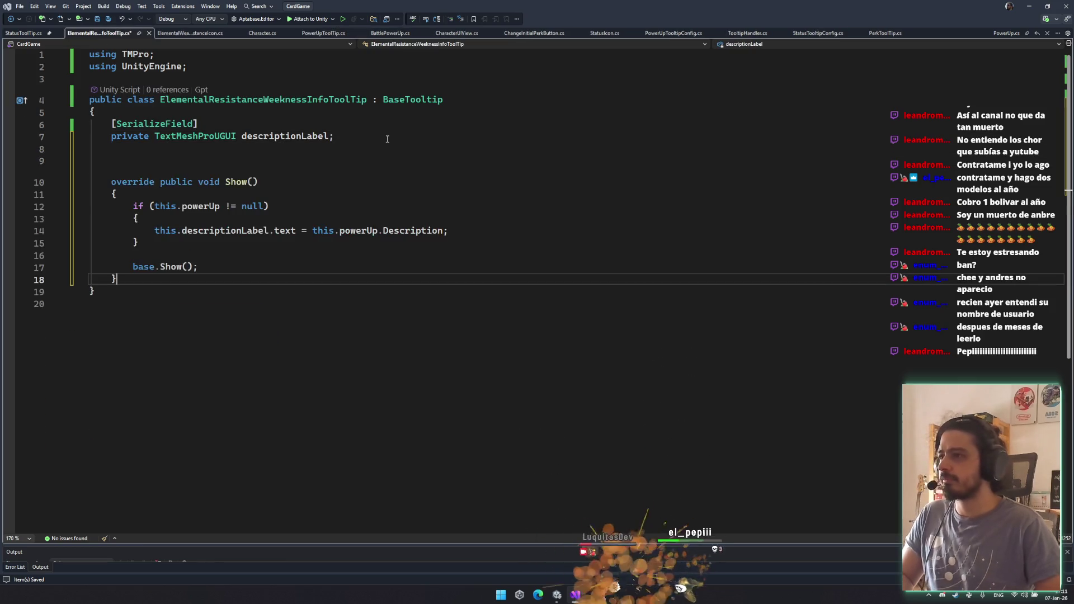
pyautogui.press('Delete')
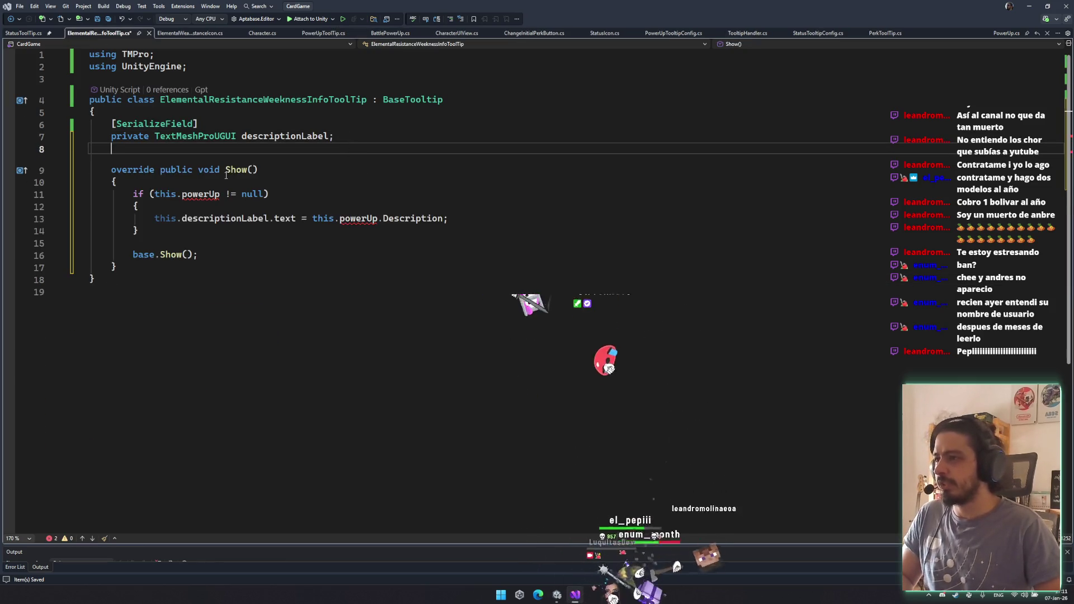
pyautogui.click(213, 35)
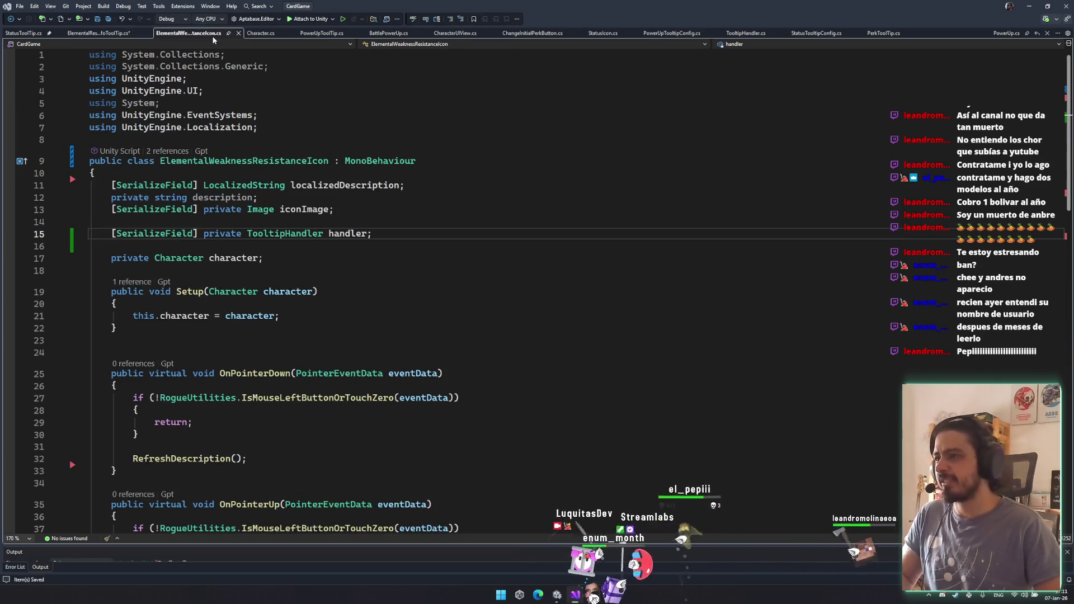
pyautogui.click(108, 36)
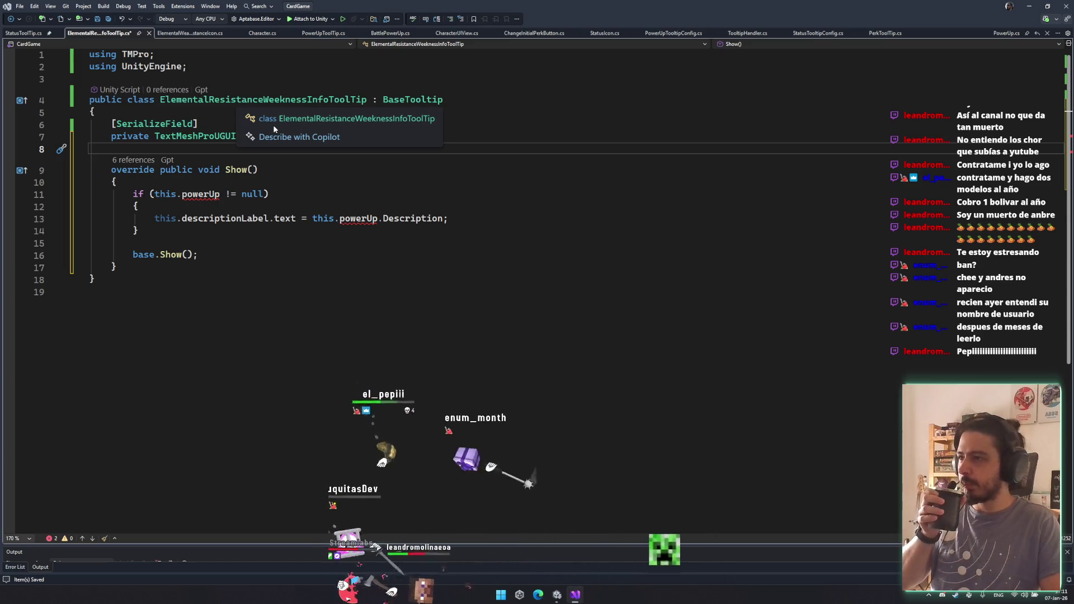
# - Delete the pasted Show() method from the tooltip script
pyautogui.moveTo(313, 255); pyautogui.dragTo(315, 154)
pyautogui.click(315, 154)
pyautogui.moveTo(198, 255); pyautogui.dragTo(112, 148)
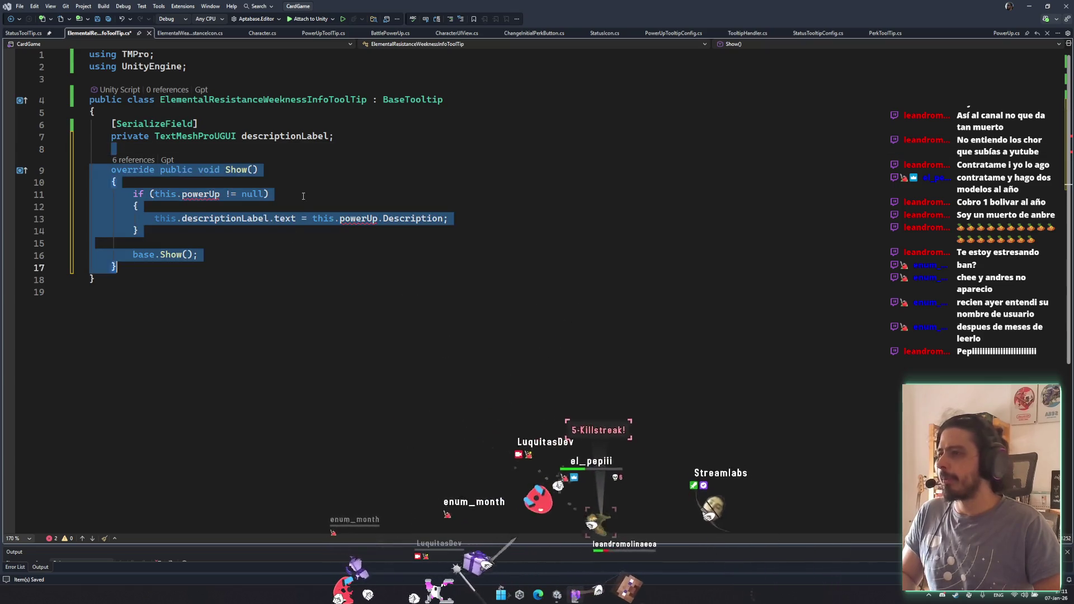
pyautogui.press('Delete')
# - Go to ElementalWeaknessResistanceIcon.cs and select the handler field name
pyautogui.click(336, 35)
pyautogui.click(174, 35)
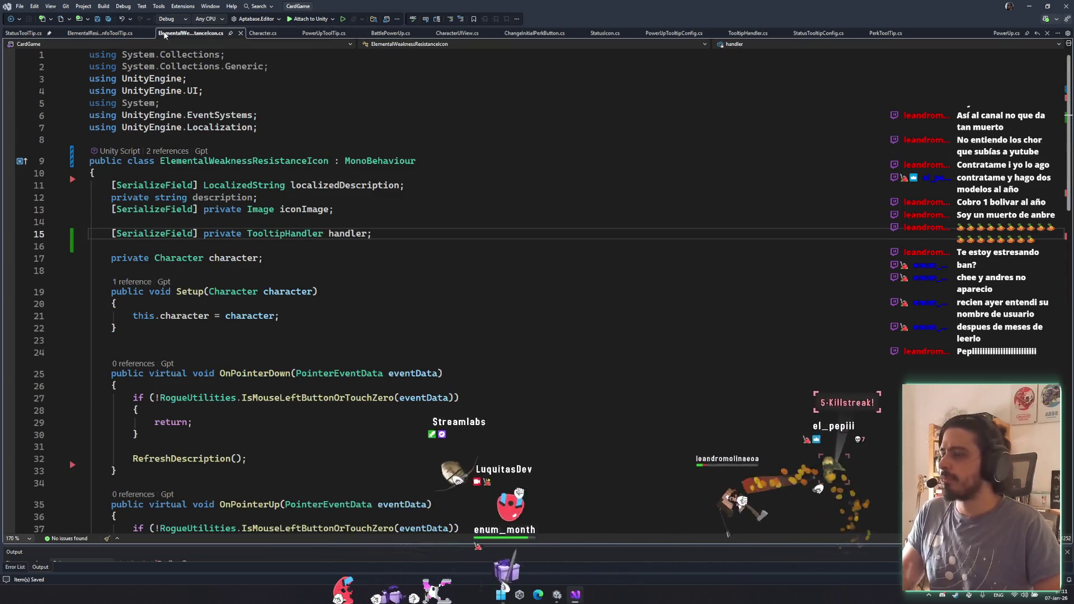
pyautogui.doubleClick(347, 233)
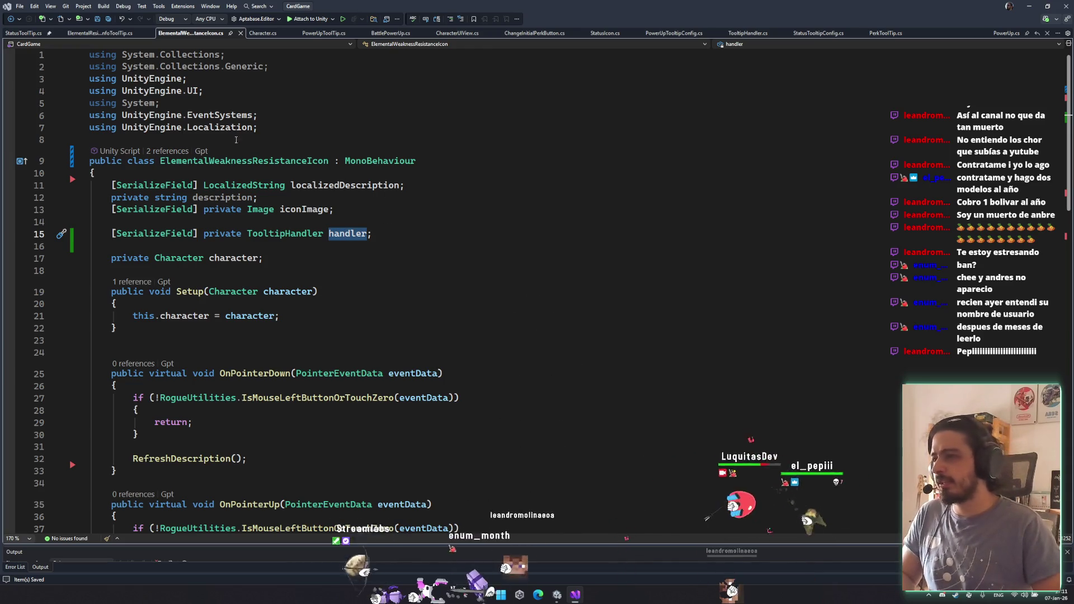
pyautogui.scroll(-11, 314, 177)
pyautogui.scroll(4, 280, 209)
pyautogui.click(263, 356)
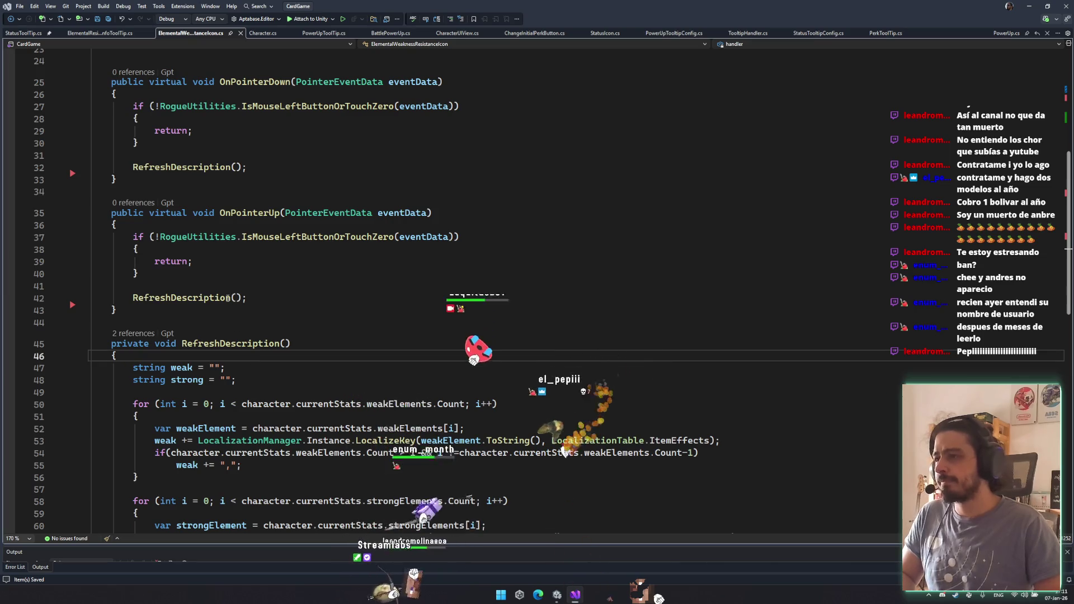
# - Delete the OnPointerDown and OnPointerUp methods and the stray blank line before RefreshDescription
pyautogui.moveTo(168, 311)
pyautogui.mouseDown()
pyautogui.moveTo(112, 213)
pyautogui.moveTo(140, 119)
pyautogui.mouseUp()
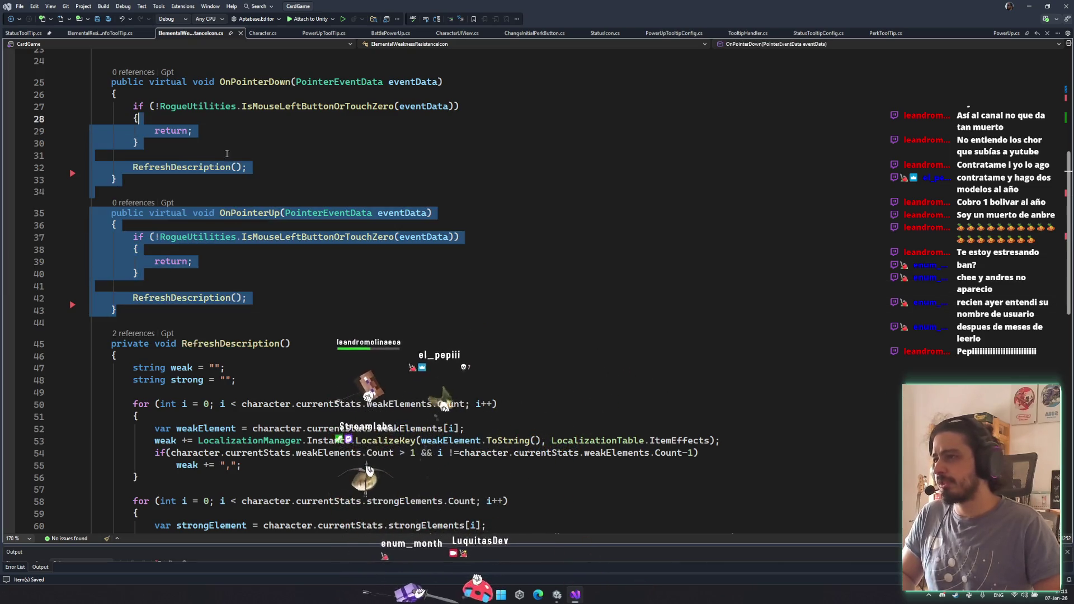
pyautogui.scroll(2, 290, 138)
pyautogui.moveTo(290, 139); pyautogui.dragTo(347, 316)
pyautogui.press('Delete')
pyautogui.scroll(6, 364, 184)
pyautogui.press('BackSpace')
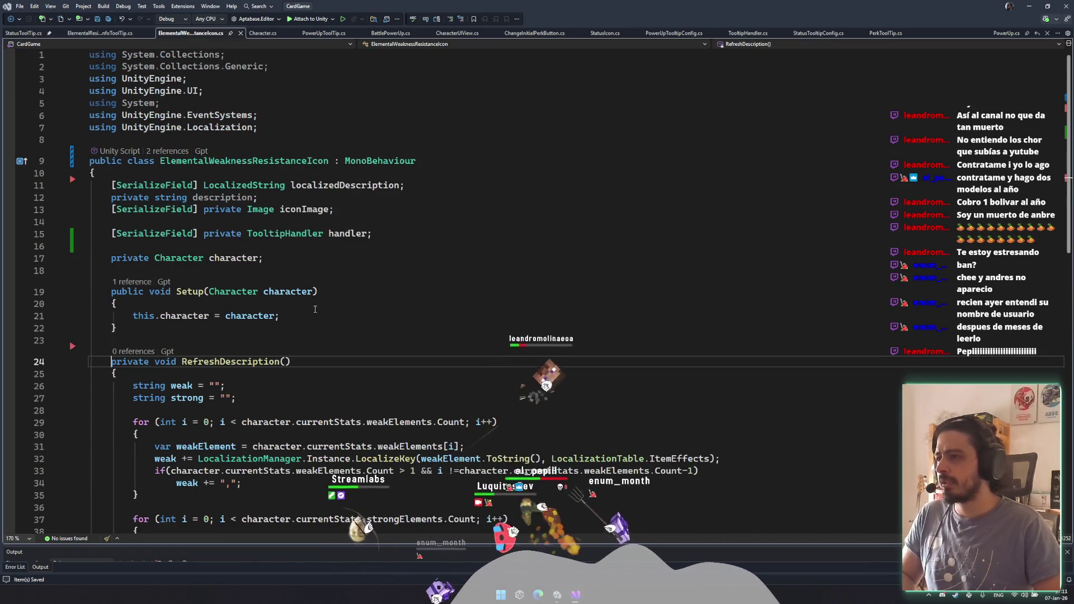
pyautogui.click(329, 316)
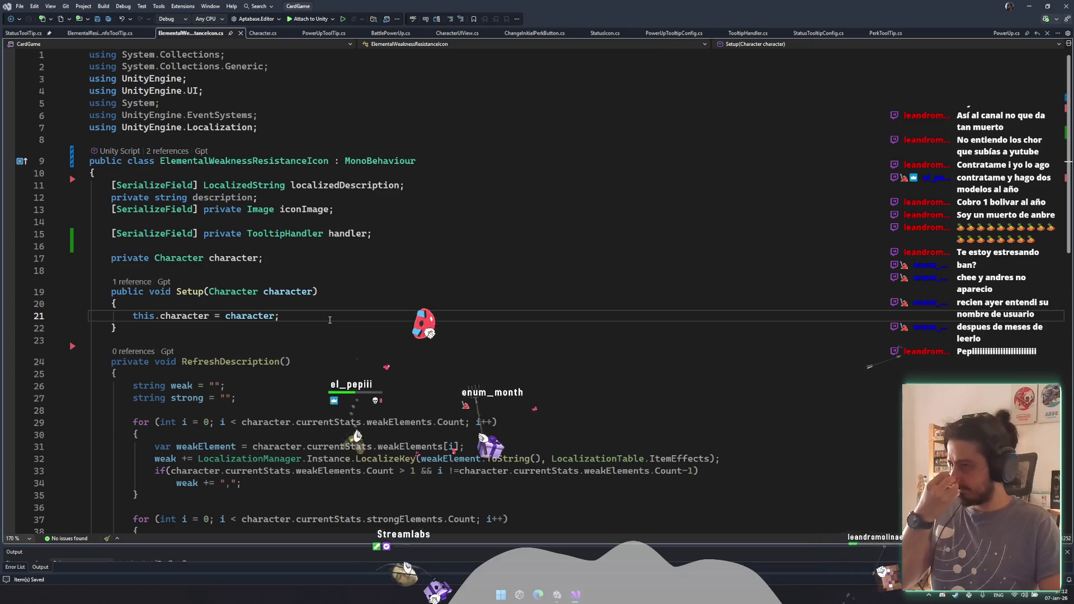
# - Cut RefreshDescription from the icon script and paste it below descriptionLabel in the tooltip script
pyautogui.click(323, 233)
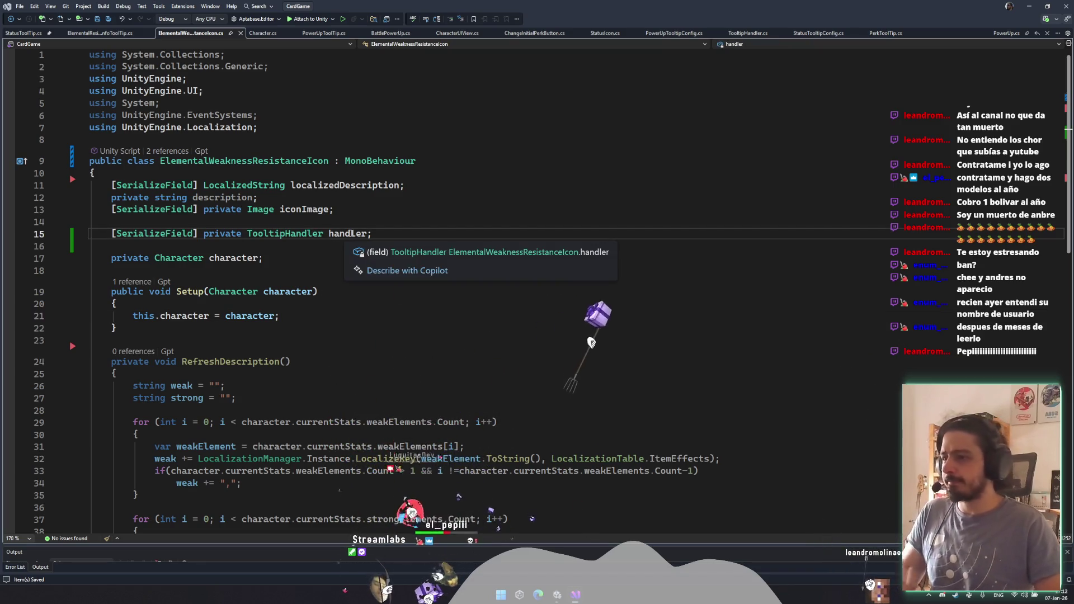
pyautogui.scroll(-2, 336, 349)
pyautogui.scroll(-4, 328, 335)
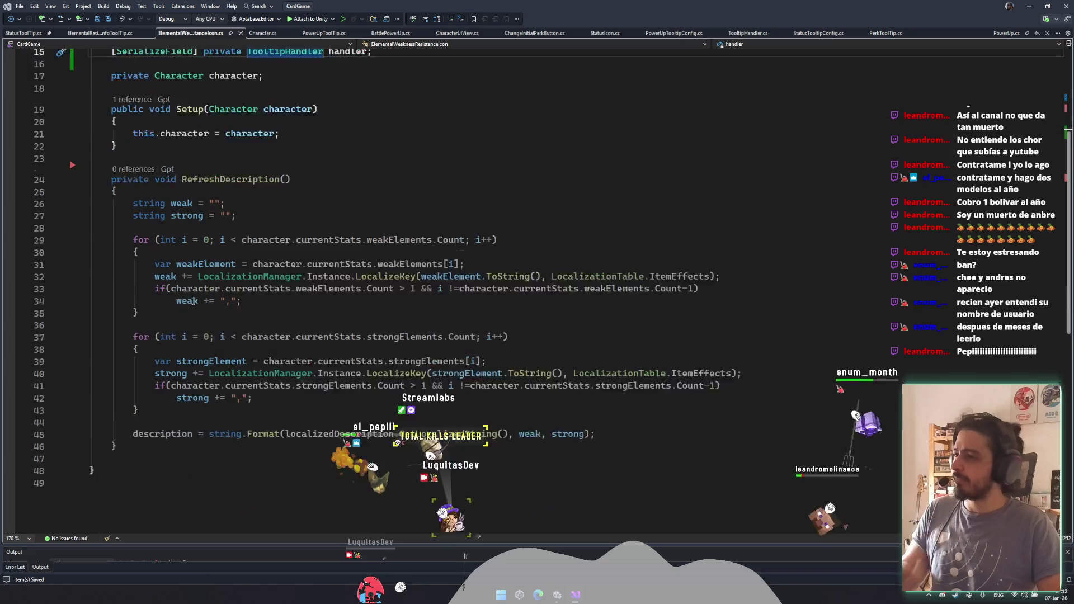
pyautogui.moveTo(189, 194)
pyautogui.mouseDown()
pyautogui.moveTo(190, 269)
pyautogui.moveTo(409, 314)
pyautogui.moveTo(235, 481)
pyautogui.mouseUp()
pyautogui.scroll(2, 190, 204)
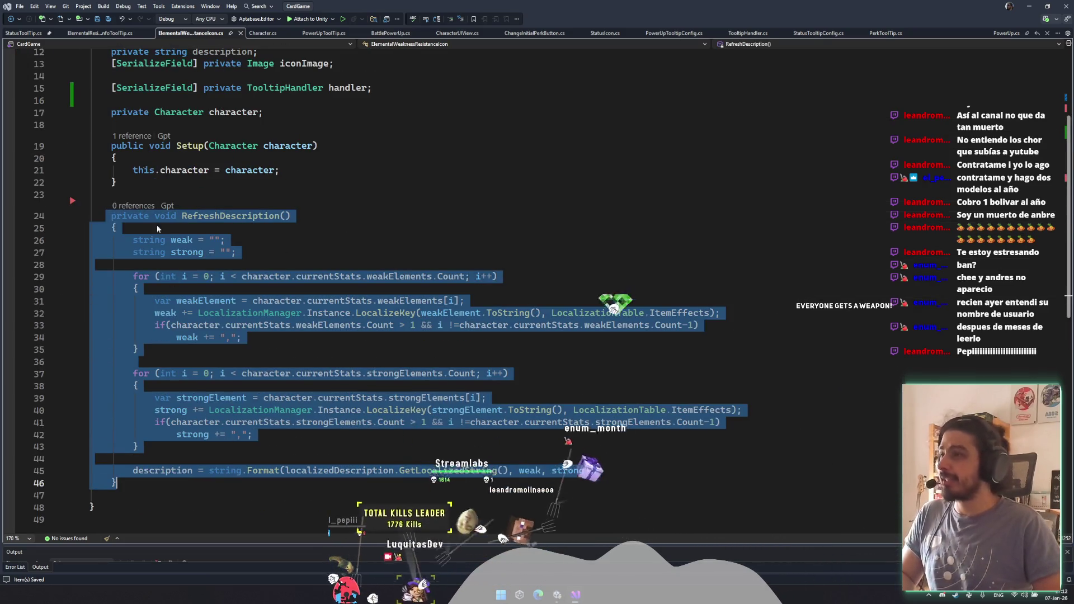
pyautogui.hotkey('ctrl', 'x')
pyautogui.click(99, 33)
pyautogui.click(307, 159)
pyautogui.hotkey('ctrl', 'v')
pyautogui.click(306, 158)
pyautogui.press('Return')
pyautogui.press('Return')
pyautogui.press('Return')
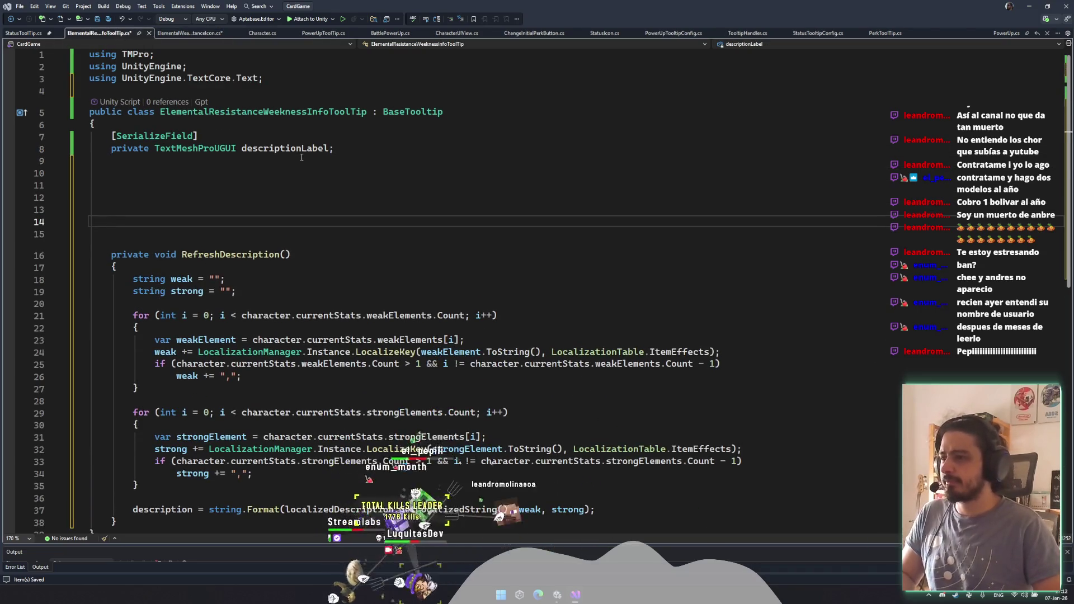
# - Make RefreshDescription assign its formatted string to descriptionLabel.text
pyautogui.press('Delete')
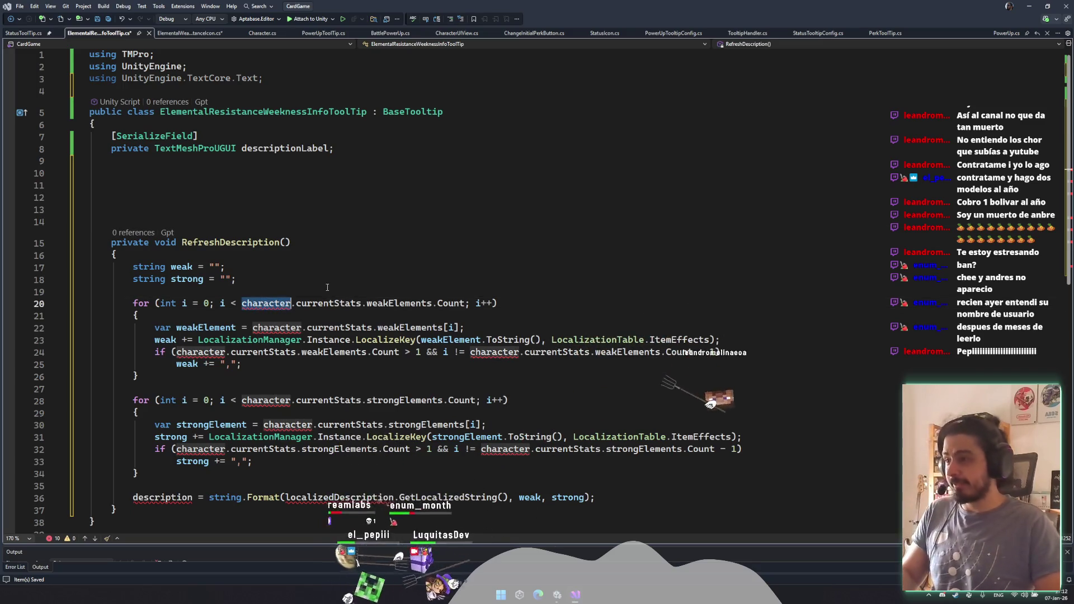
pyautogui.click(258, 149)
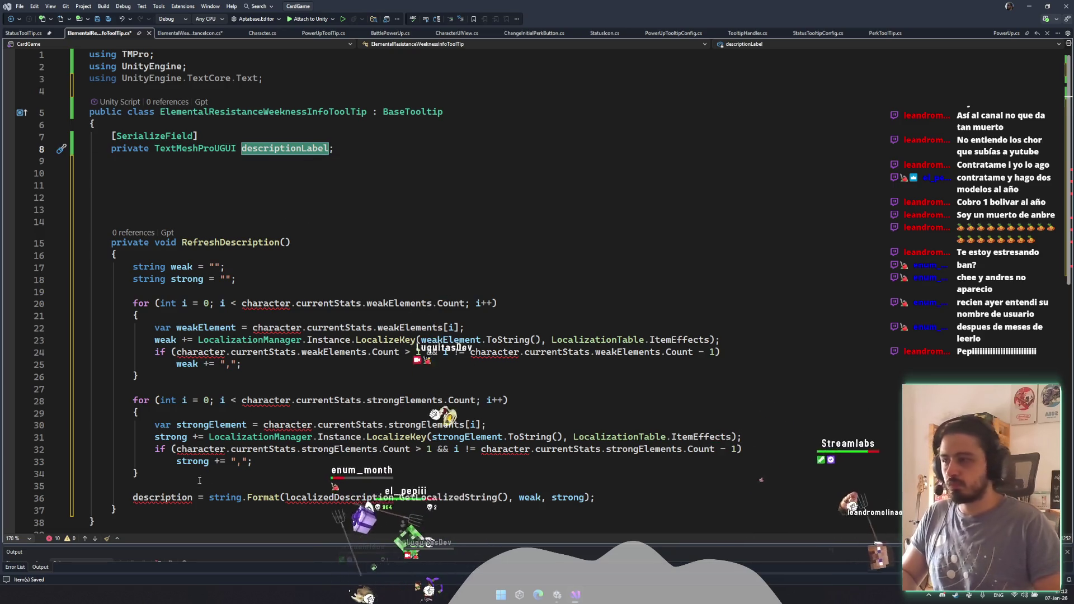
pyautogui.write('descriptionLabel.text')
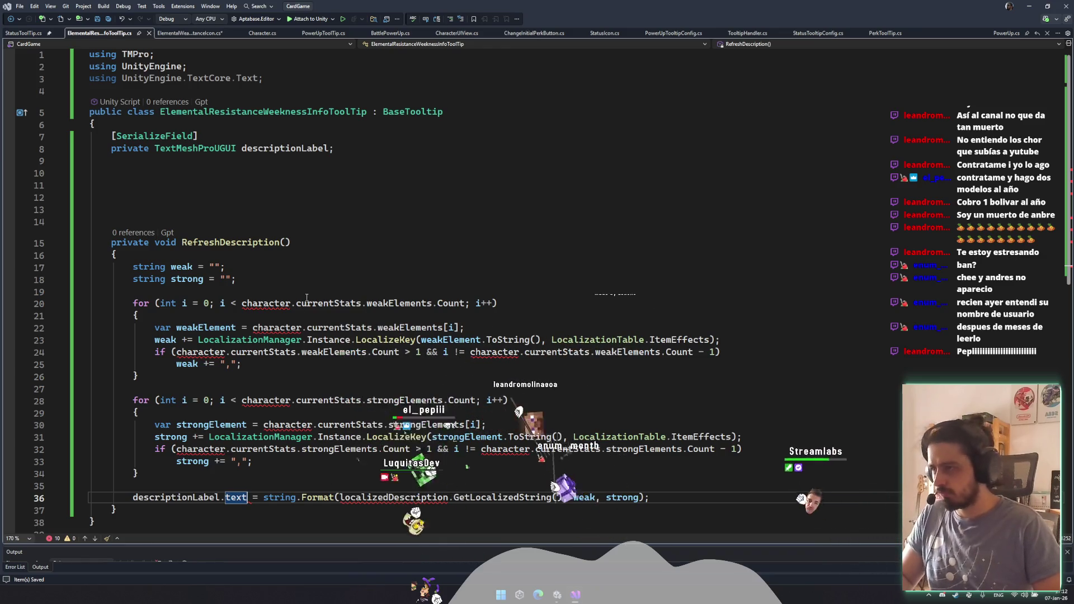
pyautogui.doubleClick(411, 497)
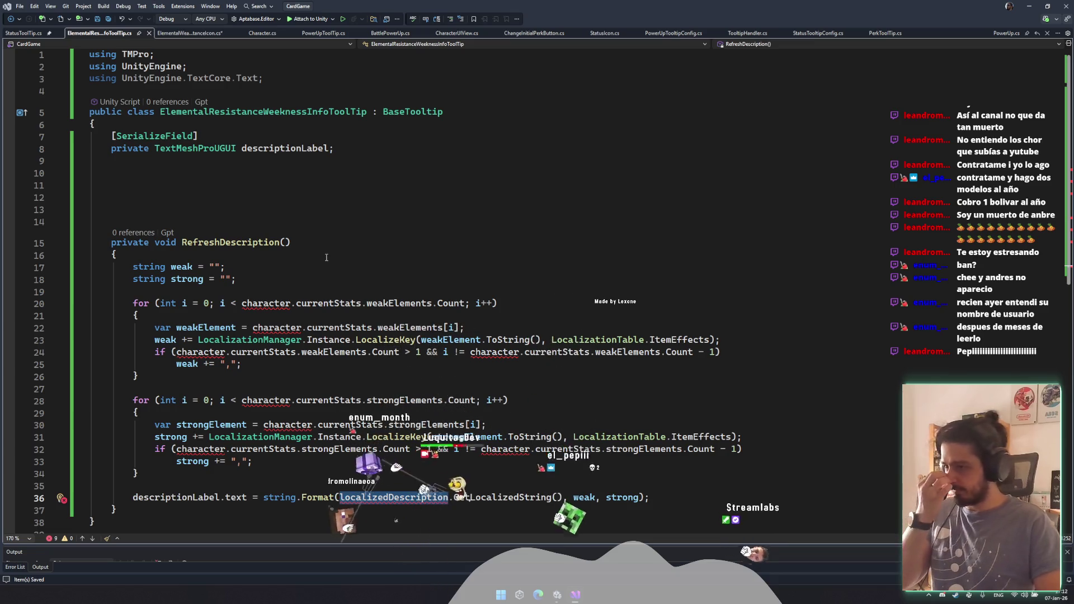
# - Duplicate the descriptionLabel field declaration as the basis for a new field
pyautogui.moveTo(363, 157)
pyautogui.mouseDown()
pyautogui.moveTo(106, 121)
pyautogui.moveTo(111, 136)
pyautogui.mouseUp()
pyautogui.hotkey('ctrl', 'c')
pyautogui.click(220, 173)
pyautogui.hotkey('ctrl', 'v')
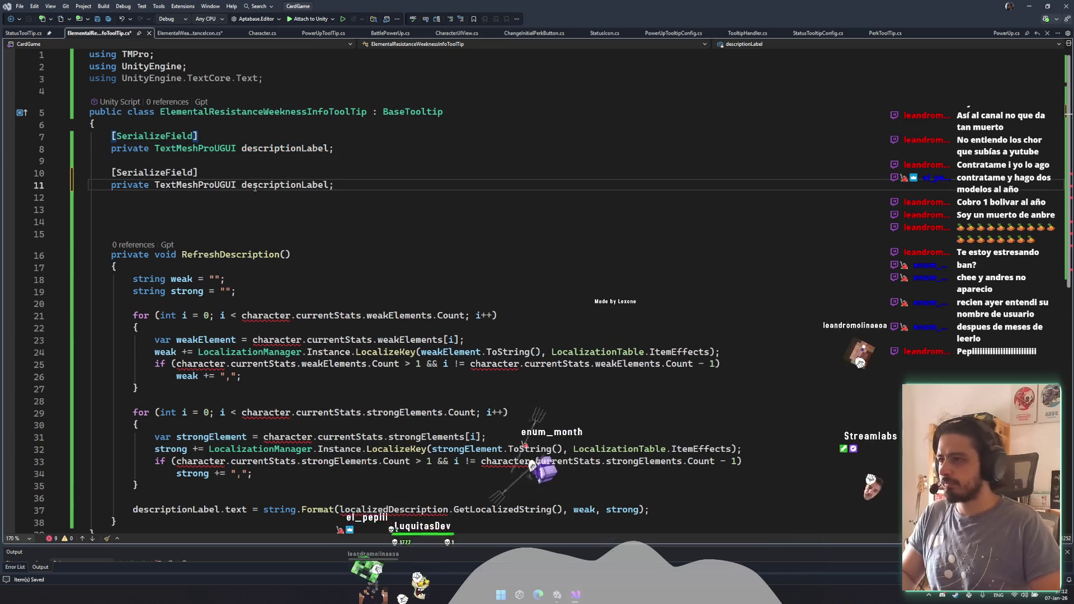
pyautogui.hotkey('ctrl', 'shift', 'Left')
# - Write a public void Setup(Character character) method signature below the fields
pyautogui.click(294, 196)
pyautogui.press('Return')
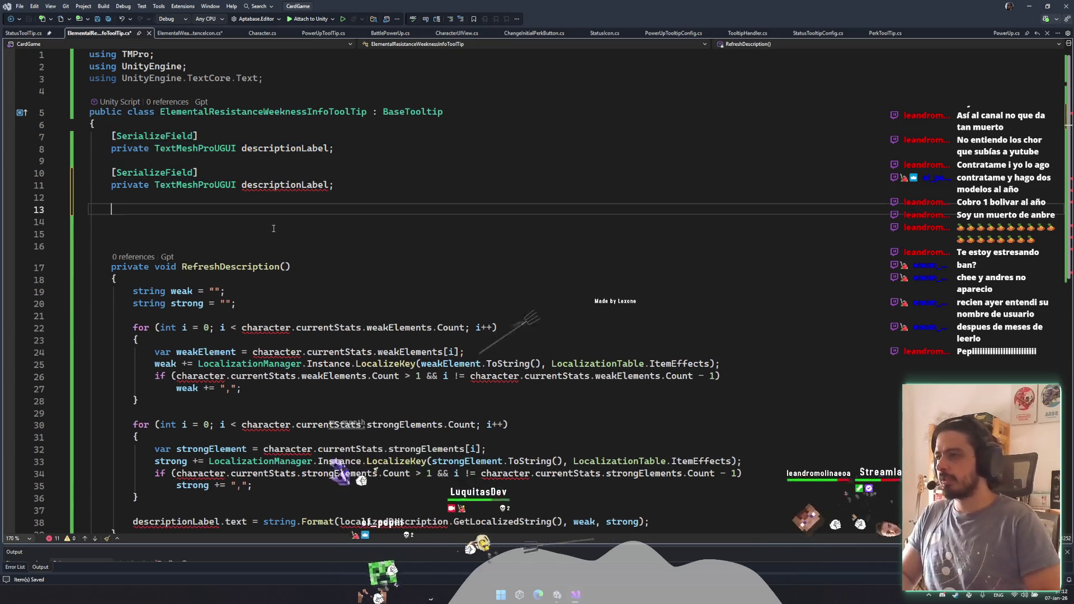
pyautogui.write('p')
pyautogui.press('Tab')
pyautogui.hotkey('ctrl', 'z')
pyautogui.write('ublic ')
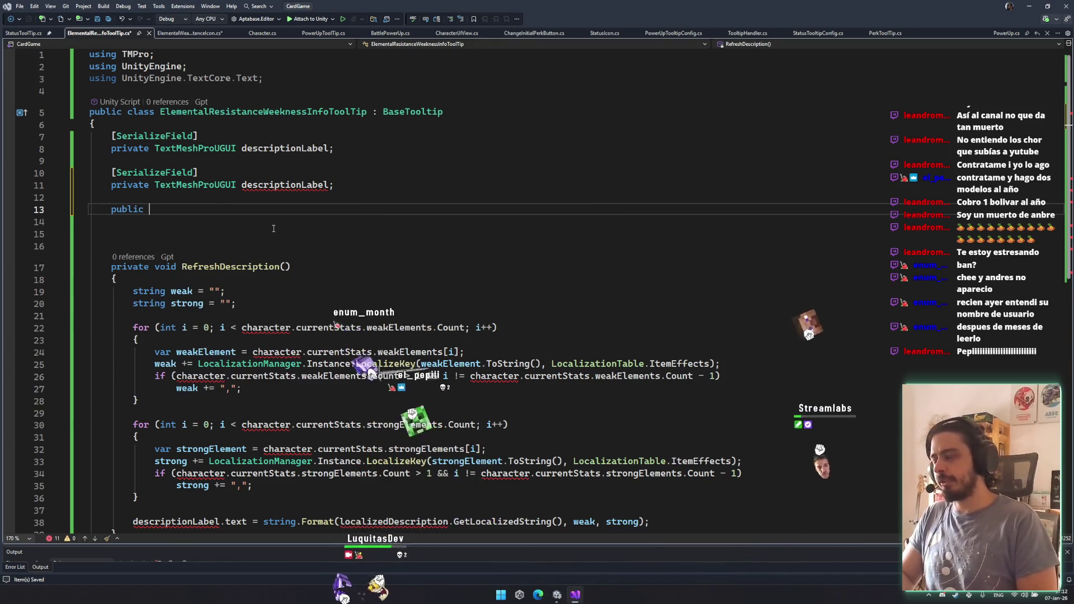
pyautogui.write('Setu')
pyautogui.press('BackSpace')
pyautogui.press('BackSpace')
pyautogui.press('BackSpace')
pyautogui.write('void Seutp(*')
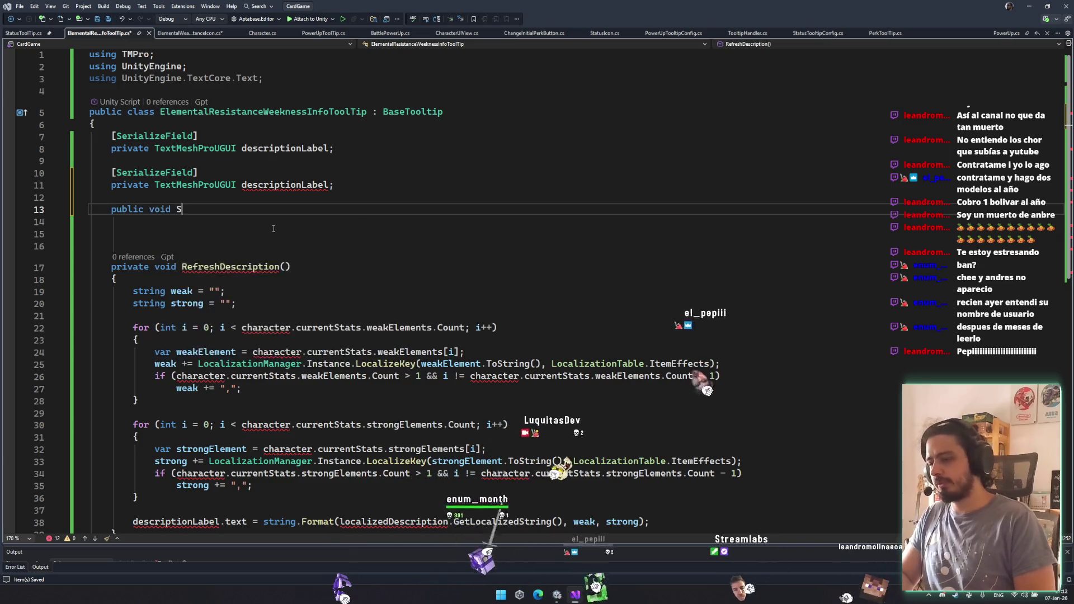
pyautogui.press('BackSpace')
pyautogui.press('BackSpace')
pyautogui.press('BackSpace')
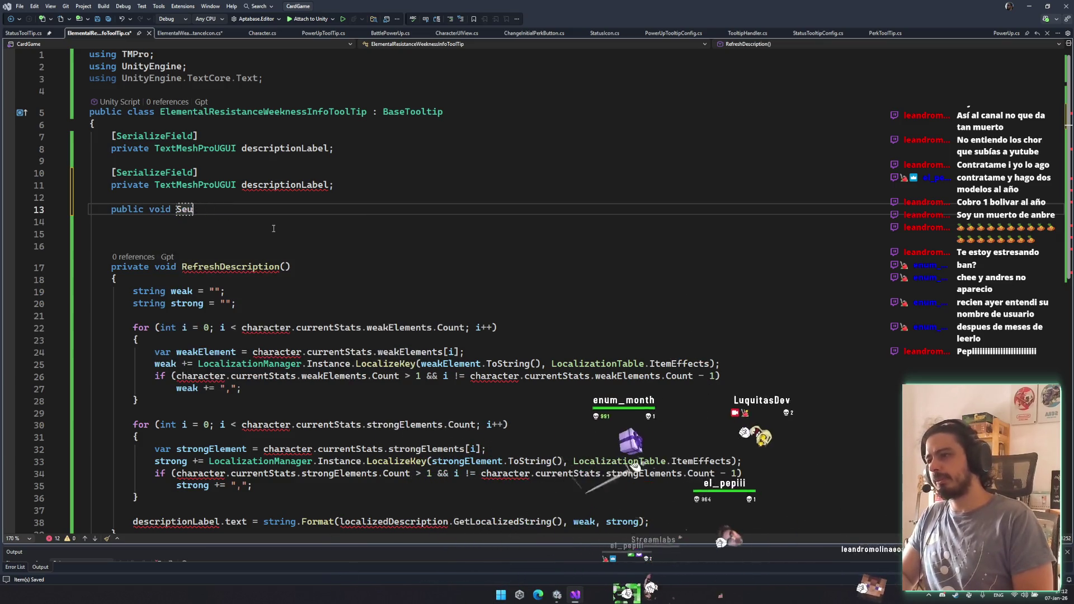
pyautogui.write('tup')
pyautogui.write('(Char')
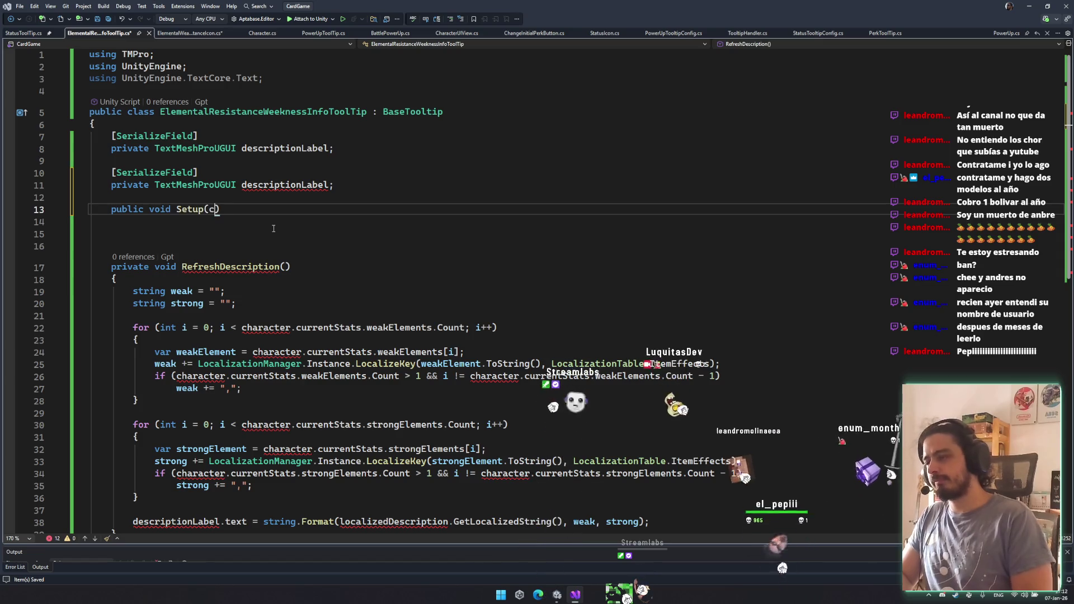
pyautogui.write('acter ch')
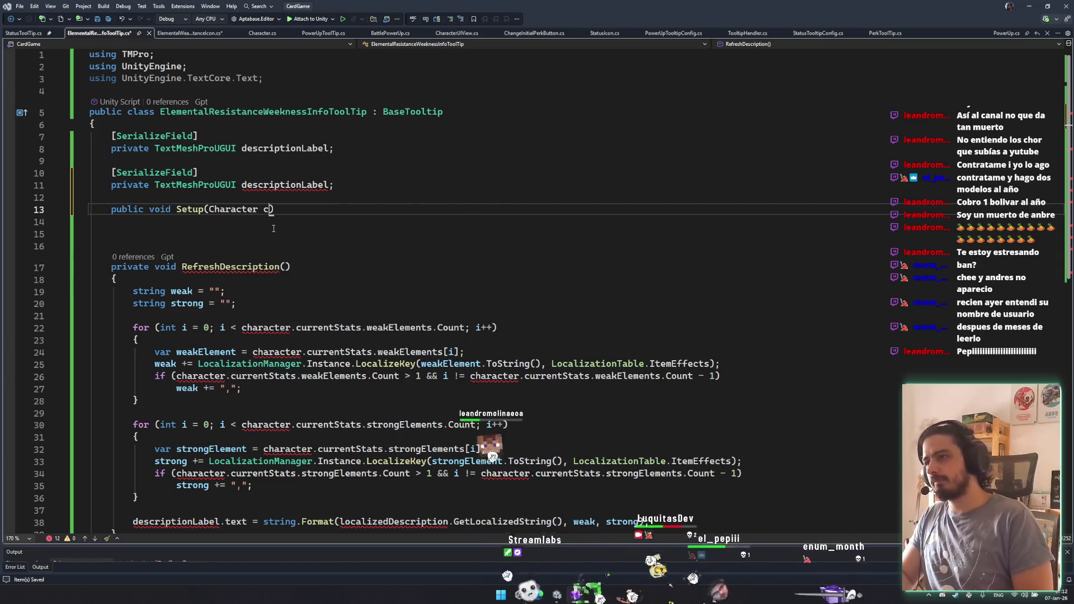
pyautogui.write('aracter)')
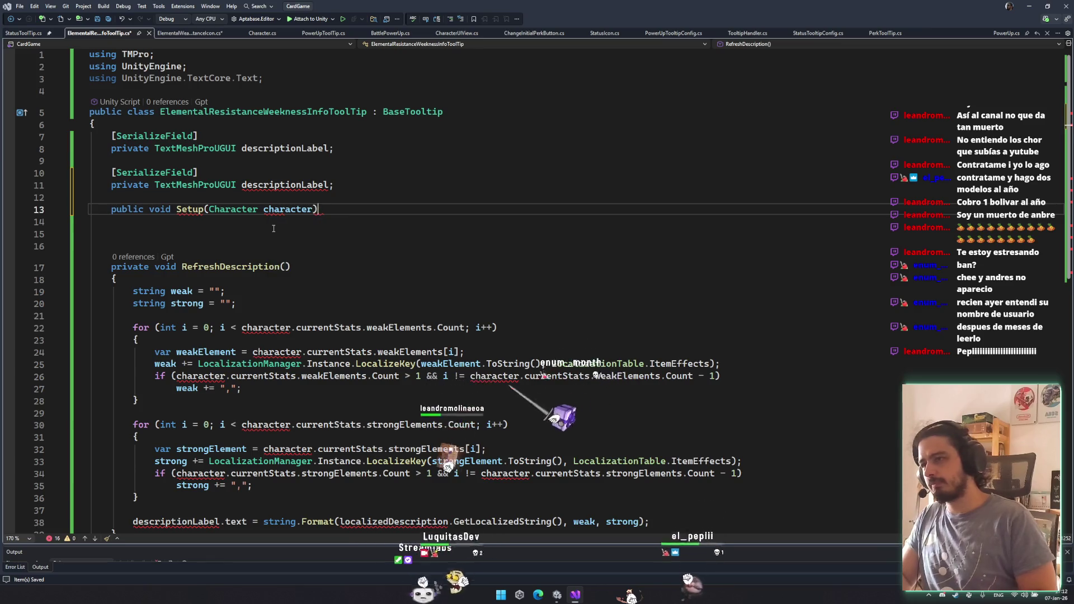
# - Add the Setup method's braces and start retyping the copied field's type as LocalizedString
pyautogui.press('Return')
pyautogui.write('{')
pyautogui.press('Return')
pyautogui.press('Up')
pyautogui.press('Up')
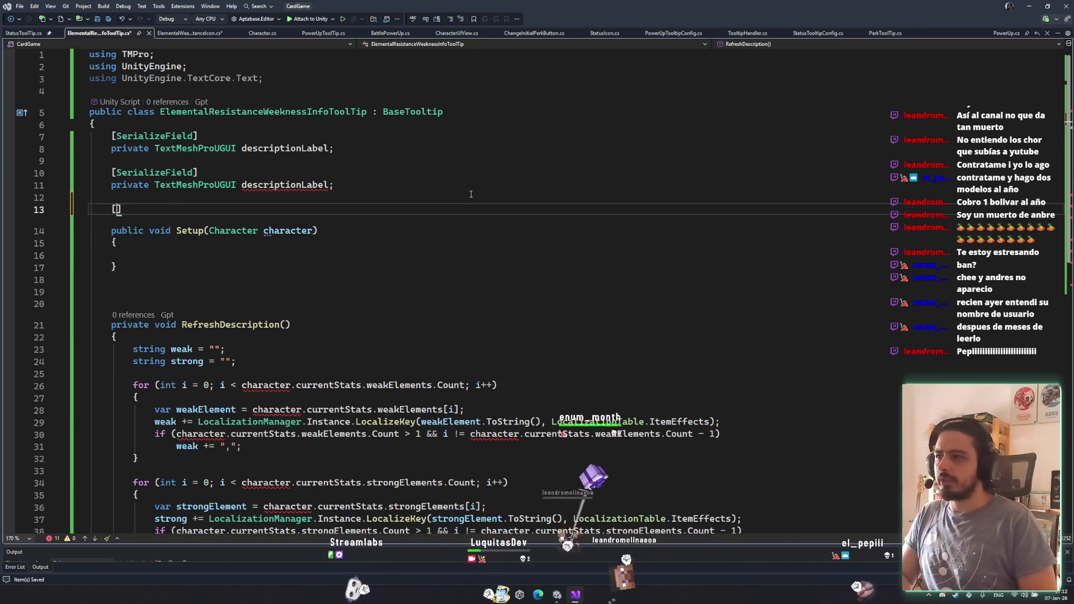
pyautogui.click(217, 185)
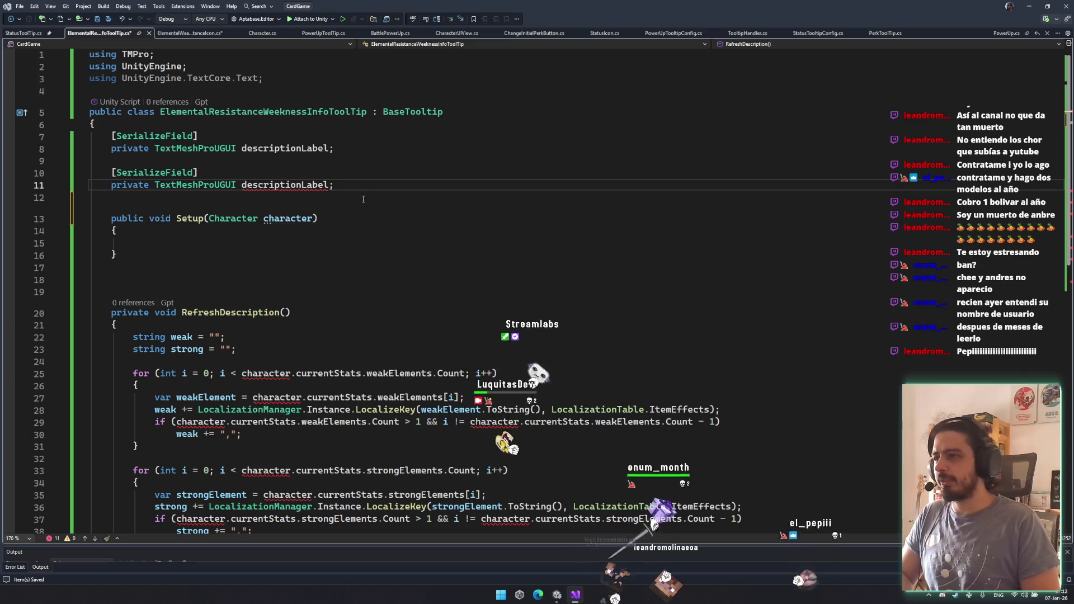
pyautogui.write('LocalizedString localizedD')
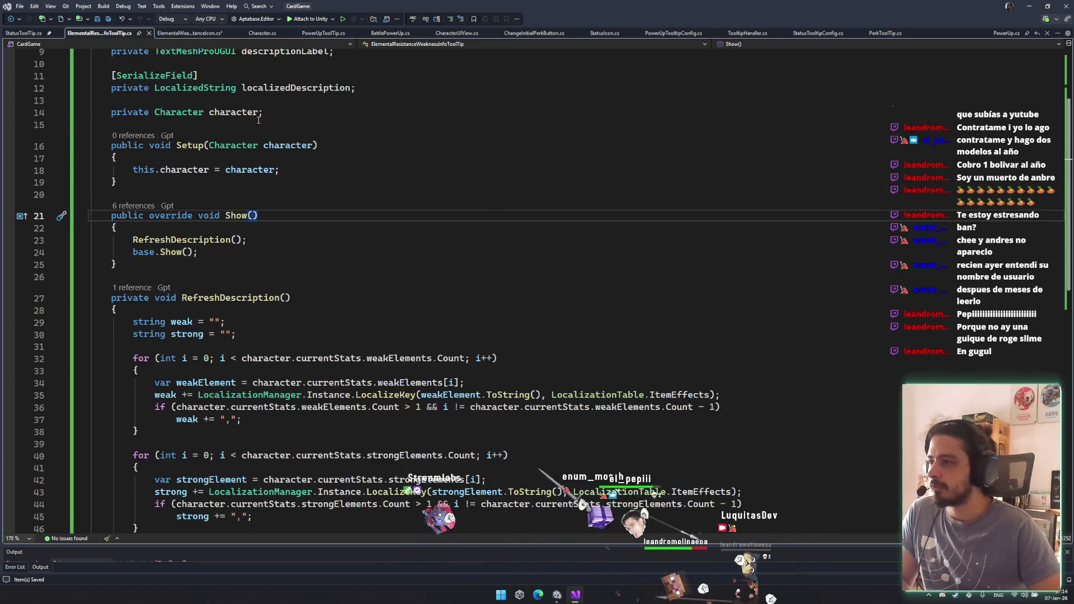
# - Restore the missing closing brace after Setup in ElementalWeaknessResistanceIcon.cs
pyautogui.click(195, 34)
pyautogui.click(357, 188)
pyautogui.write('}')
pyautogui.press('Return')
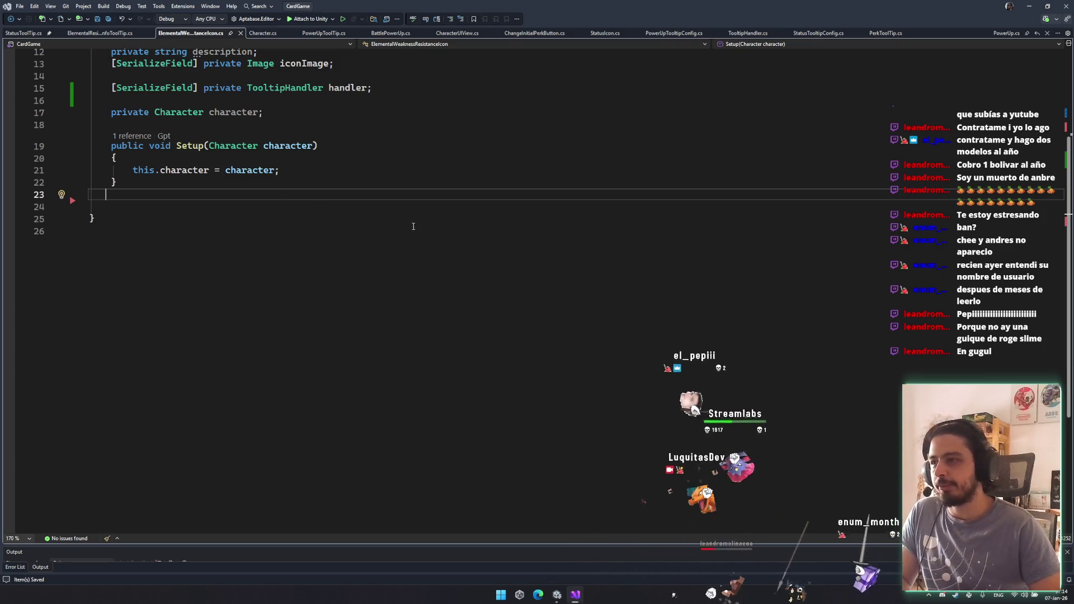
pyautogui.scroll(2, 413, 228)
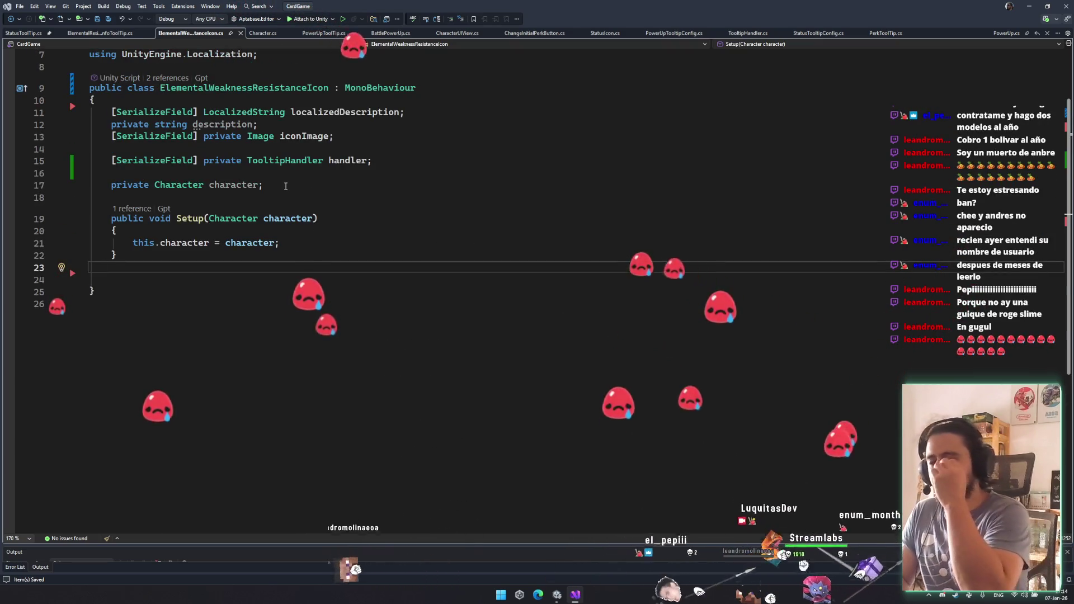
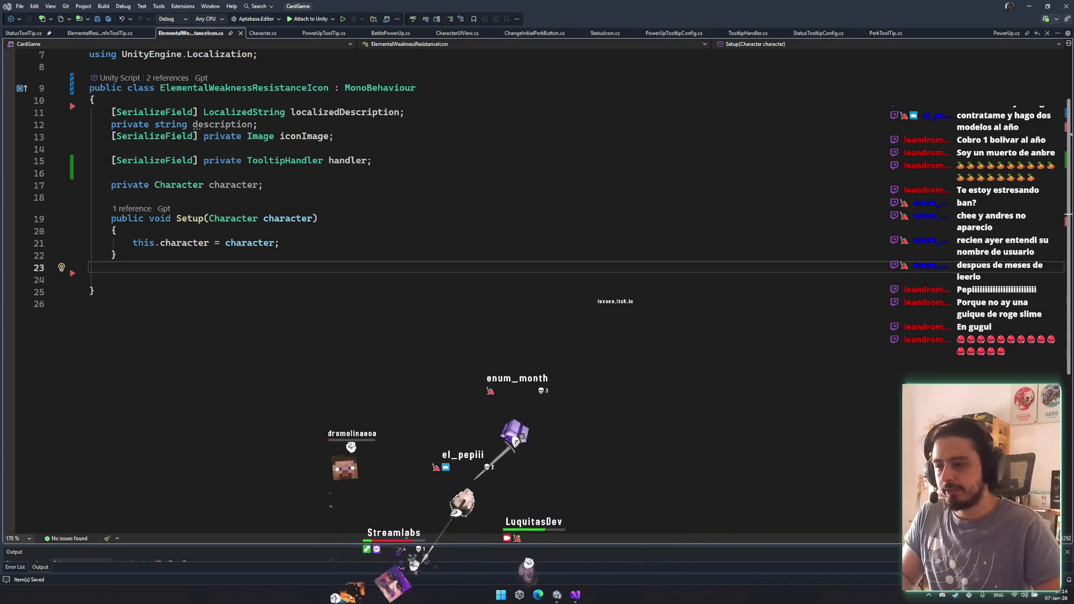
# - Switch to Discord and scroll the Guide creation thread back up to its first post
pyautogui.hotkey('alt', 'Tab')
pyautogui.scroll(15, 783, 361)
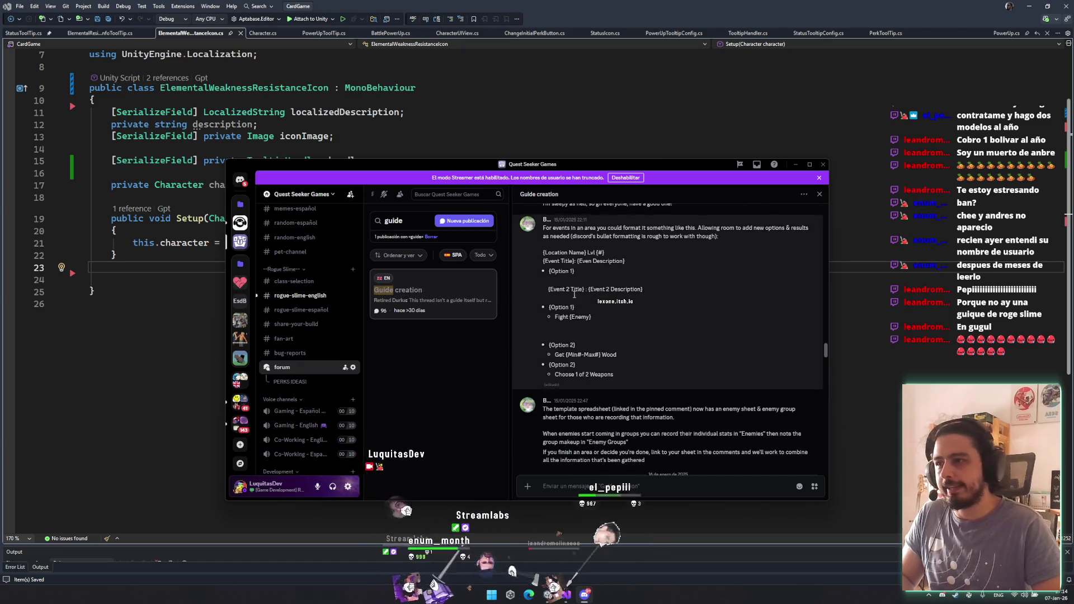
pyautogui.scroll(5, 769, 338)
pyautogui.scroll(10, 660, 313)
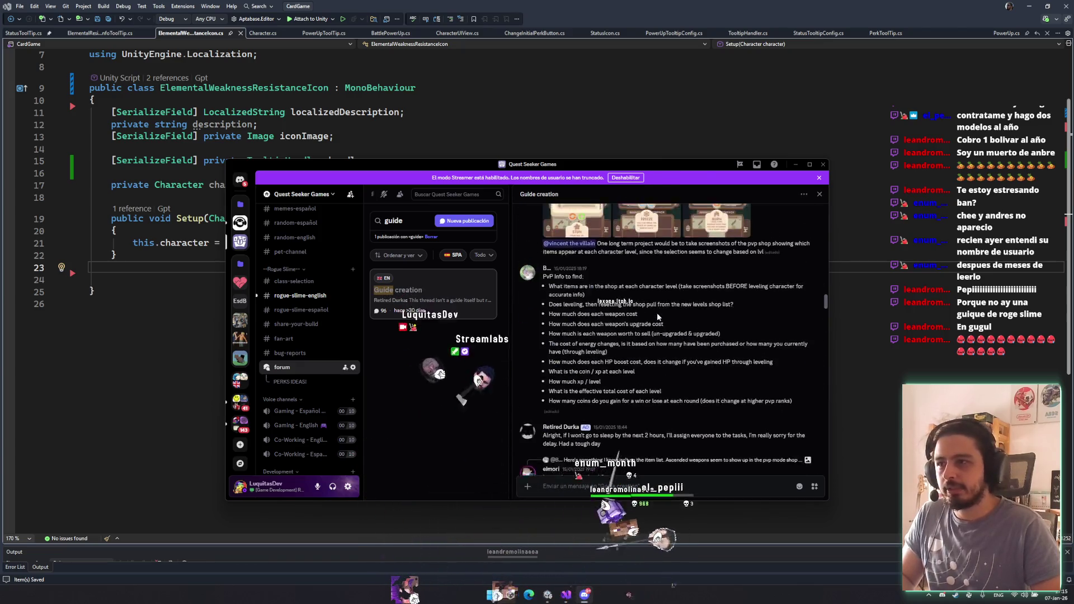
pyautogui.scroll(10, 660, 311)
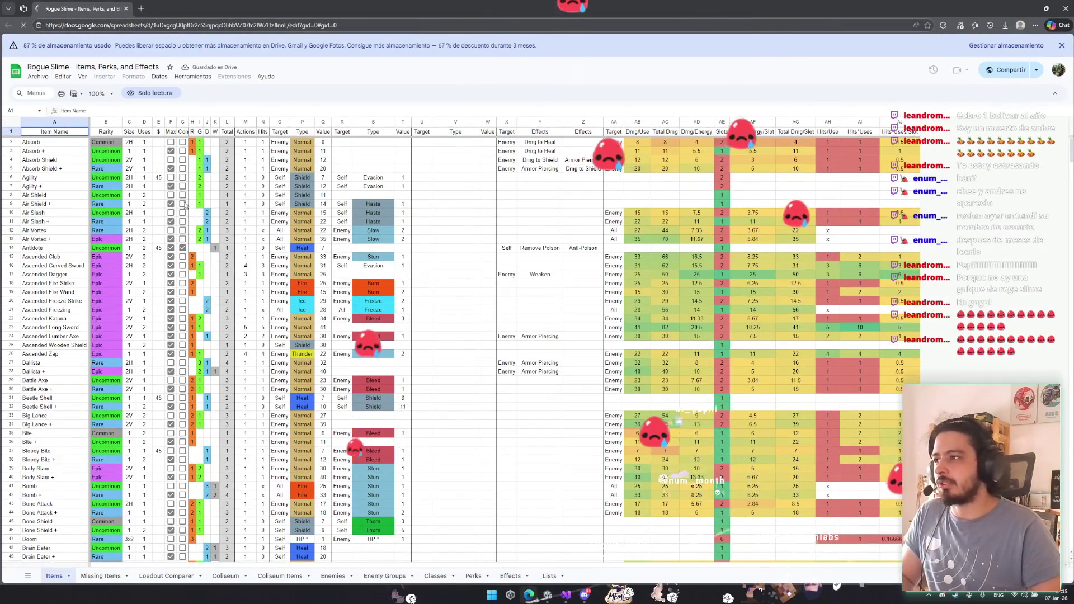
# - Scroll down the Items sheet, then browse the Coliseum, Classes, Perks, Effects and _Lists sheets
pyautogui.scroll(-12, 502, 261)
pyautogui.scroll(-10, 578, 311)
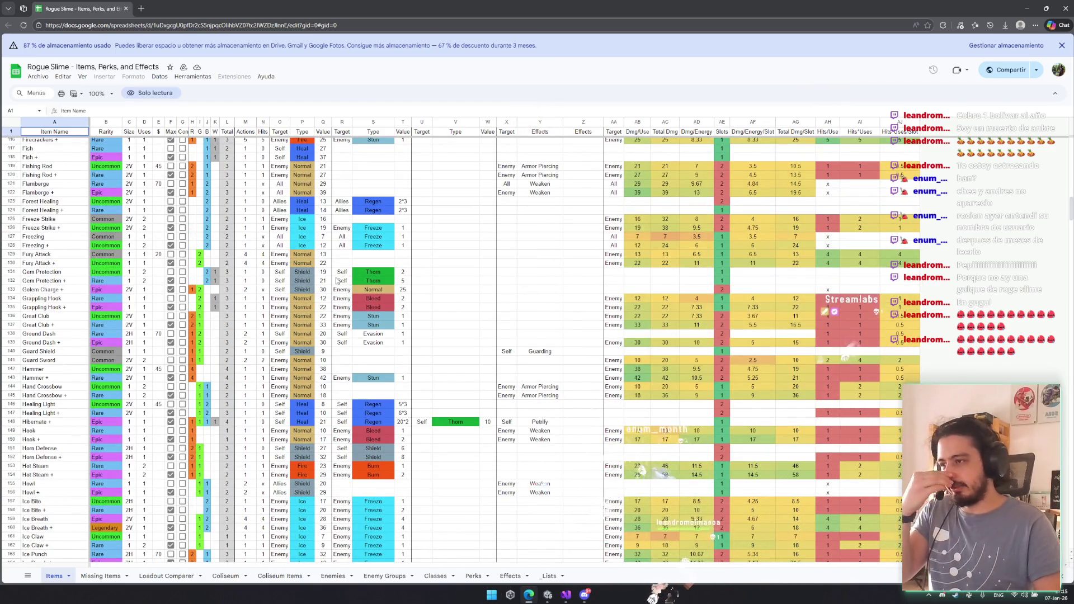
pyautogui.scroll(-10, 332, 292)
pyautogui.scroll(-2, 390, 358)
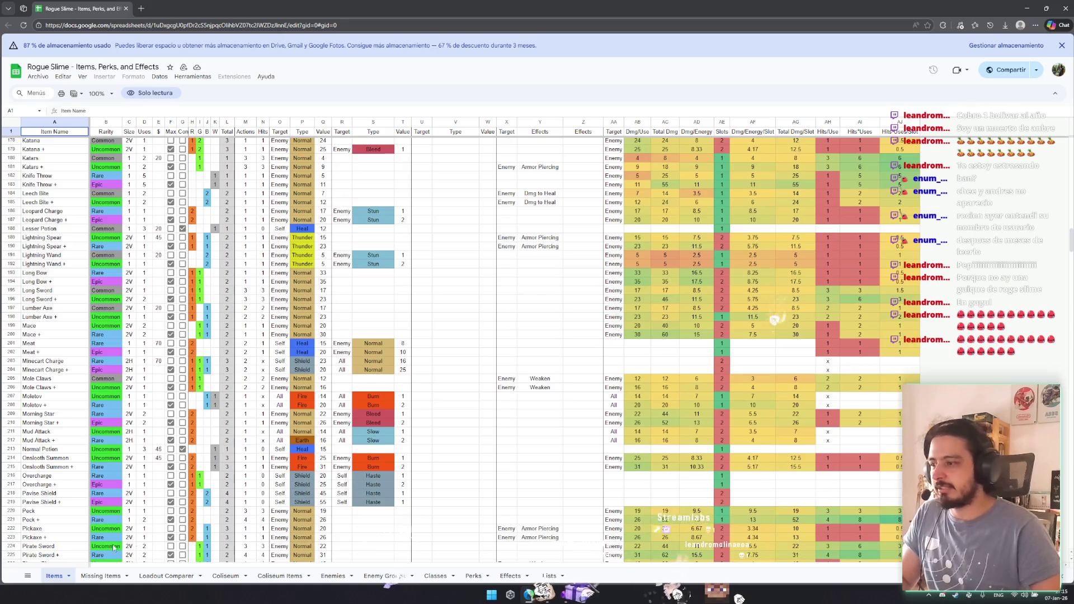
pyautogui.click(227, 576)
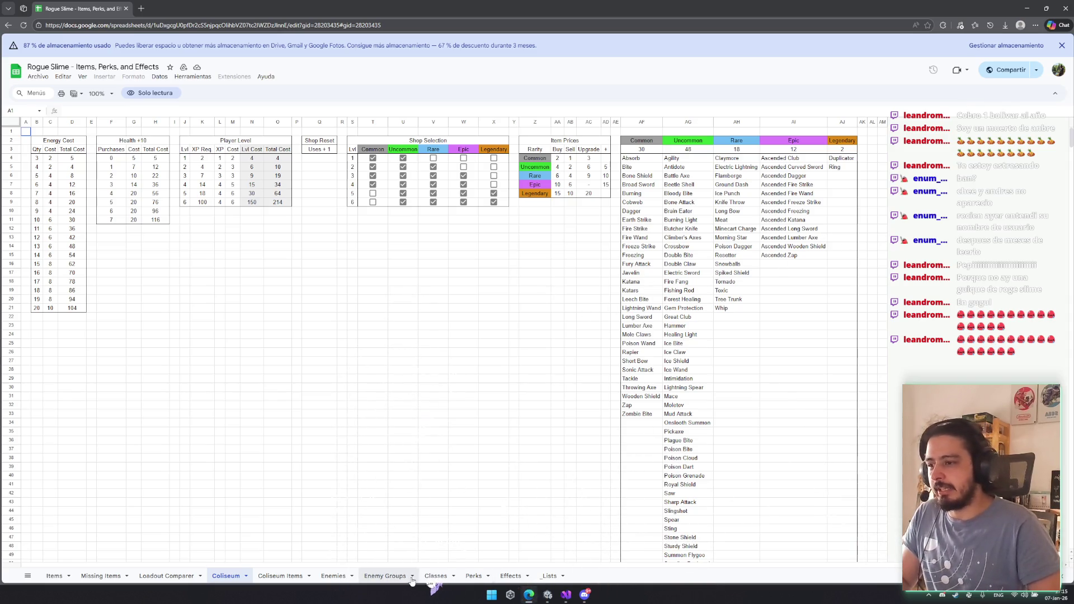
pyautogui.click(436, 576)
pyautogui.click(473, 577)
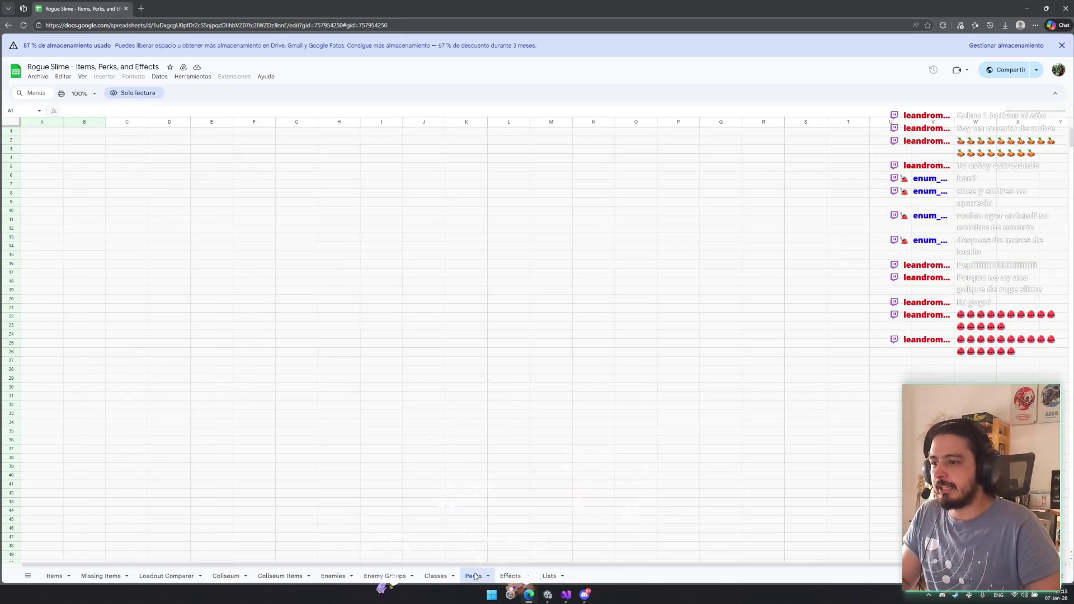
pyautogui.click(511, 577)
pyautogui.click(548, 576)
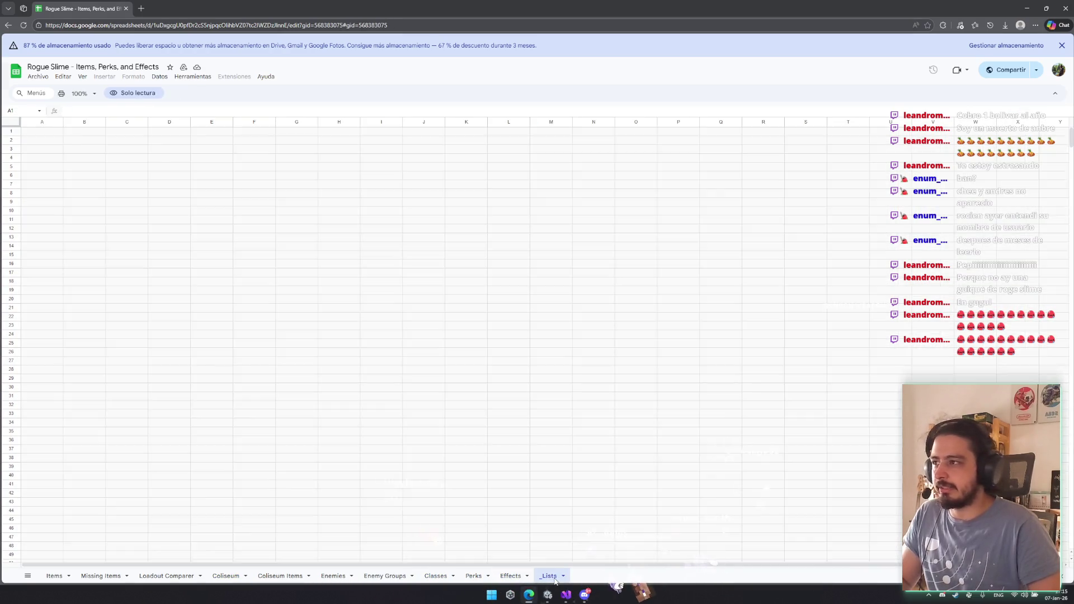
# - Browse the Enemy Groups, Enemies and Coliseum Items sheets, then return to the top of Items and to Discord
pyautogui.click(386, 576)
pyautogui.click(336, 576)
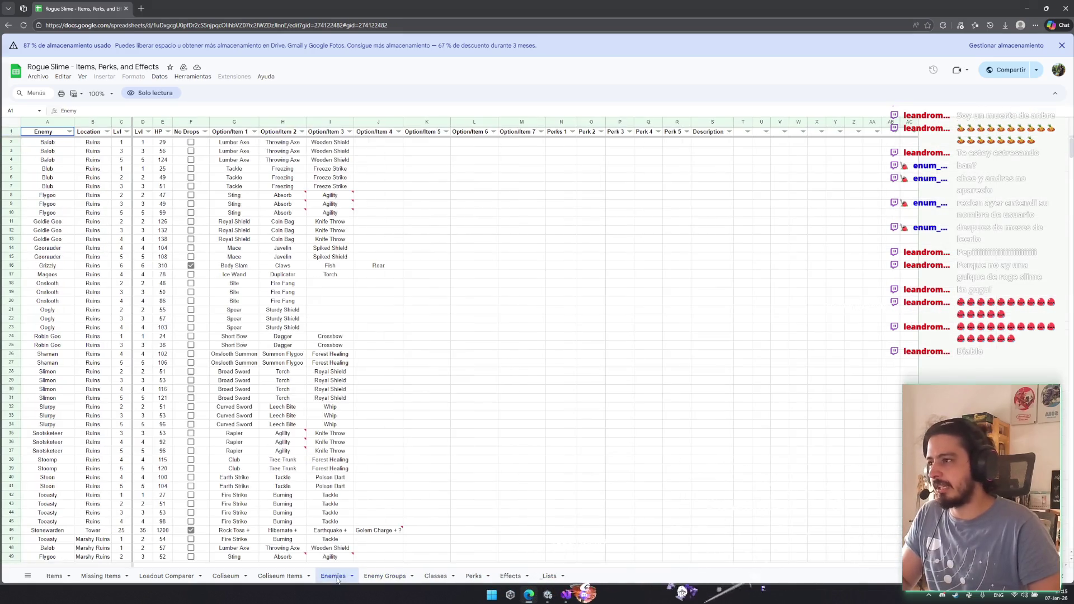
pyautogui.click(280, 578)
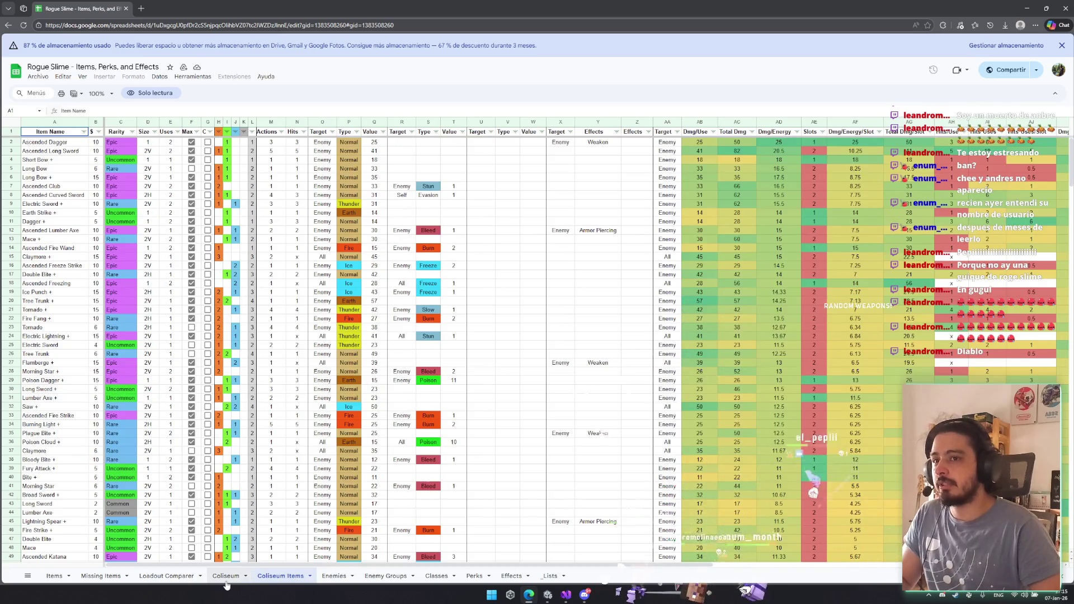
pyautogui.click(227, 577)
pyautogui.click(55, 577)
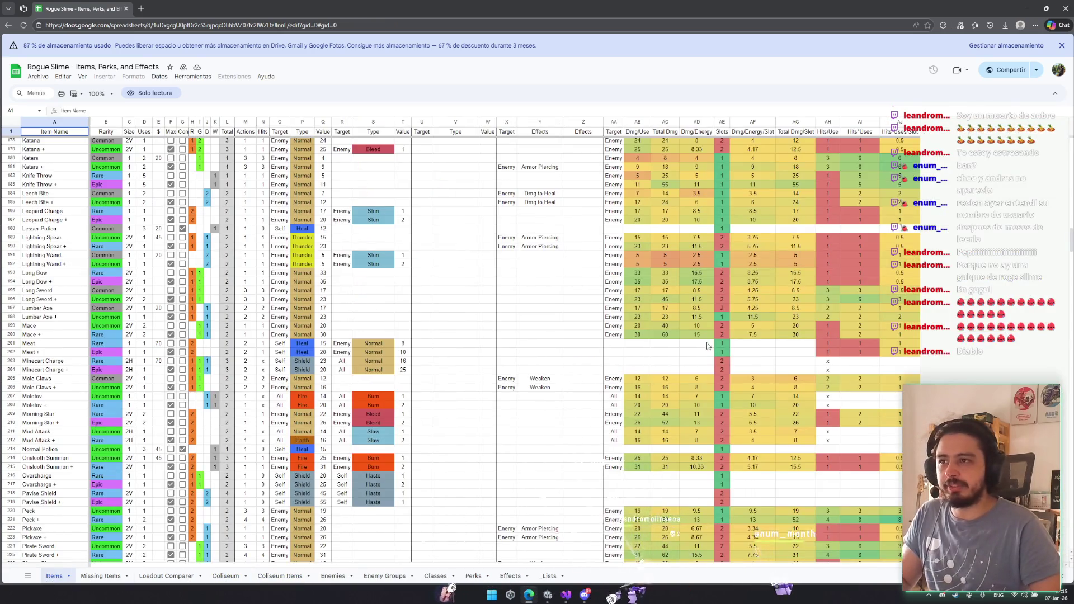
pyautogui.scroll(20, 706, 346)
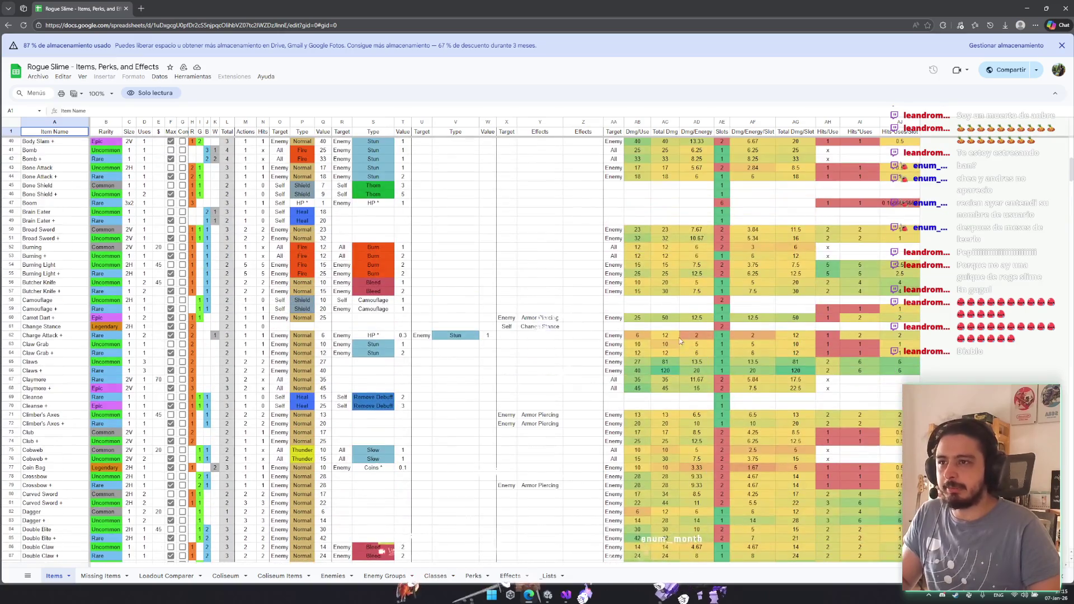
pyautogui.scroll(2, 681, 340)
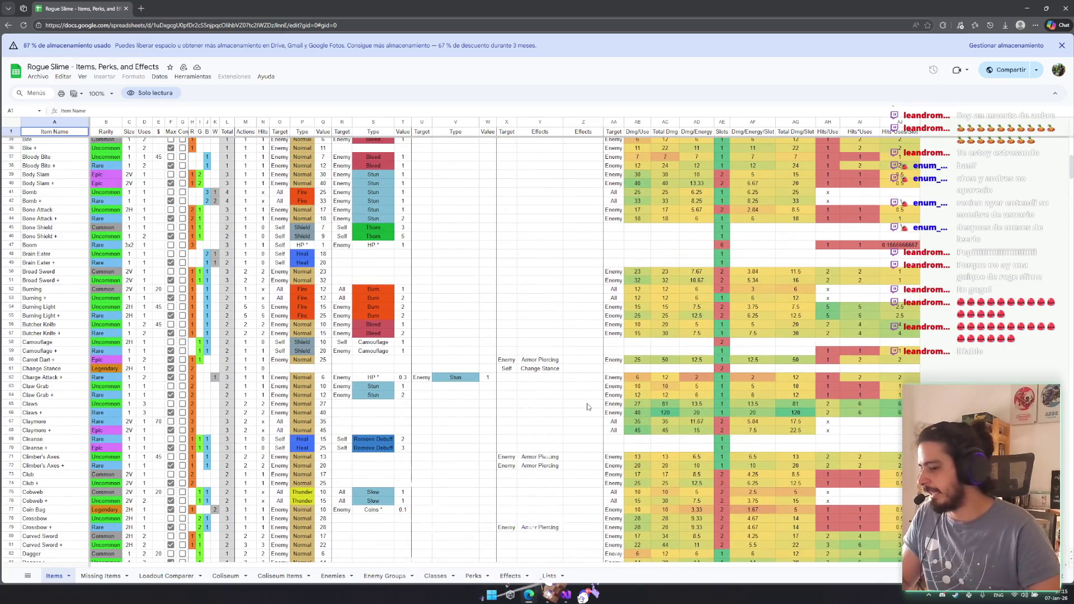
pyautogui.scroll(11, 587, 406)
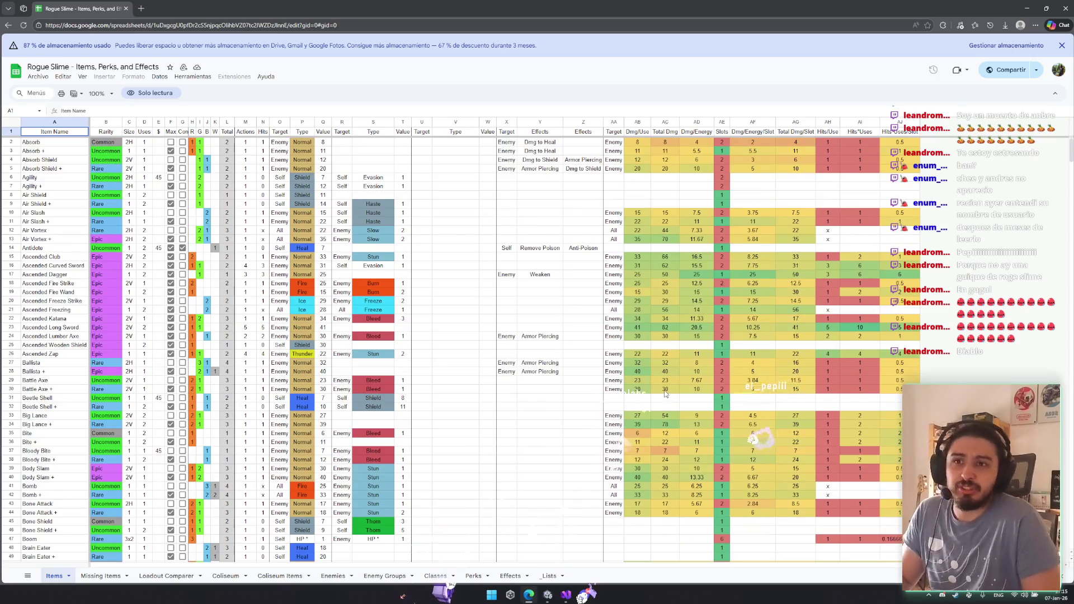
pyautogui.hotkey('alt', 'Tab')
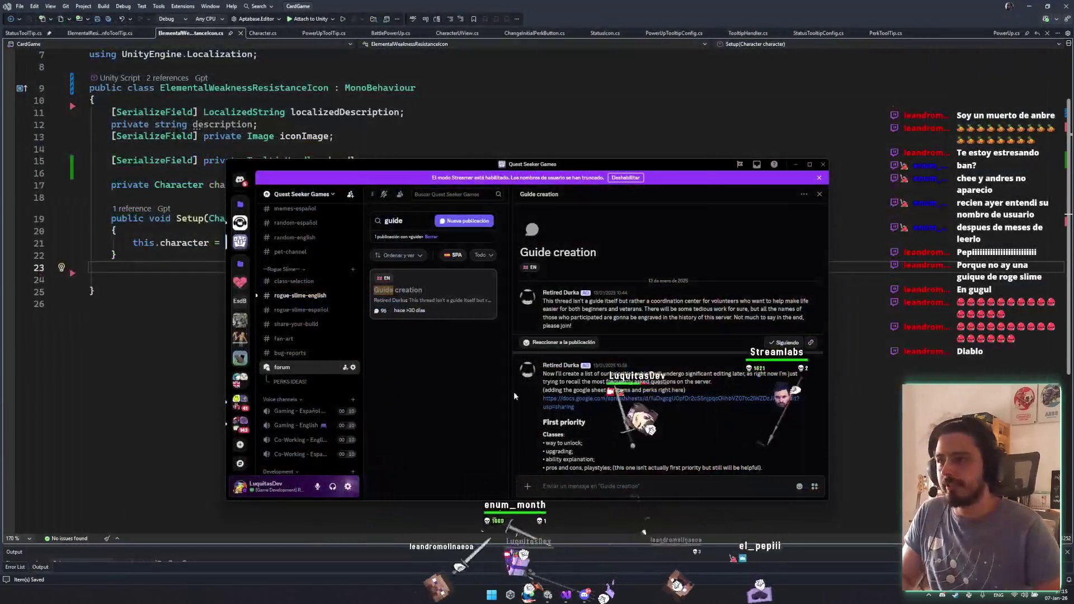
pyautogui.scroll(-10, 668, 419)
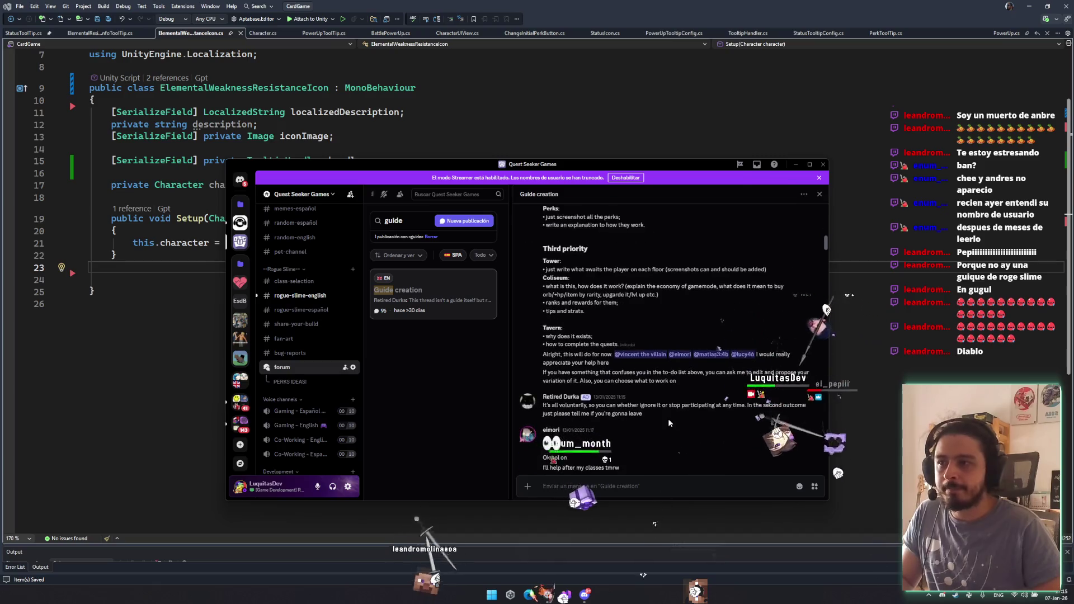
pyautogui.scroll(-10, 746, 422)
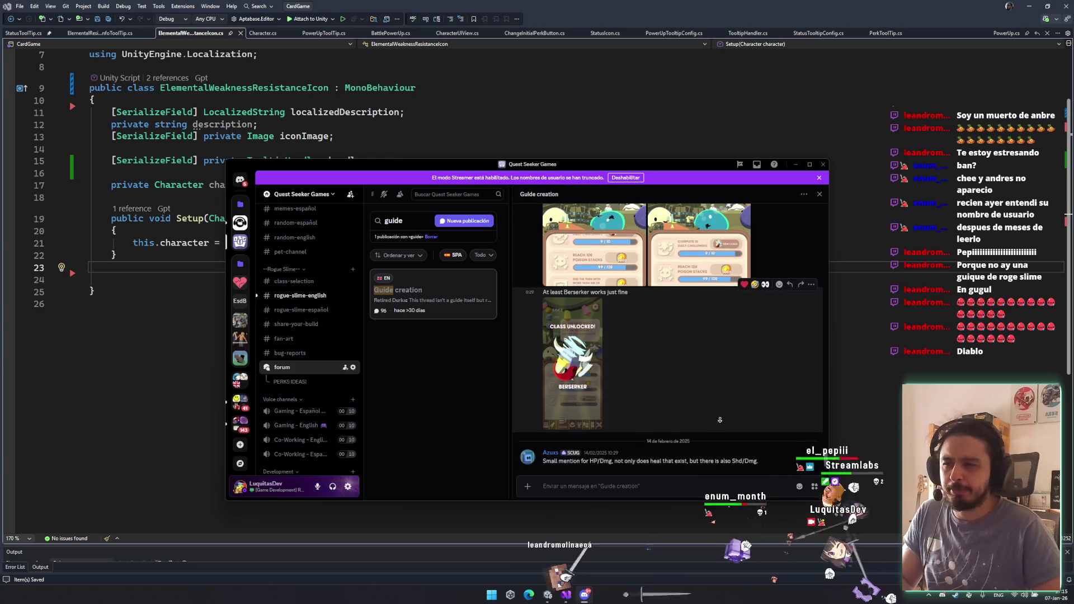
pyautogui.scroll(5, 713, 417)
pyautogui.scroll(-5, 715, 447)
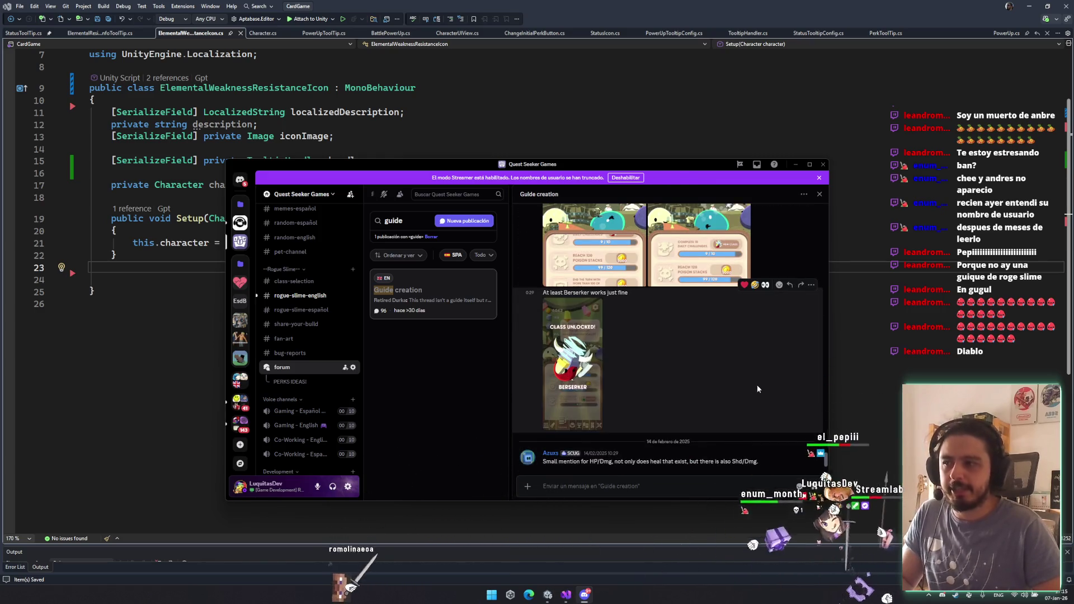
pyautogui.click(823, 166)
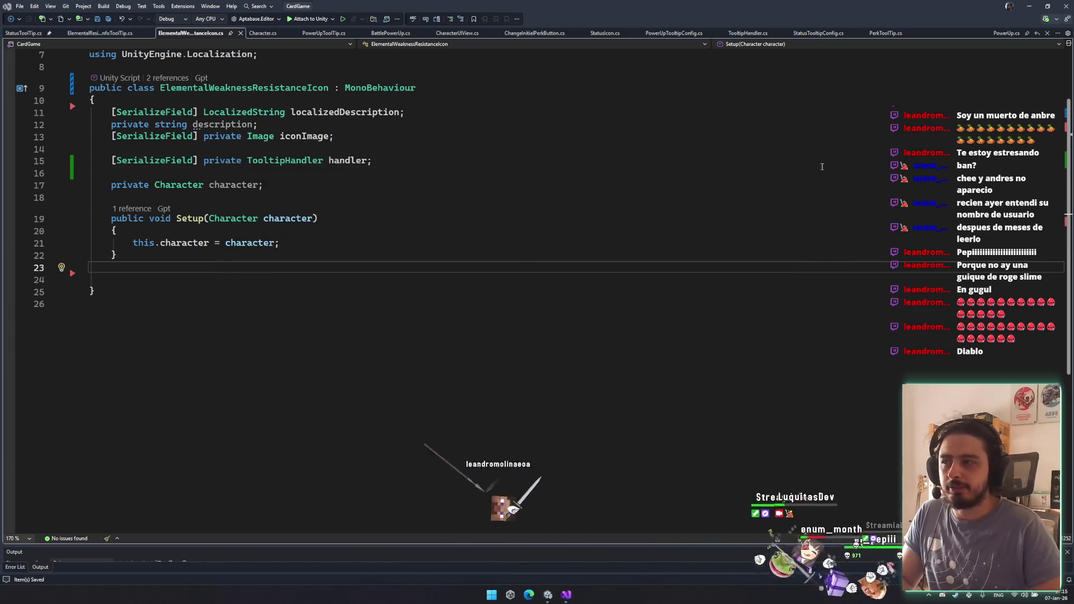
pyautogui.click(942, 596)
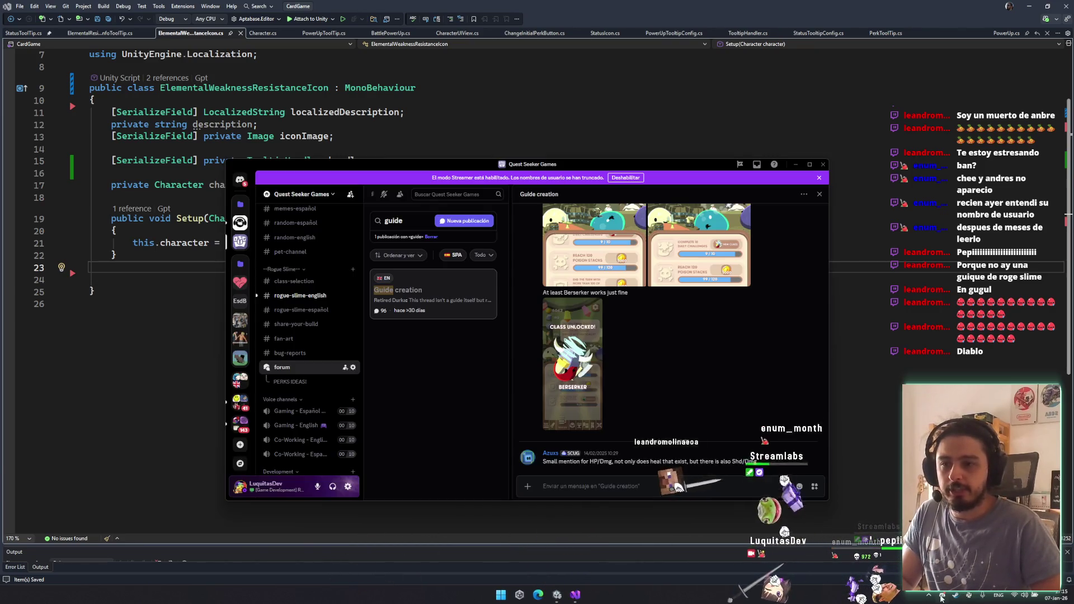
# - Move Discord to the other monitor and bring up ElementalResistanceWeeknessInfoToolTip.cs
pyautogui.moveTo(543, 175)
pyautogui.mouseDown()
pyautogui.moveTo(935, 340)
pyautogui.moveTo(1073, 358)
pyautogui.mouseUp()
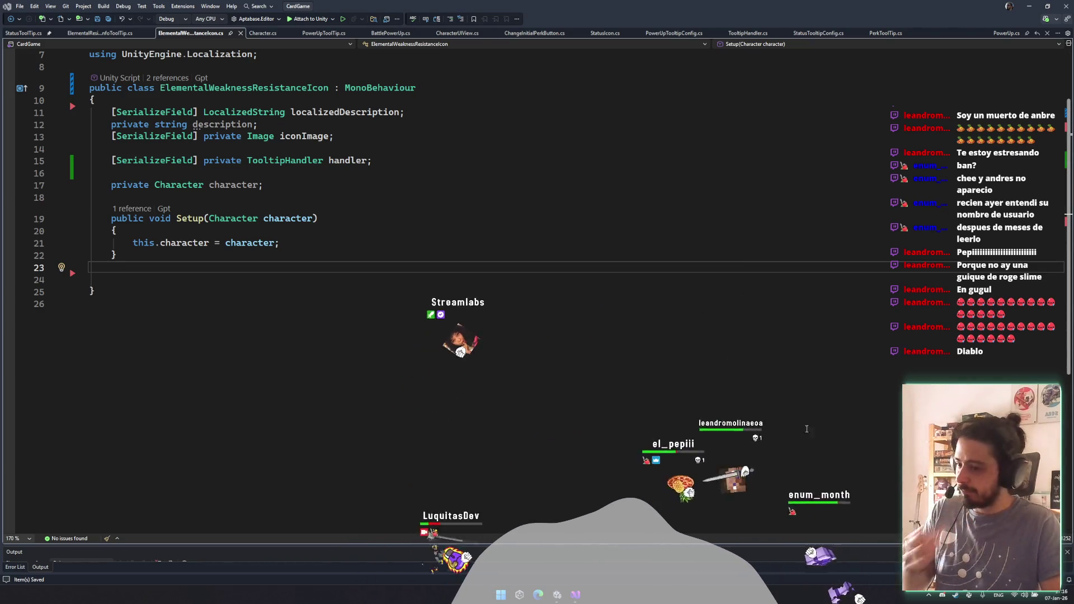
pyautogui.press('Up')
pyautogui.press('Up')
pyautogui.press('Up')
pyautogui.press('Down')
pyautogui.press('Down')
pyautogui.press('Down')
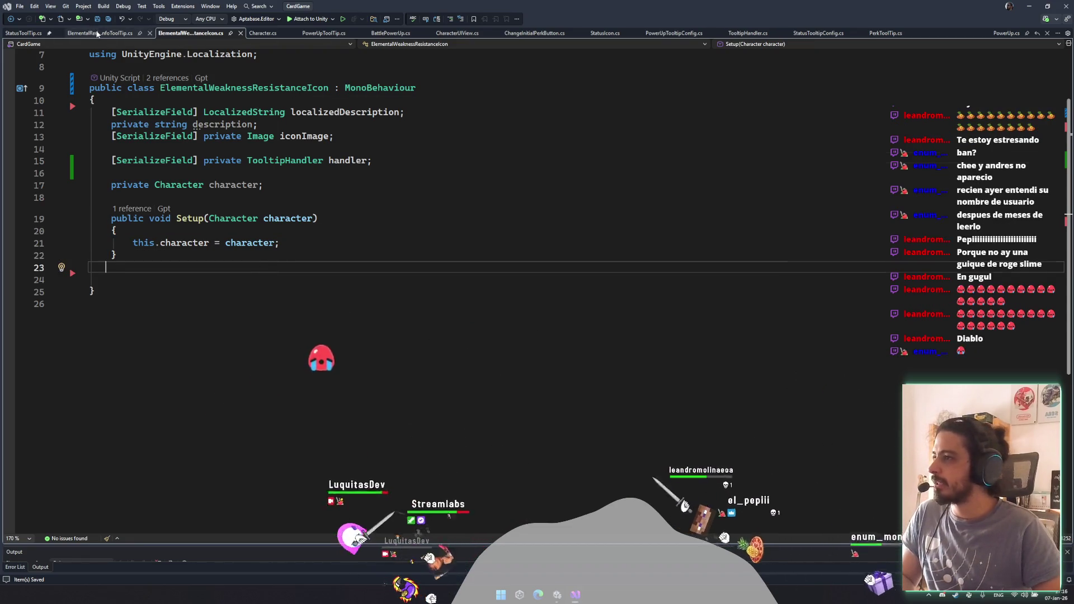
pyautogui.hotkey('ctrl', 'Tab')
pyautogui.scroll(3, 334, 173)
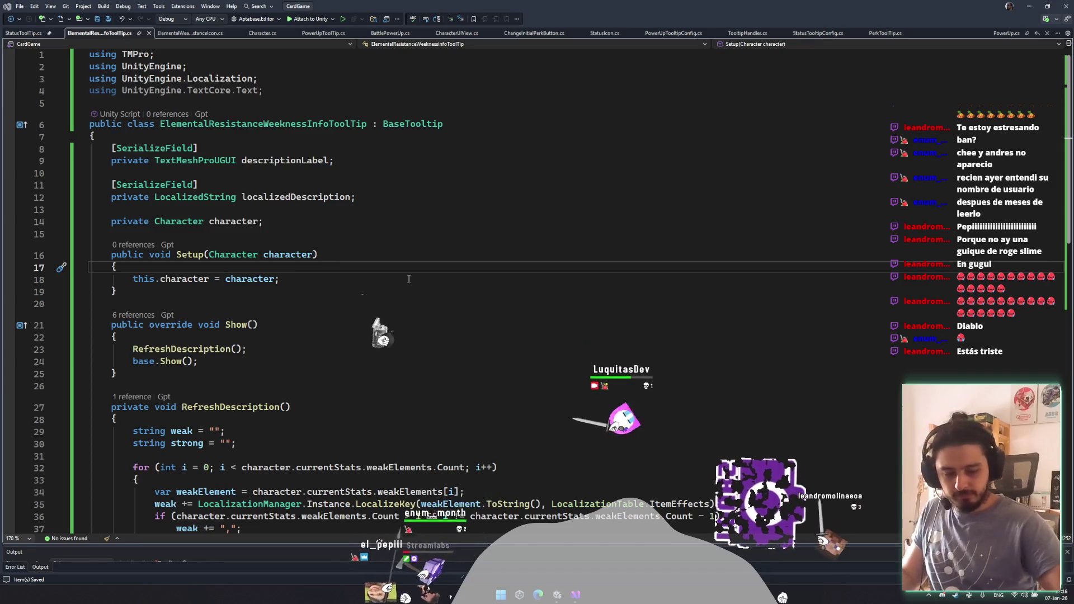
# - Delete the unused UnityEngine.TextCore.Text using line from ElementalResistanceWeeknessInfoToolTip.cs
pyautogui.click(264, 120)
pyautogui.scroll(-11, 336, 224)
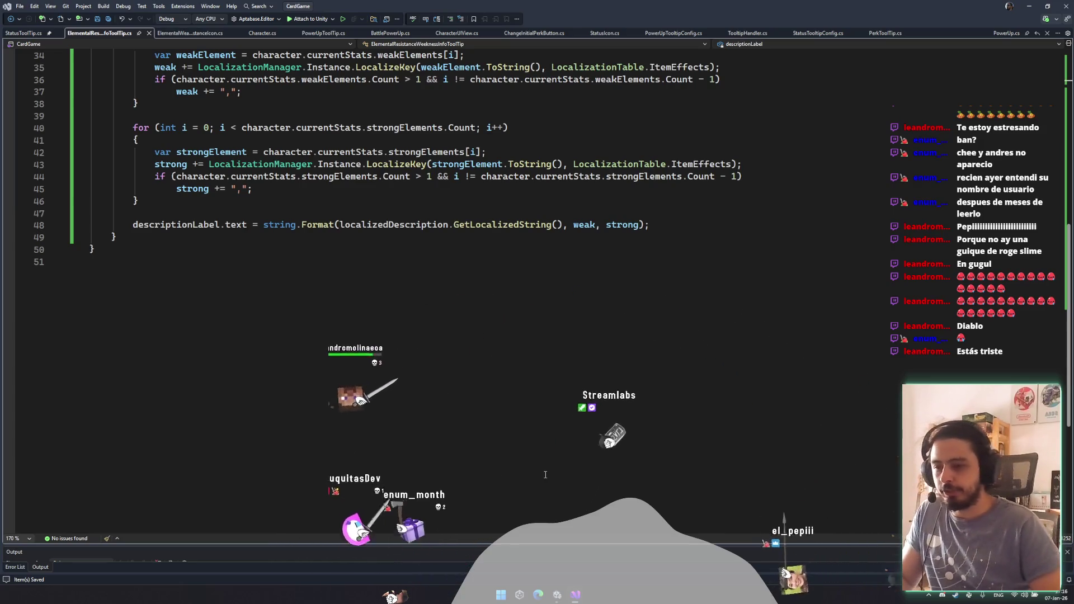
pyautogui.scroll(8, 241, 328)
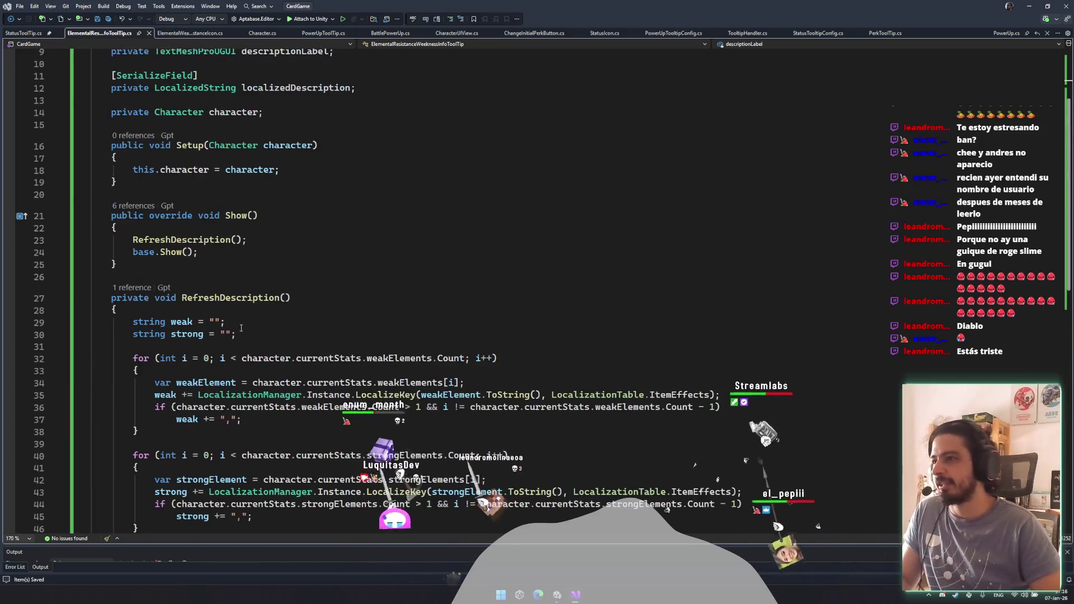
pyautogui.scroll(2, 241, 327)
pyautogui.click(244, 95)
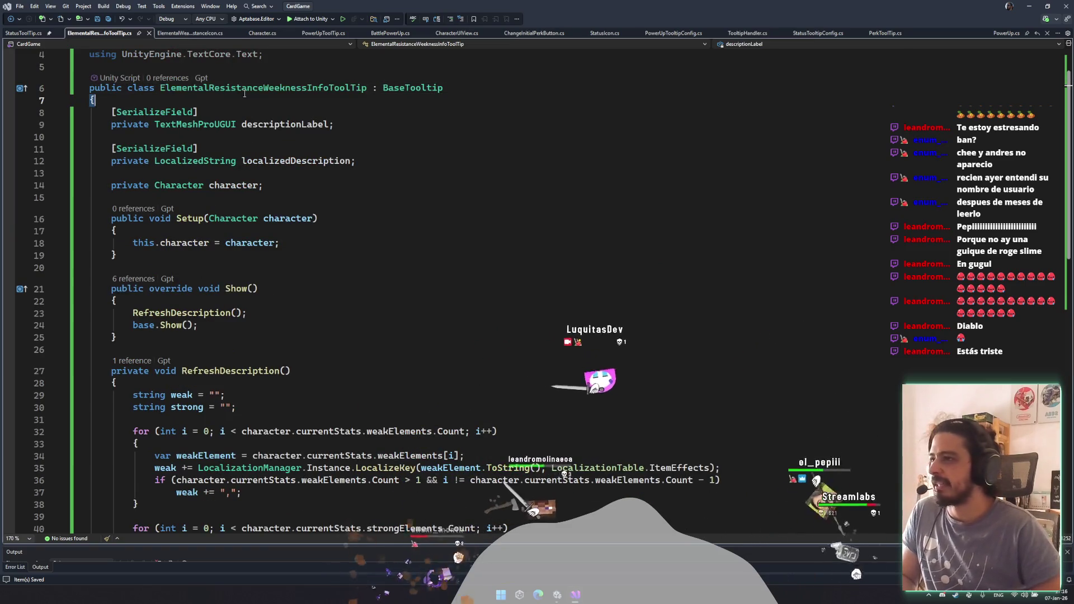
pyautogui.scroll(1, 244, 95)
pyautogui.moveTo(263, 91); pyautogui.dragTo(258, 78)
pyautogui.press('BackSpace')
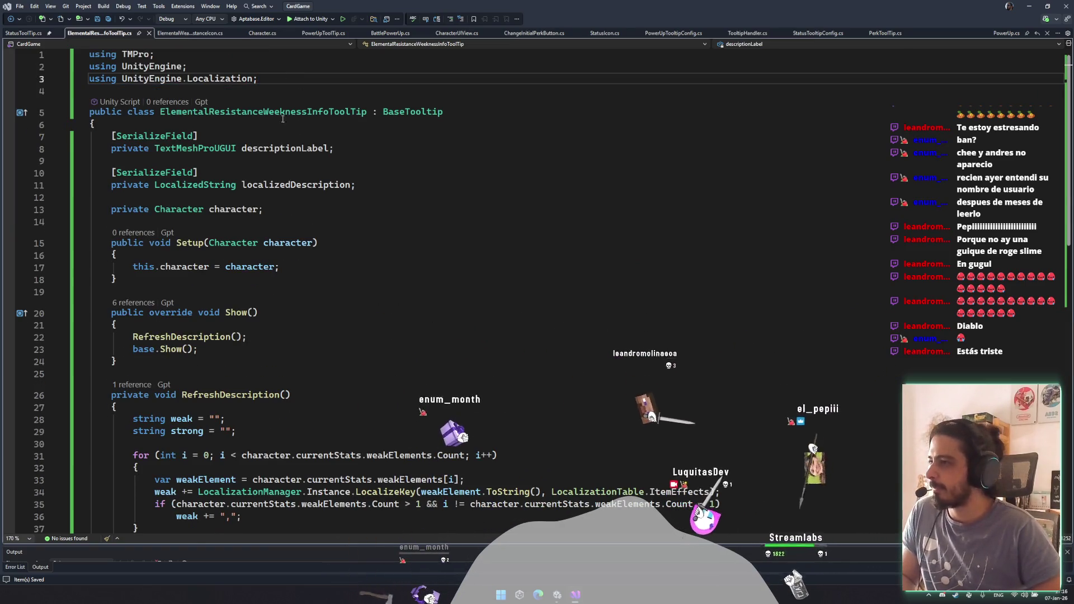
pyautogui.doubleClick(282, 114)
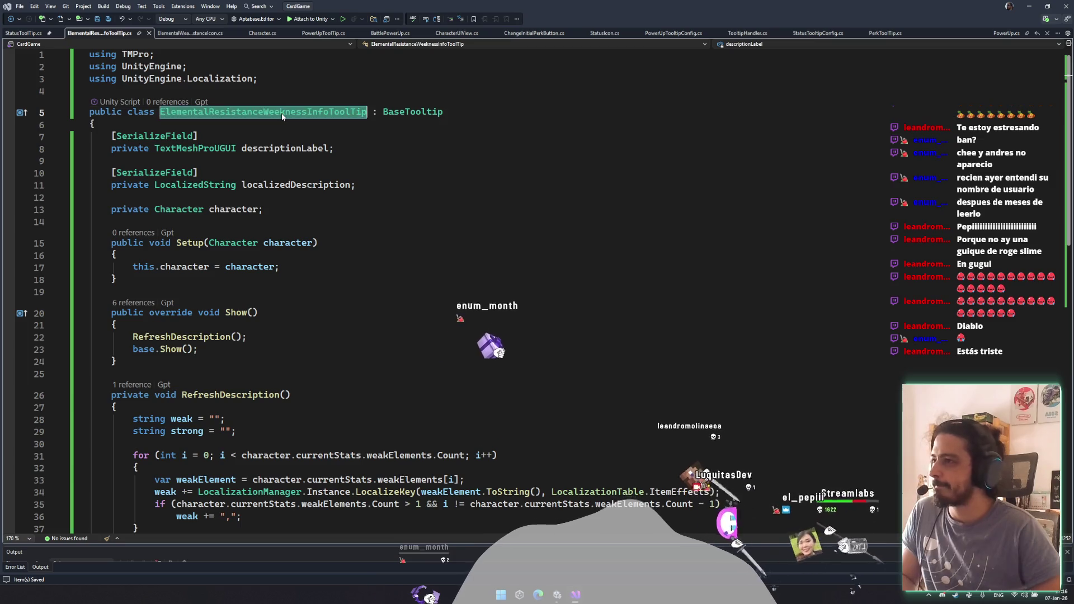
# - Review the Character and PowerUpToolTip code and inspect the BaseTooltip class definition
pyautogui.click(183, 33)
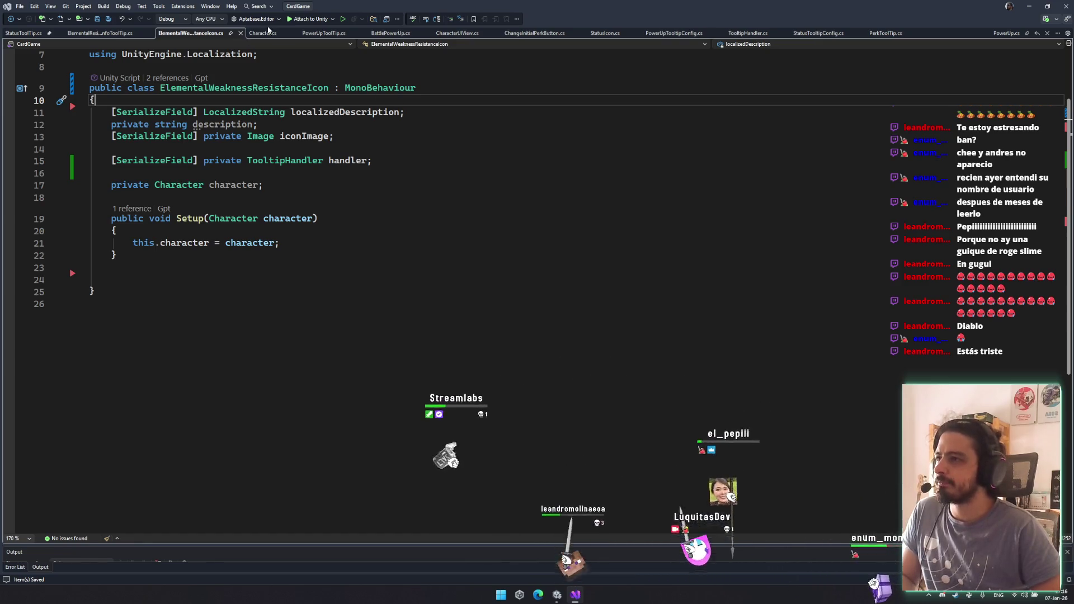
pyautogui.click(290, 33)
pyautogui.click(320, 33)
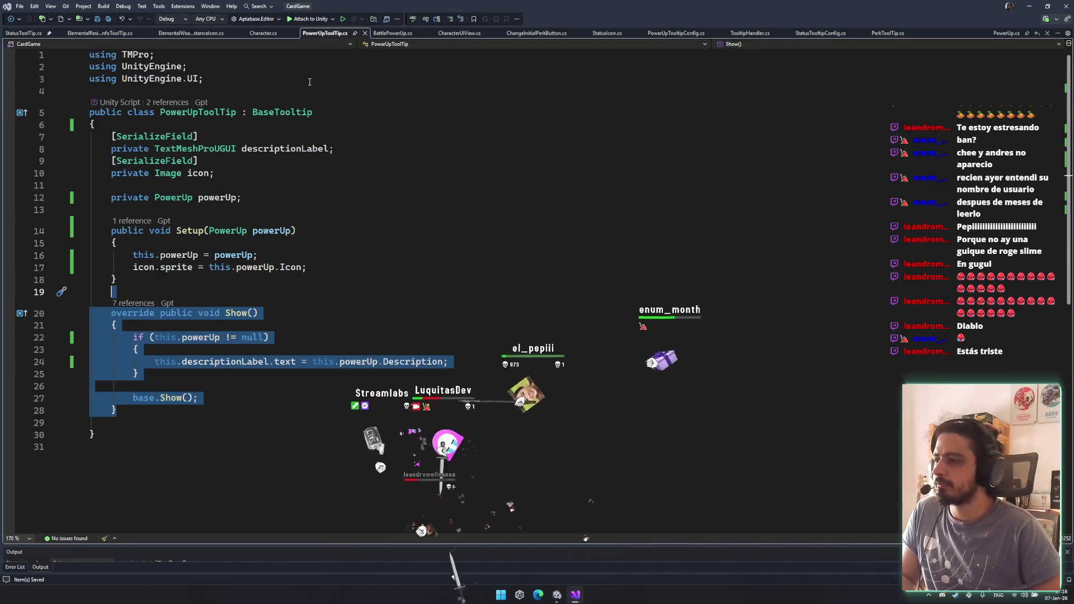
pyautogui.click(264, 35)
pyautogui.click(326, 33)
pyautogui.click(203, 113)
pyautogui.doubleClick(307, 112)
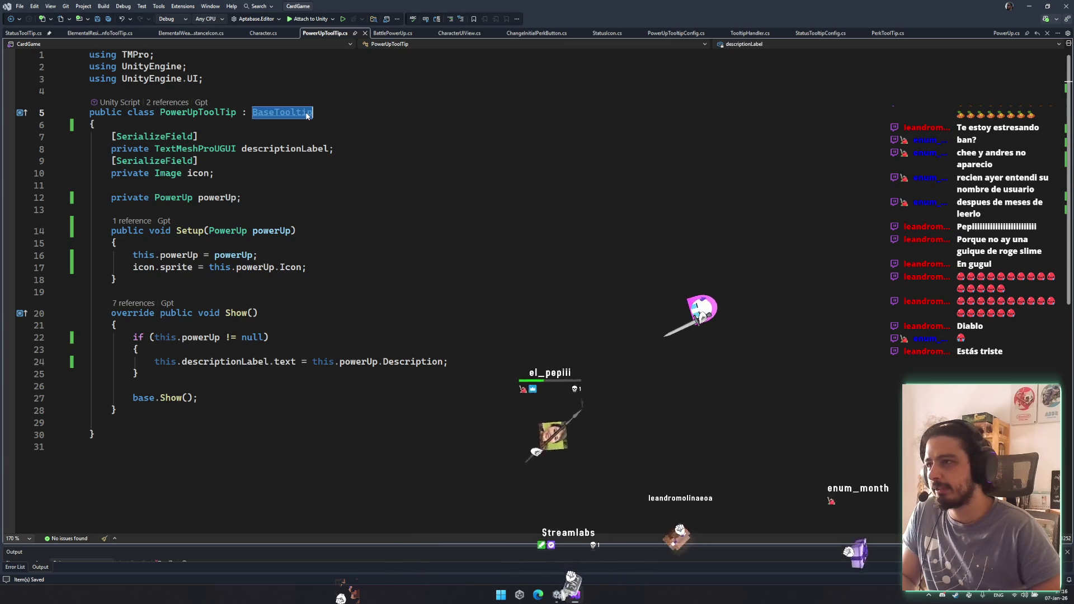
pyautogui.press('F12')
pyautogui.click(325, 33)
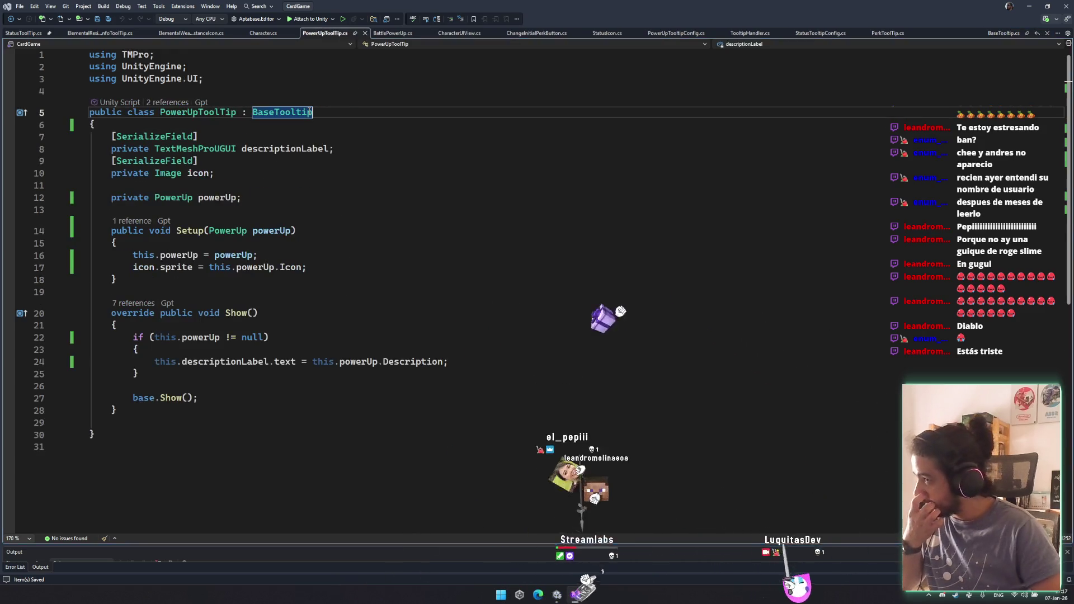
# - Recheck the elemental tooltip and icon files, then bring up PowerUpTooltipConfig.cs as a reference
pyautogui.click(190, 33)
pyautogui.click(100, 33)
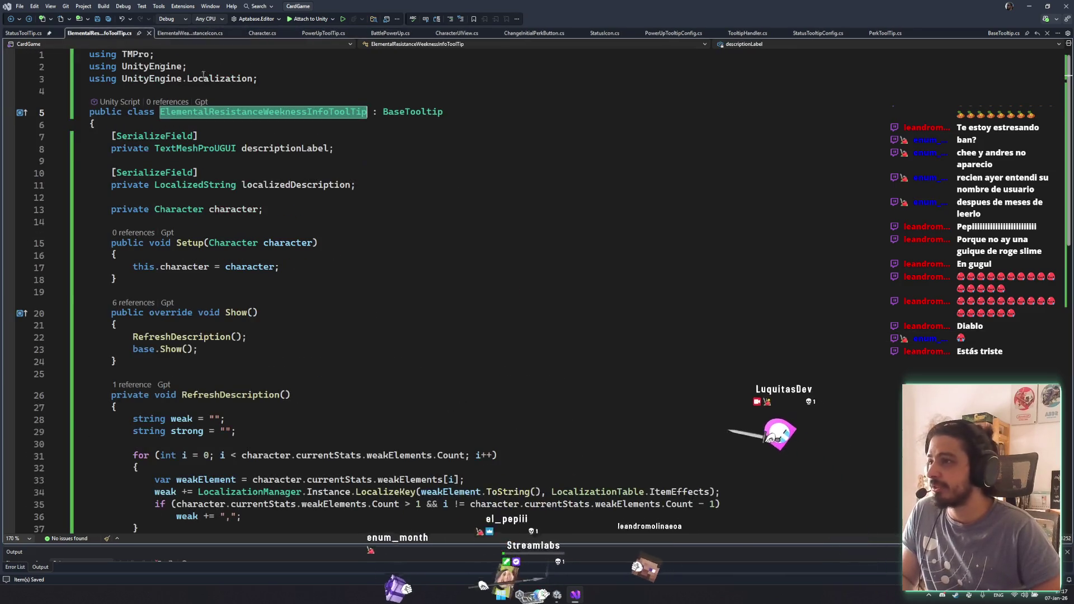
pyautogui.click(190, 34)
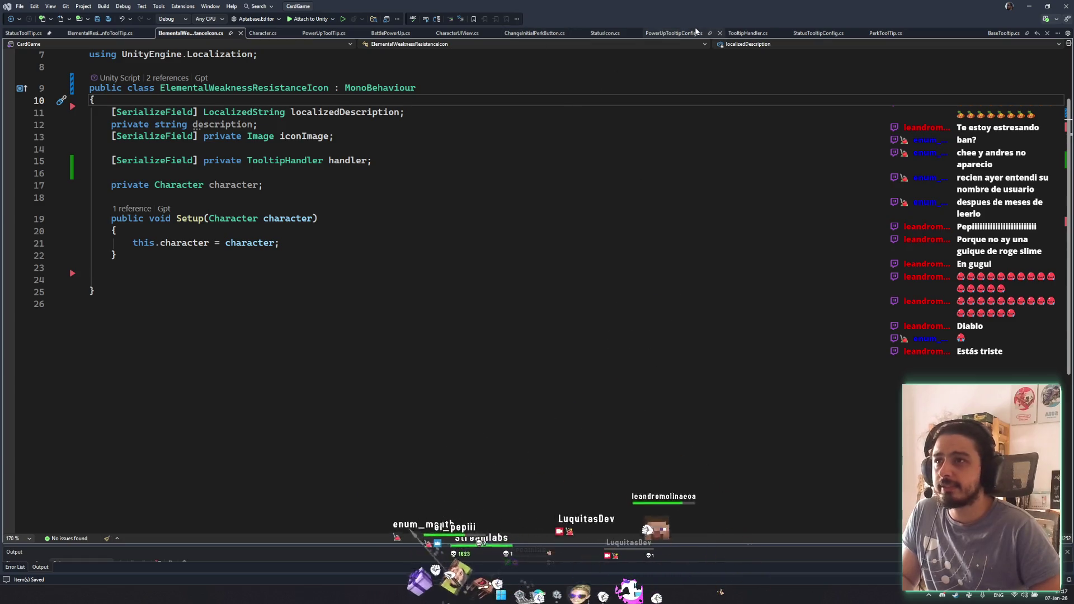
pyautogui.click(674, 33)
pyautogui.click(488, 240)
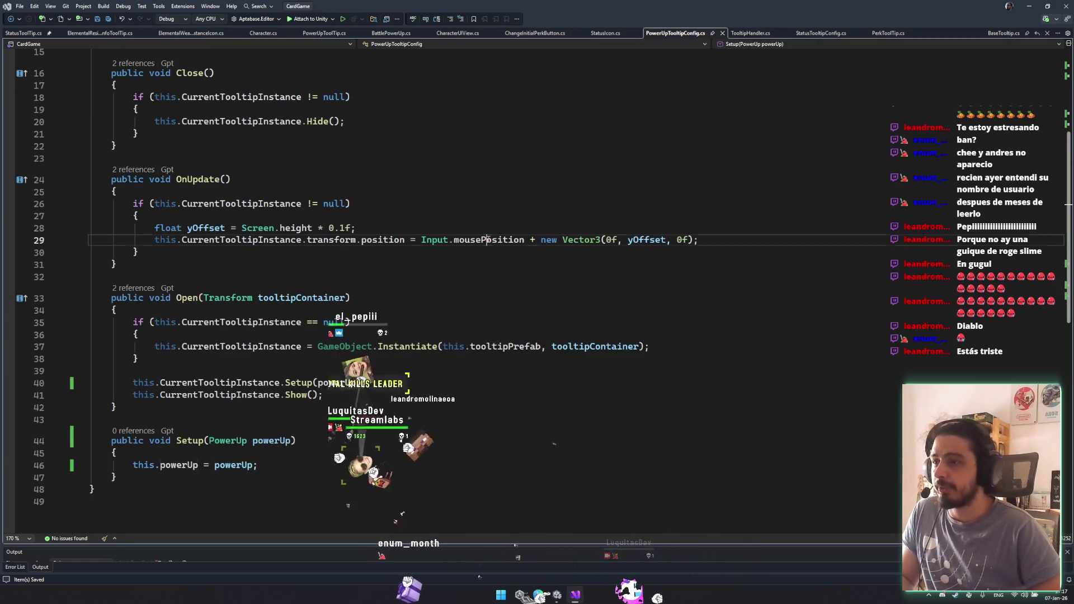
# - Duplicate the Status Info Tooltip method block in TooltipHandler.cs
pyautogui.click(755, 33)
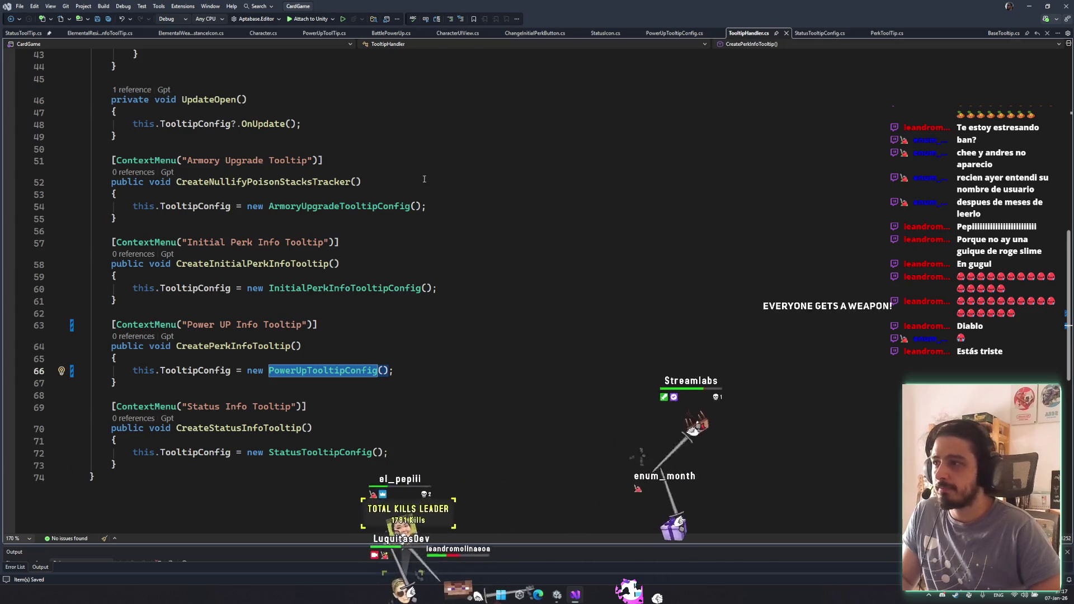
pyautogui.moveTo(134, 464); pyautogui.dragTo(109, 407)
pyautogui.hotkey('ctrl', 'c')
pyautogui.click(139, 462)
pyautogui.press('Return')
pyautogui.hotkey('ctrl', 'v')
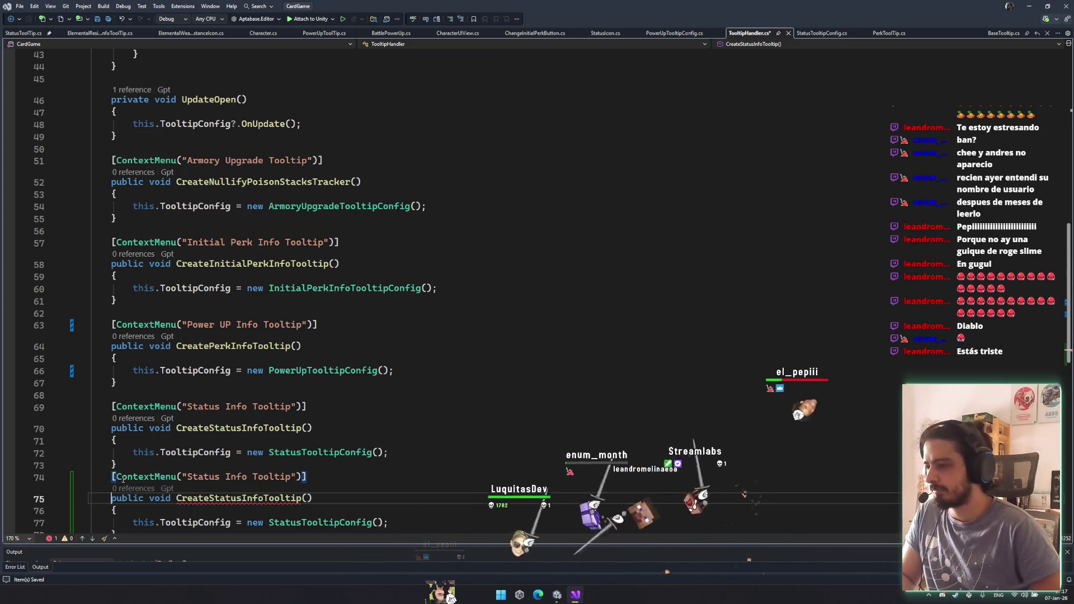
pyautogui.press('Return')
# - Rename the copy's menu label to Elemental and prefix its method name with ElementalWeekness
pyautogui.doubleClick(190, 488)
pyautogui.write('Elemental')
pyautogui.press('Delete')
pyautogui.press('Delete')
pyautogui.press('Delete')
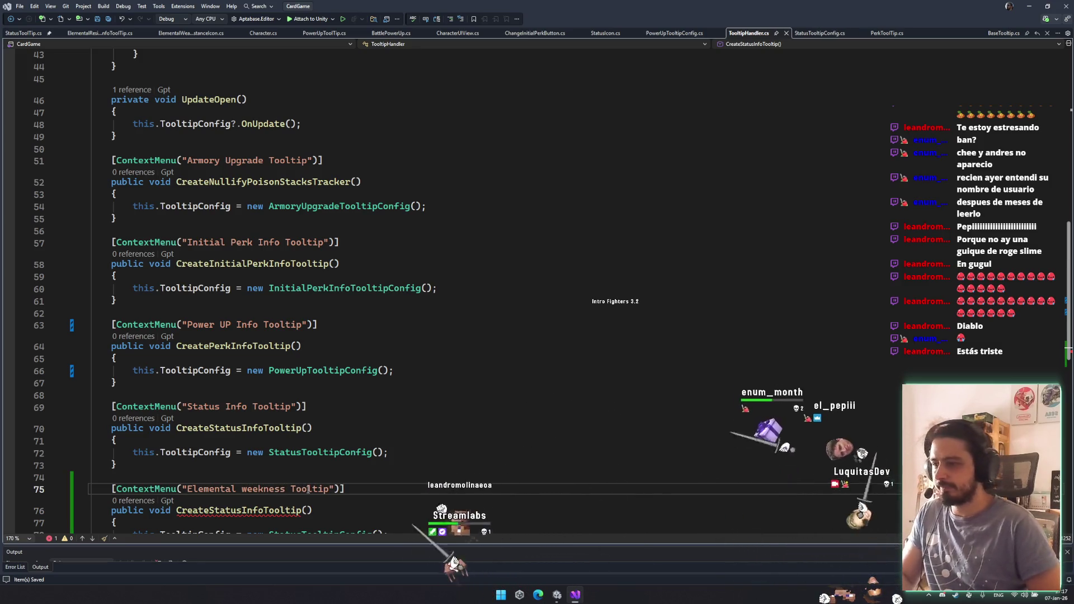
pyautogui.scroll(-1, 311, 484)
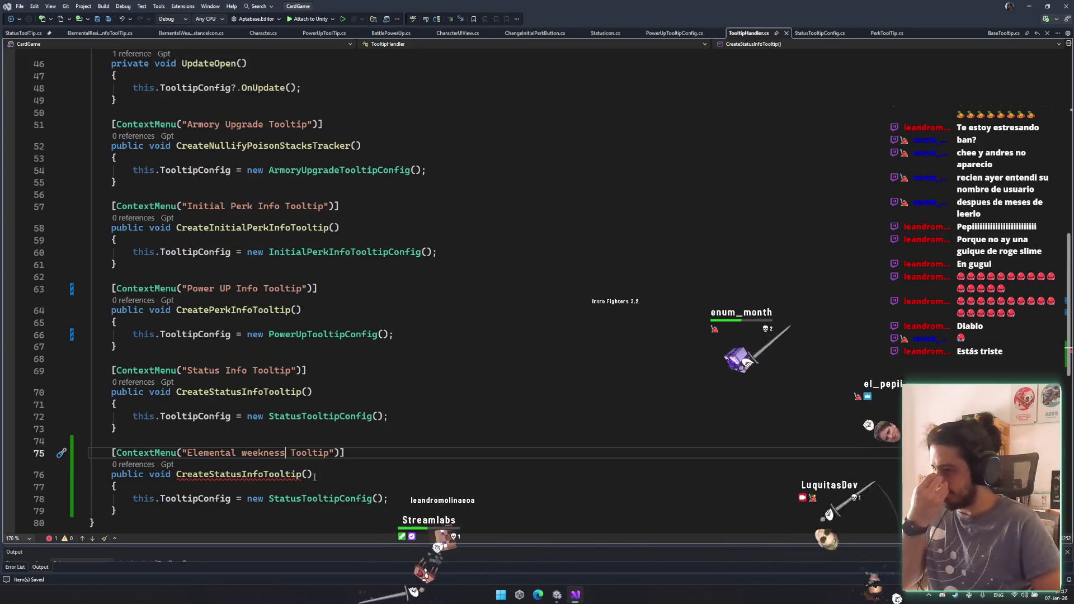
pyautogui.click(215, 474)
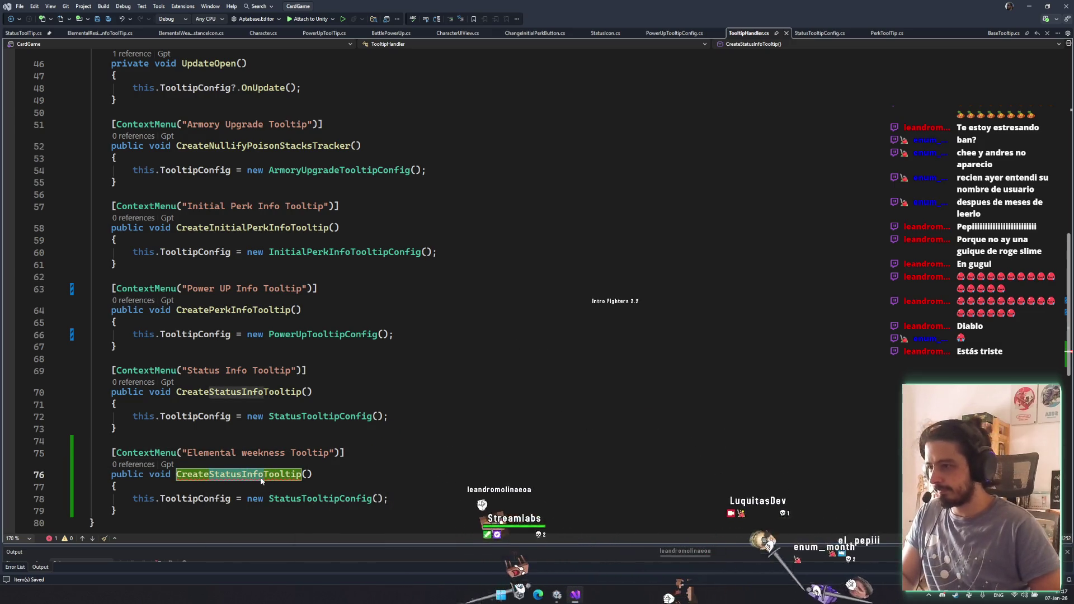
pyautogui.write('ElementalWeekness')
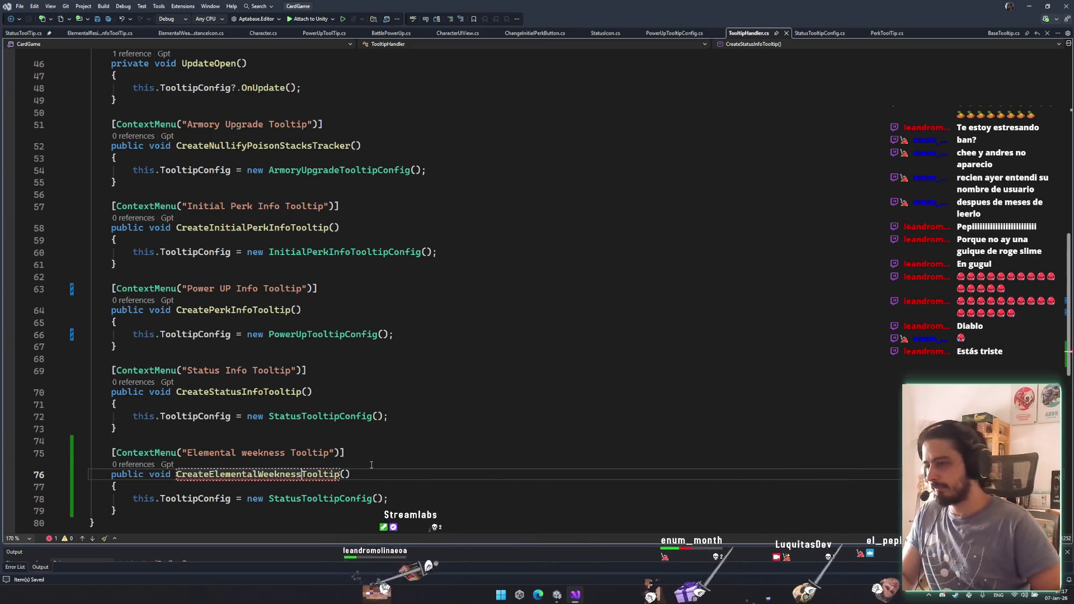
# - Make the copied method create an ElementalWeeknessTooltipConfig instead of StatusTooltipConfig, then go to Unity
pyautogui.scroll(-3, 464, 488)
pyautogui.doubleClick(325, 390)
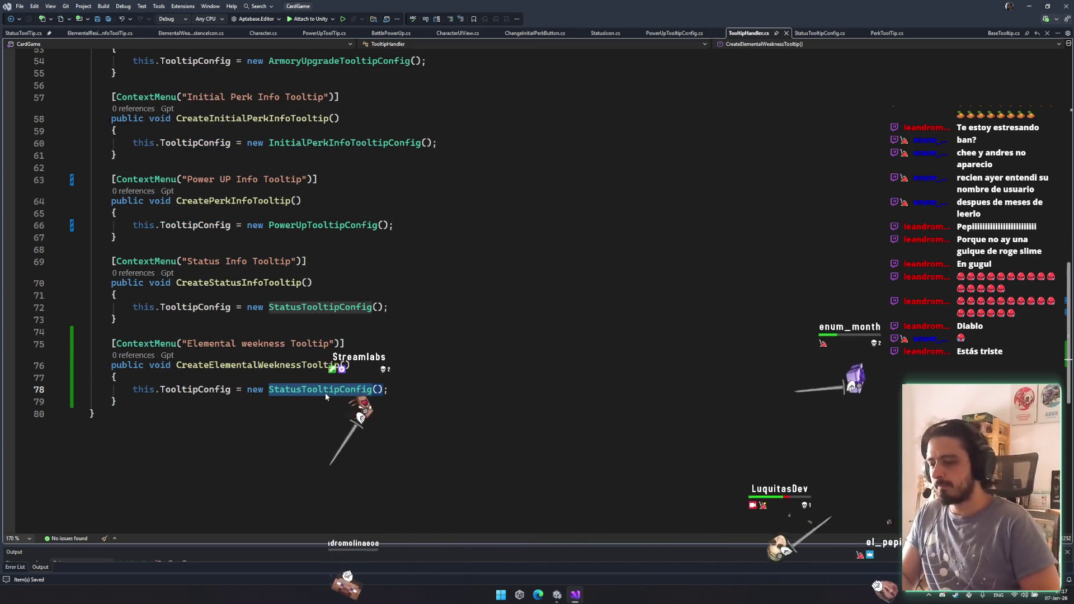
pyautogui.write('ElementalWe')
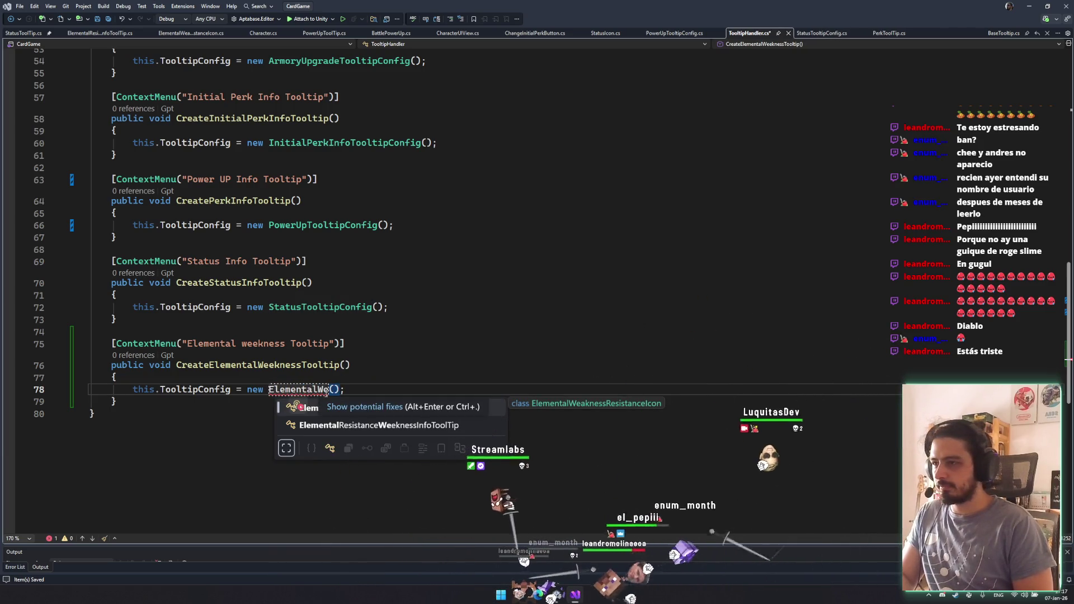
pyautogui.write('eknessT')
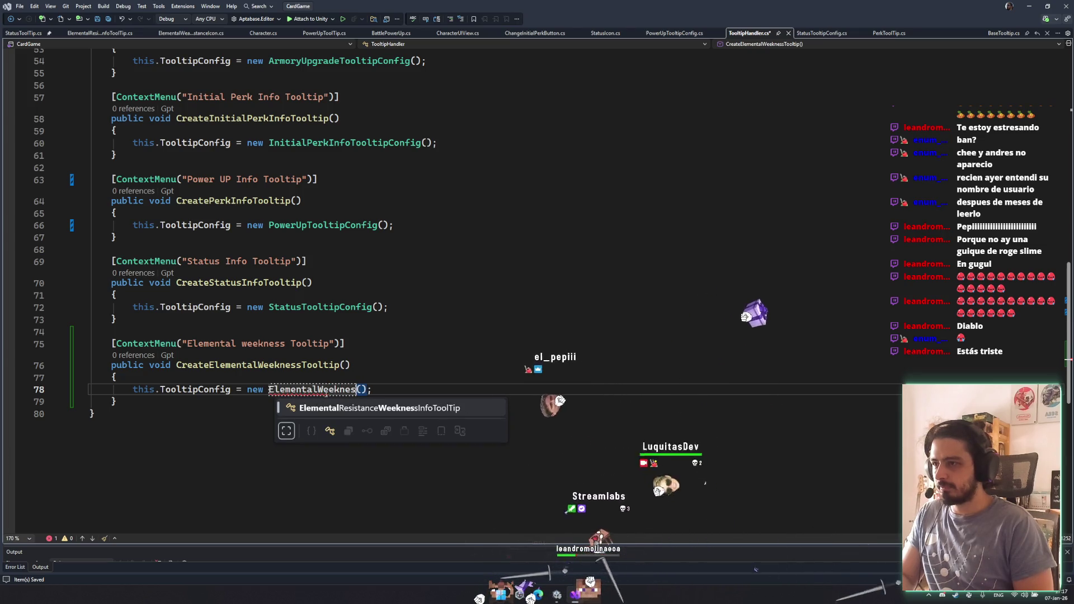
pyautogui.write('ooltipCOnfig')
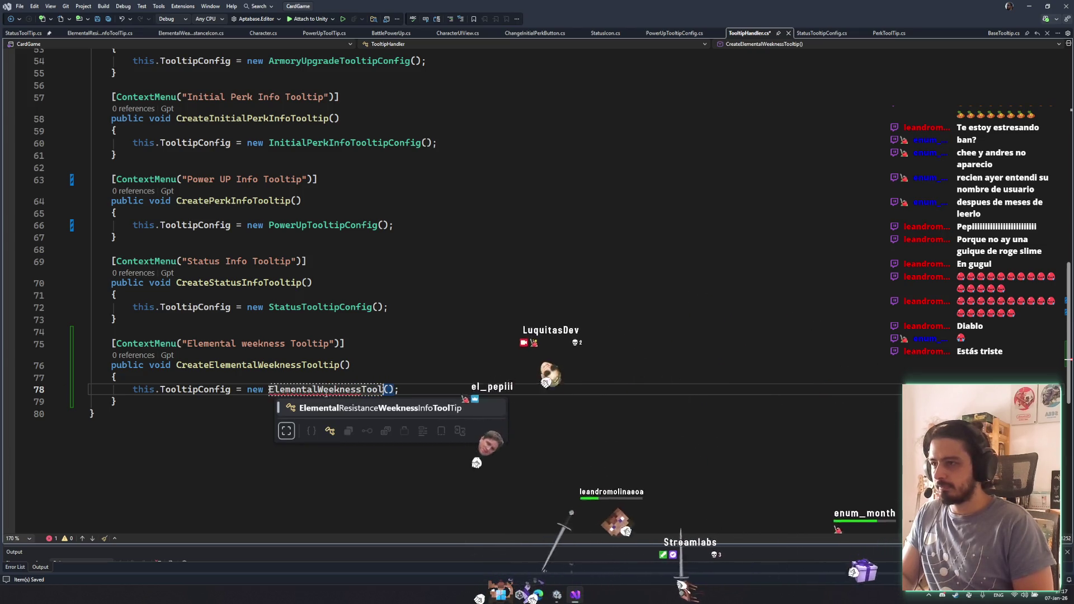
pyautogui.press('BackSpace')
pyautogui.press('BackSpace')
pyautogui.press('BackSpace')
pyautogui.write('onfig')
pyautogui.press('Escape')
pyautogui.doubleClick(326, 394)
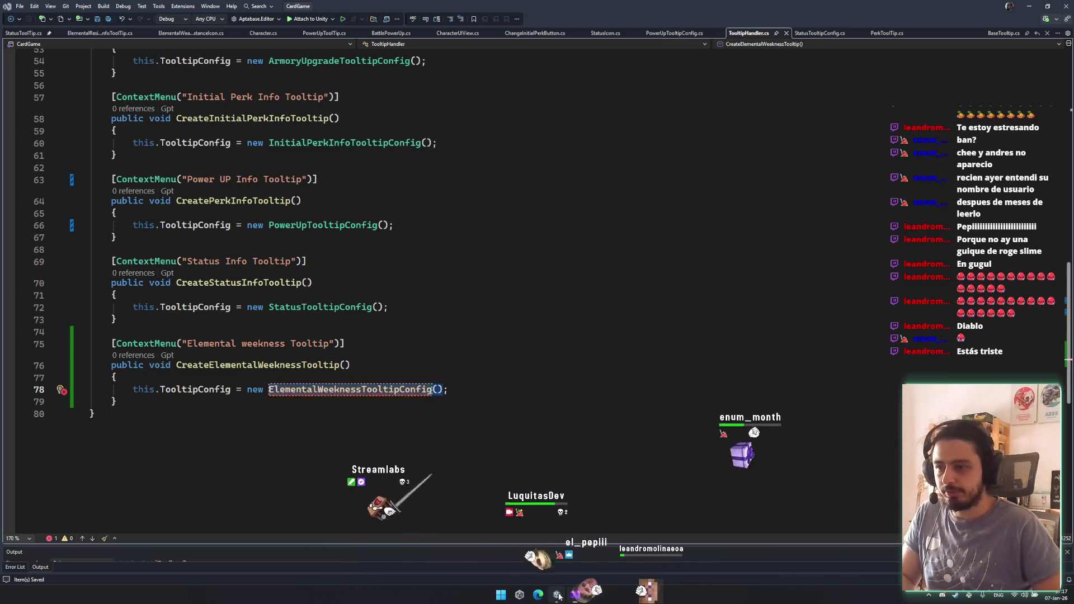
pyautogui.click(675, 593)
pyautogui.moveTo(576, 593)
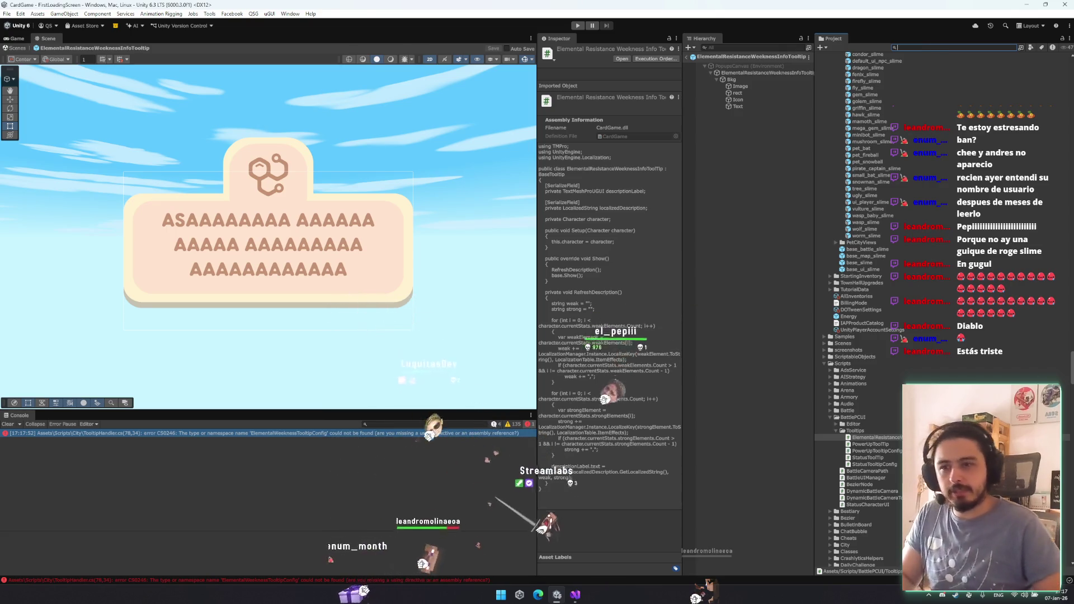
# - Create an ElementalResistanceWeeknessTooltipConfig MonoBehaviour script in Tooltips and open it in Visual Studio
pyautogui.rightClick(855, 431)
pyautogui.moveTo(881, 166)
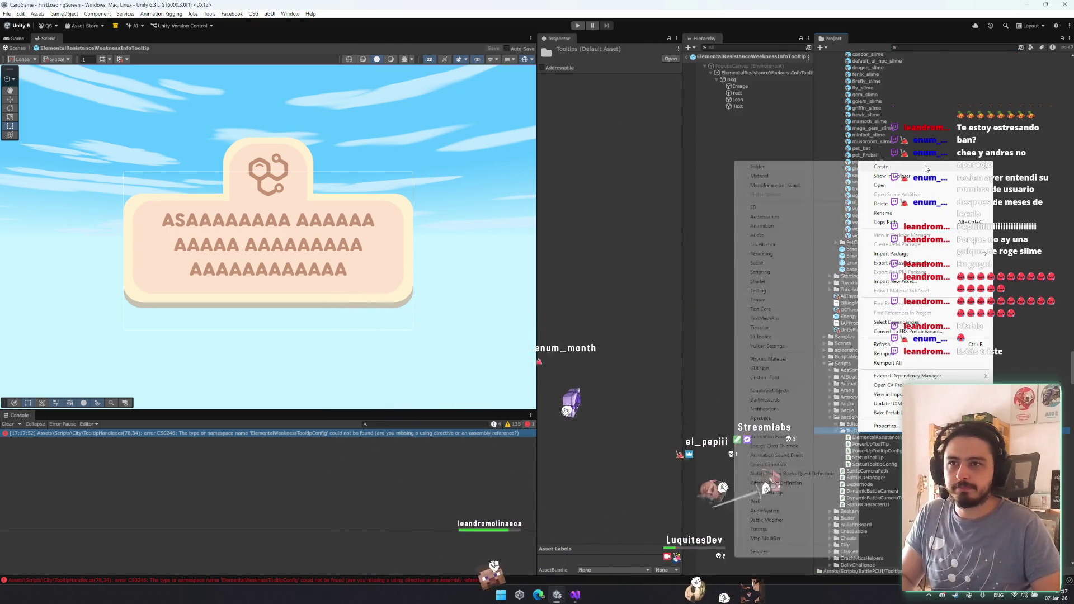
pyautogui.click(804, 191)
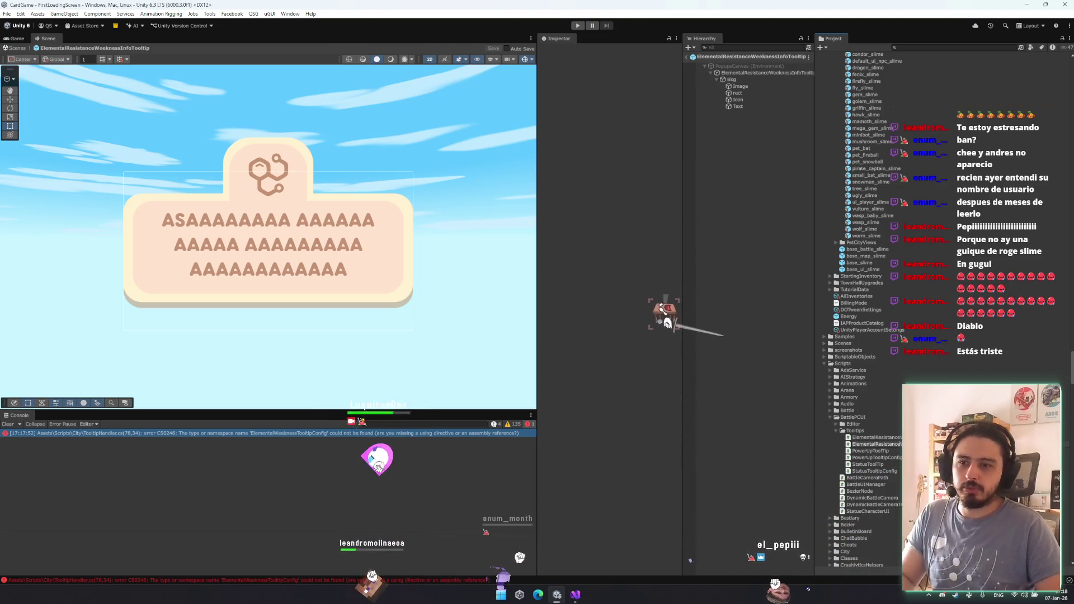
pyautogui.click(876, 445)
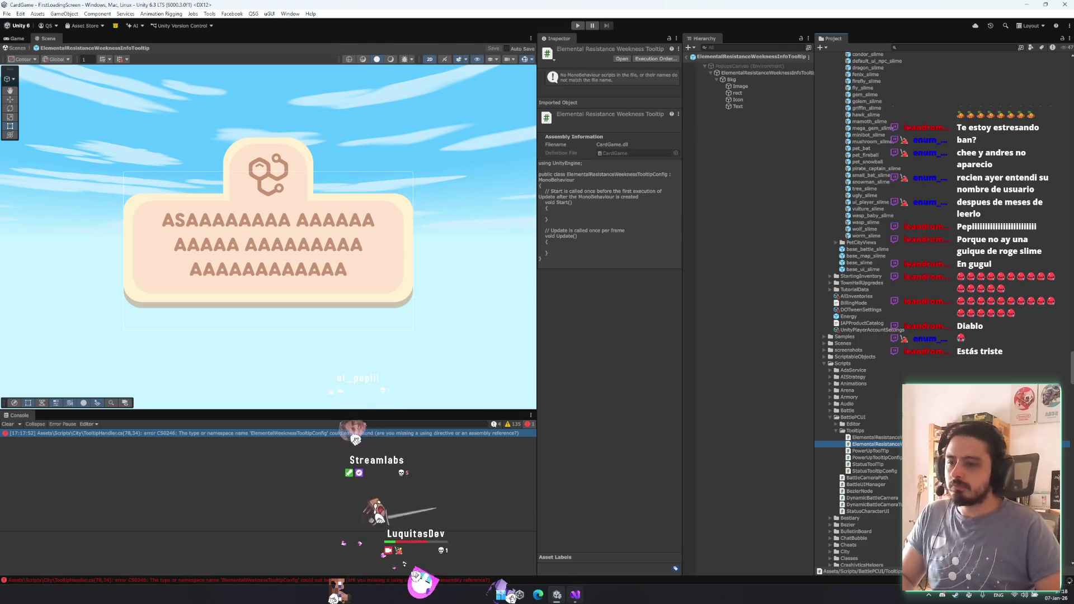
pyautogui.moveTo(575, 595)
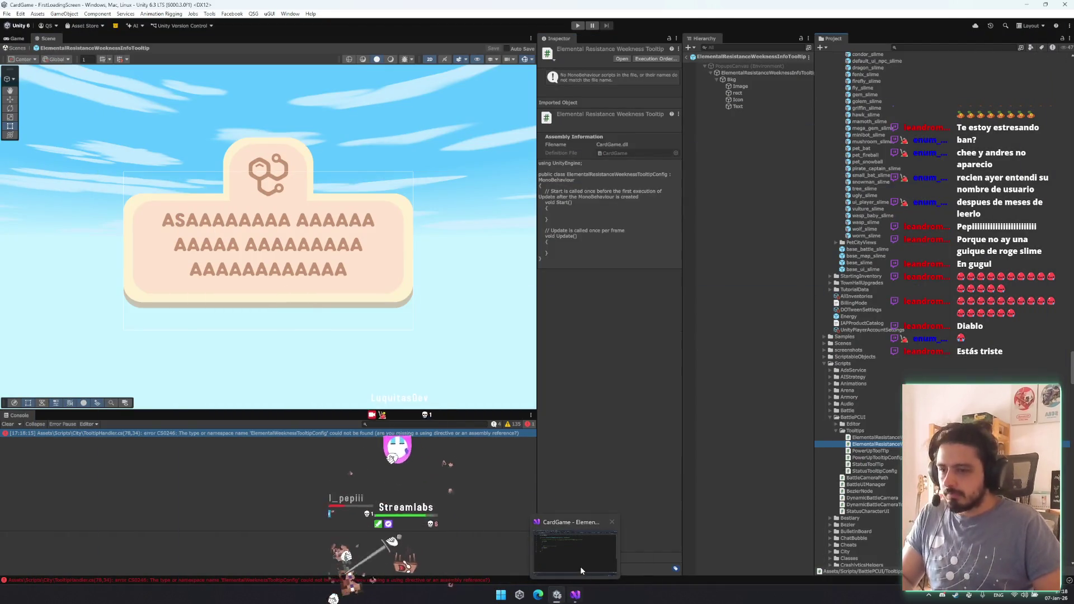
pyautogui.click(580, 566)
# - Replace the MonoBehaviour base with ITooltipConfig, copied from ArmoryUpgradeTooltipConfig's declaration
pyautogui.doubleClick(451, 99)
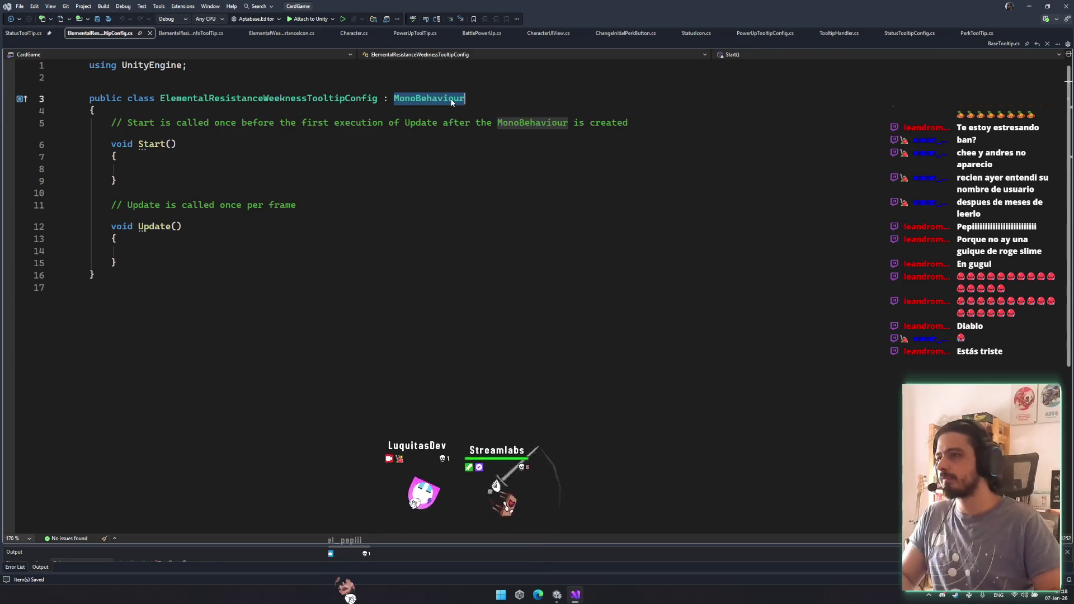
pyautogui.write('tooltipconf')
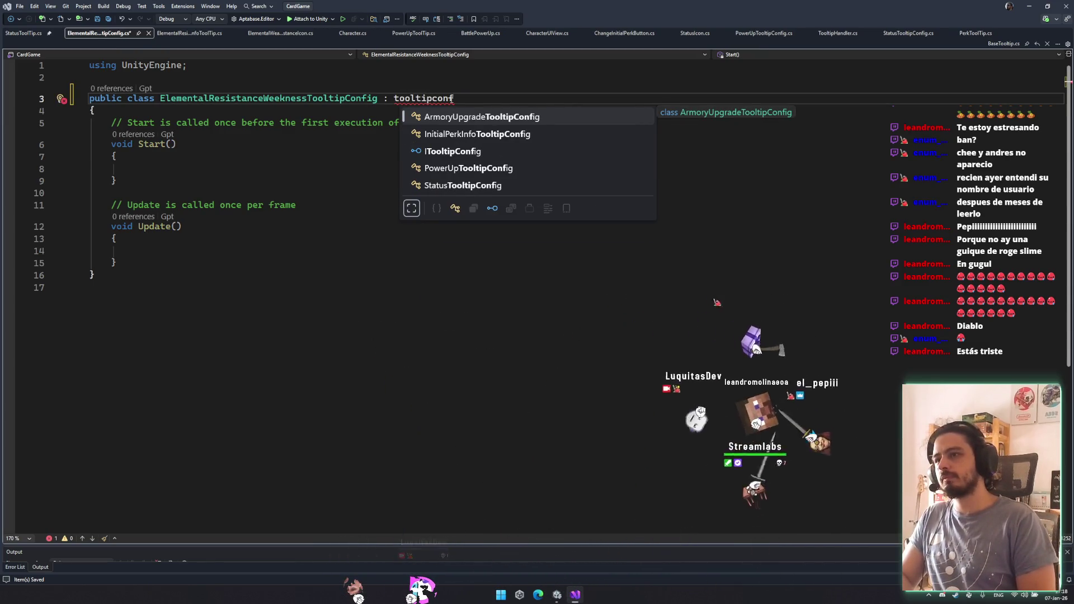
pyautogui.press('Tab')
pyautogui.doubleClick(464, 100)
pyautogui.press('F12')
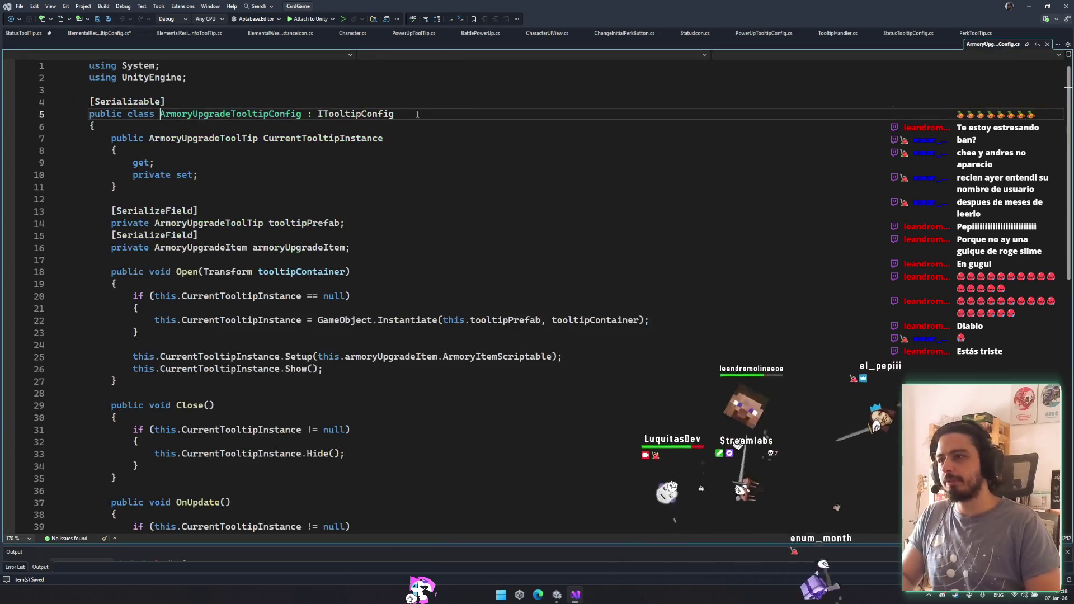
pyautogui.doubleClick(385, 123)
pyautogui.hotkey('ctrl', 'c')
pyautogui.hotkey('ctrl', '-')
pyautogui.hotkey('ctrl', 'v')
# - Delete Start and Update, implement ITooltipConfig, and clear the throw lines in Close and OnUpdate
pyautogui.moveTo(106, 121); pyautogui.dragTo(116, 262)
pyautogui.press('Delete')
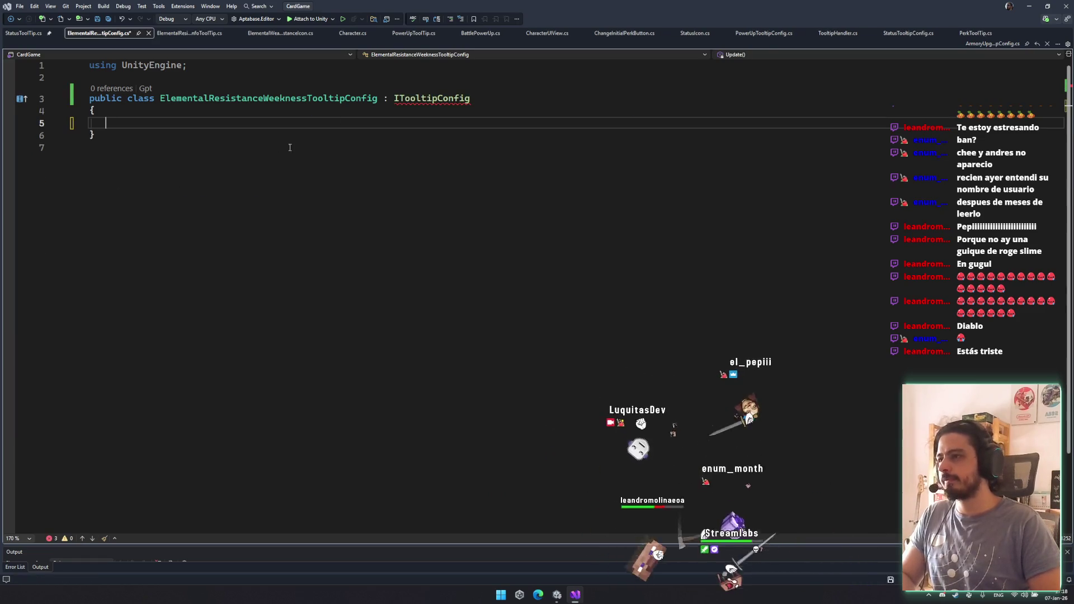
pyautogui.hotkey('ctrl', '.')
pyautogui.press('Return')
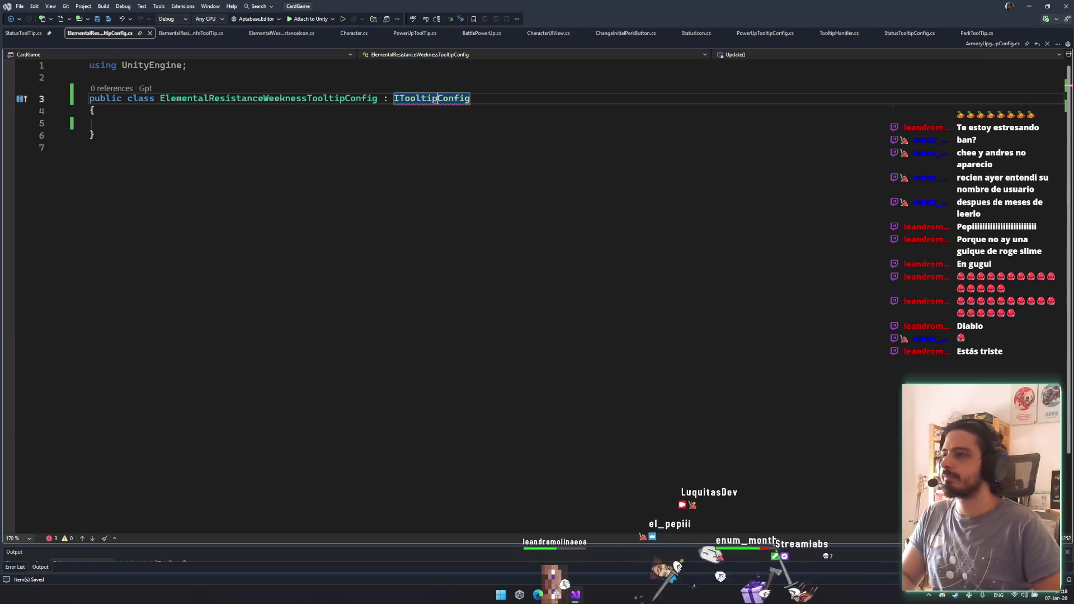
pyautogui.hotkey('ctrl', 'x')
pyautogui.click(403, 212)
pyautogui.hotkey('ctrl', 'x')
pyautogui.click(418, 262)
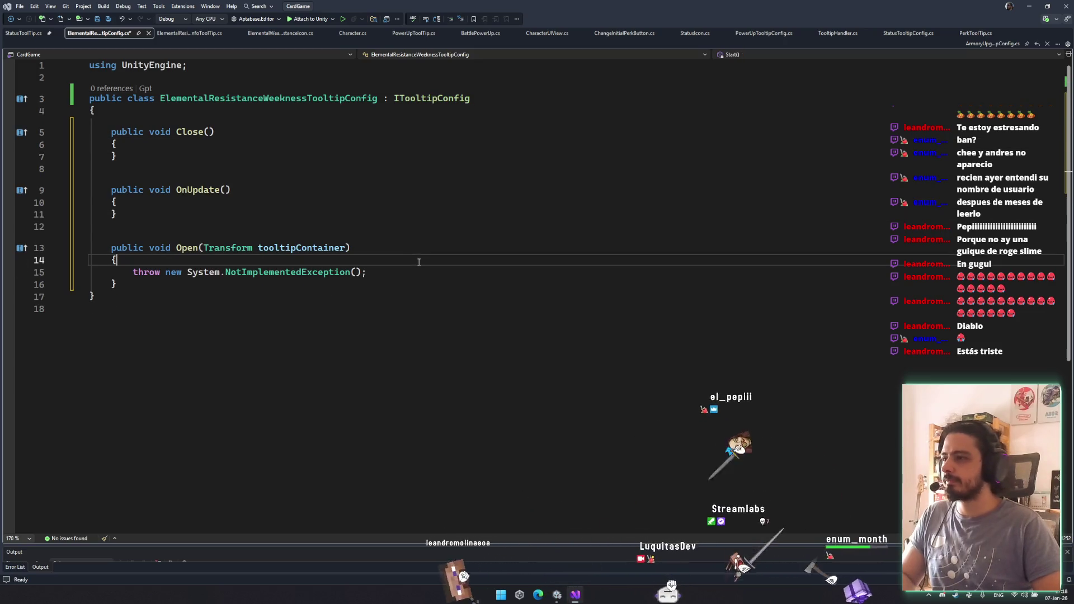
# - Review the tooltip, BattlePowerUp and CharacterUIView scripts, closing tabs no longer needed
pyautogui.click(184, 35)
pyautogui.scroll(-4, 251, 262)
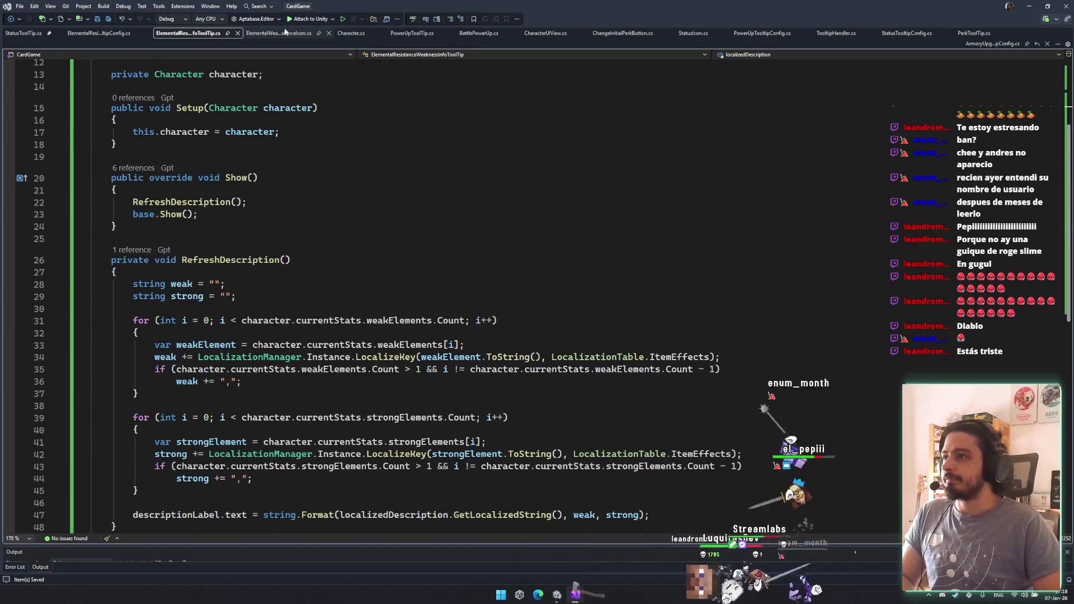
pyautogui.click(285, 33)
pyautogui.click(424, 33)
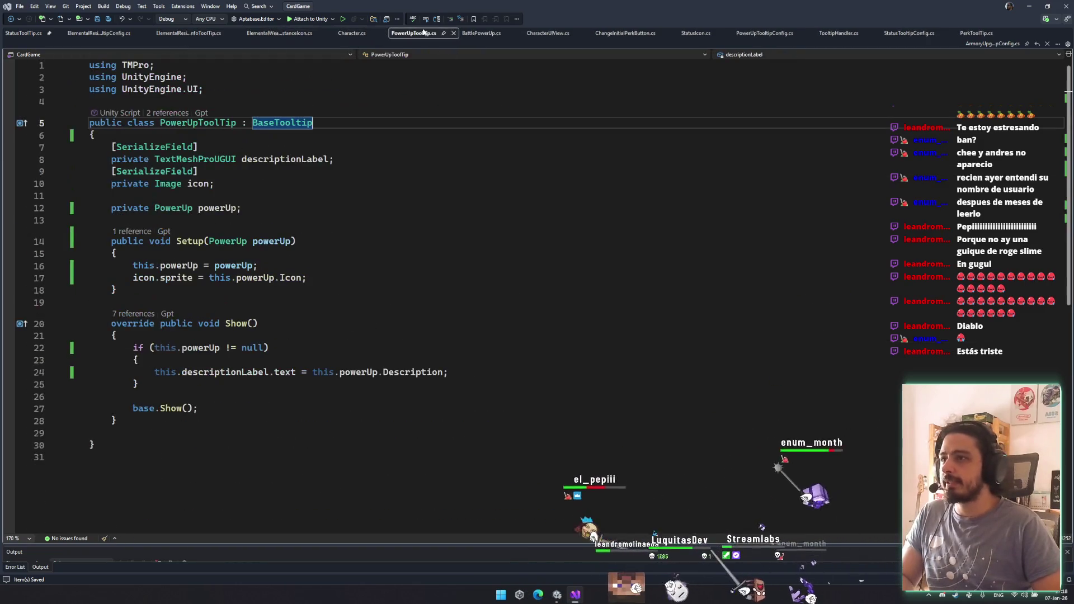
pyautogui.click(477, 36)
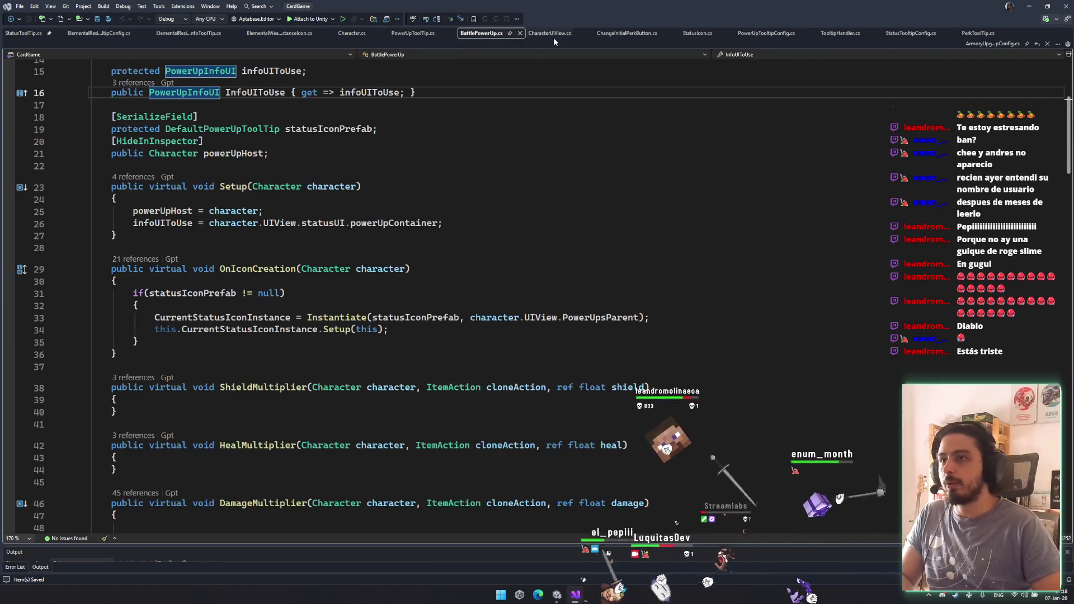
pyautogui.click(554, 35)
pyautogui.middleClick(556, 35)
pyautogui.middleClick(555, 36)
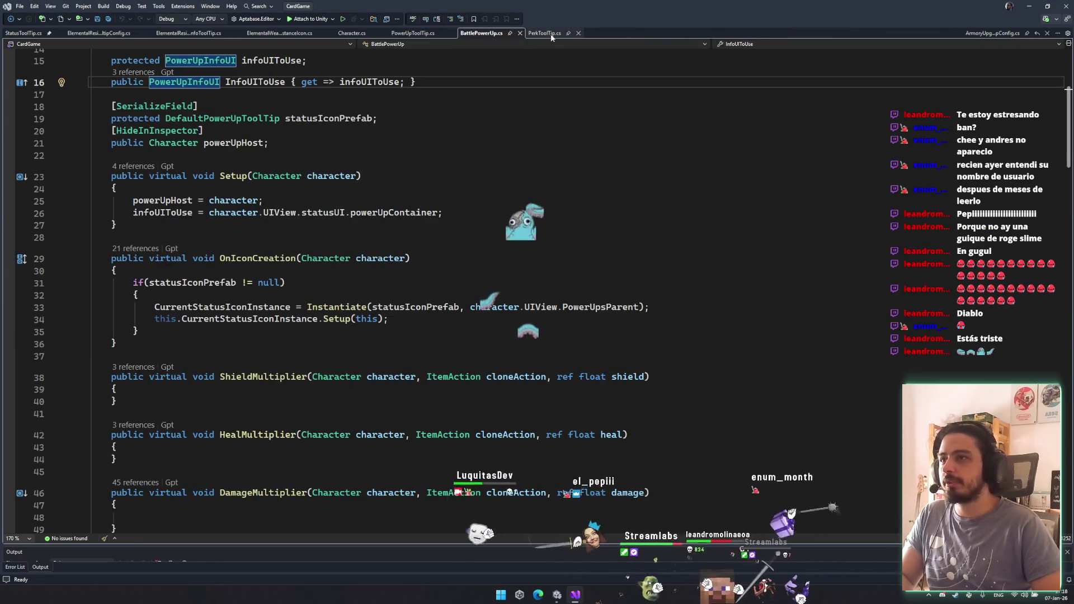
pyautogui.click(550, 34)
pyautogui.scroll(1, 372, 118)
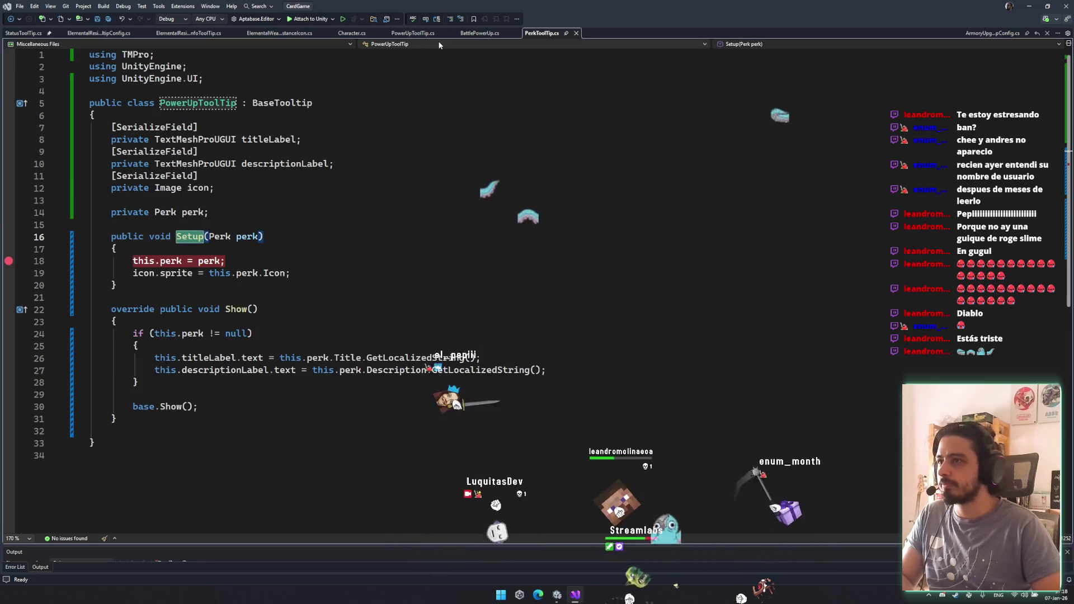
pyautogui.click(476, 35)
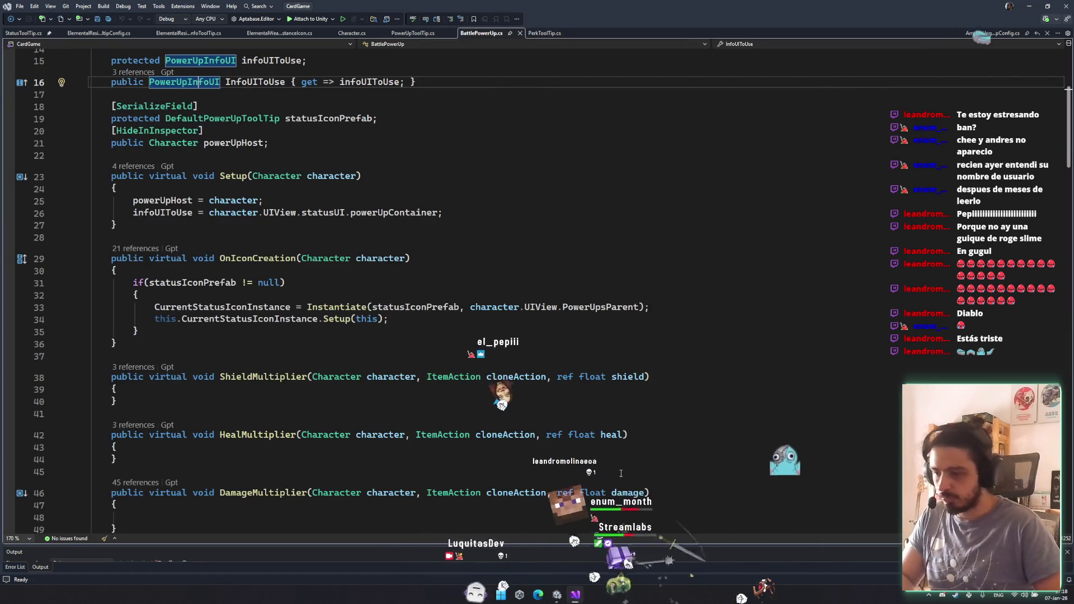
# - Open PowerUpTooltipConfig from Unity's Project window in Visual Studio
pyautogui.click(578, 594)
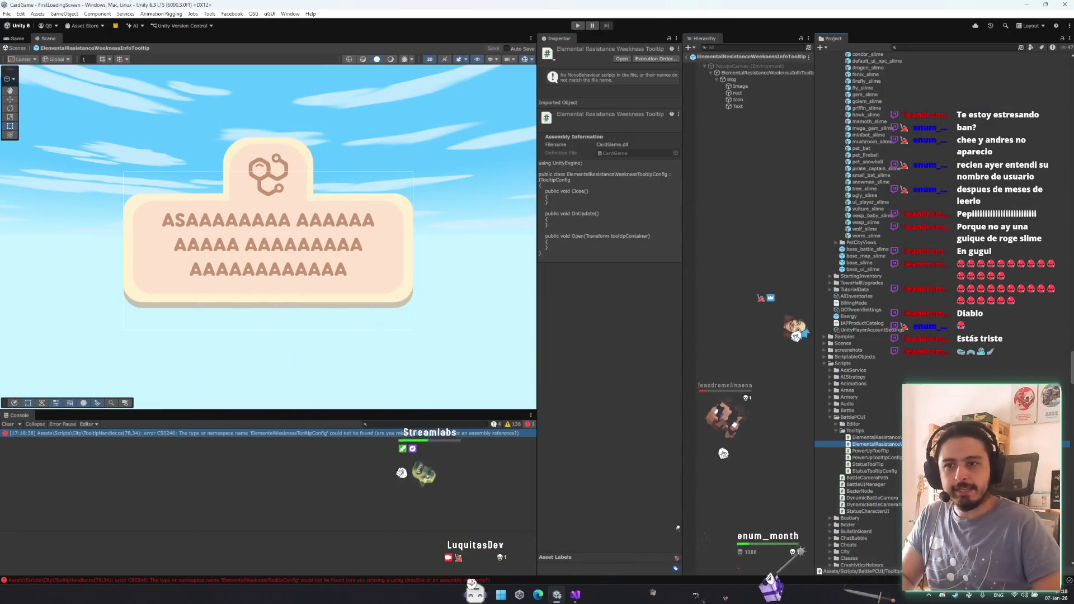
pyautogui.click(898, 458)
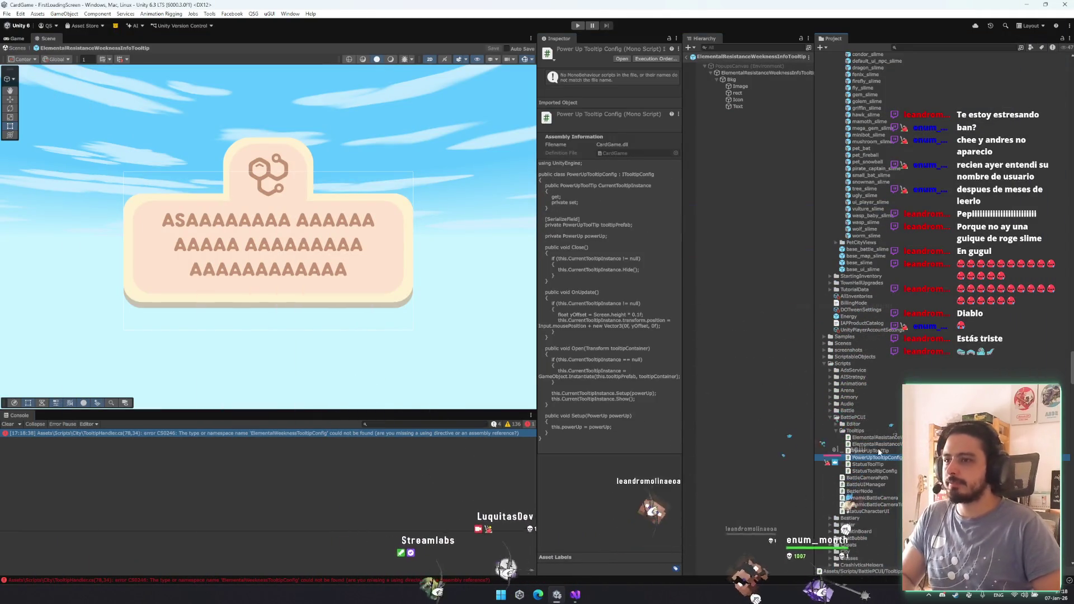
pyautogui.doubleClick(879, 456)
pyautogui.scroll(-5, 113, 210)
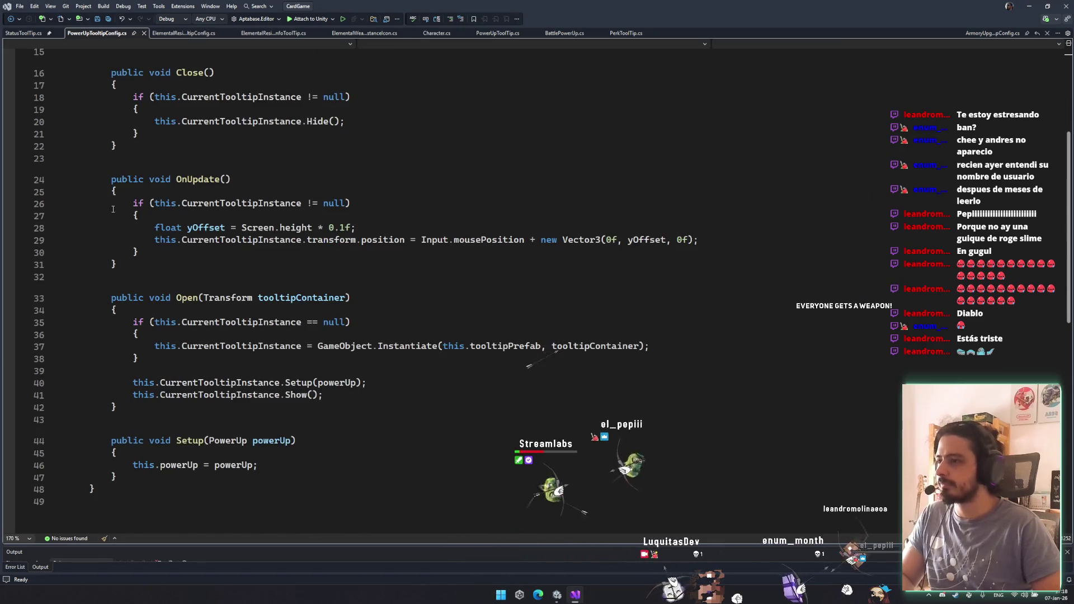
# - Paste PowerUpTooltipConfig's Close, OnUpdate and Open methods over the elemental config's stubs
pyautogui.scroll(5, 113, 209)
pyautogui.moveTo(113, 210); pyautogui.dragTo(316, 393)
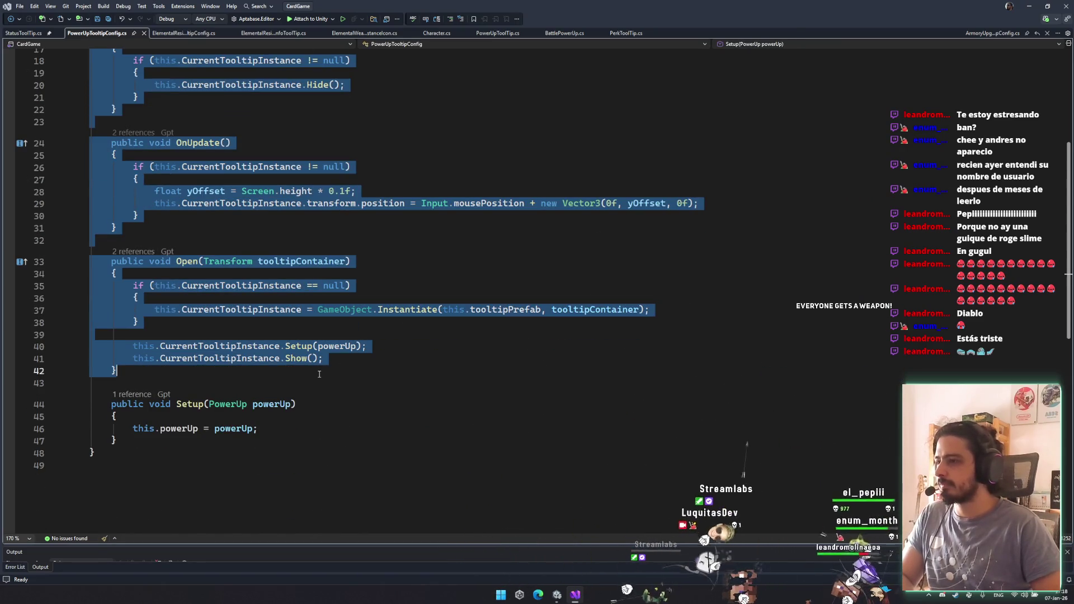
pyautogui.hotkey('ctrl', 'c')
pyautogui.click(171, 35)
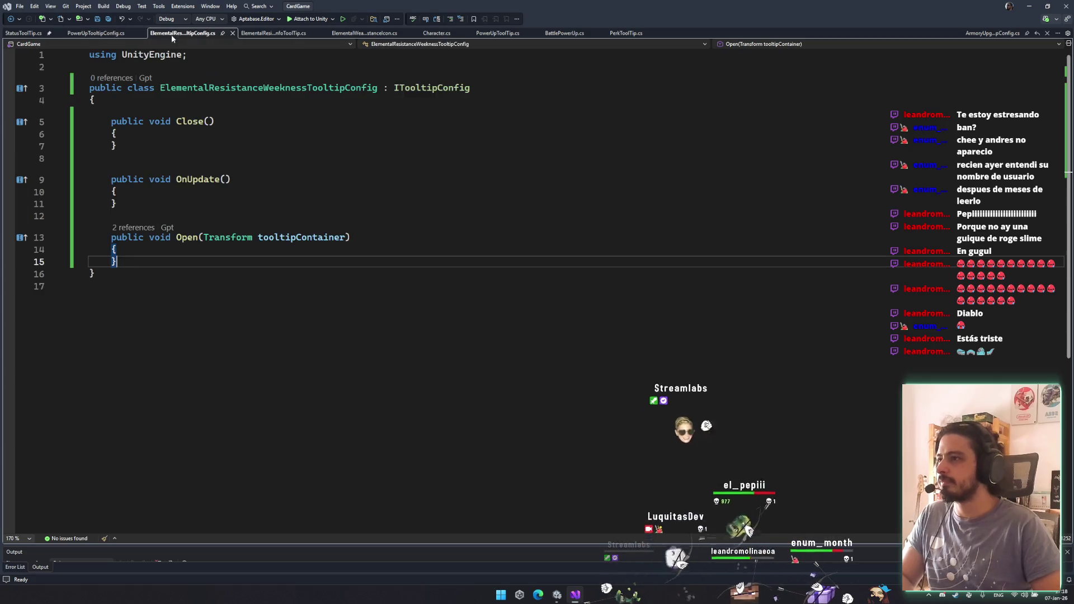
pyautogui.moveTo(91, 119); pyautogui.dragTo(241, 253)
pyautogui.hotkey('ctrl', 'v')
pyautogui.click(224, 182)
pyautogui.press('Down')
pyautogui.press('Down')
pyautogui.press('Down')
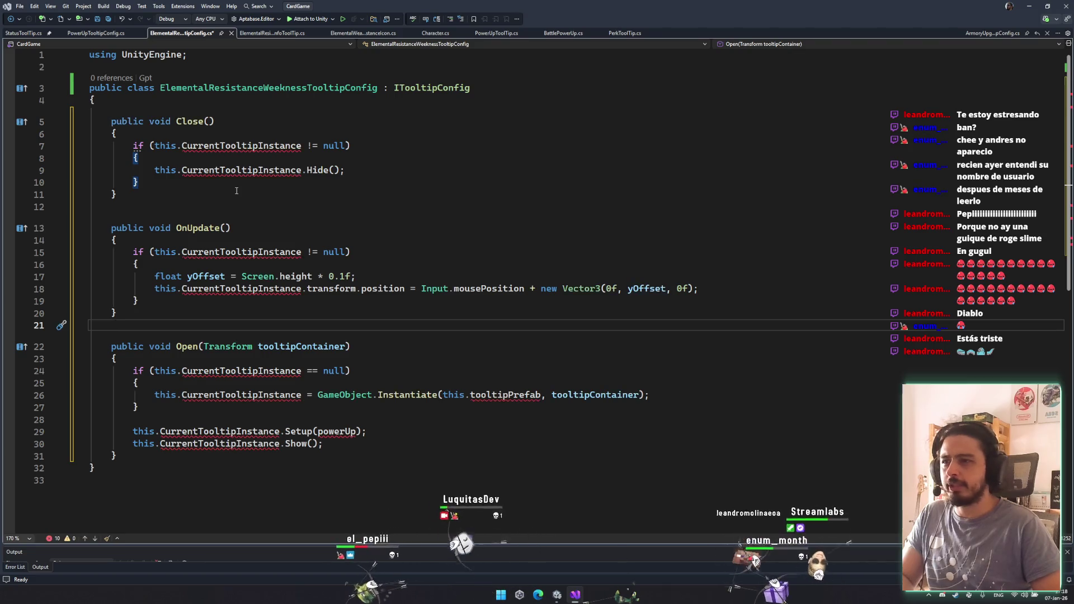
pyautogui.doubleClick(240, 252)
# - Save the elemental tooltip config and bring up ArmoryUpgradeTooltipConfig as a reference
pyautogui.click(266, 33)
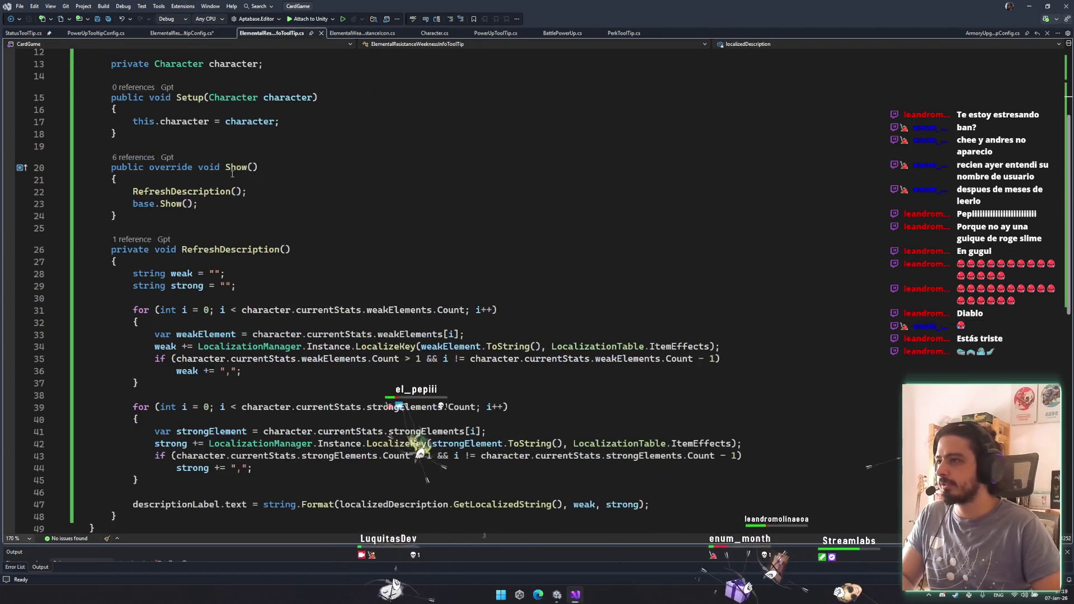
pyautogui.click(162, 33)
pyautogui.hotkey('ctrl', 's')
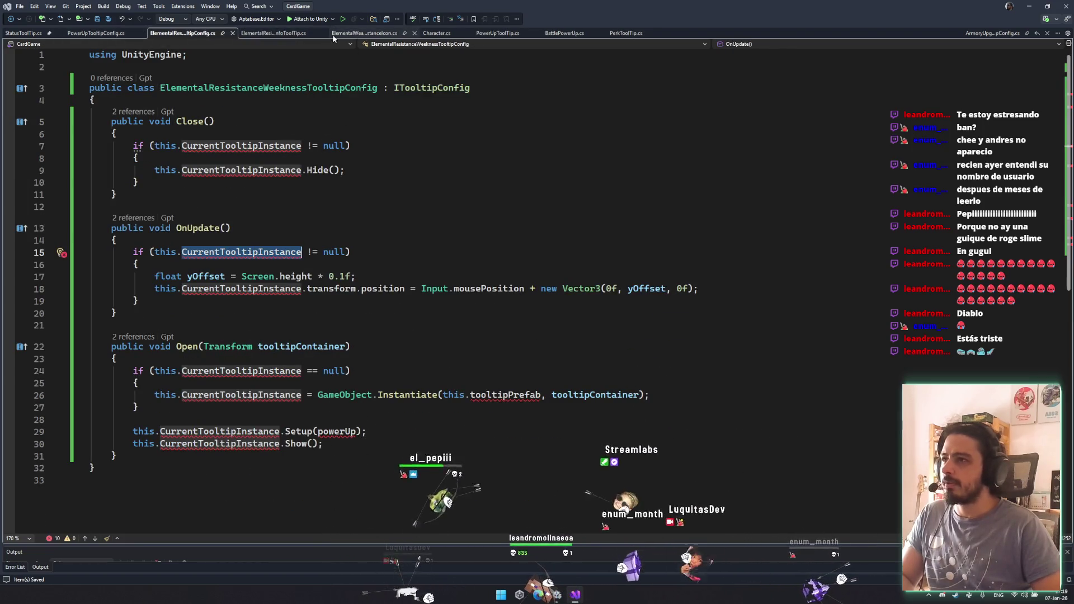
pyautogui.click(361, 34)
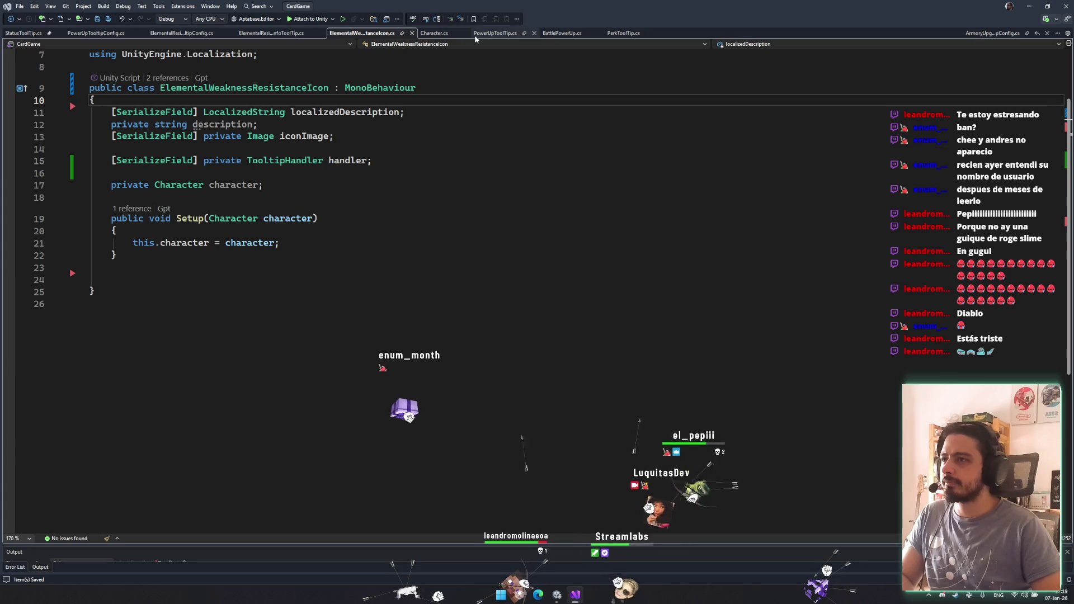
pyautogui.click(982, 34)
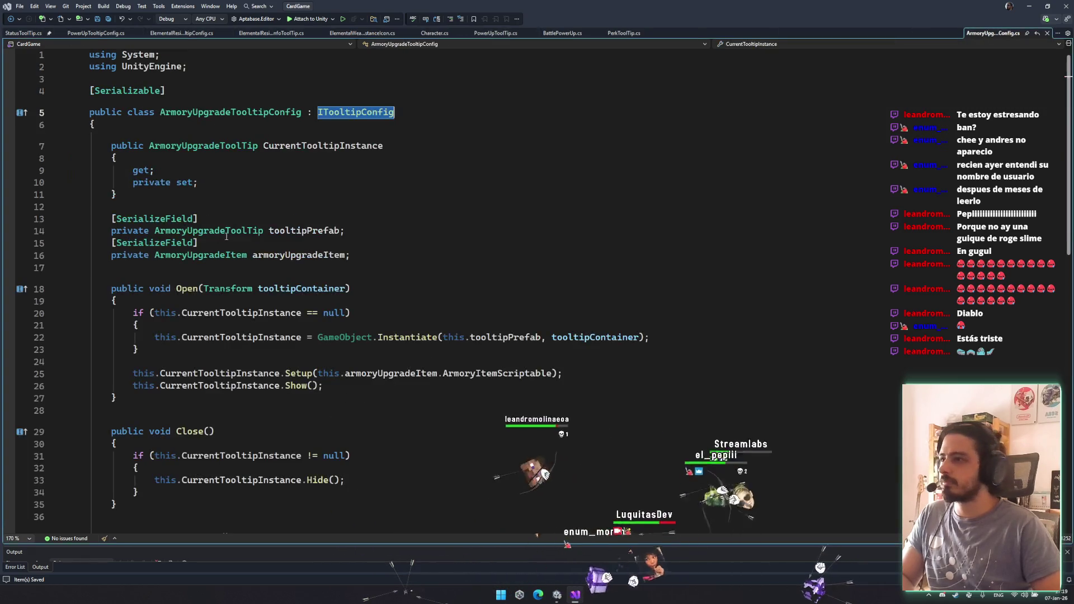
# - Copy the CurrentTooltipInstance property from ArmoryUpgradeTooltipConfig and paste it under the elemental config's class brace
pyautogui.moveTo(104, 146); pyautogui.dragTo(236, 198)
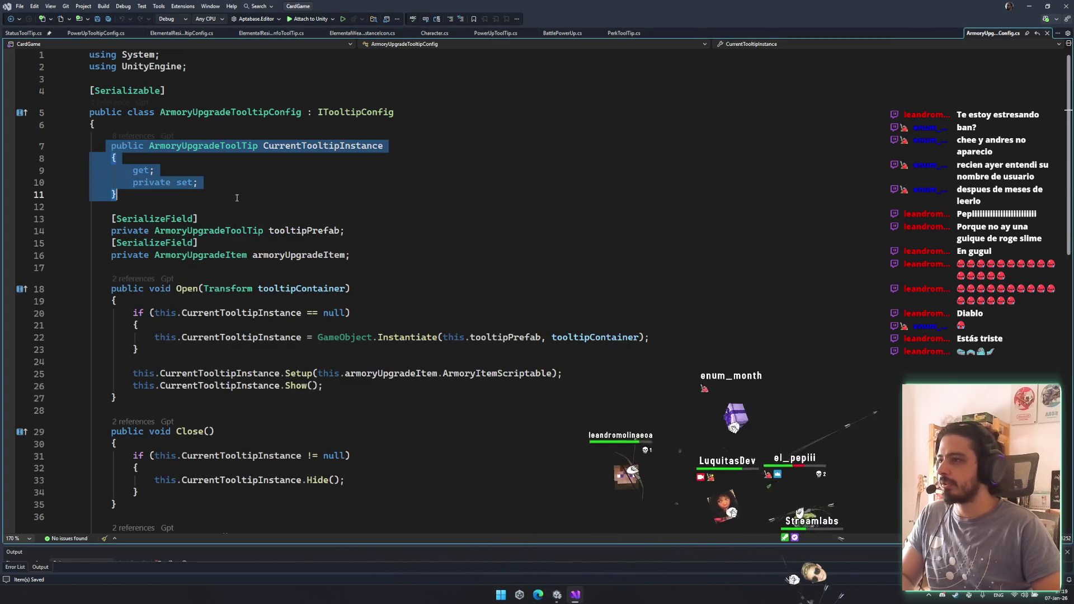
pyautogui.hotkey('ctrl', 'Tab')
pyautogui.hotkey('ctrl', 'Tab')
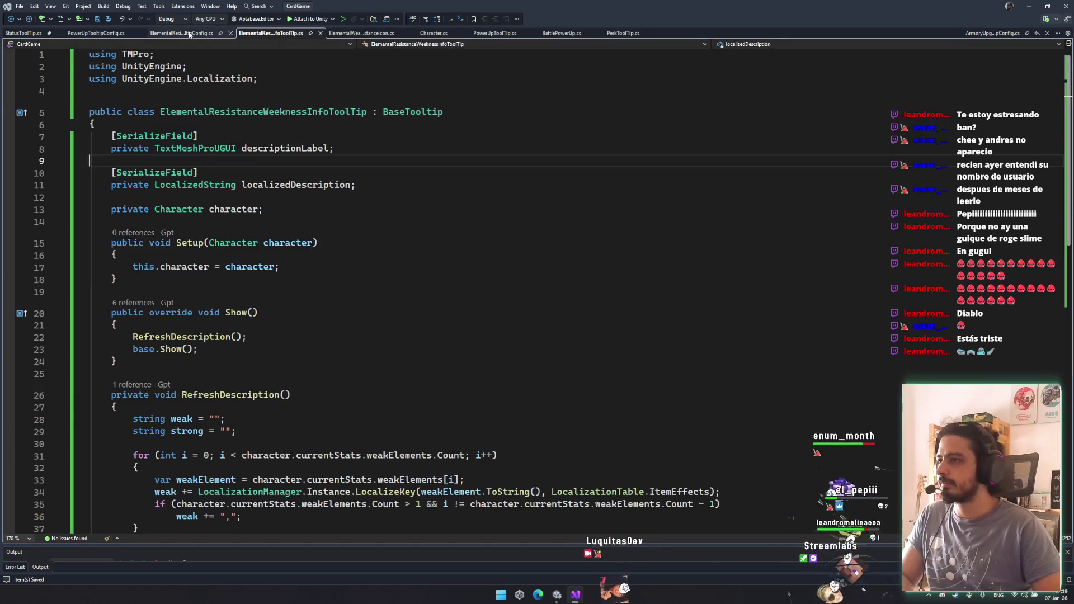
pyautogui.hotkey('ctrl', 'Tab')
pyautogui.hotkey('ctrl', 'v')
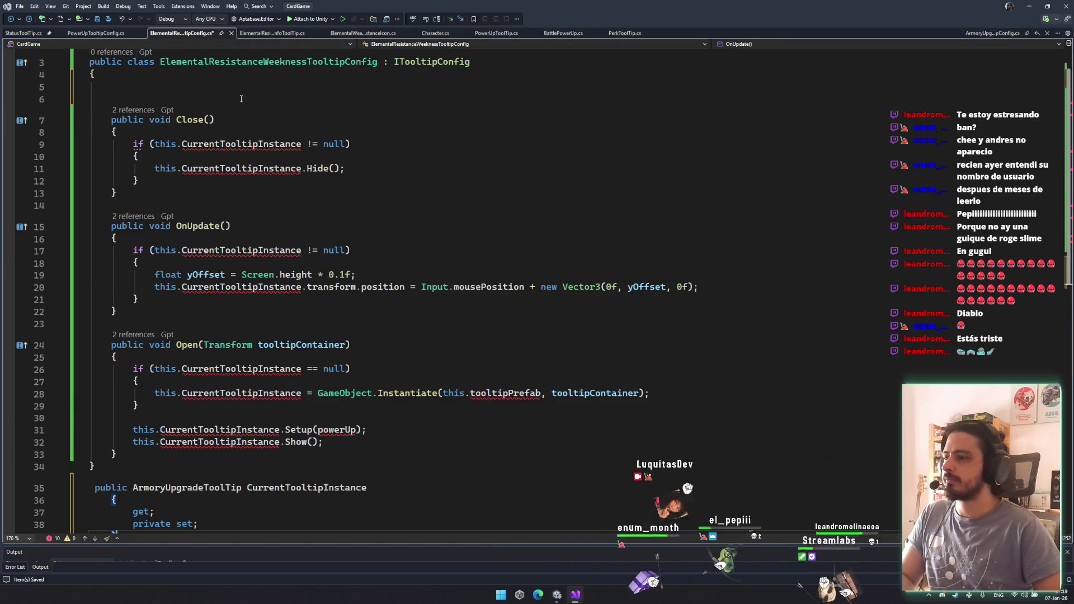
pyautogui.hotkey('ctrl', 'z')
pyautogui.click(175, 89)
pyautogui.hotkey('ctrl', 'v')
pyautogui.press('Return')
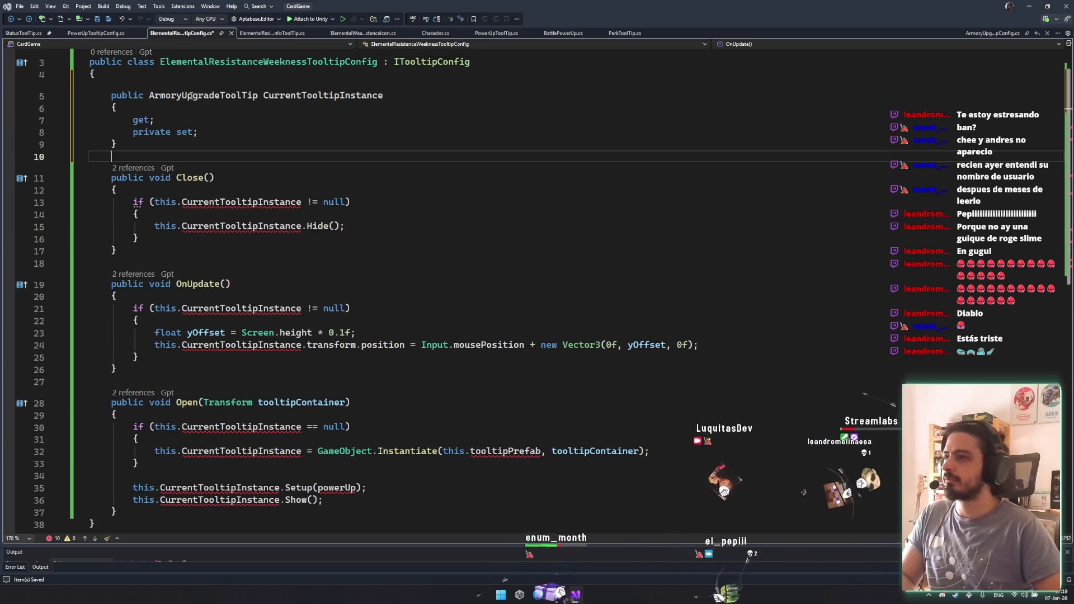
# - Replace the property's ArmoryUpgradeToolTip type with ElementalResistanceWeaknessInfoToolTip
pyautogui.click(190, 84)
pyautogui.click(193, 95)
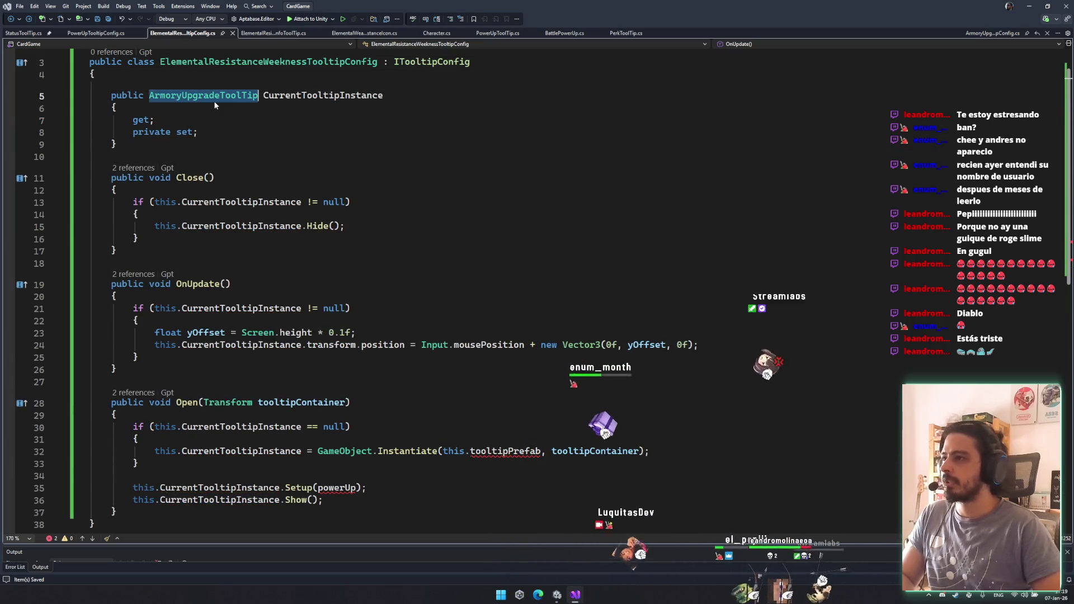
pyautogui.hotkey('ctrl', 'Tab')
pyautogui.click(189, 34)
pyautogui.click(280, 32)
pyautogui.click(259, 112)
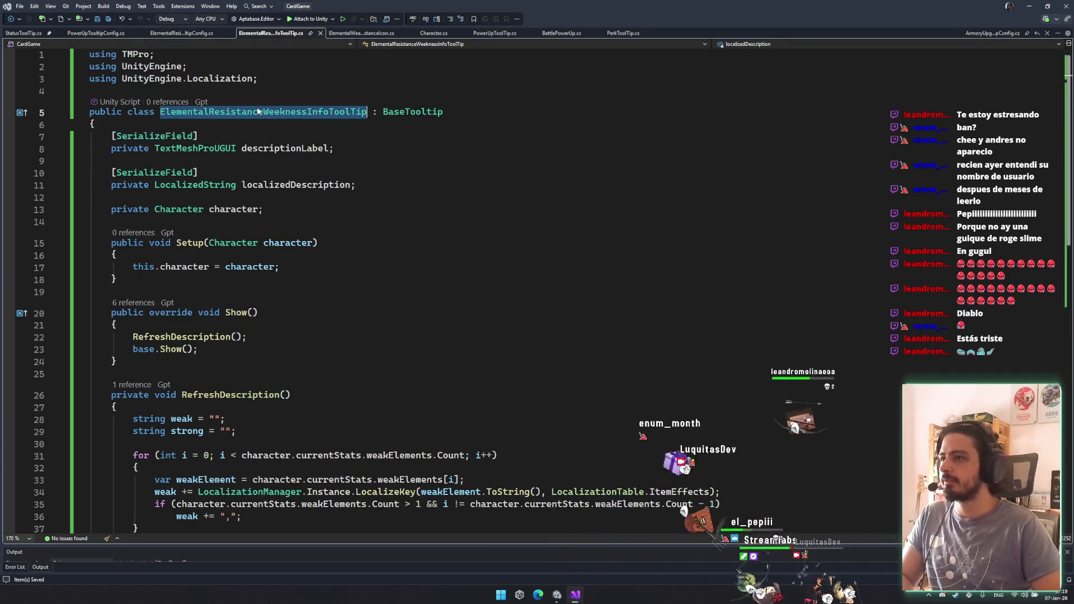
pyautogui.click(189, 35)
pyautogui.hotkey('ctrl', 'v')
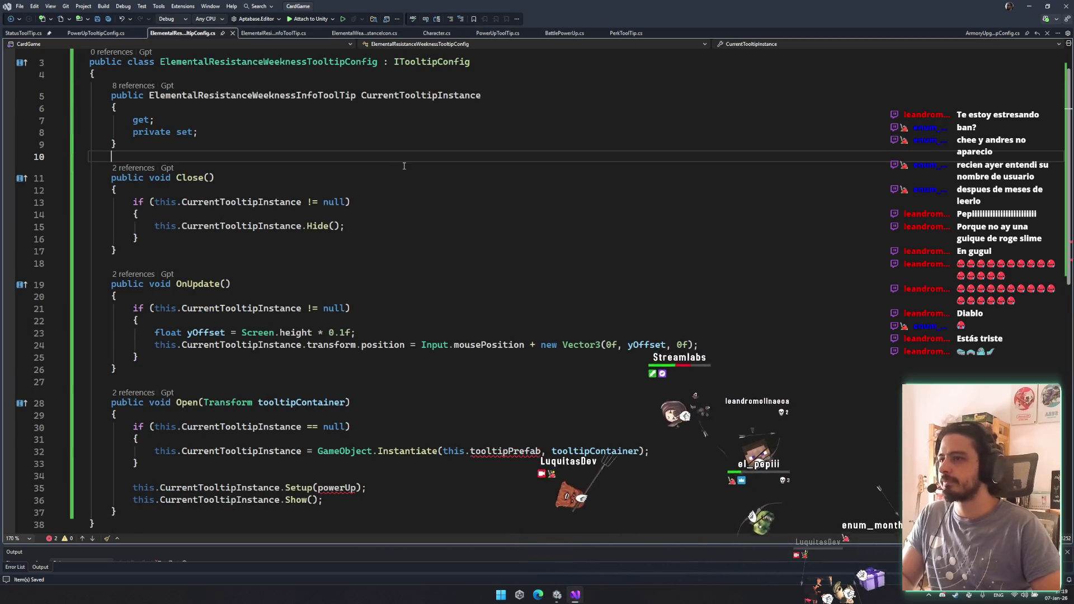
# - Find the missing tooltipPrefab reference and copy the serialized tooltipPrefab field from ArmoryUpgradeTooltipConfig
pyautogui.scroll(-3, 470, 186)
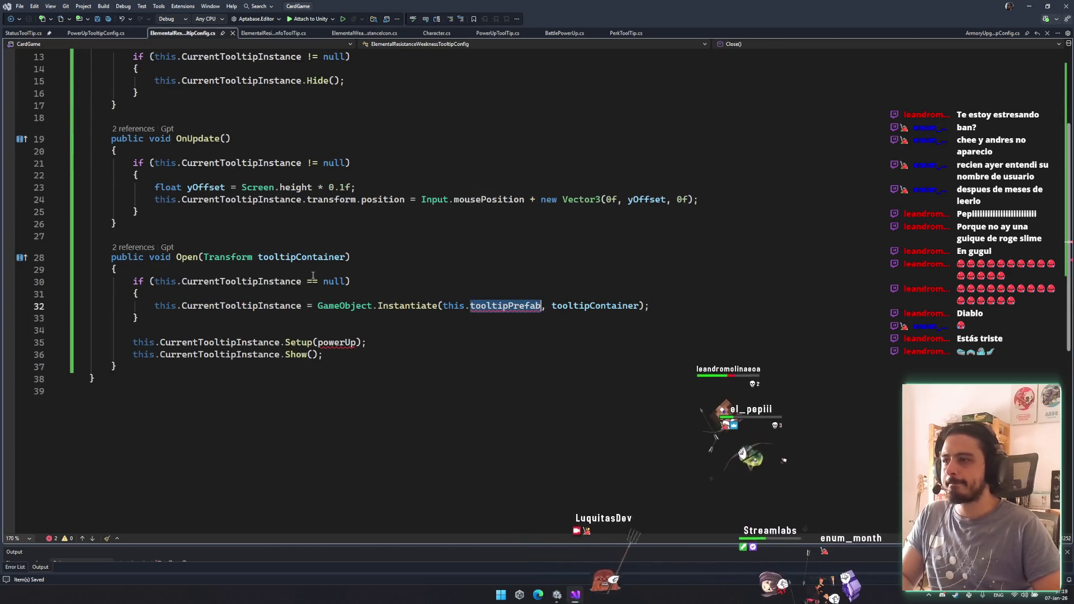
pyautogui.doubleClick(231, 310)
pyautogui.doubleClick(504, 305)
pyautogui.scroll(5, 475, 207)
pyautogui.scroll(-1, 315, 65)
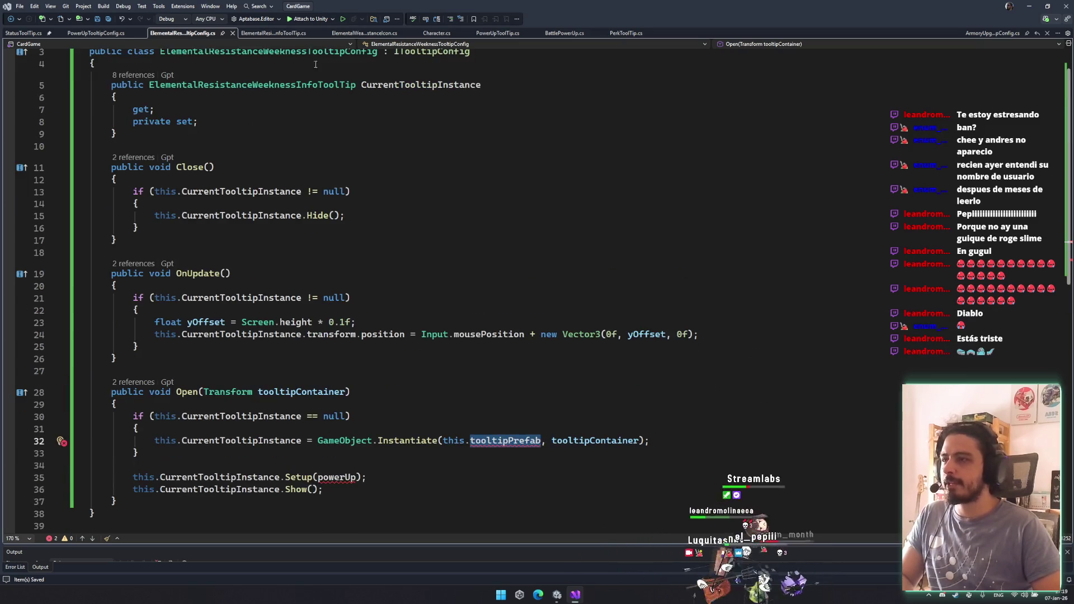
pyautogui.click(285, 32)
pyautogui.click(308, 150)
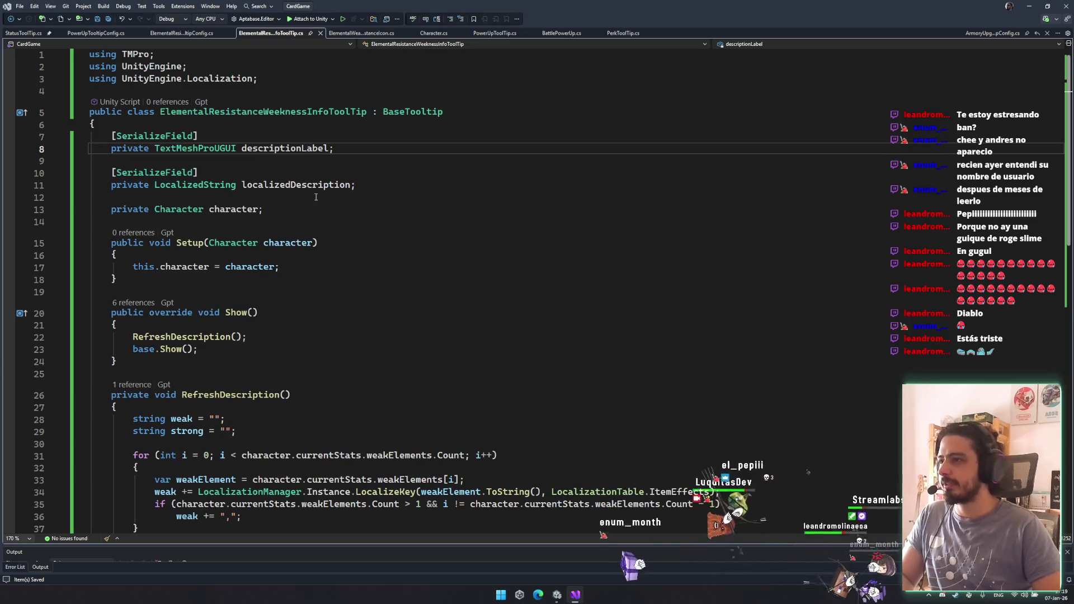
pyautogui.click(180, 34)
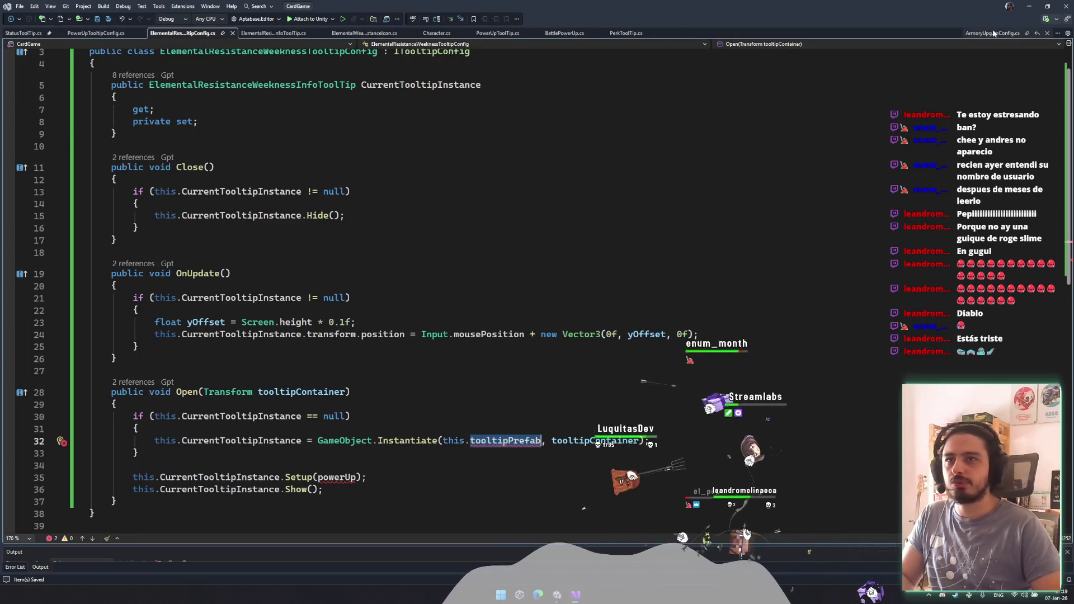
pyautogui.click(993, 34)
pyautogui.moveTo(347, 231); pyautogui.dragTo(400, 205)
pyautogui.hotkey('ctrl', 'c')
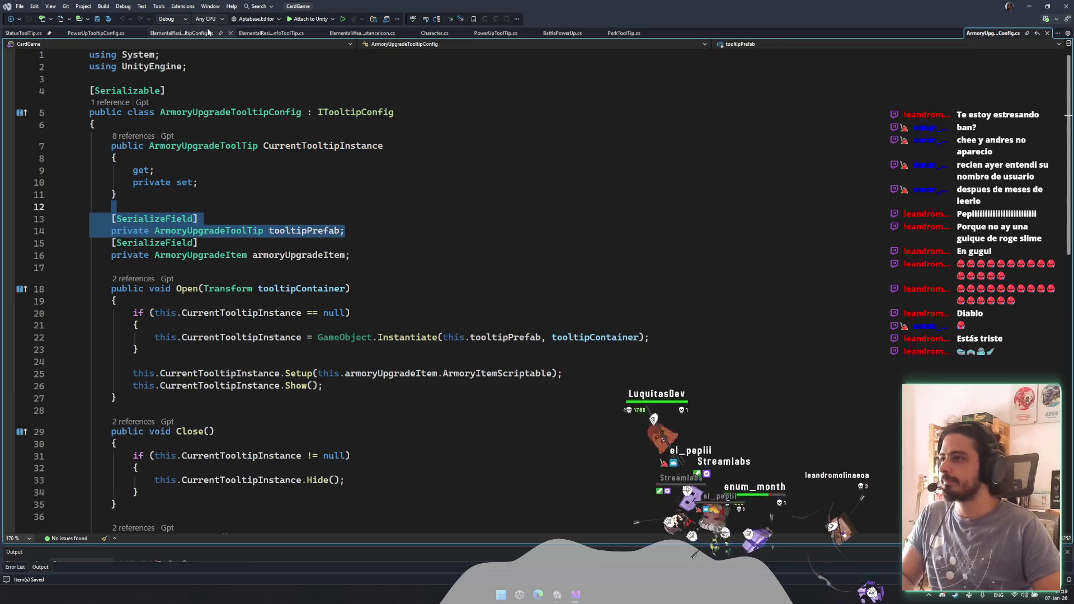
pyautogui.click(208, 32)
pyautogui.scroll(2, 372, 190)
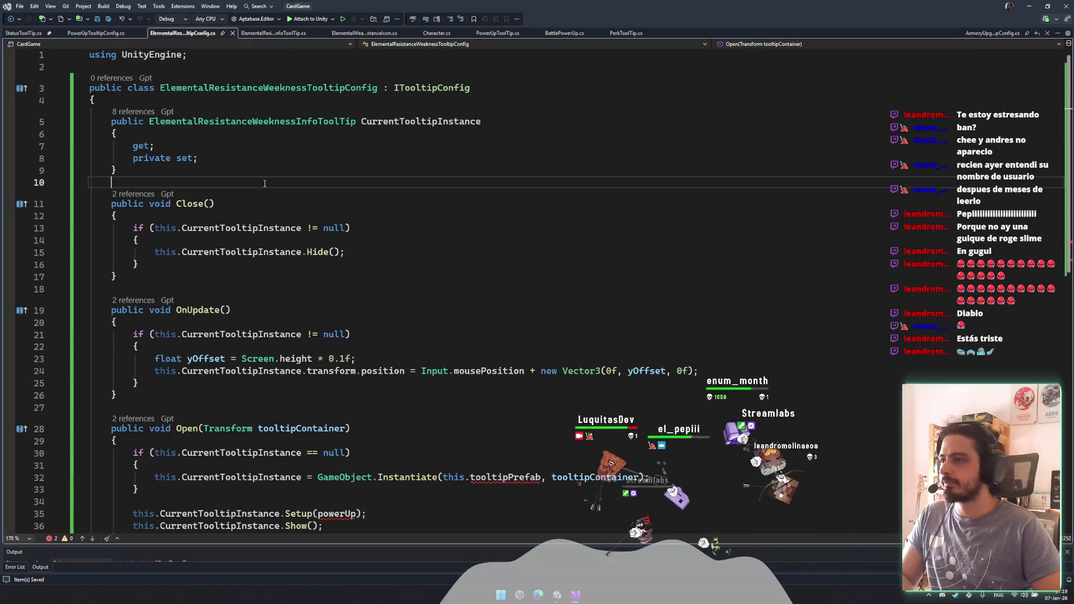
# - Paste the tooltipPrefab field, give it the ElementalResistanceWeeknessInfoToolTip type, and save
pyautogui.hotkey('ctrl', 'v')
pyautogui.doubleClick(328, 120)
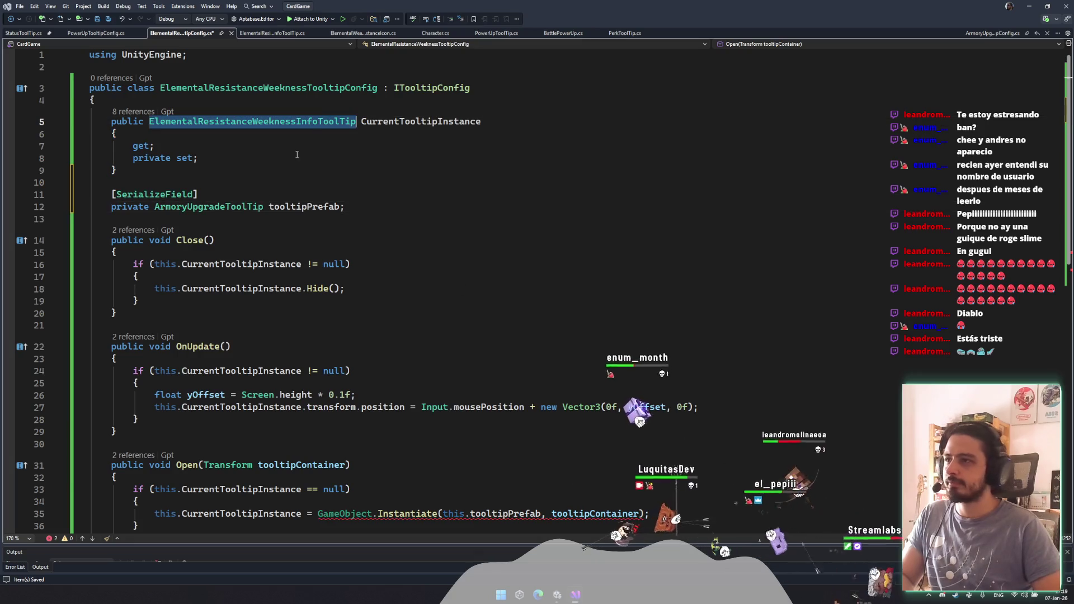
pyautogui.press('Down')
pyautogui.hotkey('ctrl', 's')
# - Review the still-flagged Setup(powerUp) call on line 38 of Open
pyautogui.scroll(-2, 582, 285)
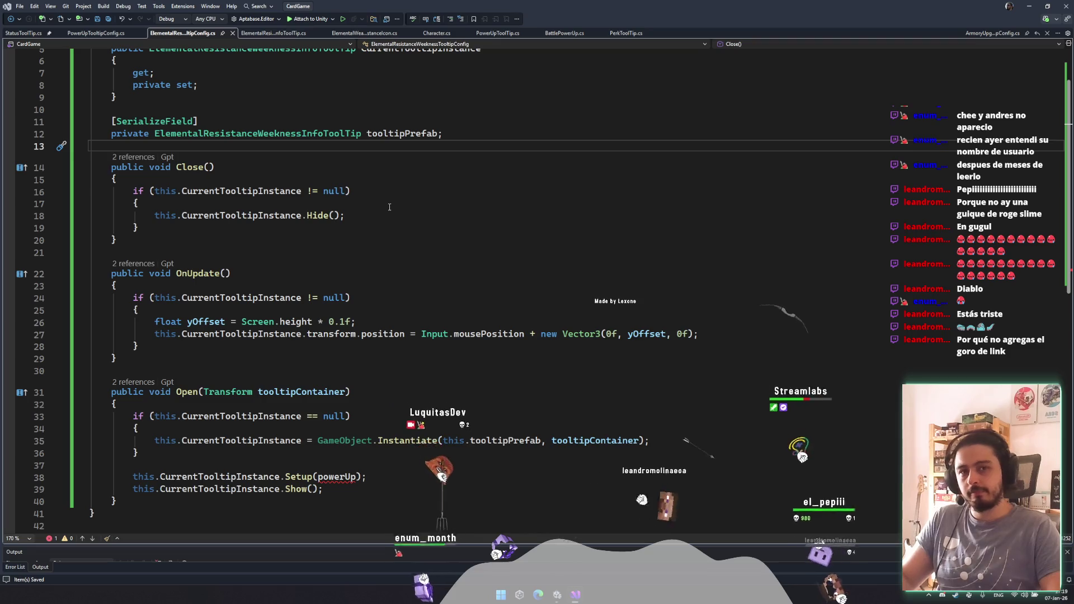
pyautogui.scroll(-4, 423, 364)
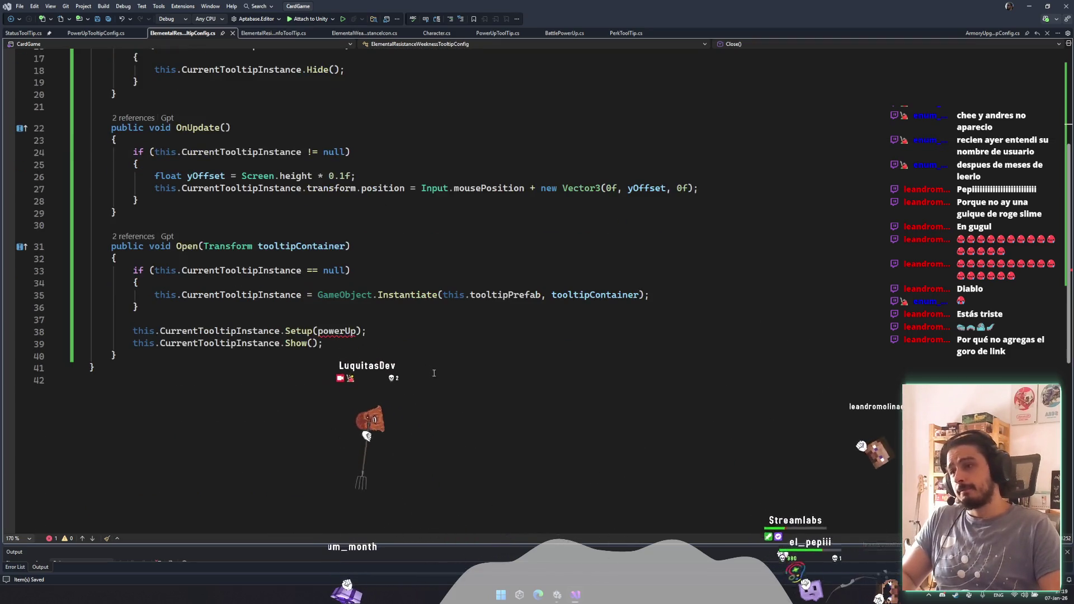
pyautogui.moveTo(133, 331); pyautogui.dragTo(368, 344)
pyautogui.click(388, 344)
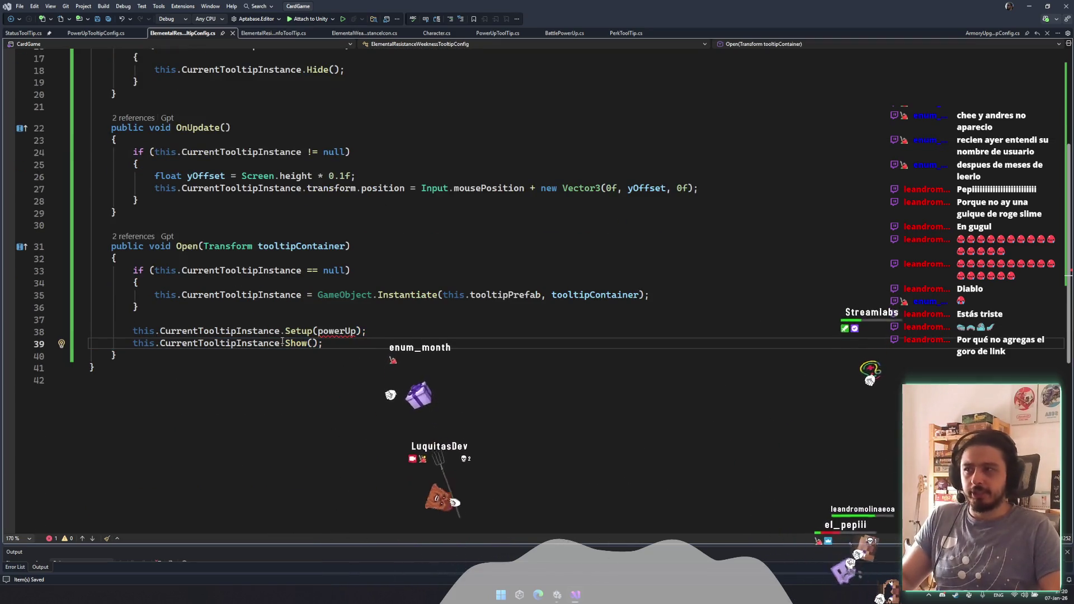
pyautogui.click(339, 331)
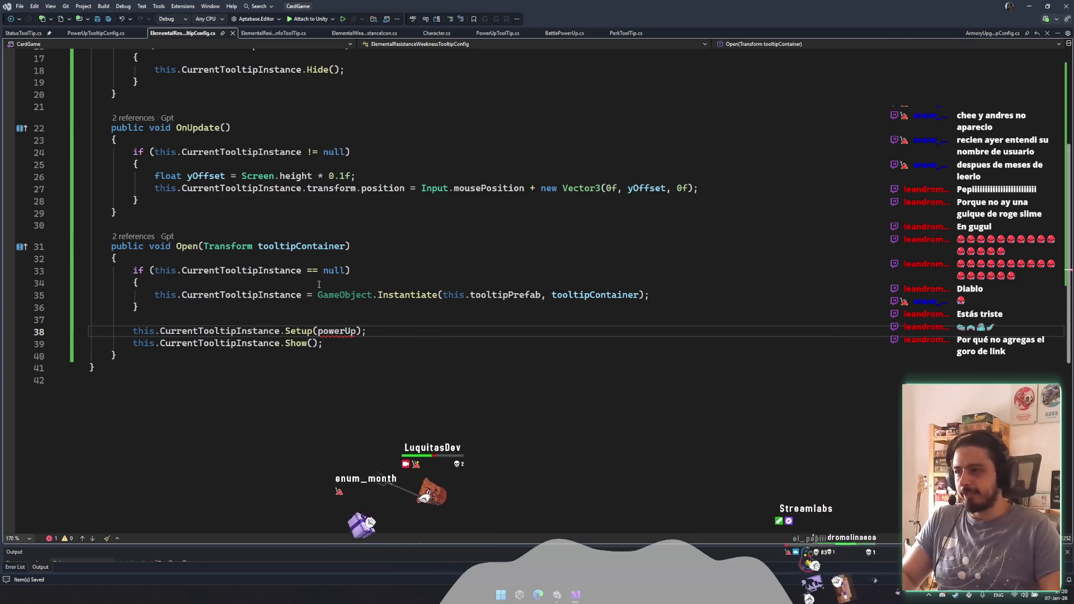
pyautogui.scroll(4, 318, 284)
pyautogui.scroll(-5, 349, 300)
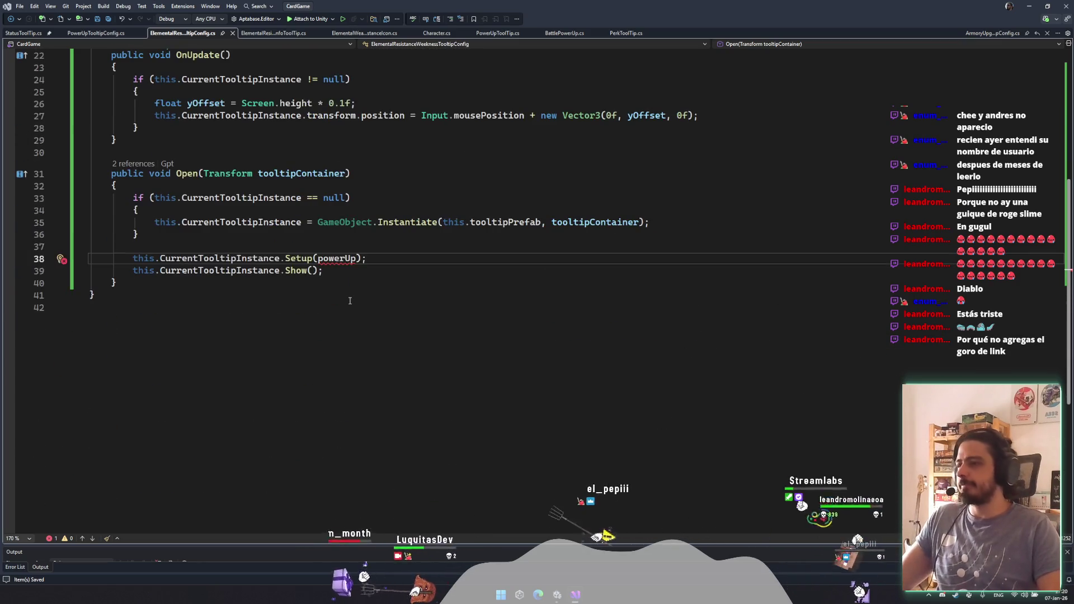
pyautogui.doubleClick(347, 260)
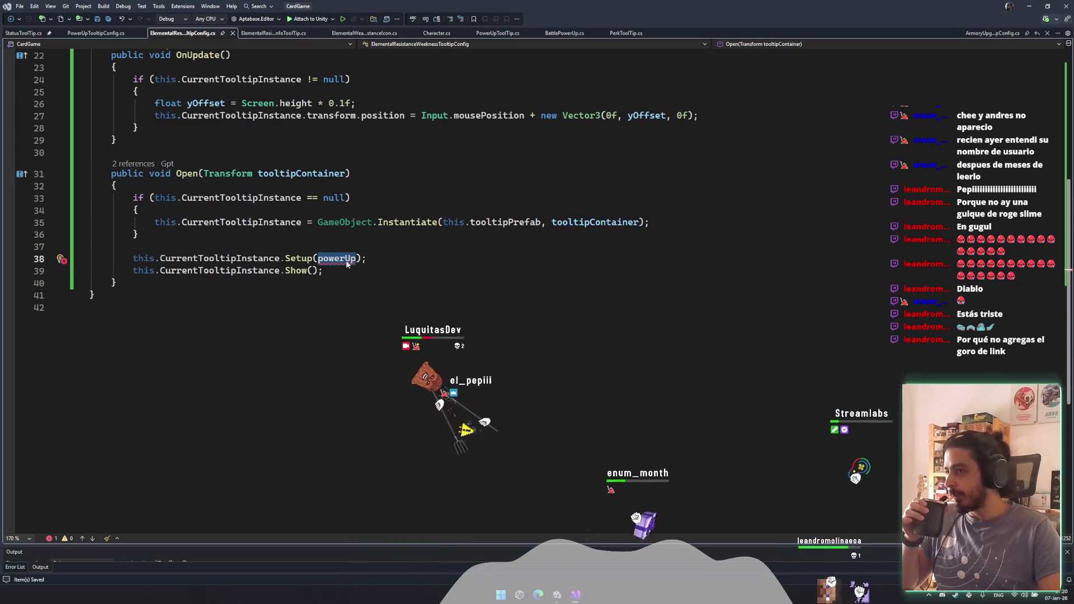
pyautogui.scroll(6, 341, 256)
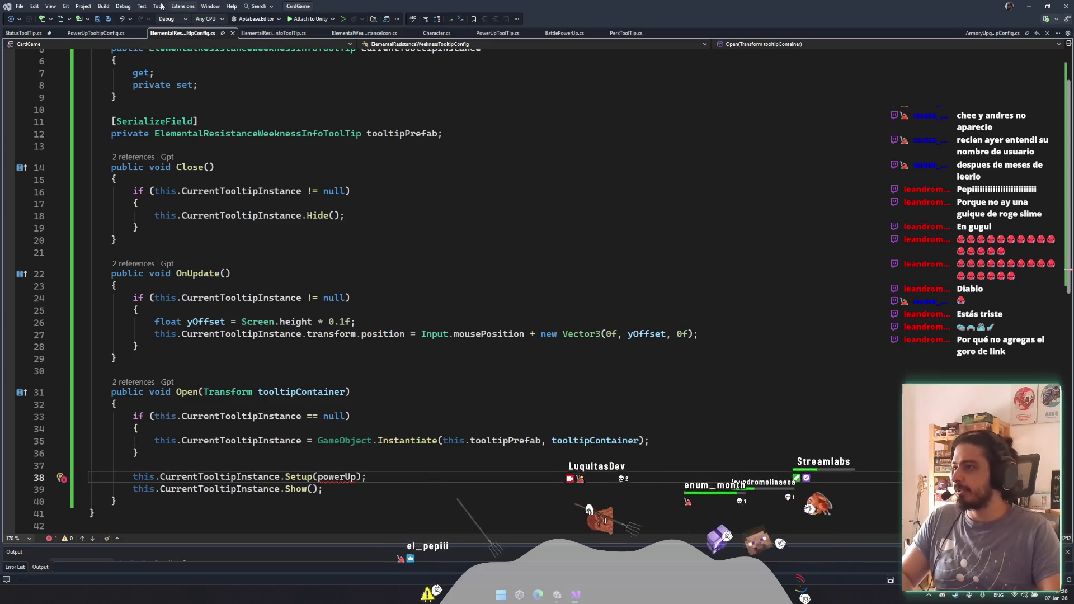
# - Compare PowerUpTooltipConfig with the info tooltip script's Setup method that takes a Character
pyautogui.hotkey('ctrl', 's')
pyautogui.click(96, 33)
pyautogui.click(192, 35)
pyautogui.click(274, 33)
pyautogui.scroll(-3, 262, 211)
pyautogui.scroll(2, 262, 211)
pyautogui.scroll(1, 262, 211)
pyautogui.click(279, 166)
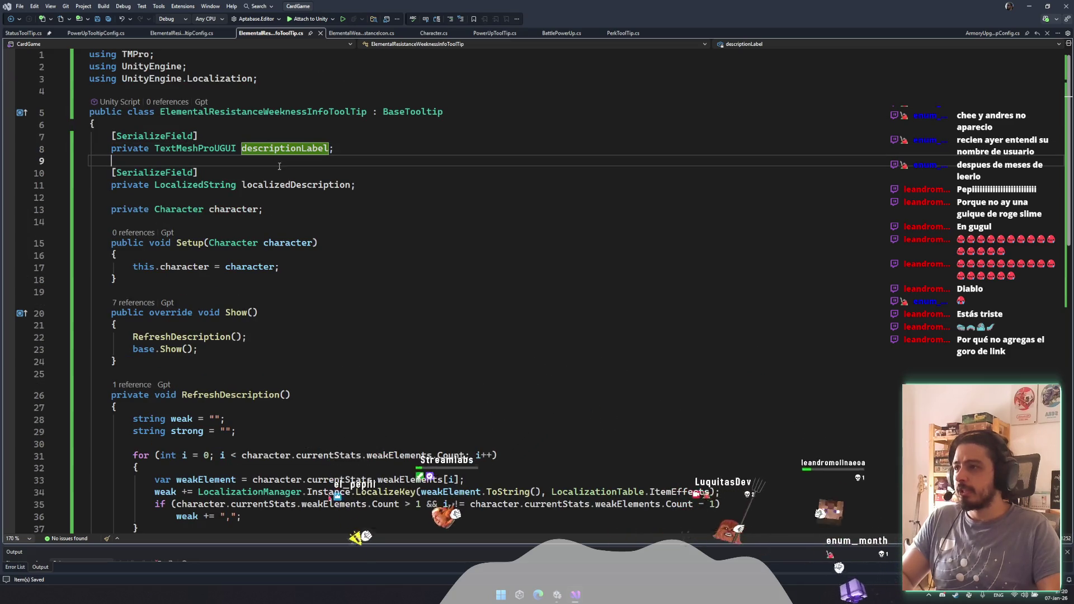
pyautogui.scroll(-4, 342, 239)
pyautogui.scroll(4, 311, 174)
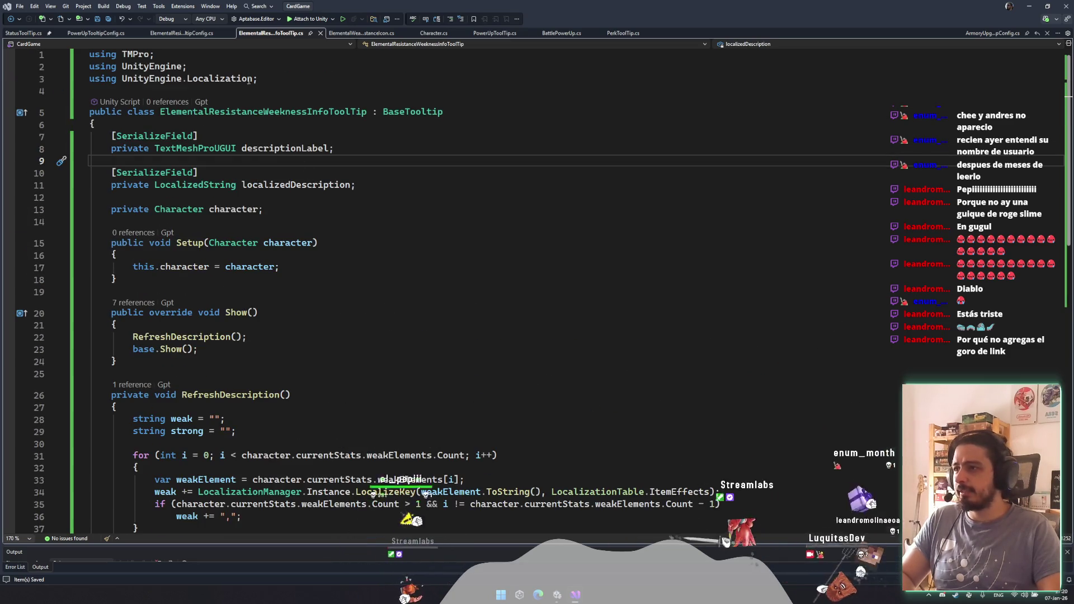
pyautogui.keyDown('ctrl'); pyautogui.click(188, 242); pyautogui.keyUp('ctrl')
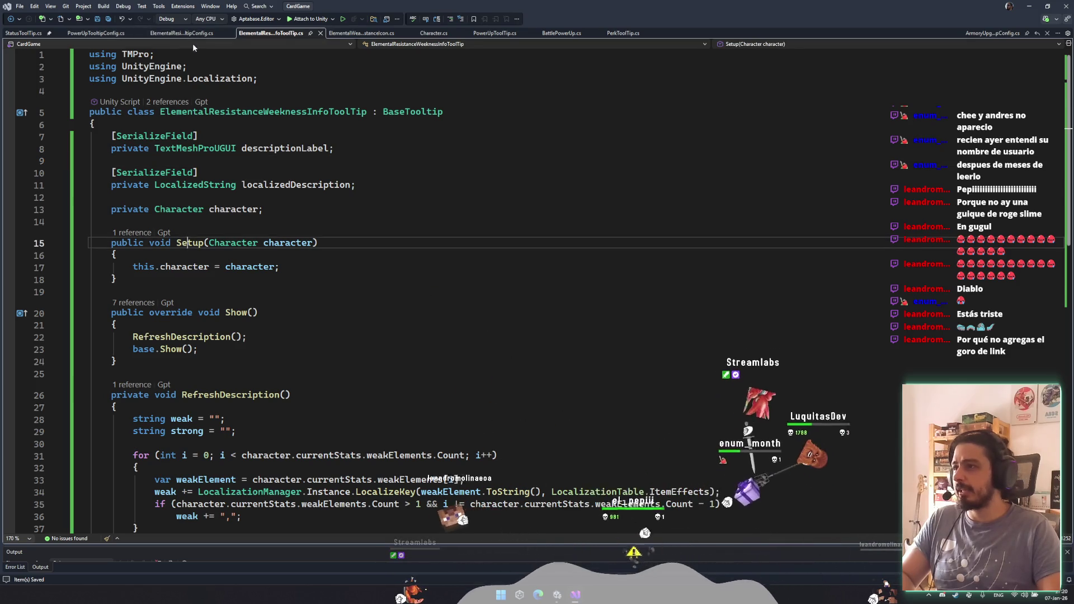
# - Cut the Setup(powerUp) line from Open and remove the blank line before the Show call
pyautogui.doubleClick(338, 477)
pyautogui.press('End')
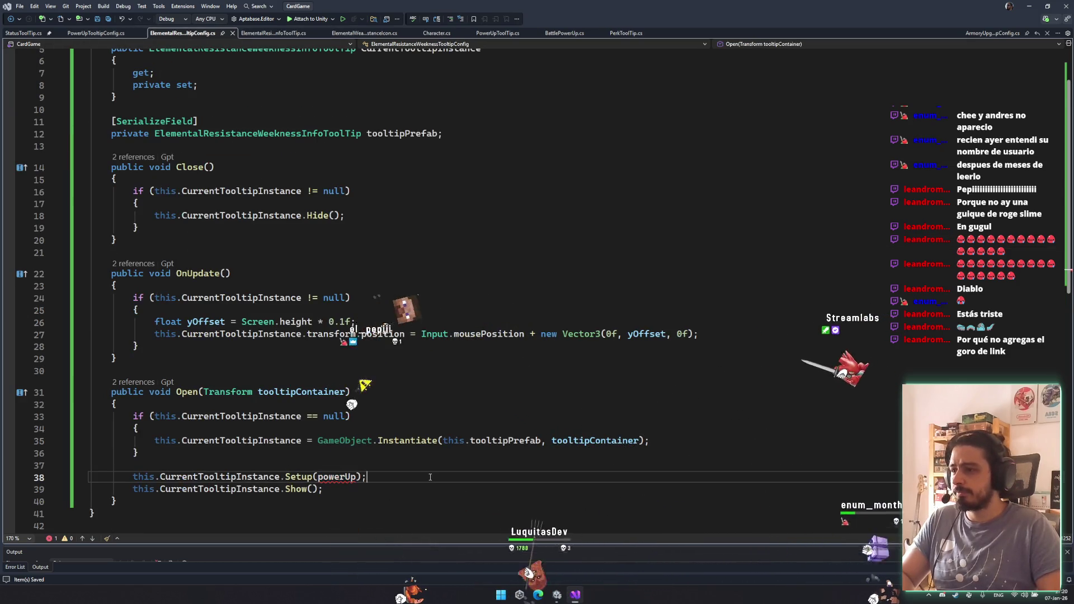
pyautogui.hotkey('ctrl', 'x')
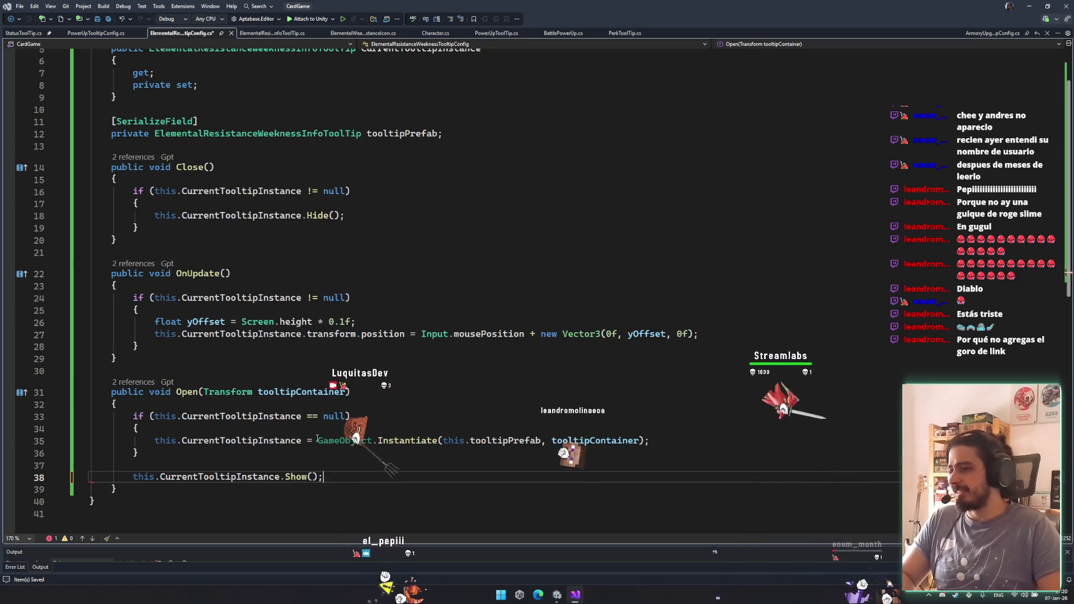
pyautogui.click(359, 457)
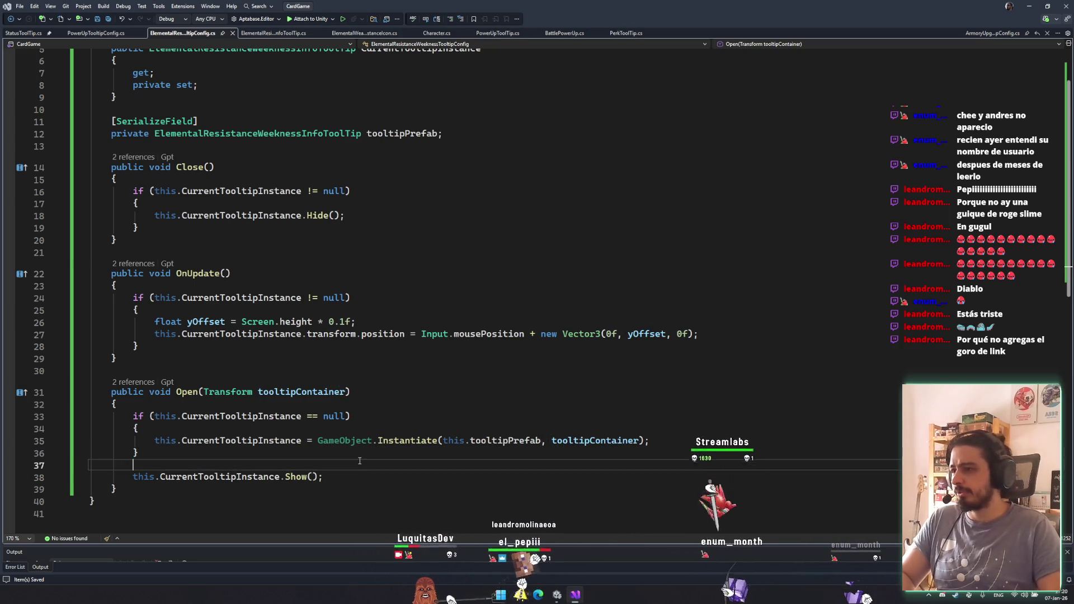
pyautogui.scroll(2, 320, 244)
pyautogui.doubleClick(402, 206)
pyautogui.scroll(-3, 246, 347)
pyautogui.moveTo(135, 379); pyautogui.dragTo(649, 404)
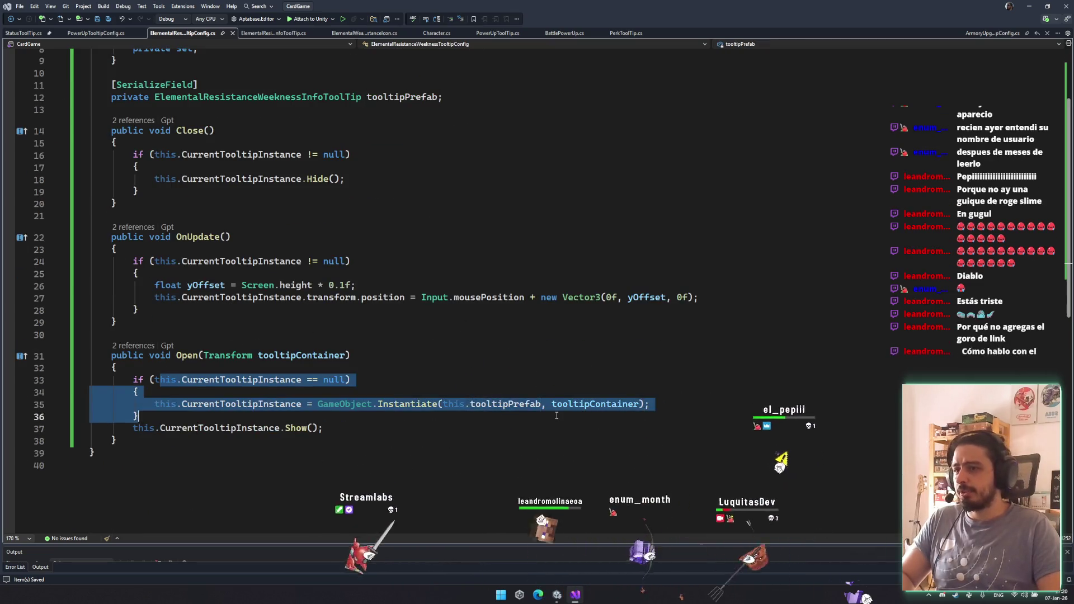
pyautogui.press('Down')
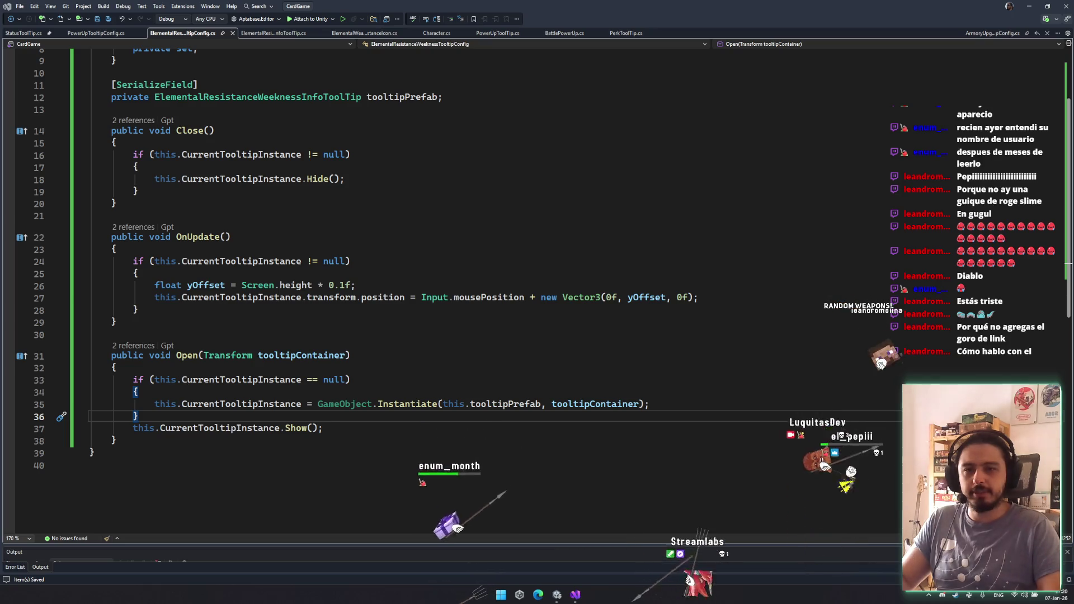
pyautogui.click(942, 594)
pyautogui.moveTo(752, 196); pyautogui.dragTo(338, 69)
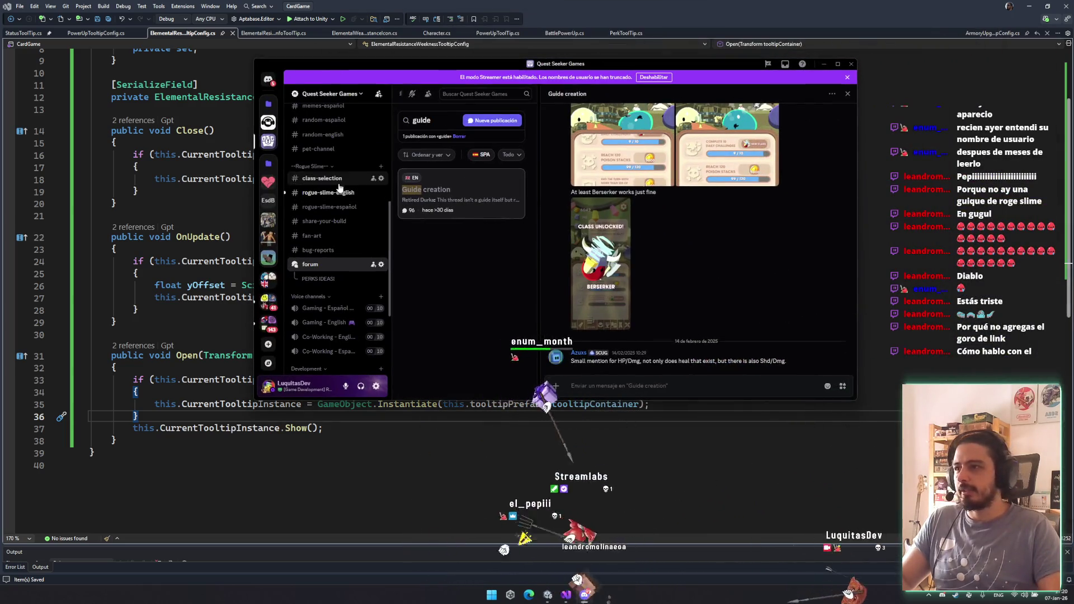
pyautogui.click(339, 206)
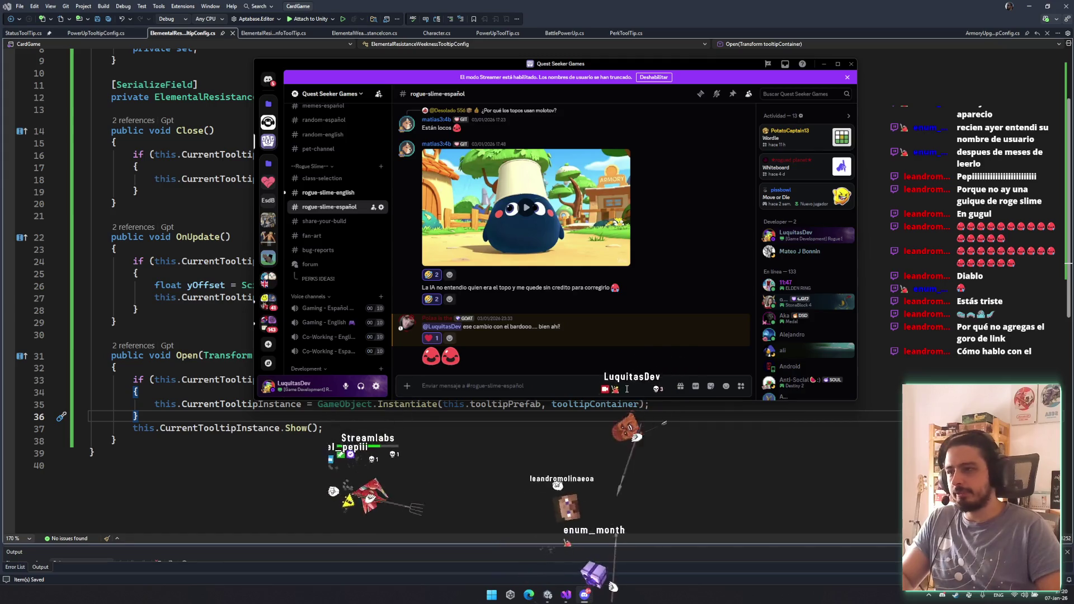
pyautogui.write('@')
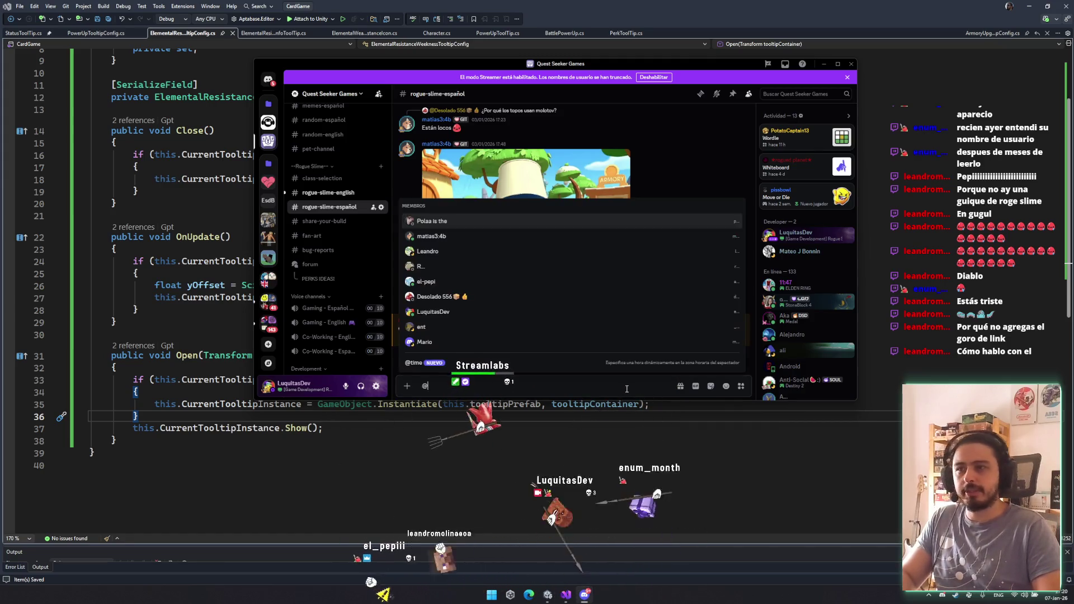
pyautogui.write('matias')
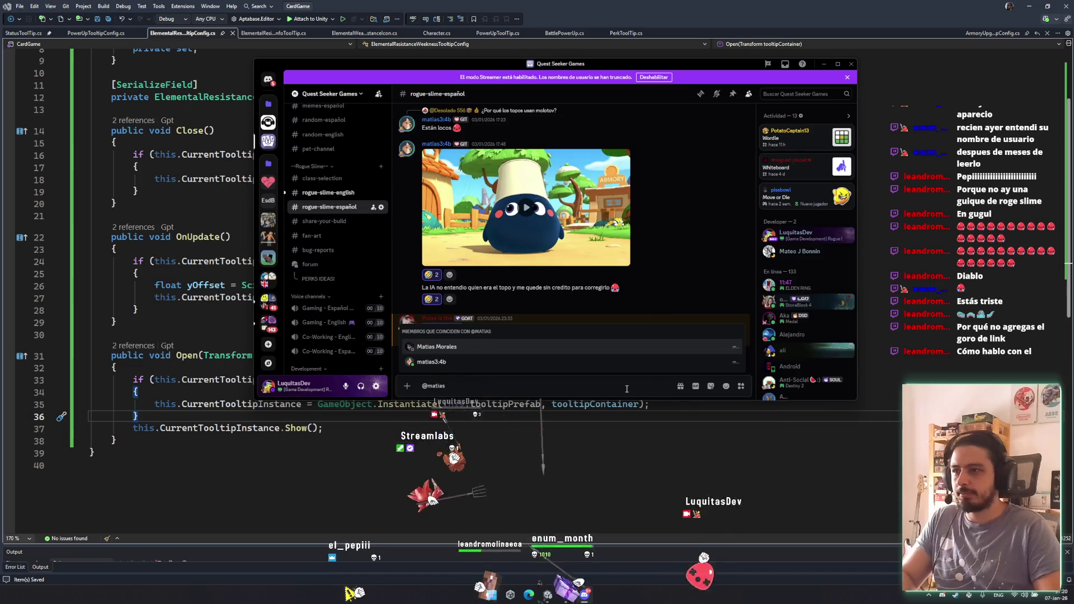
pyautogui.click(481, 346)
pyautogui.moveTo(401, 382); pyautogui.dragTo(477, 452)
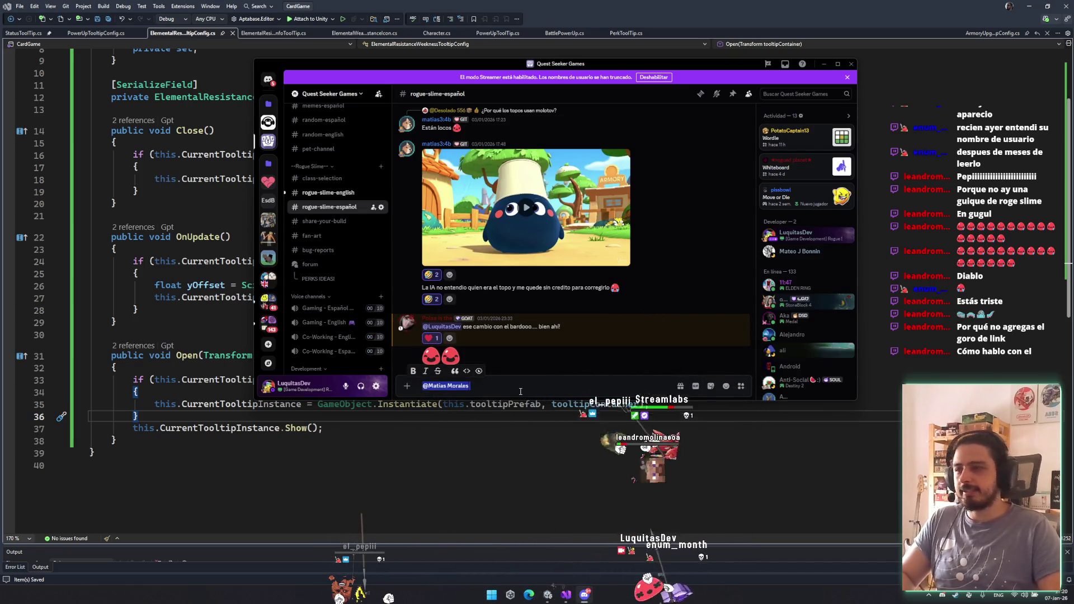
pyautogui.press('BackSpace')
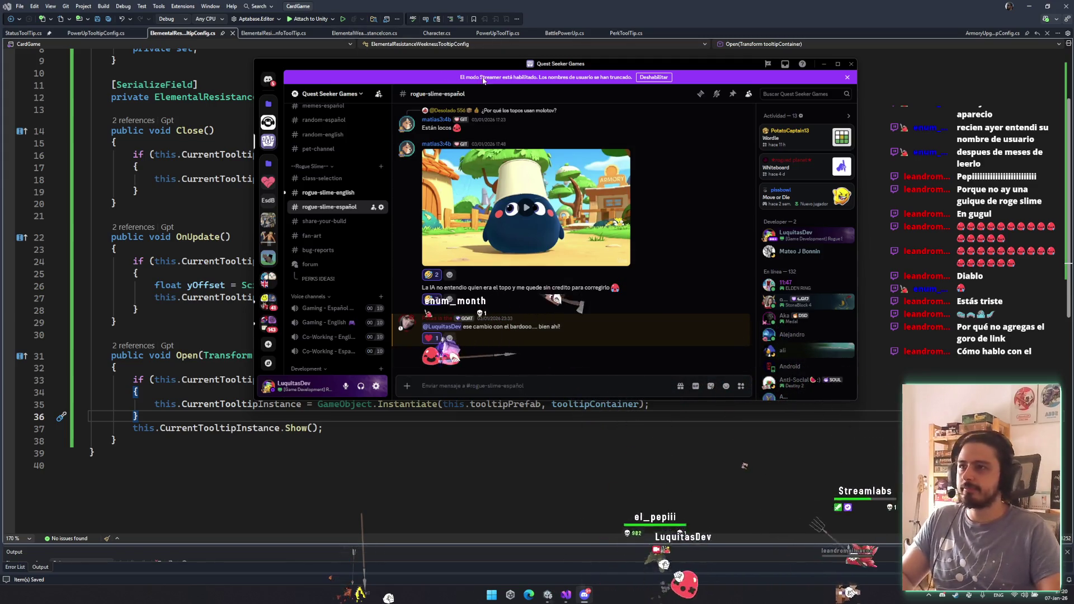
pyautogui.click(824, 64)
pyautogui.click(407, 216)
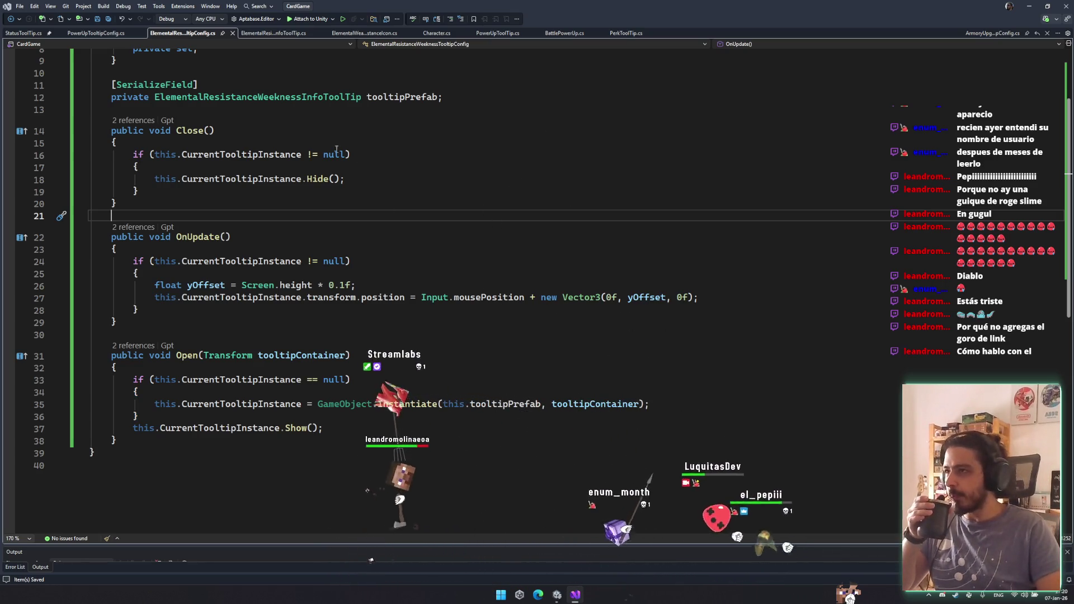
# - Look over PowerUpTooltipConfig, the info tooltip and StatusToolTip scripts for reference
pyautogui.click(75, 33)
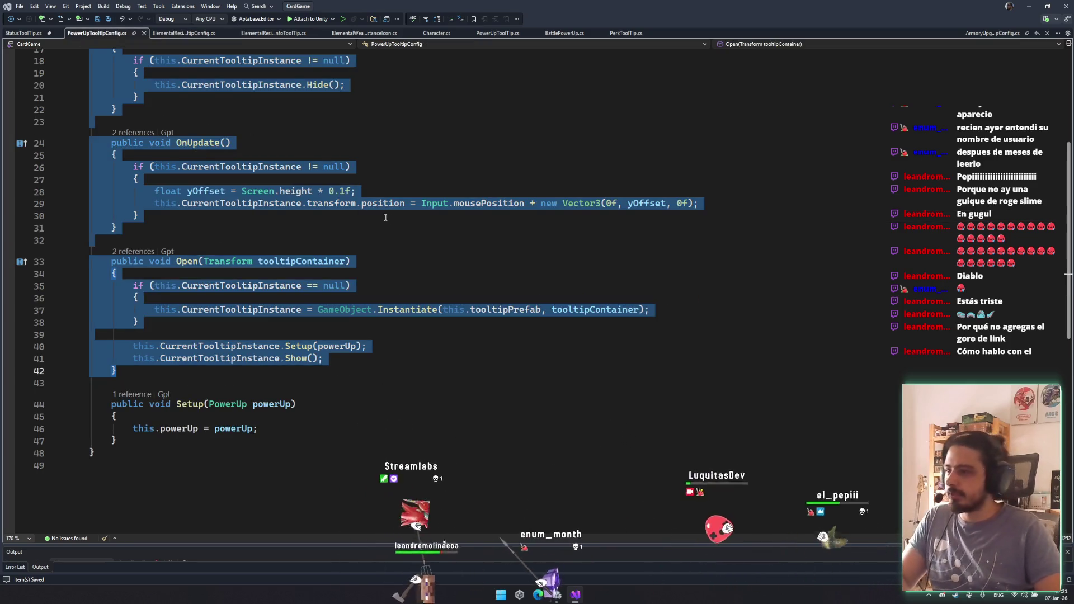
pyautogui.click(385, 217)
pyautogui.scroll(5, 386, 217)
pyautogui.scroll(-7, 365, 274)
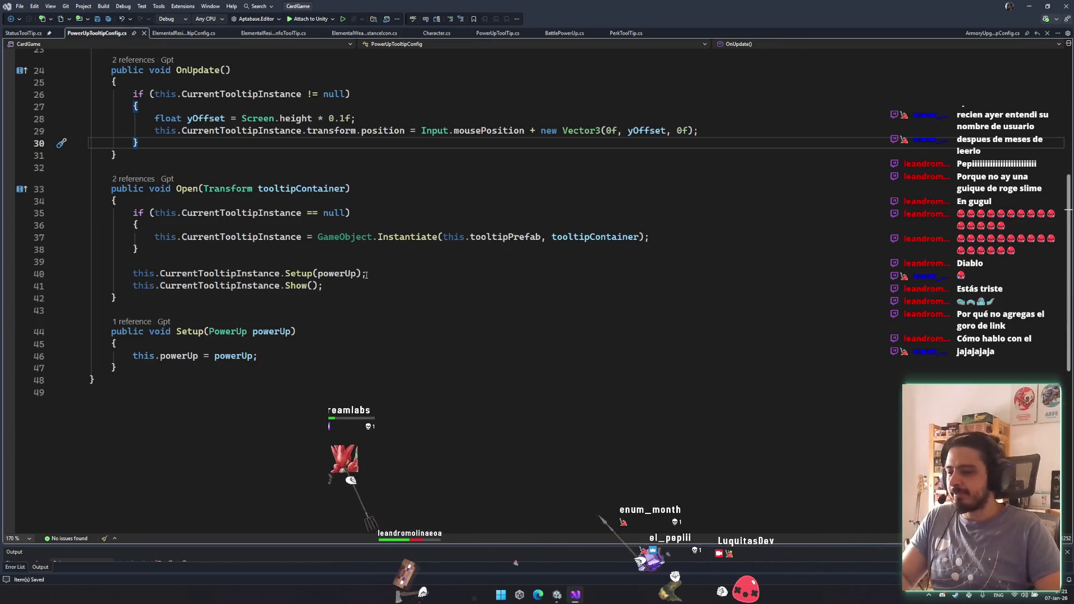
pyautogui.click(259, 34)
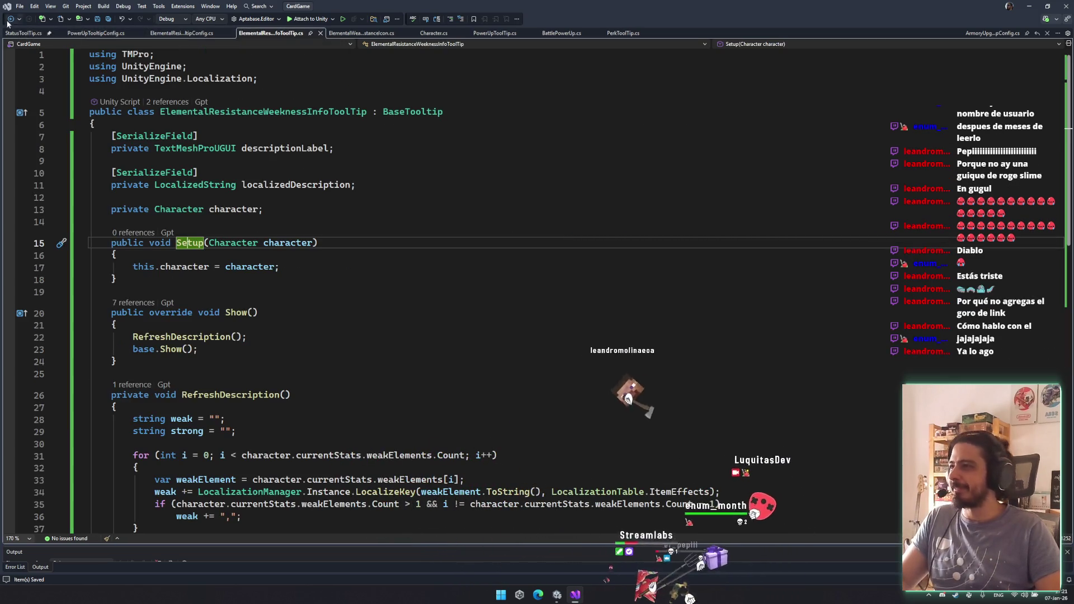
pyautogui.click(23, 33)
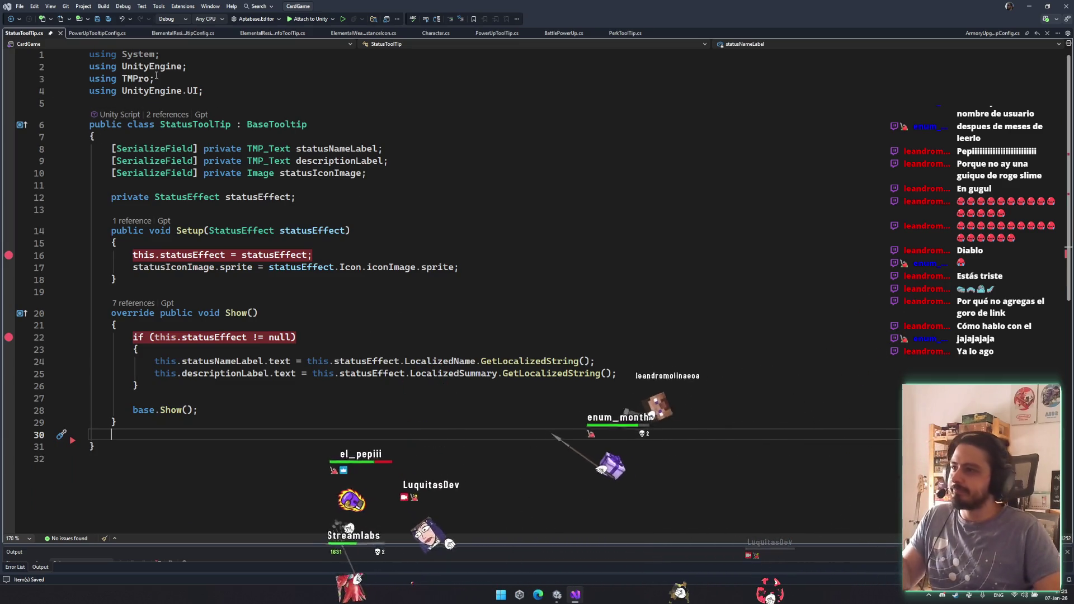
pyautogui.click(115, 35)
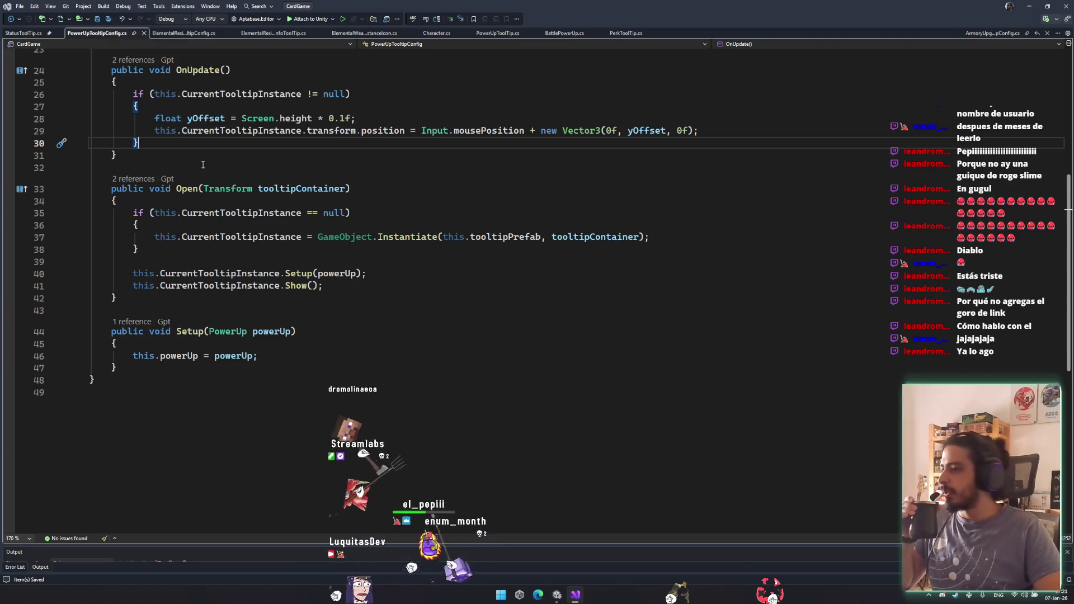
pyautogui.click(185, 34)
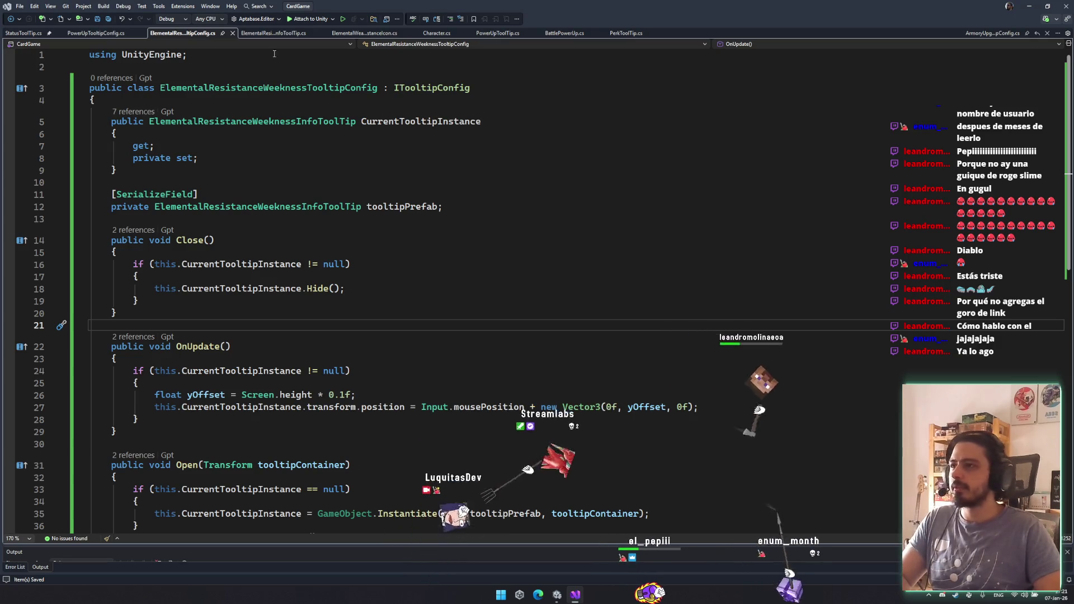
# - Recheck StatusToolTip and PowerUpTooltipConfig, then place the caret after the config's tooltipPrefab field
pyautogui.hotkey('ctrl', 'Tab')
pyautogui.hotkey('ctrl', 'Tab')
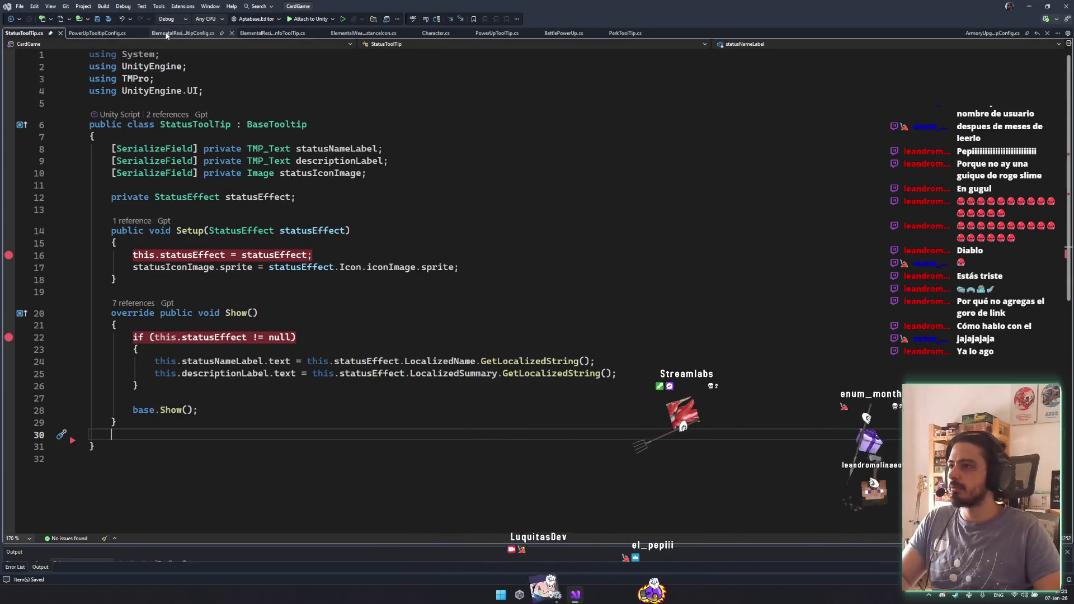
pyautogui.click(107, 37)
pyautogui.scroll(4, 263, 80)
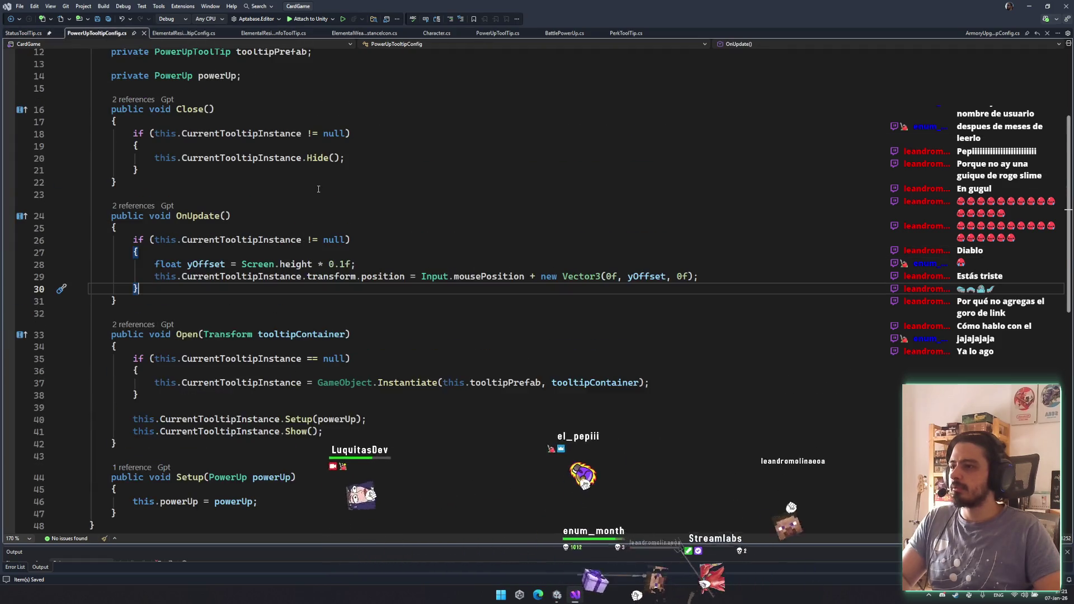
pyautogui.scroll(2, 318, 189)
pyautogui.scroll(2, 319, 190)
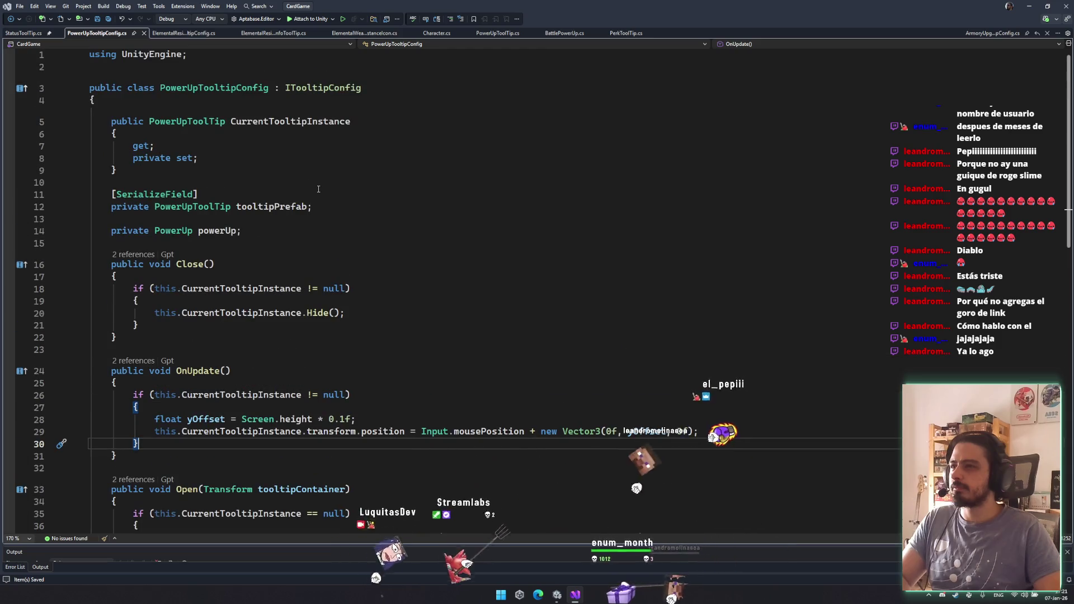
pyautogui.click(249, 34)
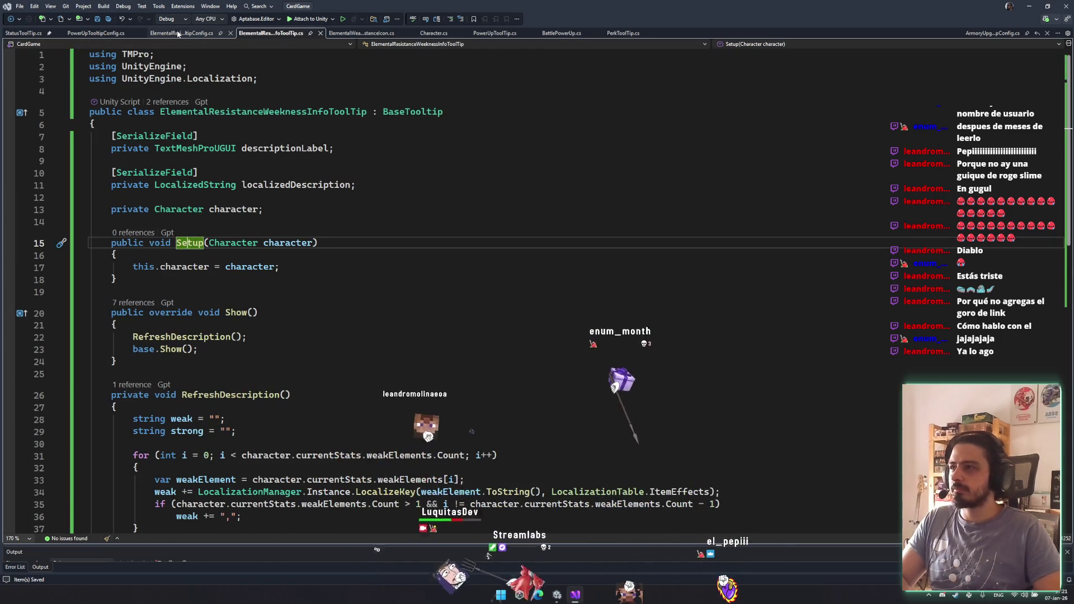
pyautogui.click(177, 33)
pyautogui.click(519, 206)
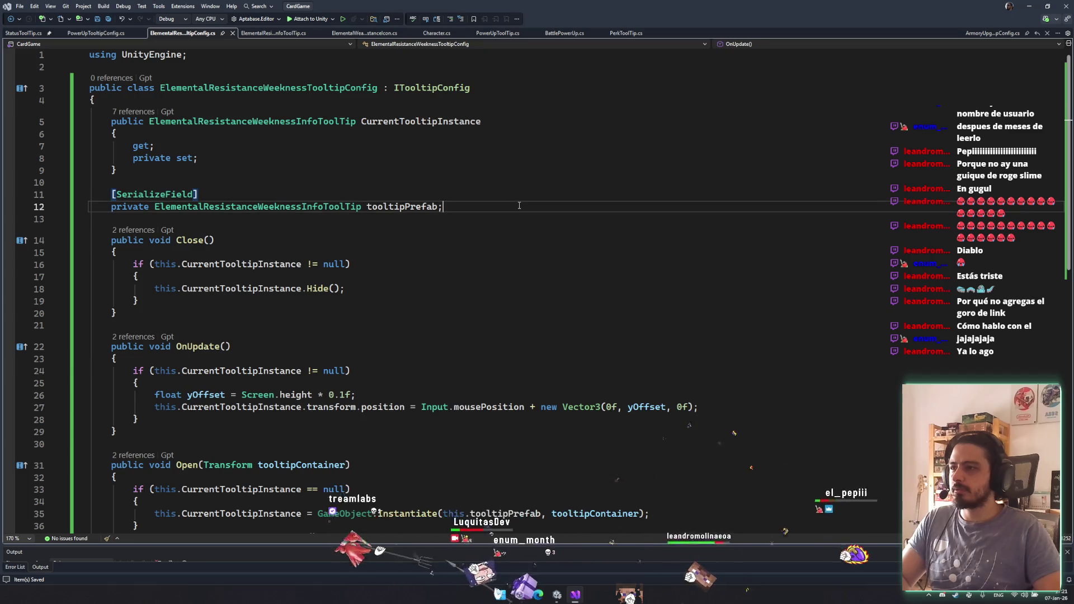
# - Declare 'private Character character;' below the tooltipPrefab field
pyautogui.scroll(-3, 519, 207)
pyautogui.press('Return')
pyautogui.press('Return')
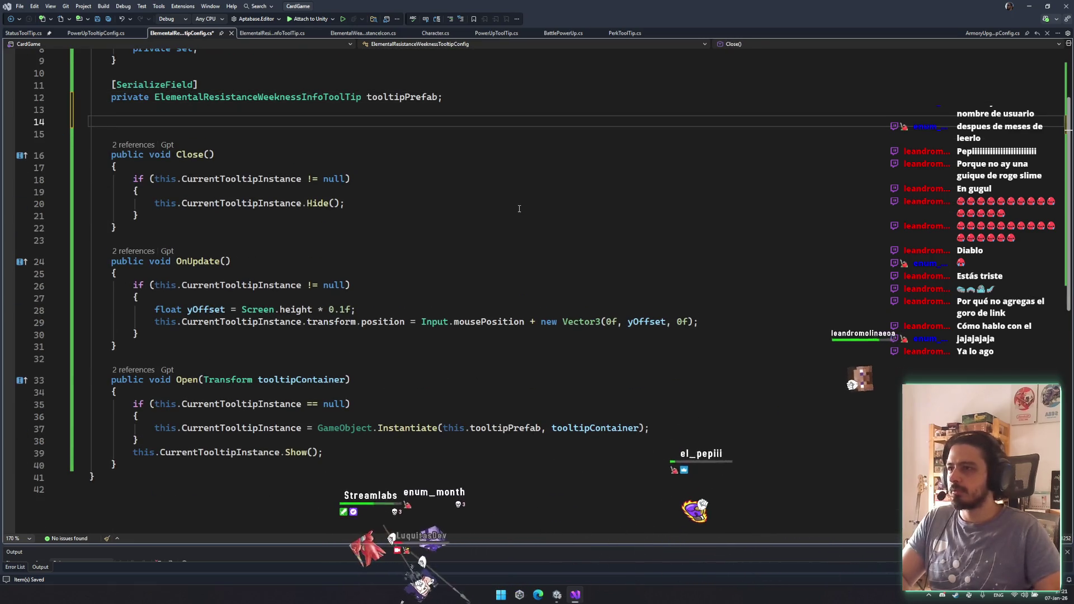
pyautogui.write('pri')
pyautogui.press('Tab')
pyautogui.write('Chara')
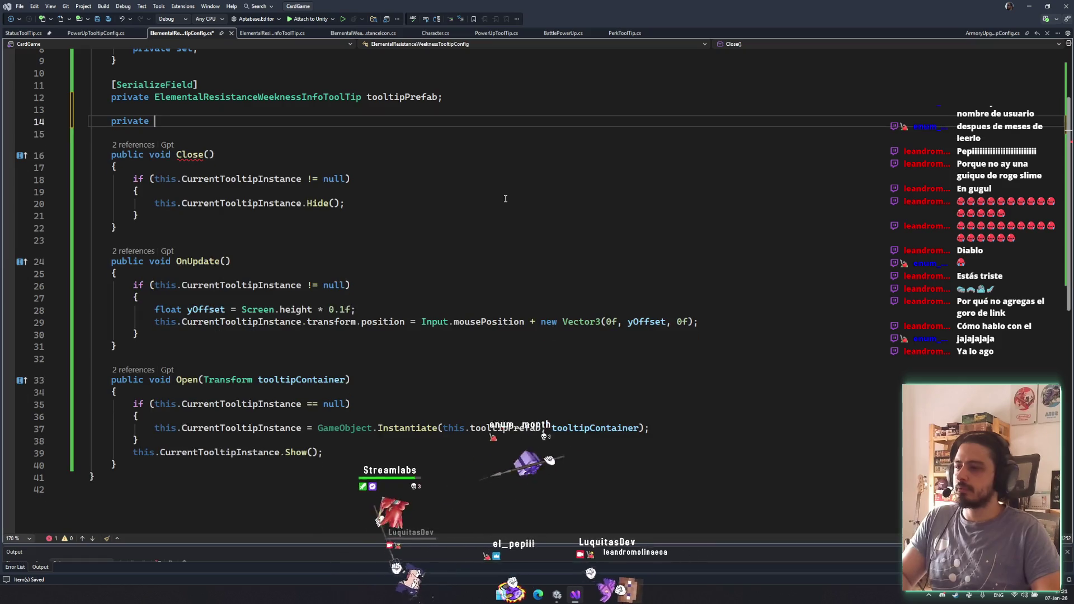
pyautogui.press('Tab')
pyautogui.write('char')
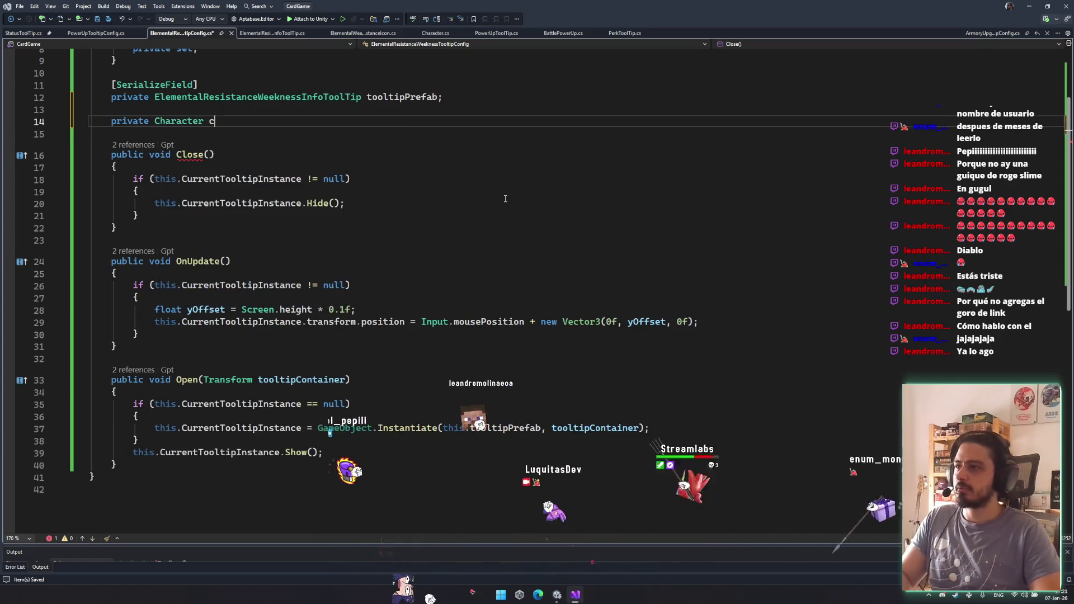
pyautogui.write('acter;')
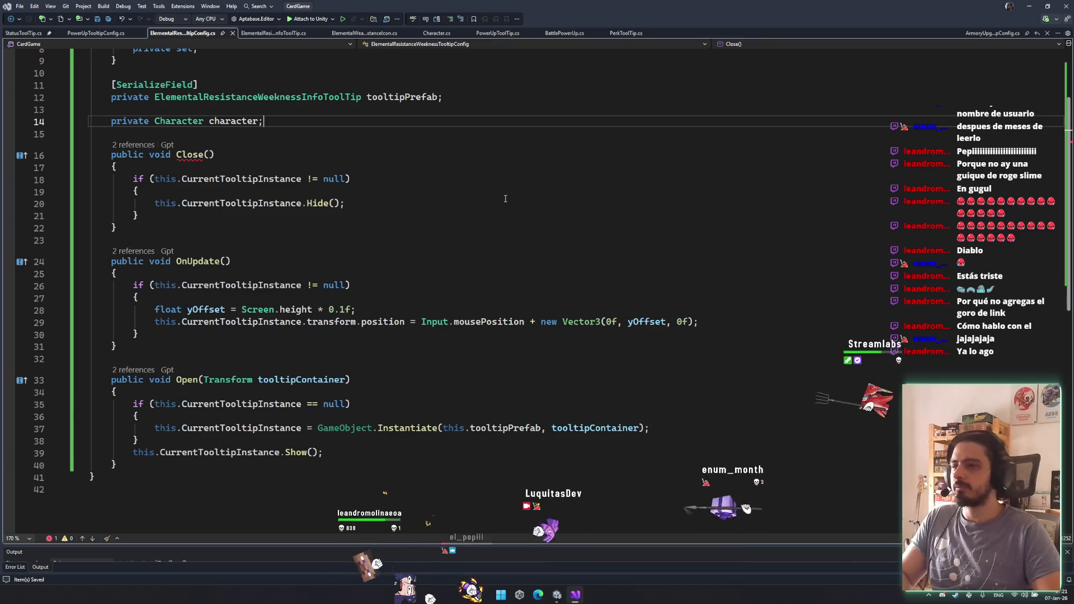
# - Add a public void Setup(Character character) method declaration after Open
pyautogui.click(254, 462)
pyautogui.press('Return')
pyautogui.press('Return')
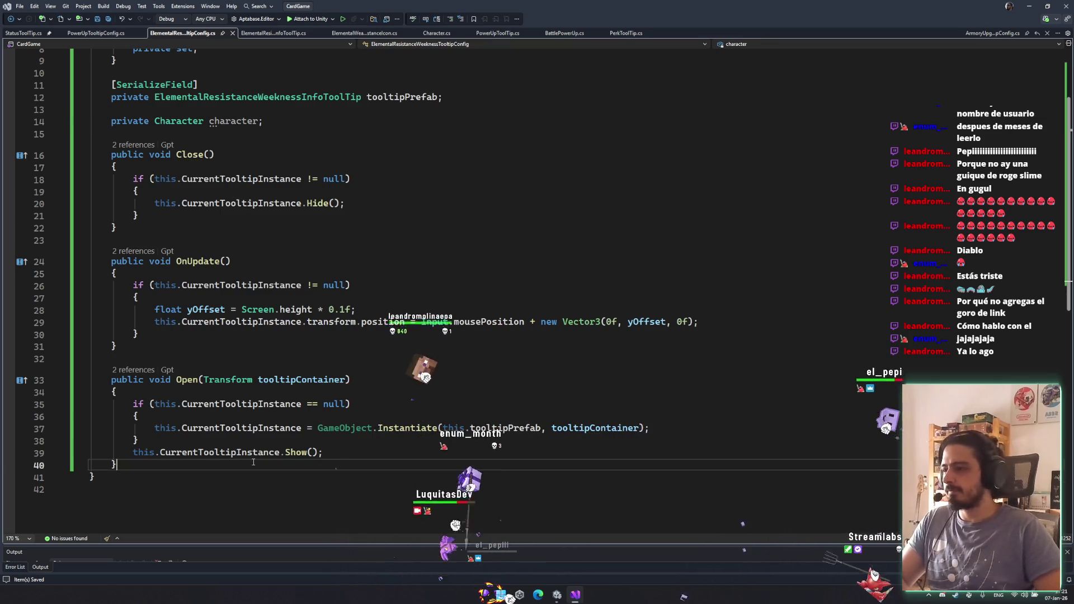
pyautogui.write('public void S')
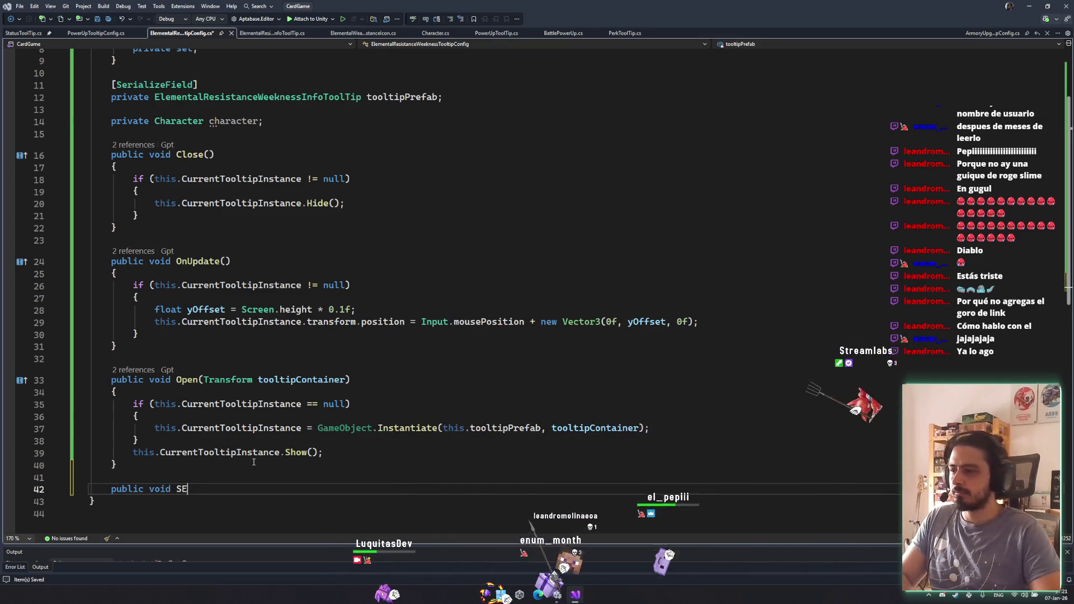
pyautogui.write('etup(Ch')
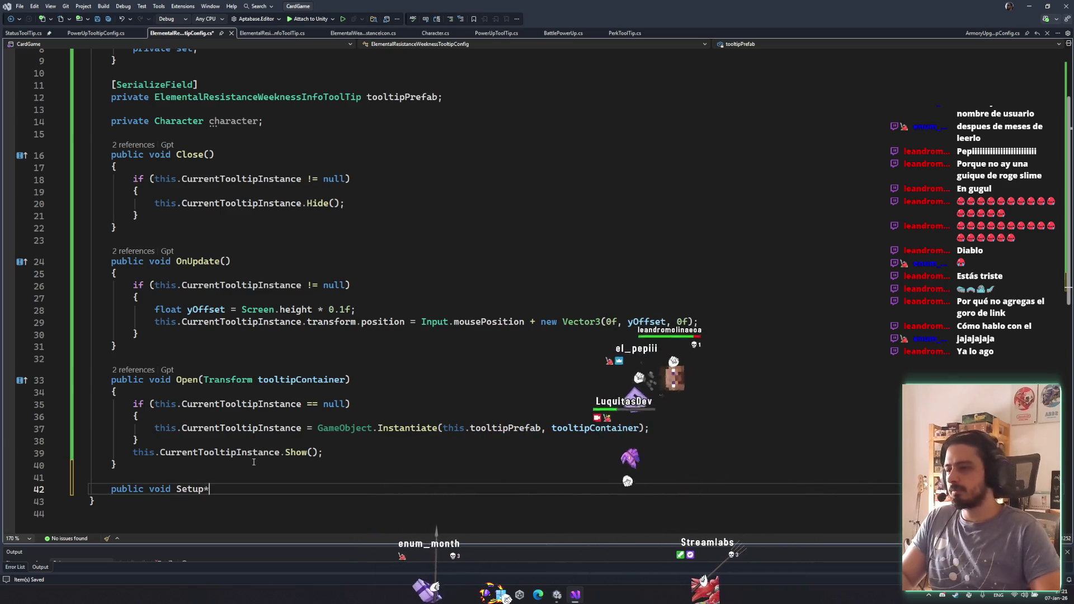
pyautogui.write('aracter')
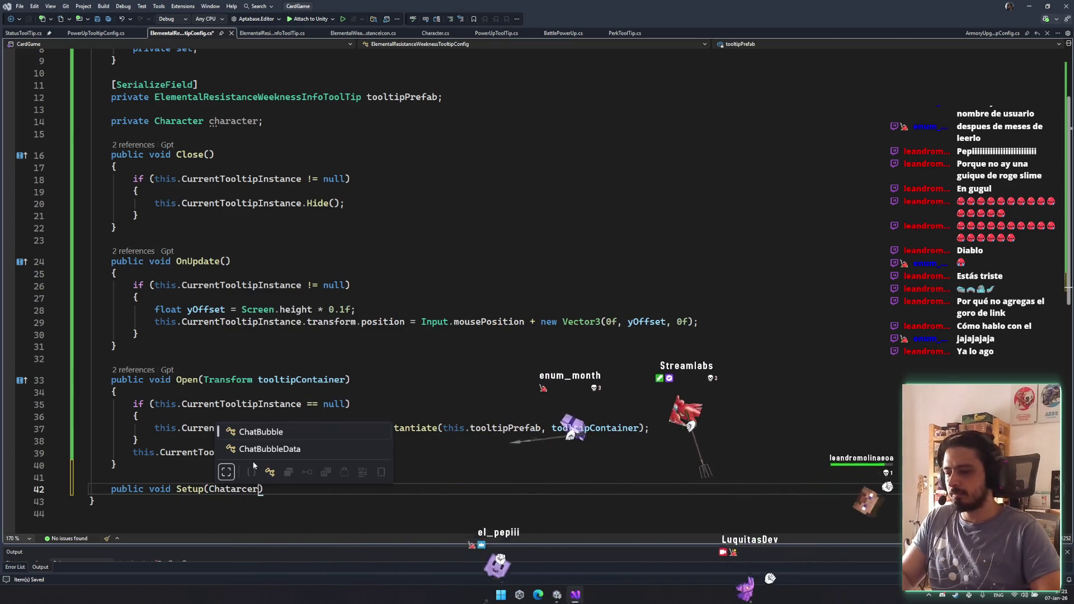
pyautogui.hotkey('ctrl', 'BackSpace')
pyautogui.write('(Charact')
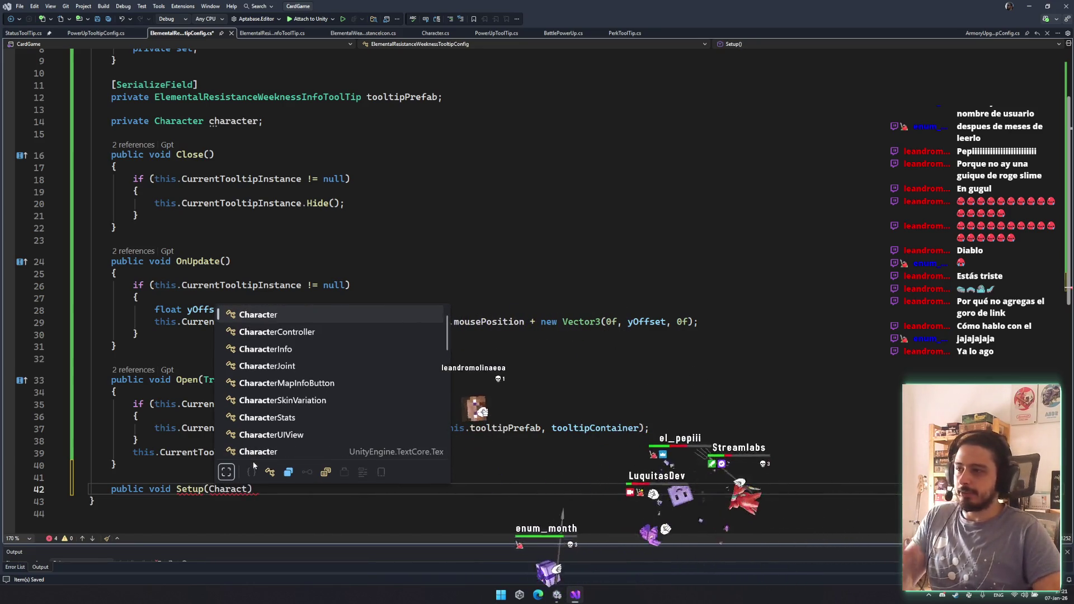
pyautogui.write('er cha')
pyautogui.write('RA')
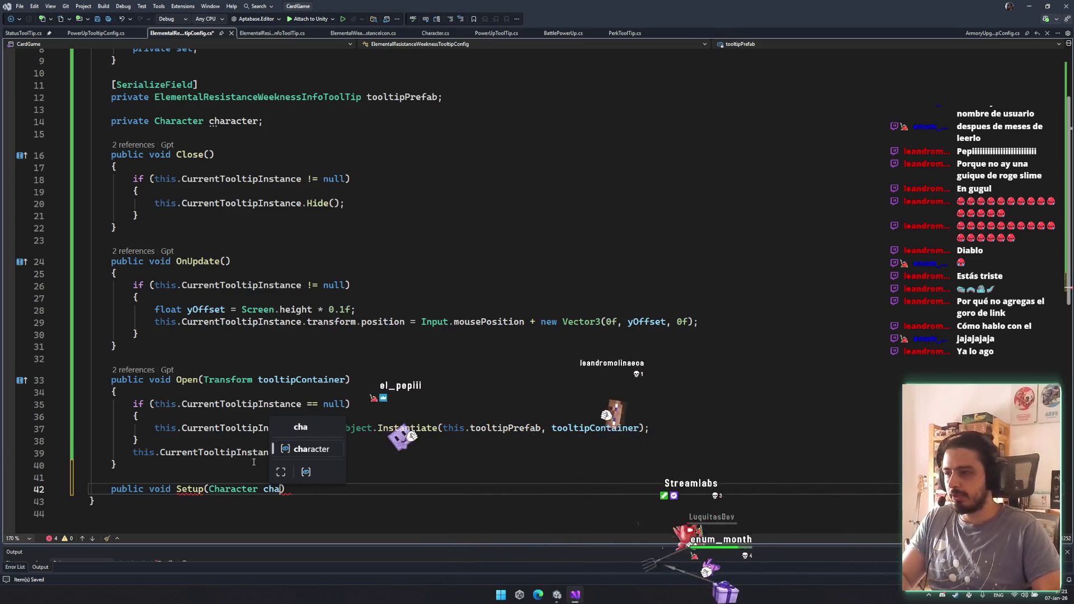
pyautogui.write('r)')
pyautogui.press('Return')
pyautogui.write('{')
pyautogui.press('Return')
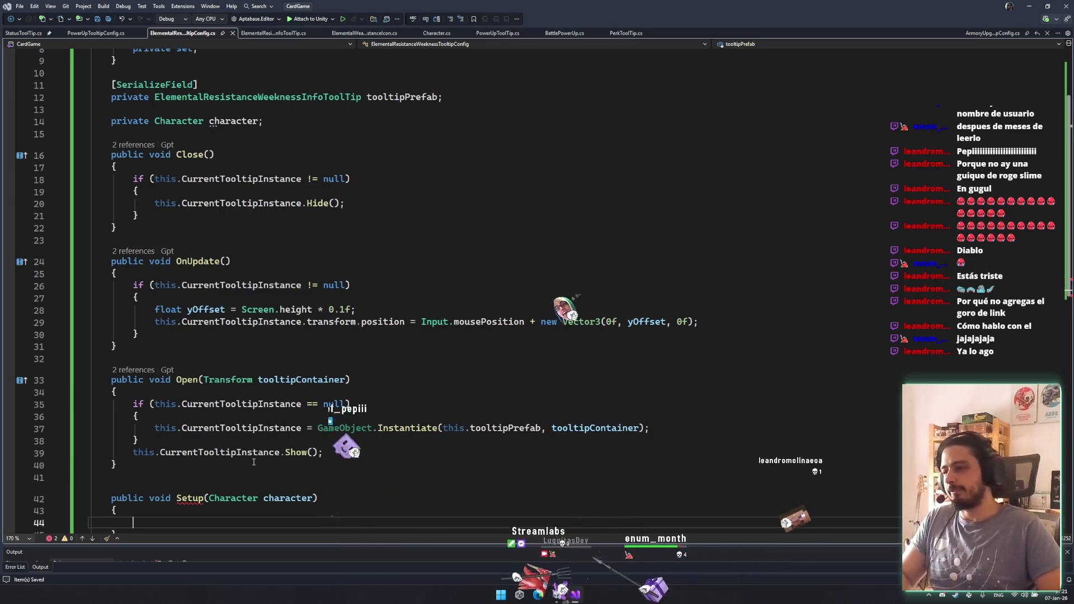
# - Fill Setup's body with 'this.character = character;'
pyautogui.scroll(-3, 278, 432)
pyautogui.scroll(-1, 278, 432)
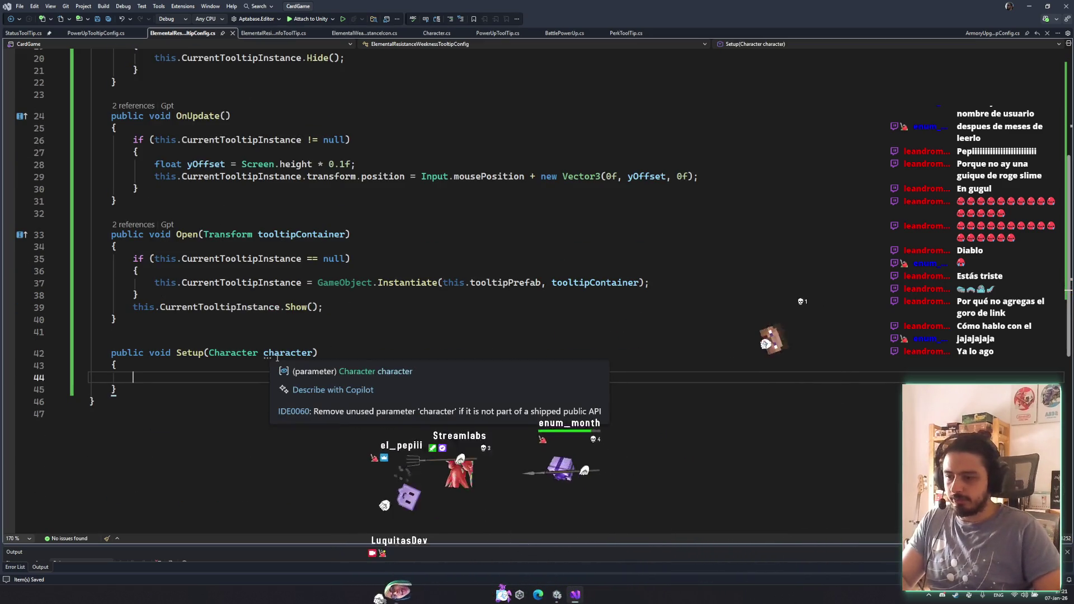
pyautogui.write('char')
pyautogui.press('BackSpace')
pyautogui.press('BackSpace')
pyautogui.press('BackSpace')
pyautogui.write('this.character = ')
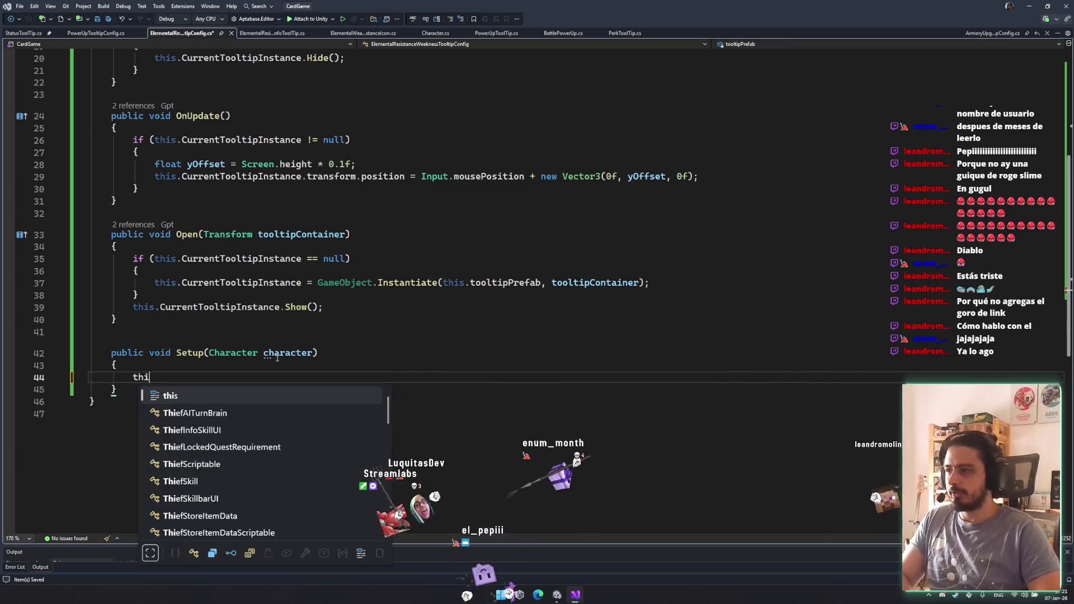
pyautogui.write('char')
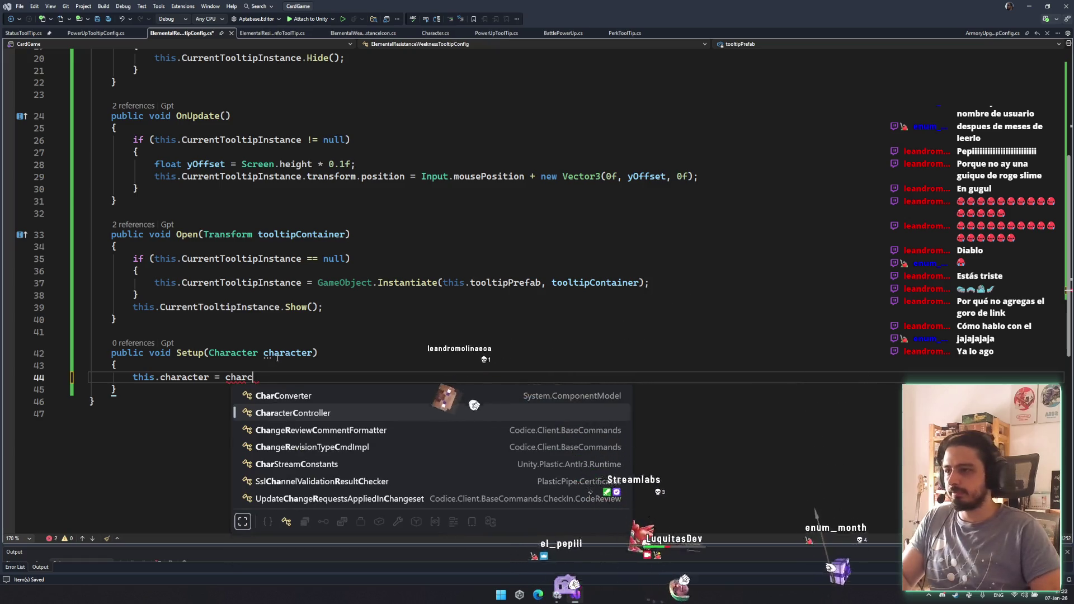
pyautogui.press('Down')
pyautogui.press('Tab')
pyautogui.write(';')
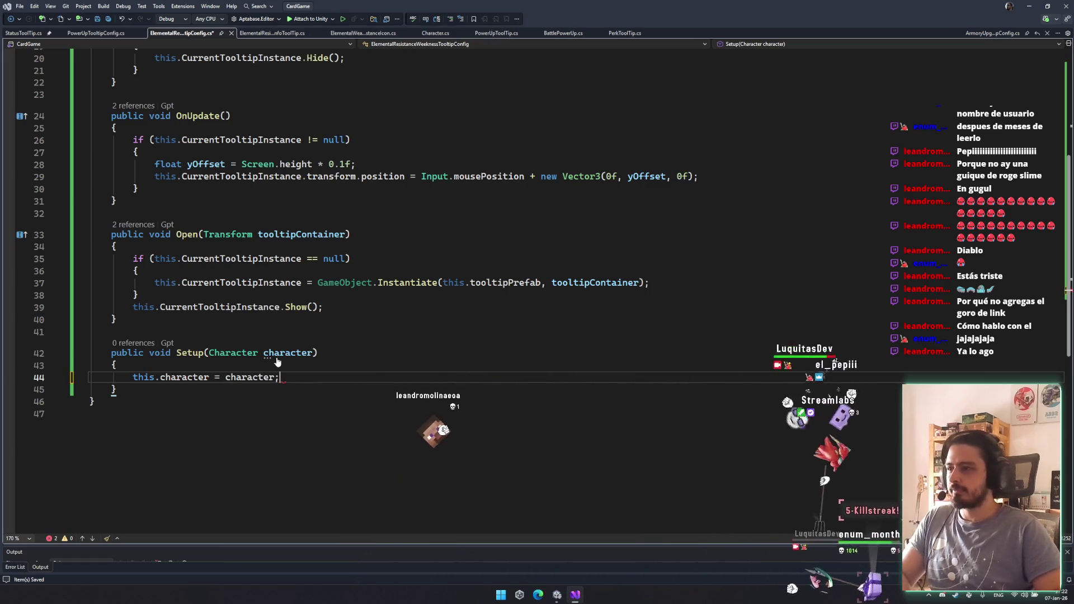
pyautogui.scroll(3, 277, 357)
pyautogui.doubleClick(271, 368)
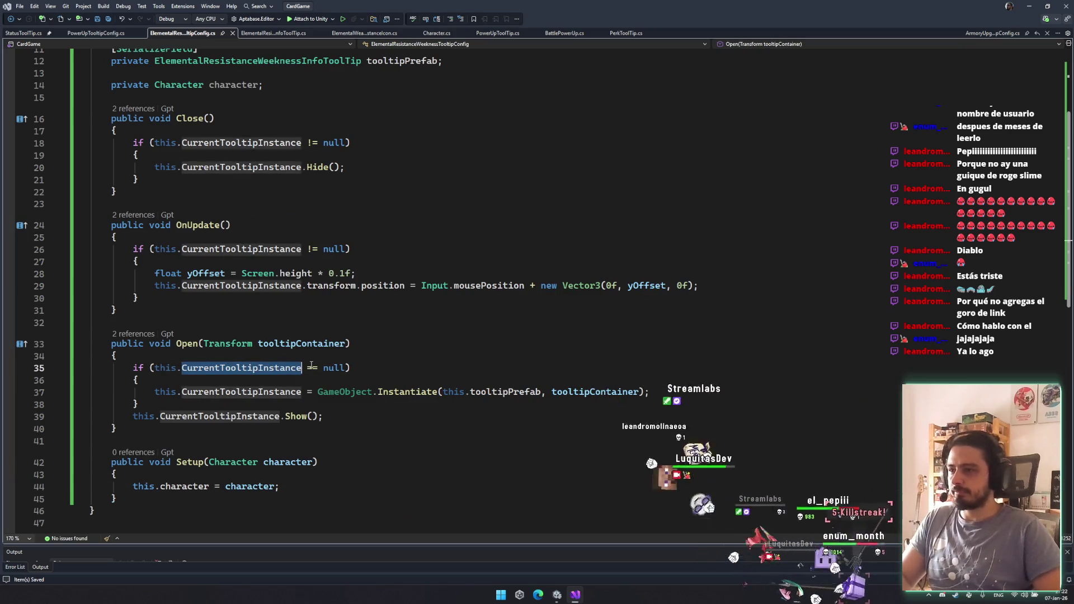
# - Insert 'this.CurrentTooltipInstance.Setup(character);' above Show() in Open and save the file
pyautogui.click(369, 405)
pyautogui.press('Return')
pyautogui.write('this')
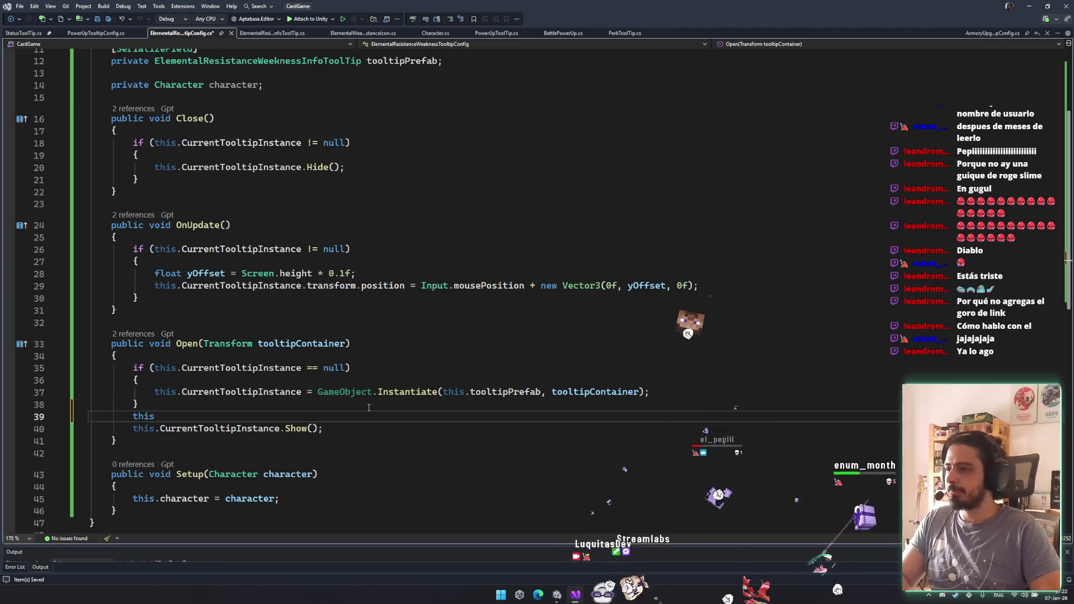
pyautogui.write('.CurrentTooltipInstance ')
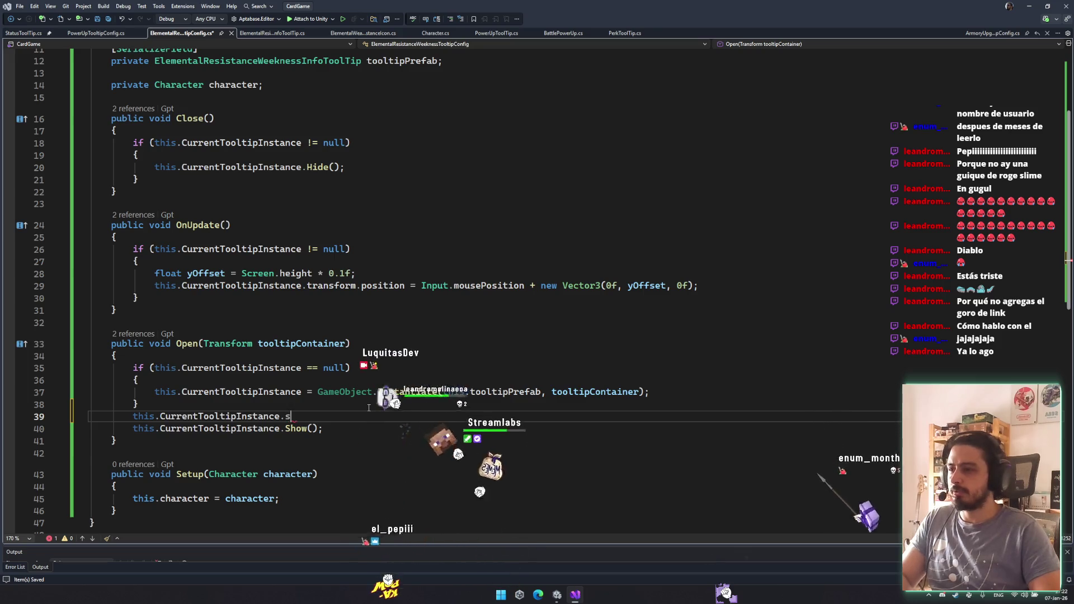
pyautogui.write('.setu')
pyautogui.press('Tab')
pyautogui.write('(')
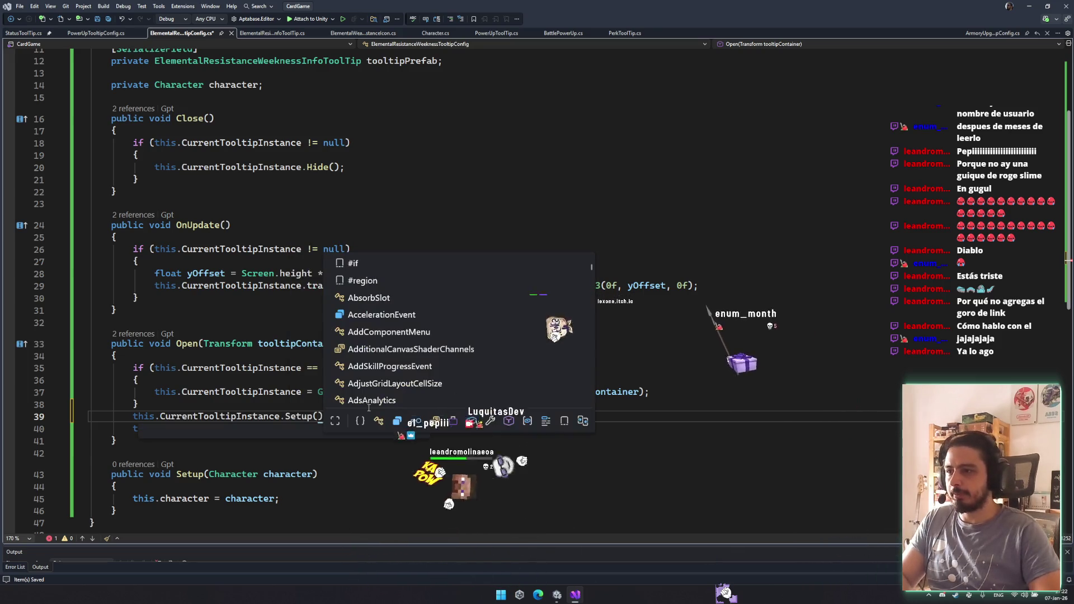
pyautogui.write('charat')
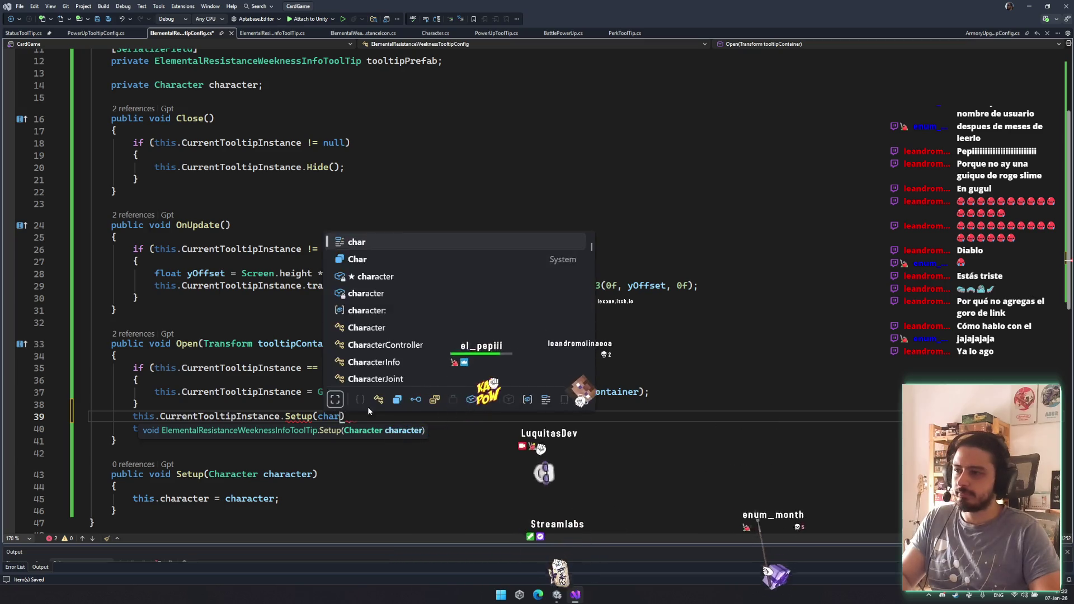
pyautogui.press('BackSpace')
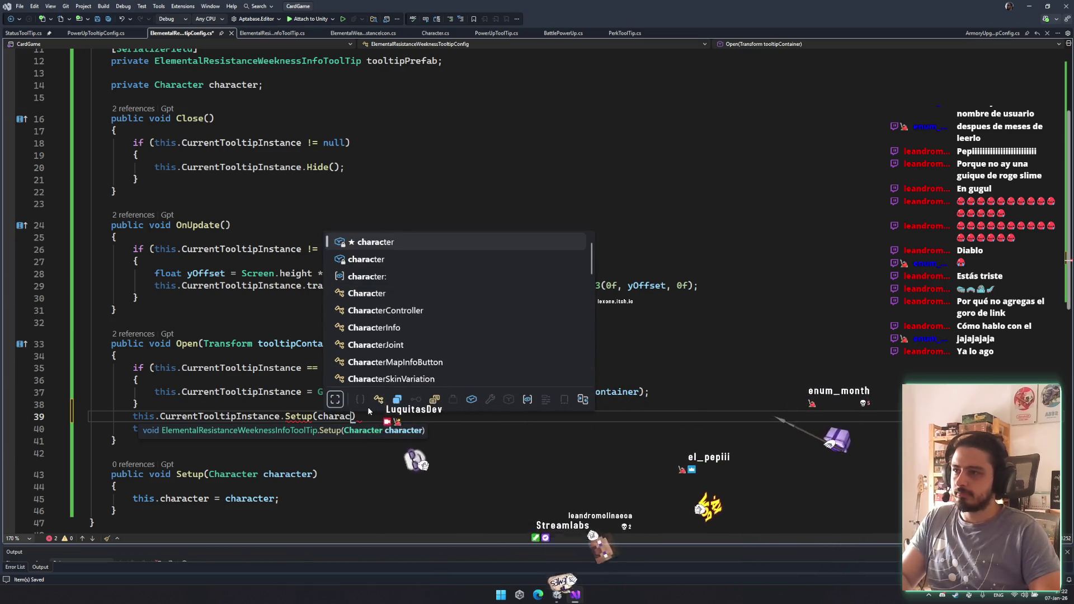
pyautogui.press('Tab')
pyautogui.write(';')
pyautogui.hotkey('ctrl', 's')
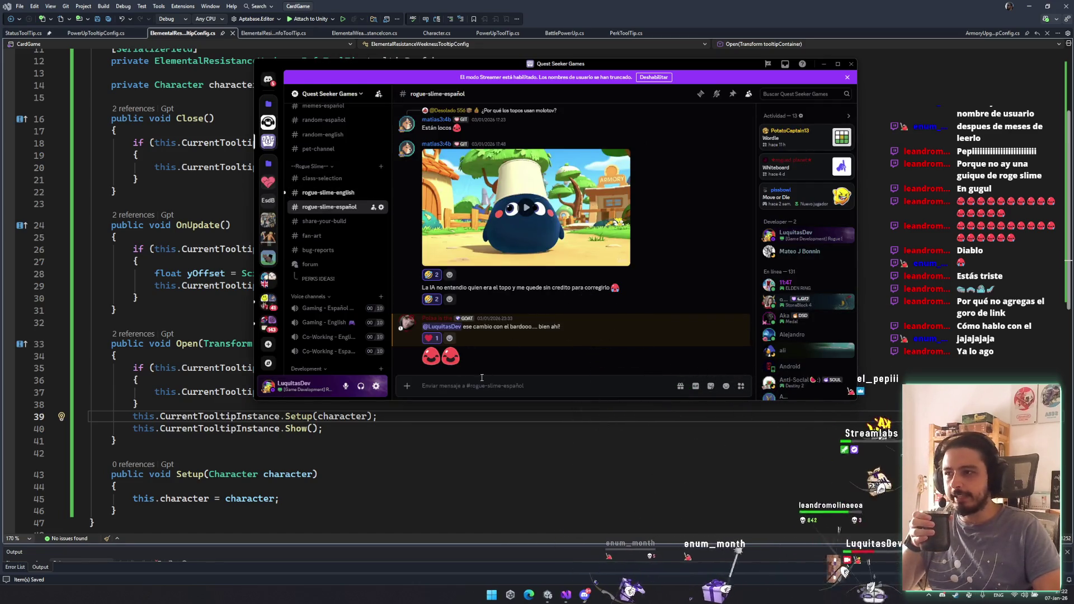
# - Close the Discord window to get back to the tooltip config code
pyautogui.scroll(-5, 340, 330)
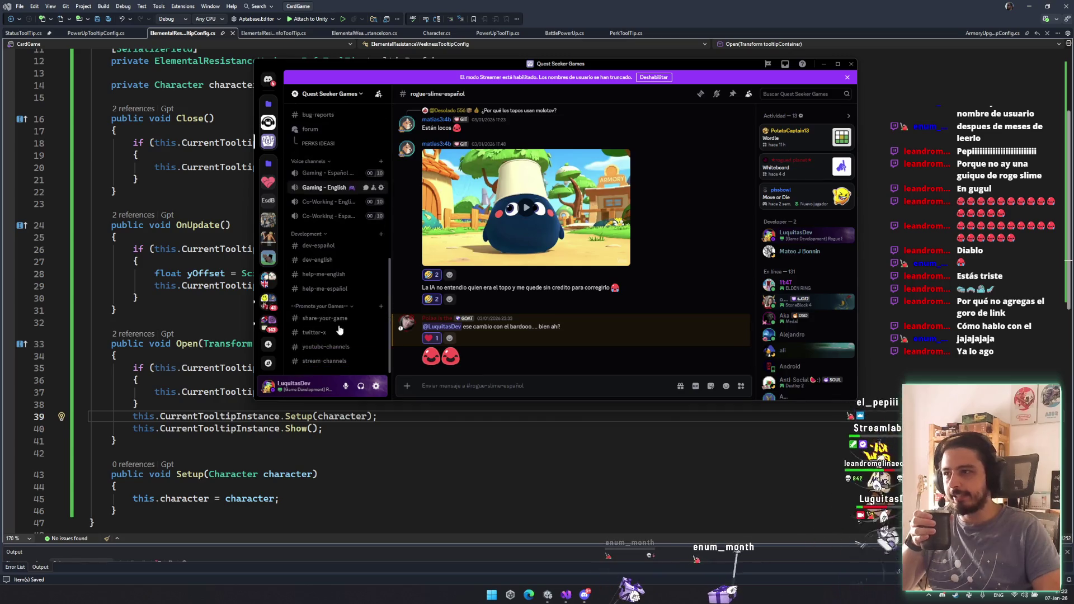
pyautogui.click(850, 65)
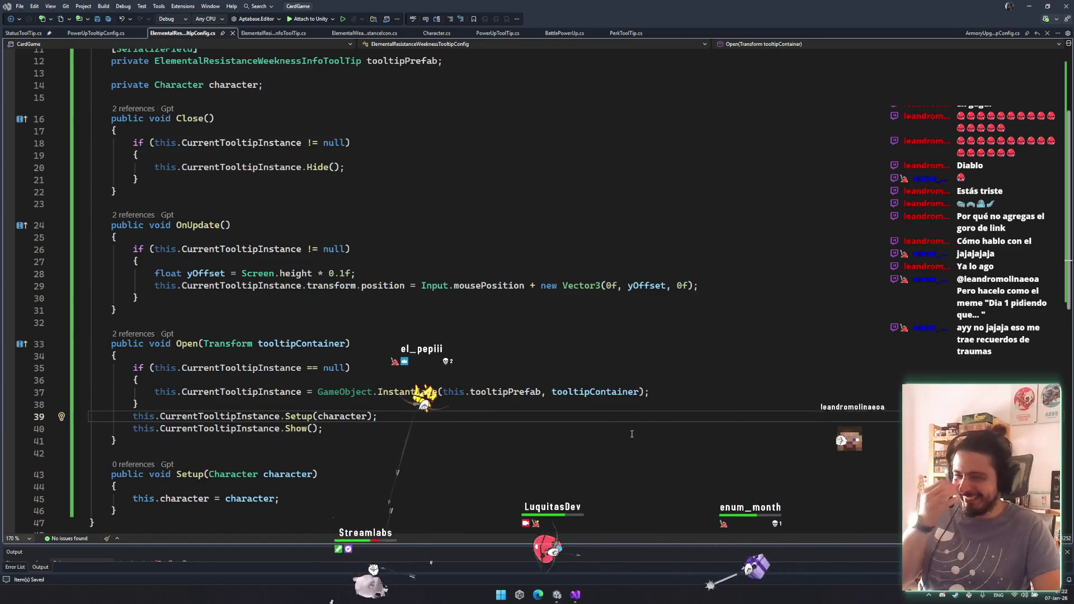
pyautogui.moveTo(588, 576)
pyautogui.press('Down')
pyautogui.press('Down')
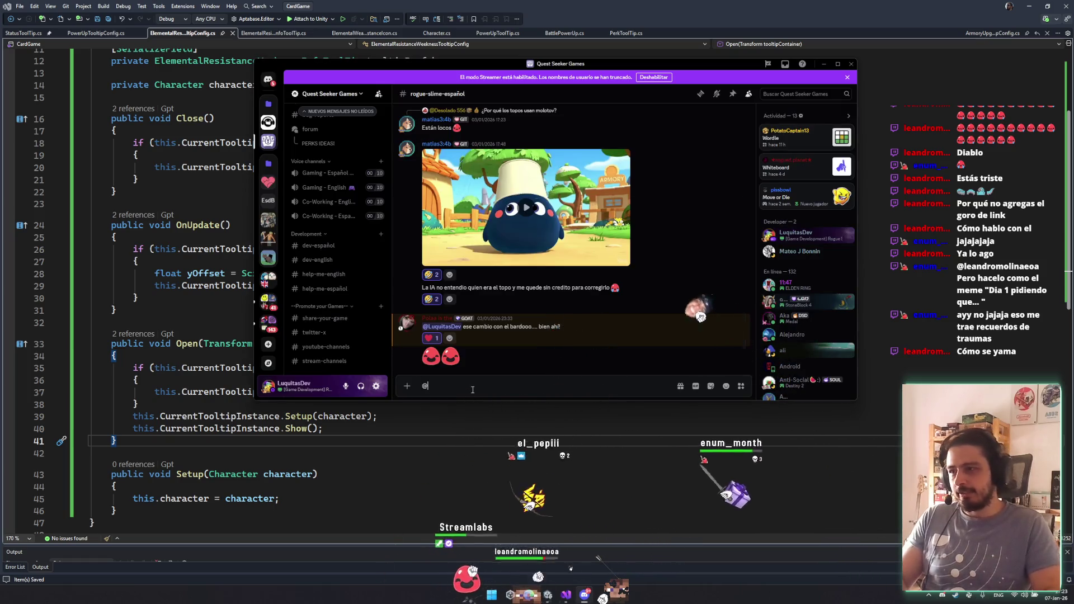
pyautogui.write('mora')
pyautogui.press('BackSpace')
pyautogui.press('BackSpace')
pyautogui.press('BackSpace')
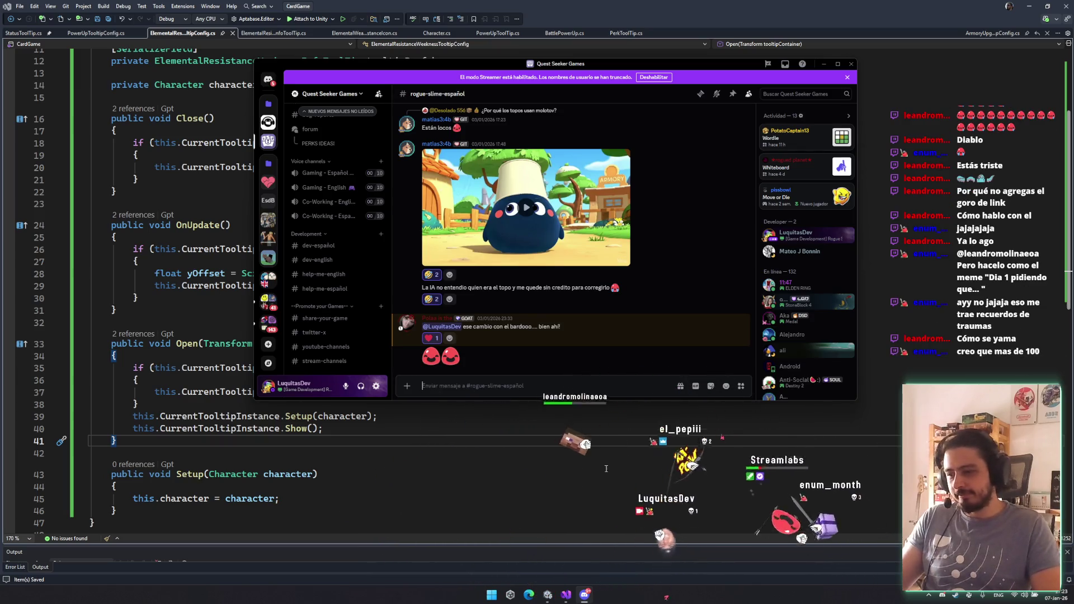
pyautogui.scroll(5, 336, 213)
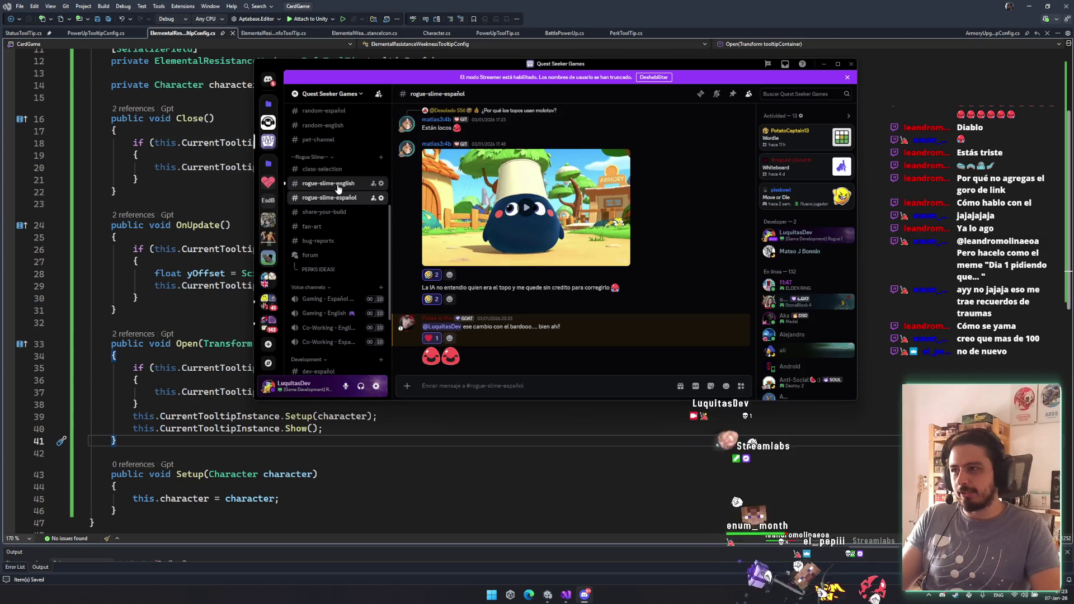
pyautogui.click(338, 185)
pyautogui.scroll(3, 342, 188)
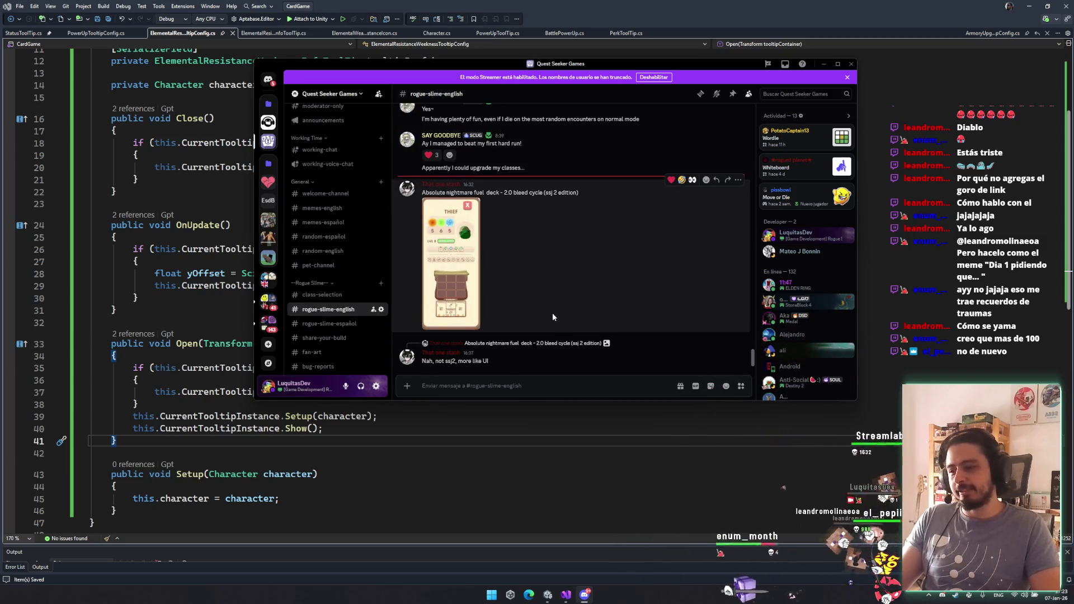
pyautogui.click(850, 65)
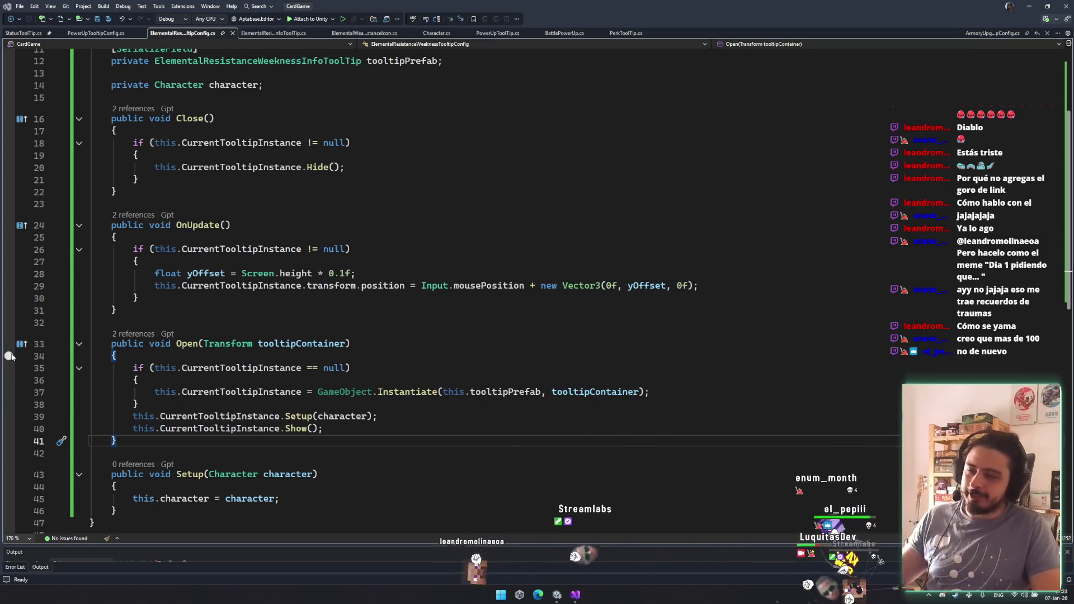
# - Check Open's character argument, then view the info tooltip and ElementalWeaknessResistanceIcon scripts
pyautogui.click(287, 344)
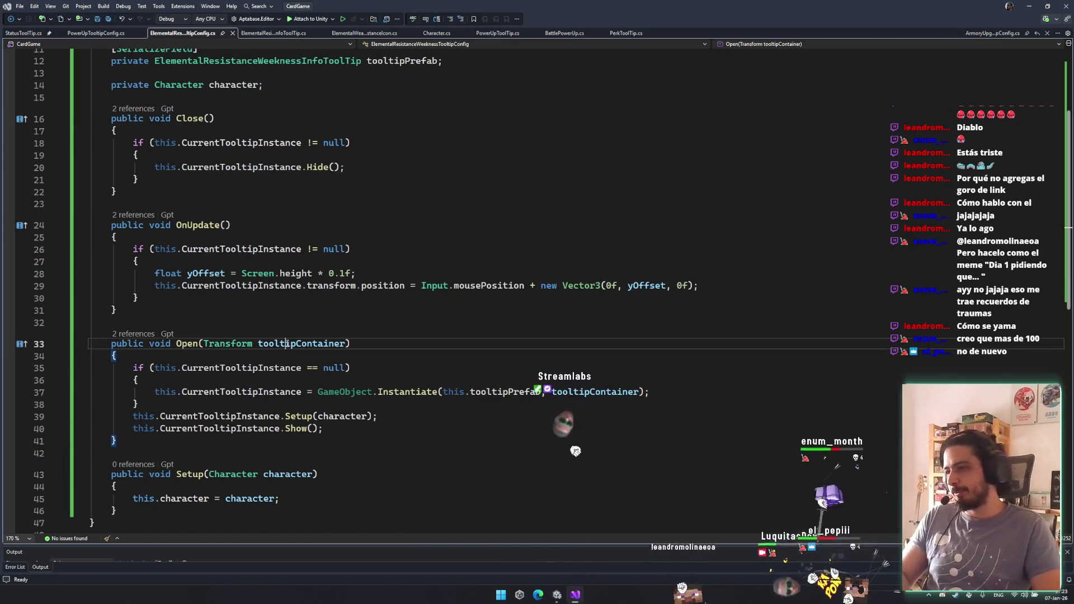
pyautogui.click(330, 429)
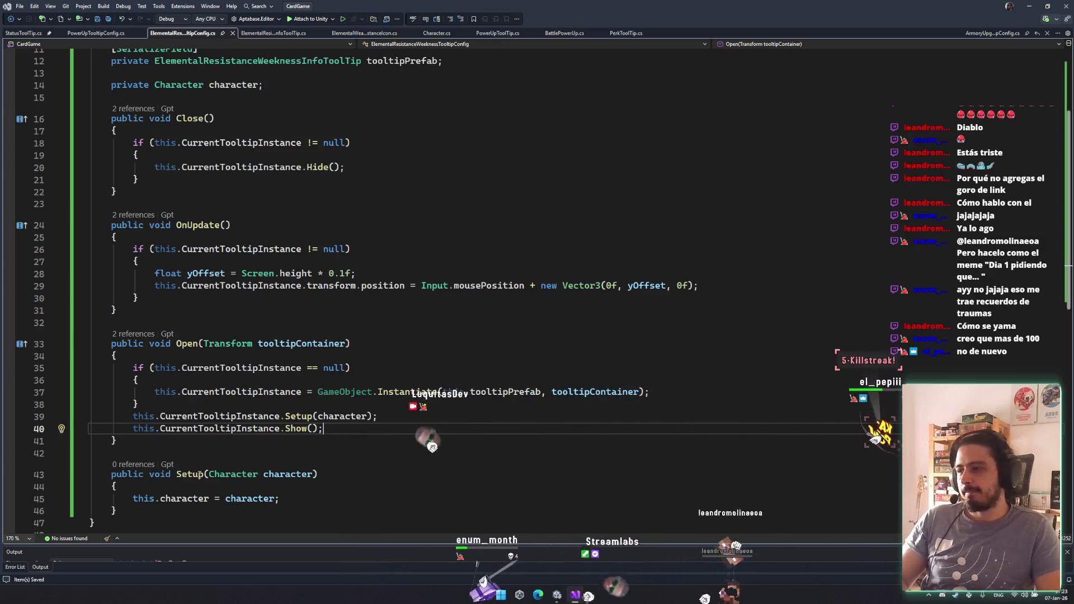
pyautogui.click(273, 33)
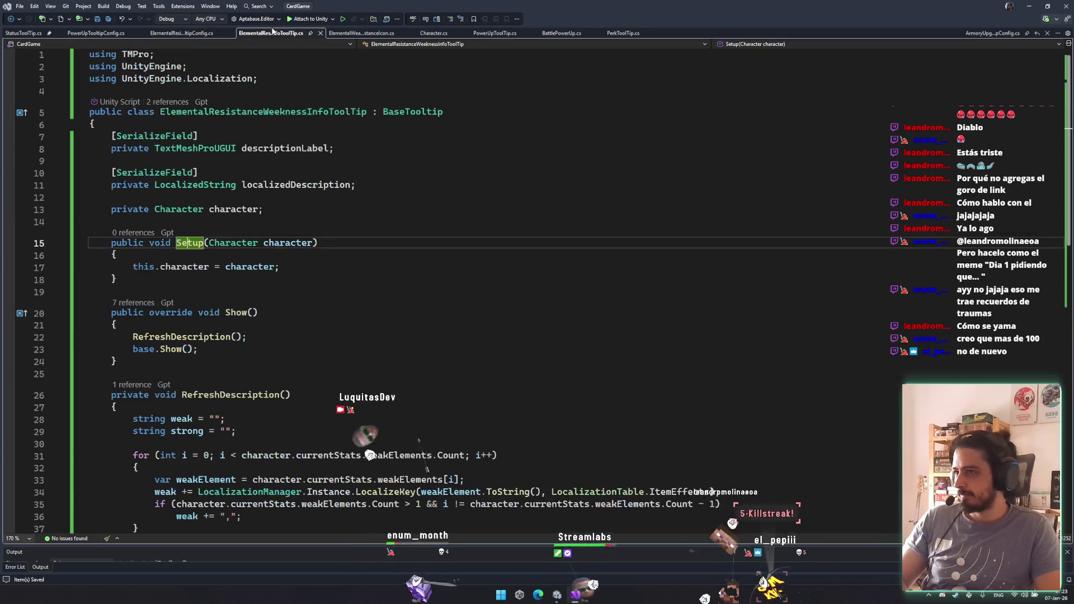
pyautogui.click(363, 33)
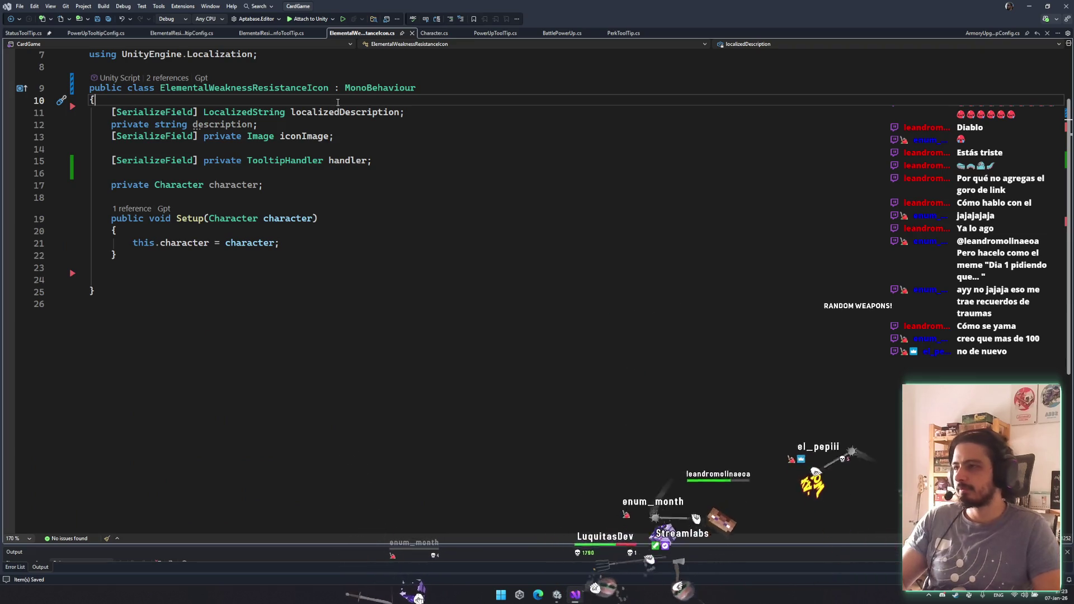
# - Add a [SerializeField] attribute on a new line 11 of the icon class
pyautogui.press('Return')
pyautogui.press('Return')
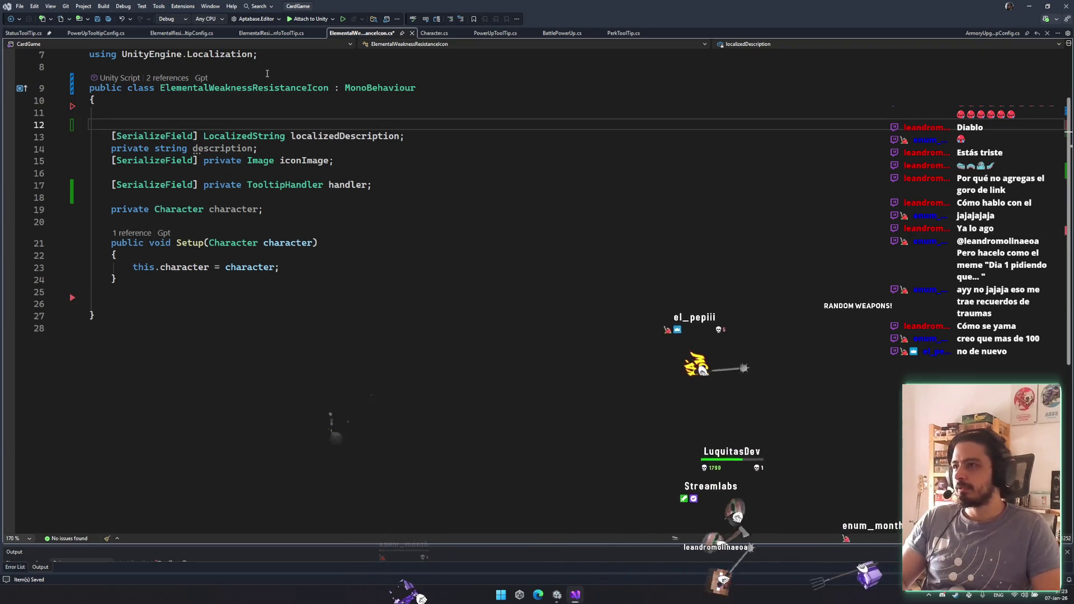
pyautogui.click(360, 116)
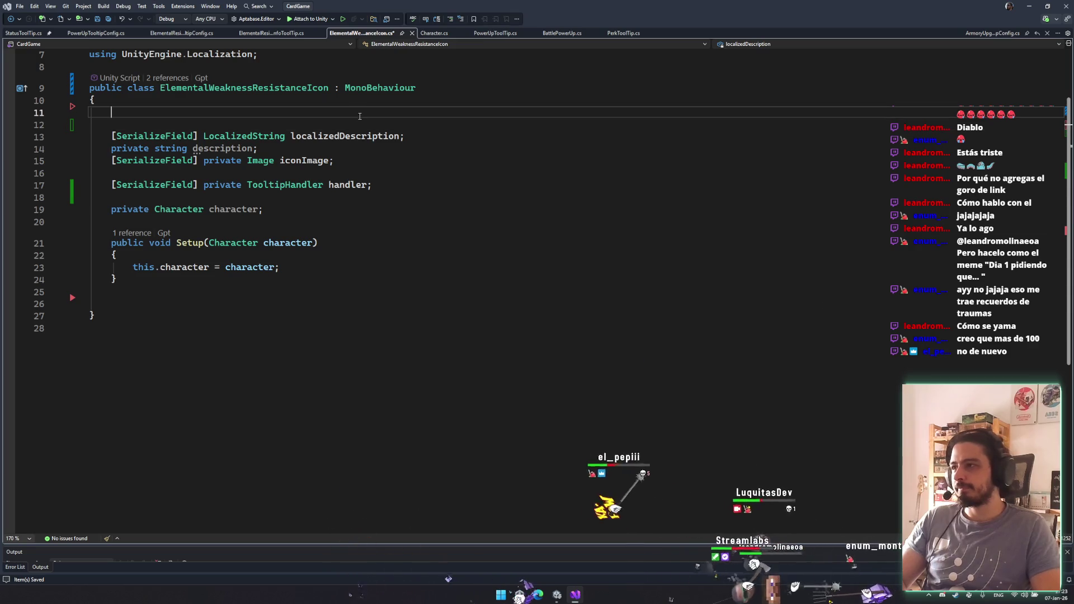
pyautogui.write('[ser]')
pyautogui.press('Tab')
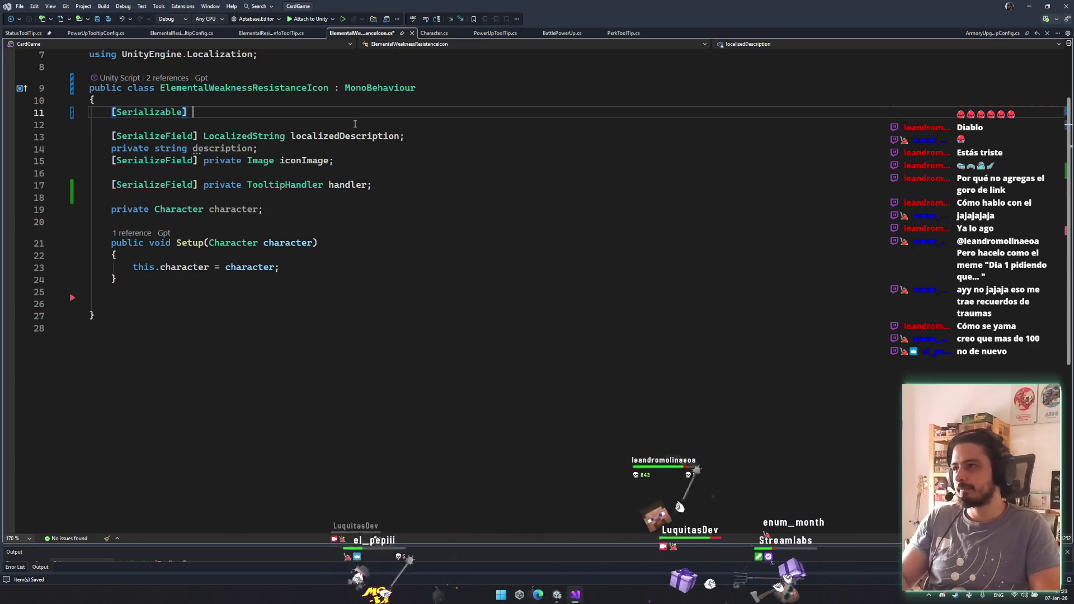
pyautogui.press('Left')
pyautogui.press('Left')
pyautogui.hotkey('ctrl', 'BackSpace')
pyautogui.write('Se')
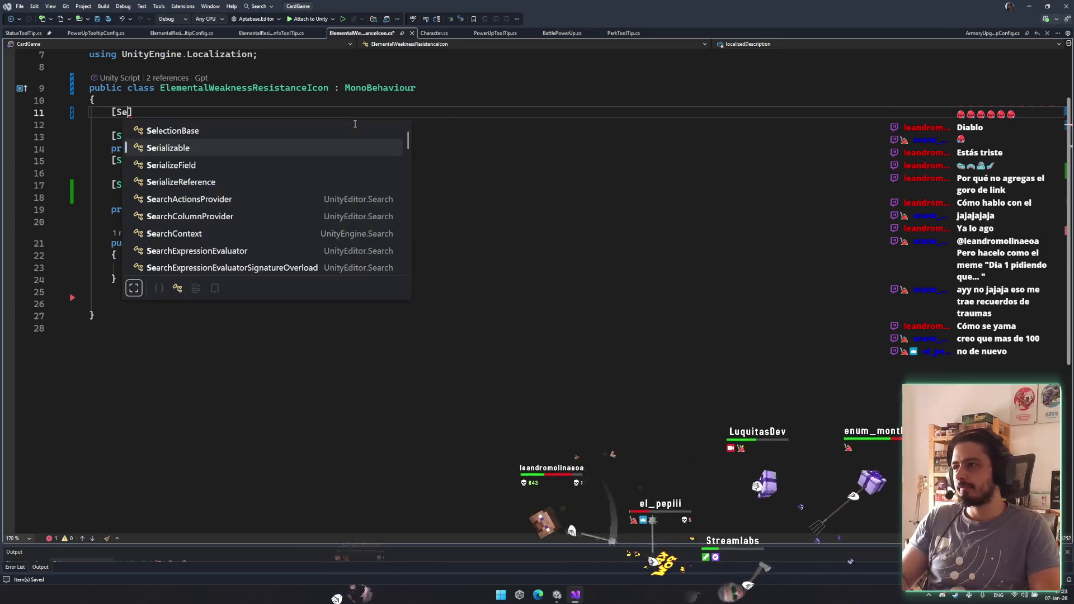
pyautogui.write('rialize')
pyautogui.press('Down')
pyautogui.press('Tab')
# - Check BattlePowerUp.cs for the field's type, then return to the icon script
pyautogui.write('Target')
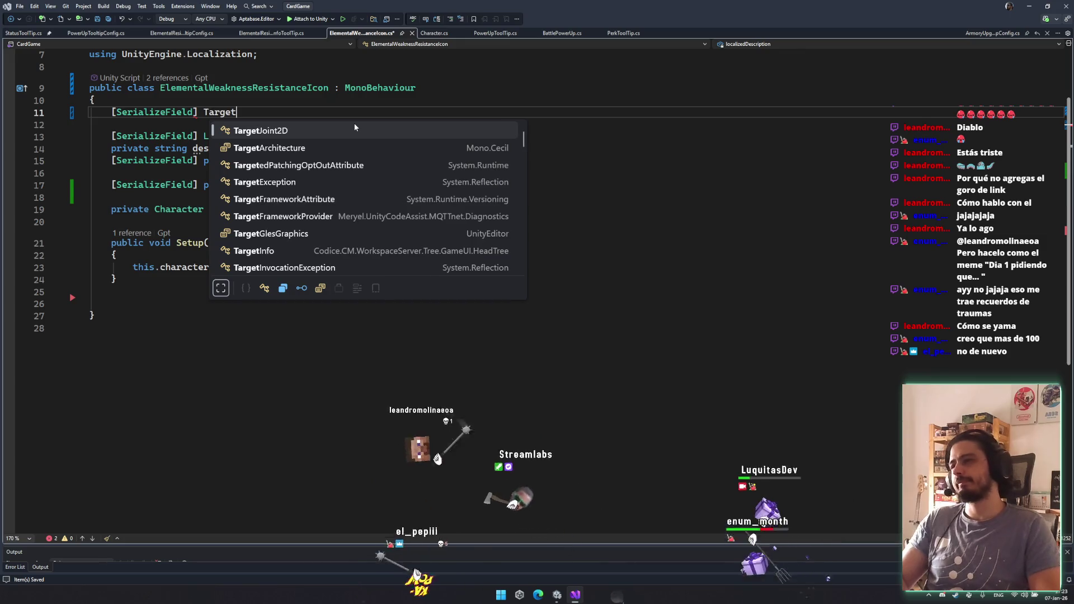
pyautogui.hotkey('ctrl', 'BackSpace')
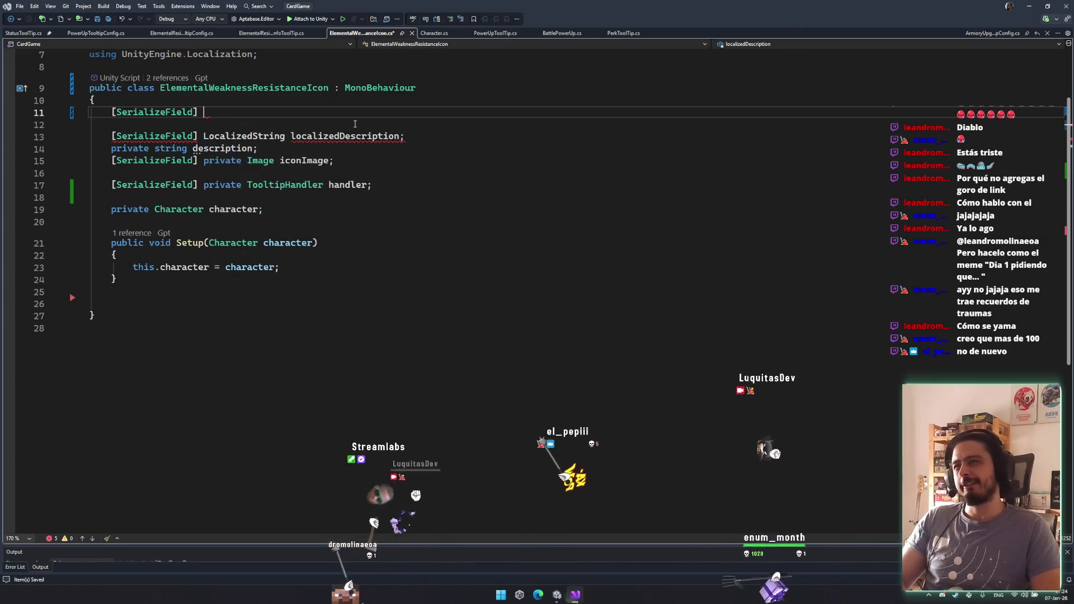
pyautogui.click(562, 33)
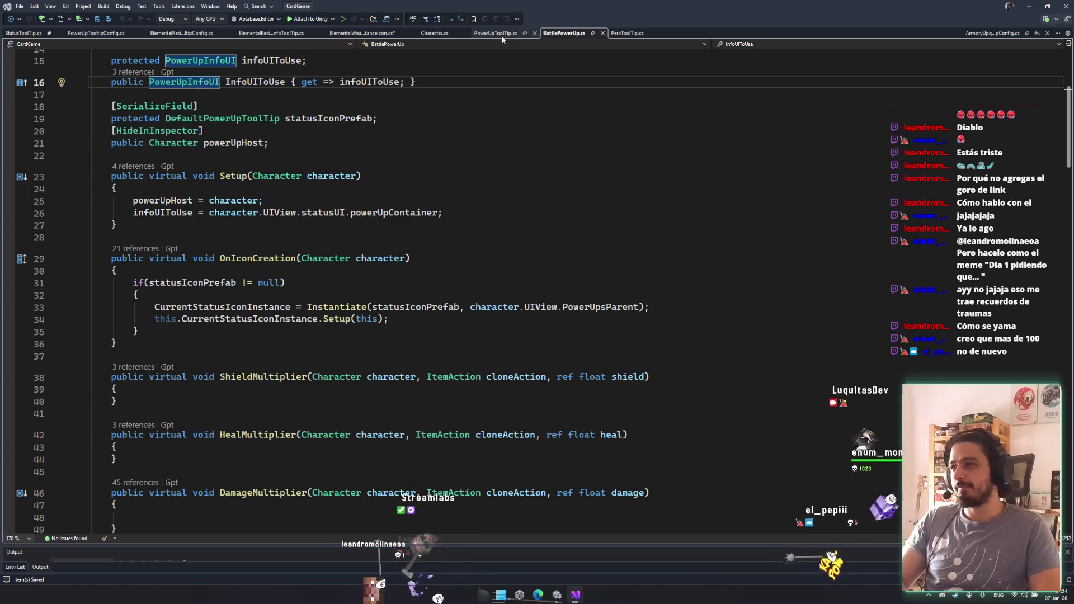
pyautogui.scroll(3, 281, 178)
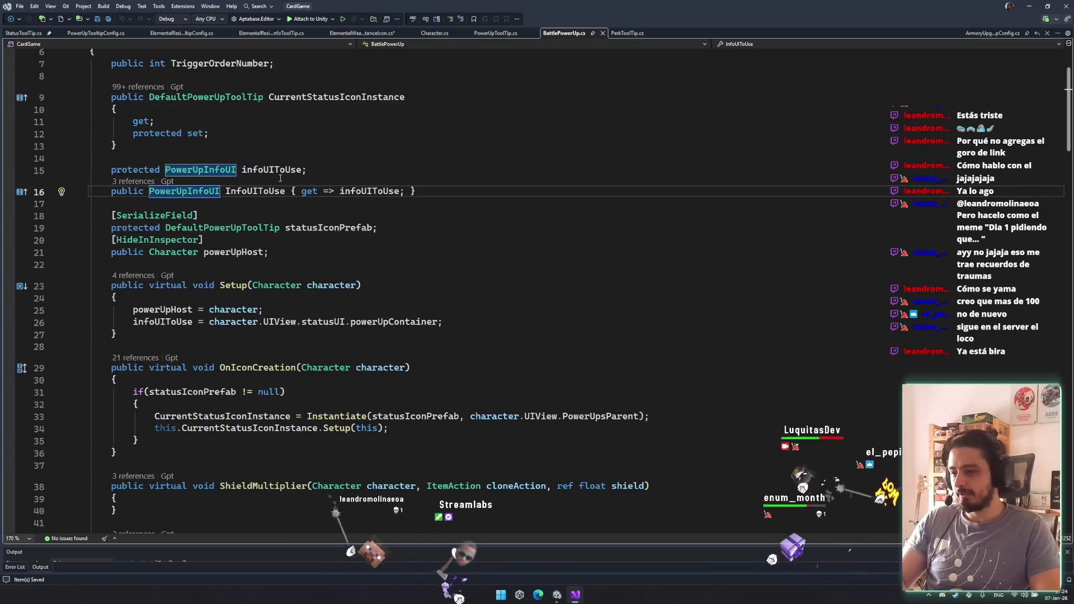
pyautogui.hotkey('ctrl', 'Tab')
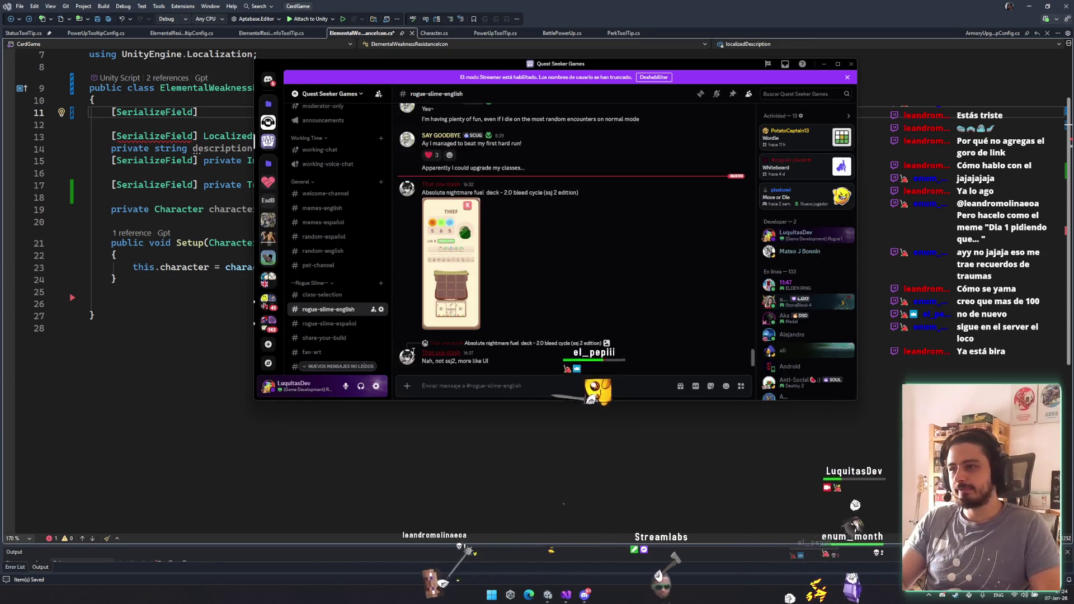
# - Go to the dev-español channel and send a message mentioning a server member picked from autocomplete
pyautogui.scroll(-3, 354, 330)
pyautogui.click(336, 288)
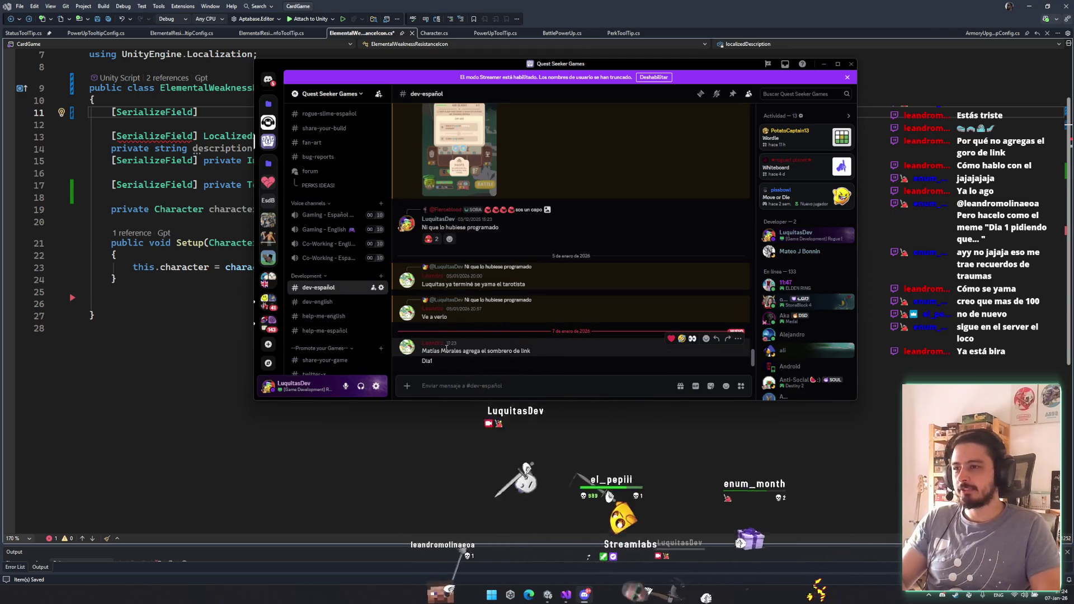
pyautogui.write('@mora')
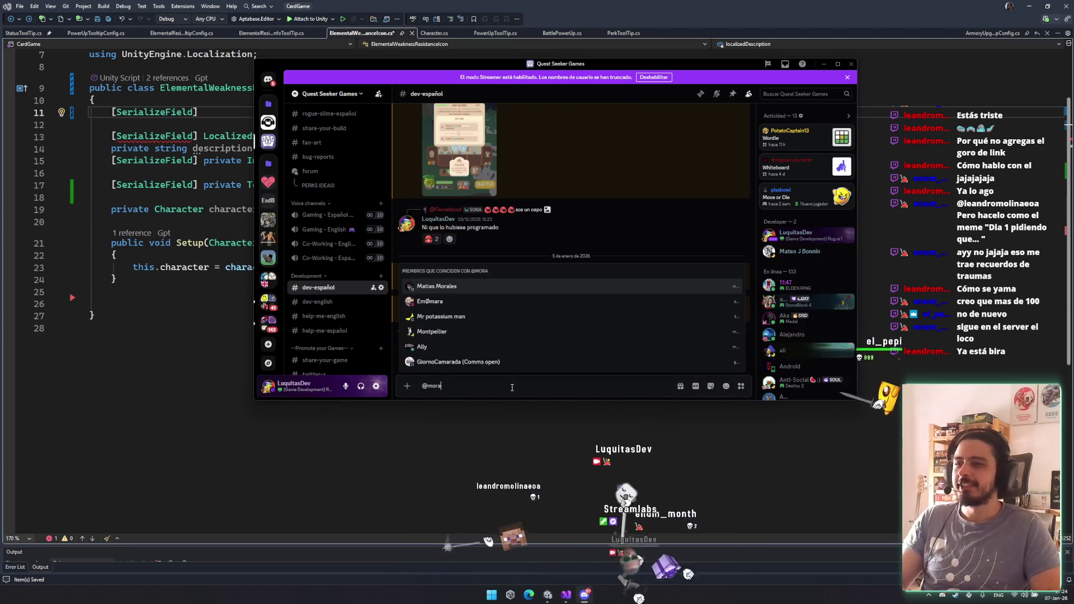
pyautogui.press('Return')
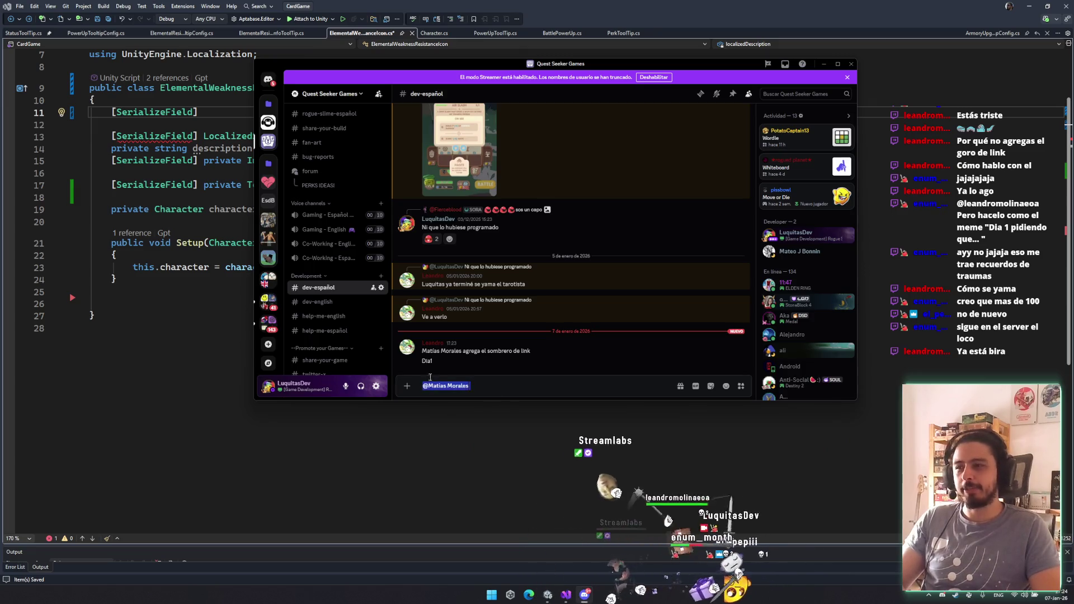
pyautogui.write('@')
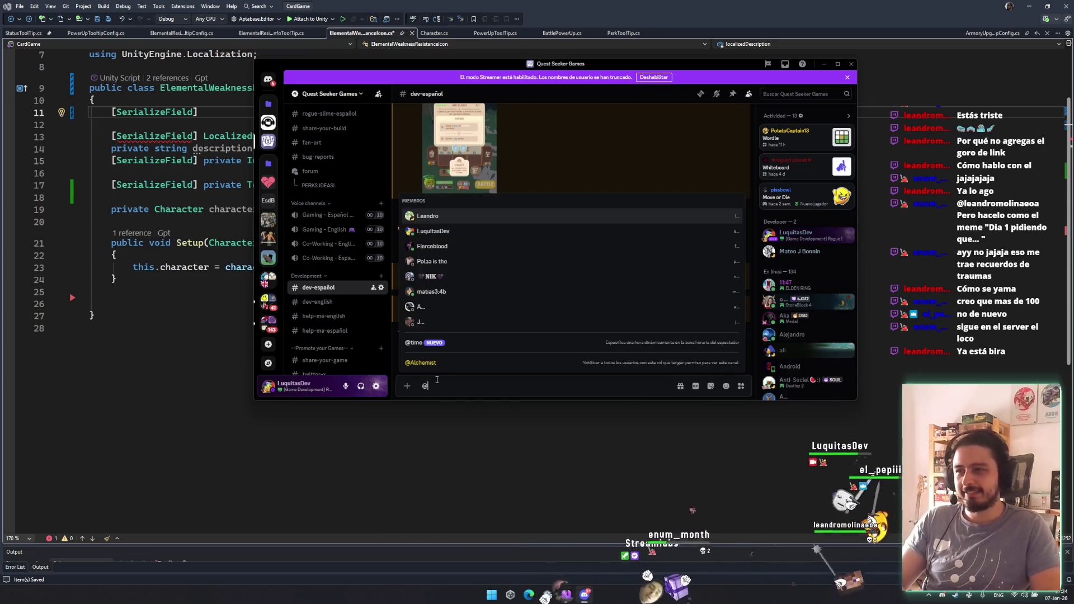
pyautogui.write('more')
pyautogui.press('BackSpace')
pyautogui.press('BackSpace')
pyautogui.press('BackSpace')
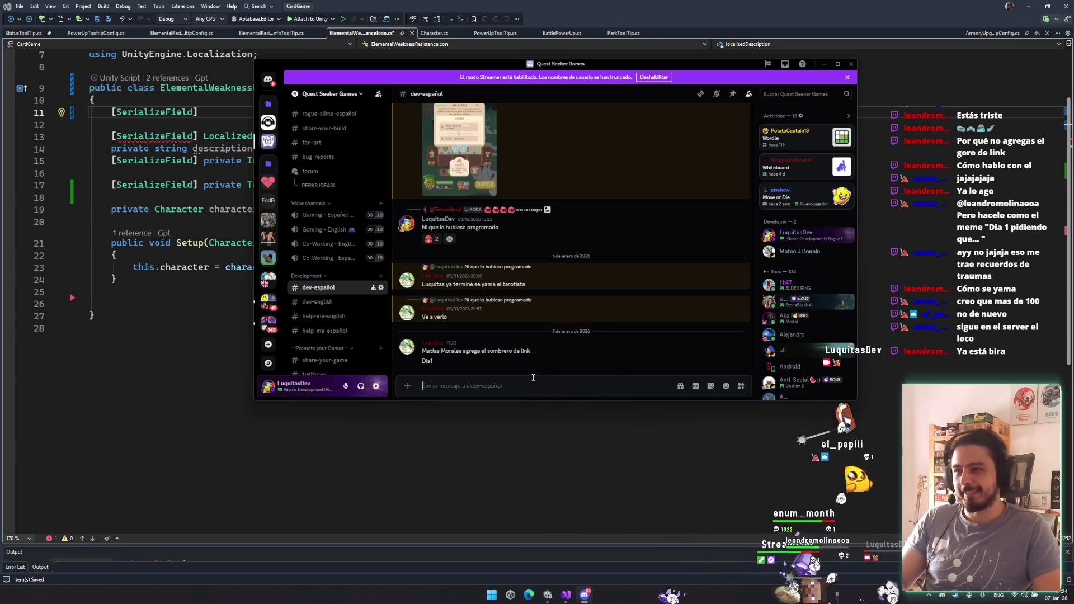
pyautogui.write('@mat')
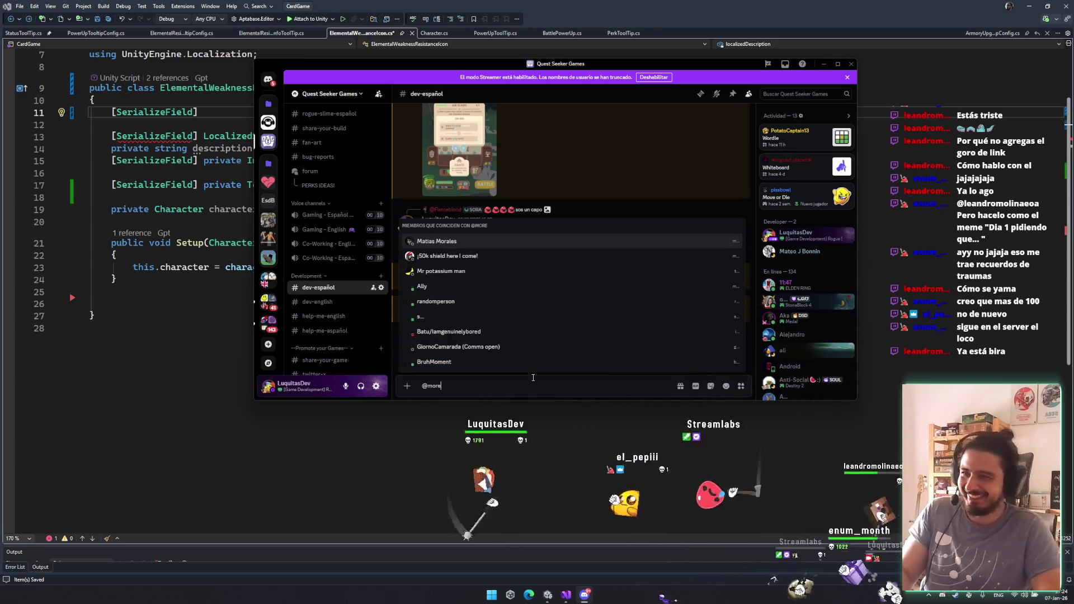
pyautogui.press('Return')
pyautogui.press('Return')
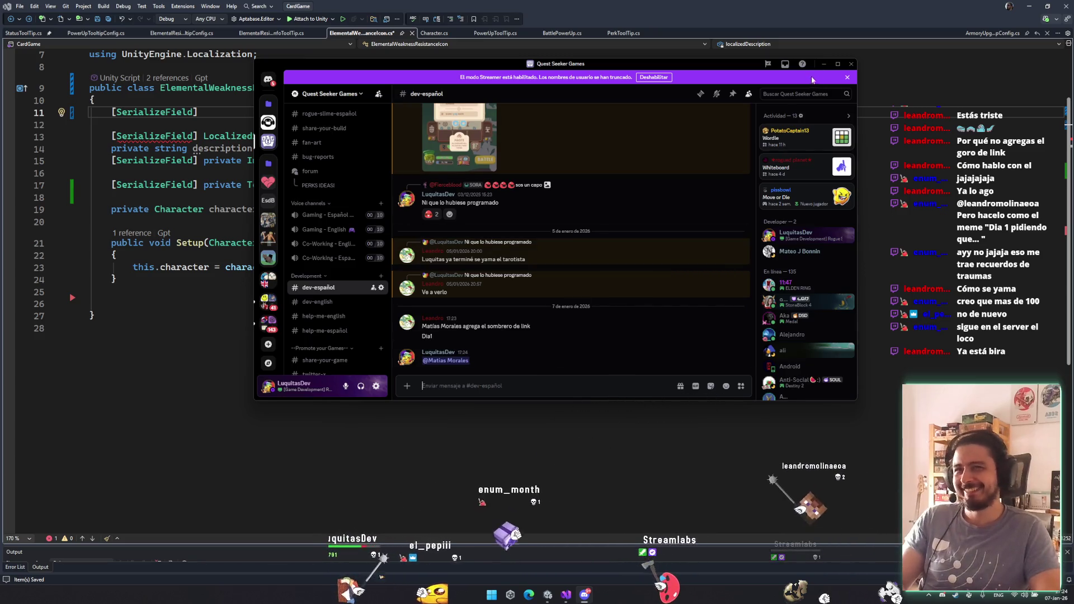